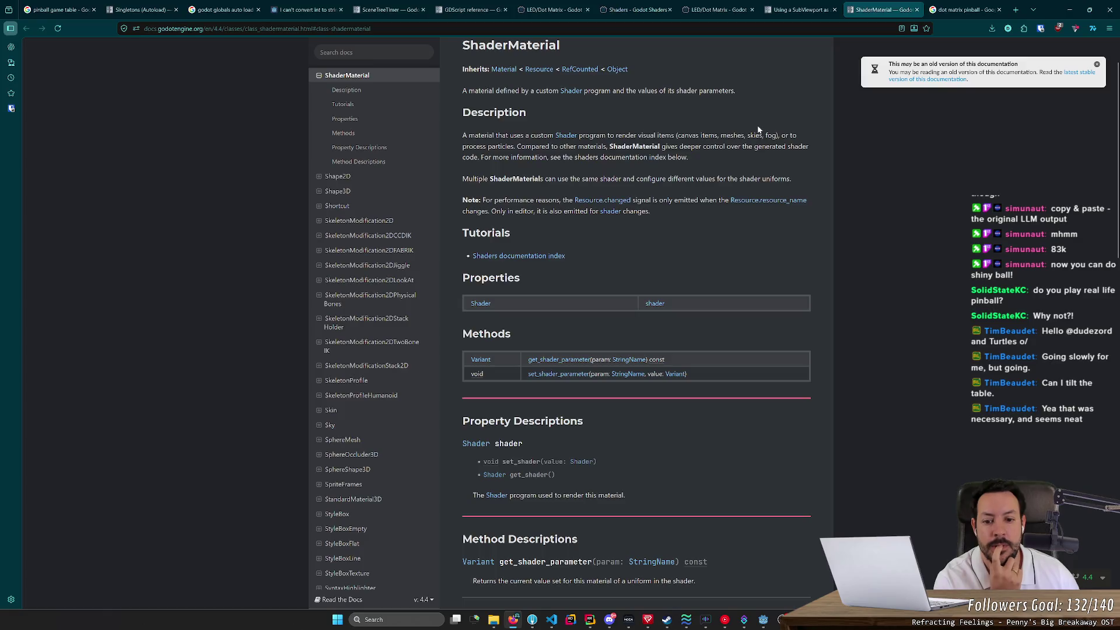
Step: Go from the ShaderMaterial reference through the Shaders index and Your first shader to Your first 3D shader
{"action": "scroll", "coordinate": [746, 219], "scroll_direction": "down", "scroll_amount": 5}
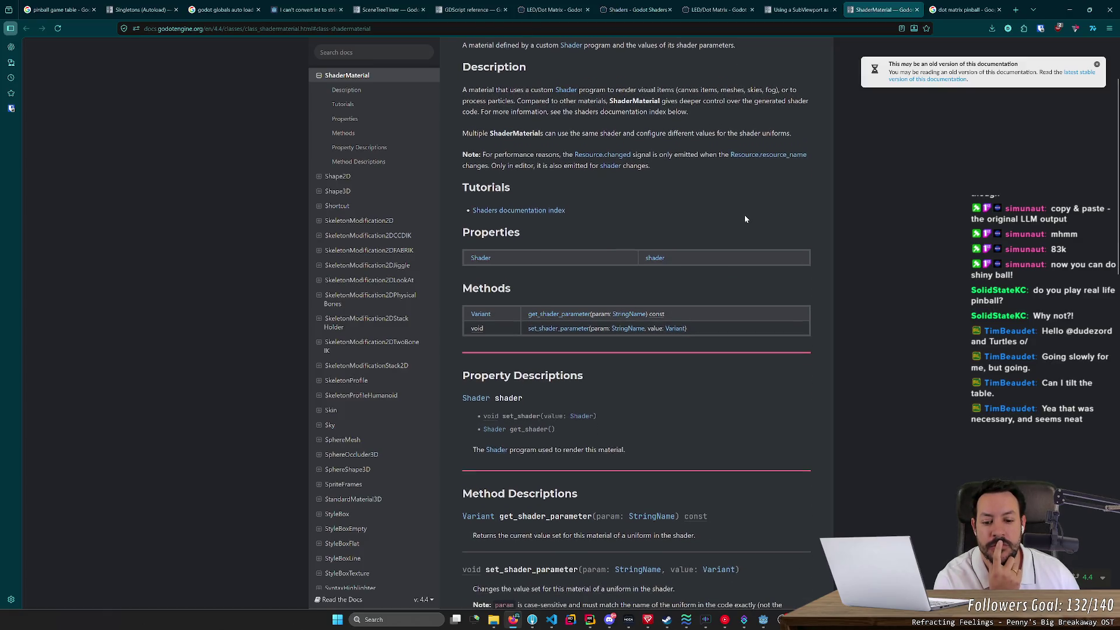
{"action": "scroll", "coordinate": [745, 219], "scroll_direction": "up", "scroll_amount": 5}
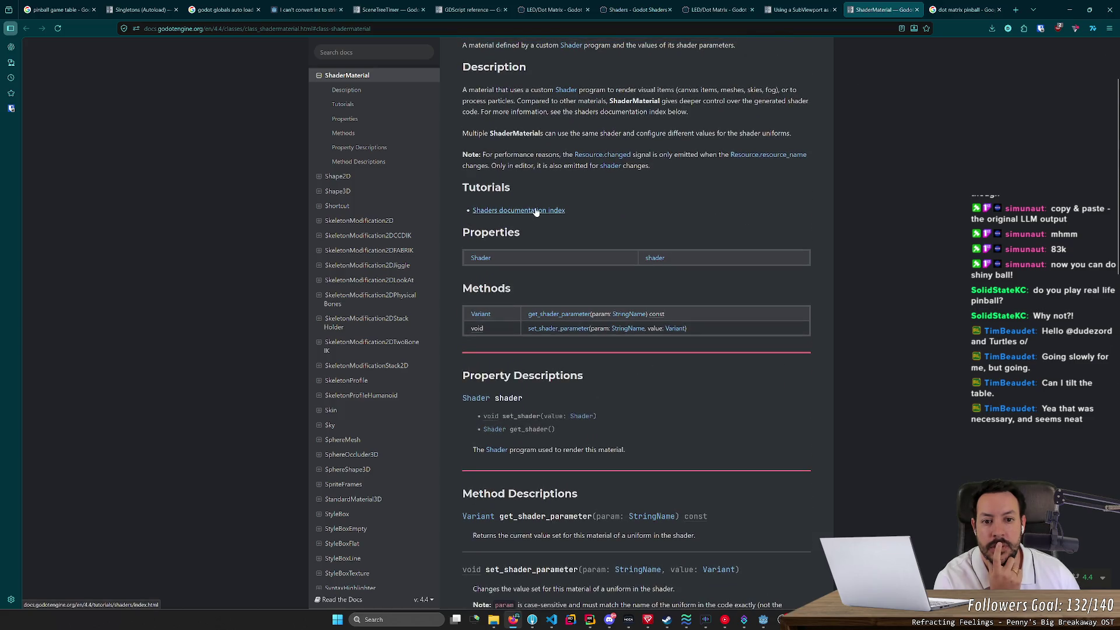
{"action": "left_click", "coordinate": [534, 211]}
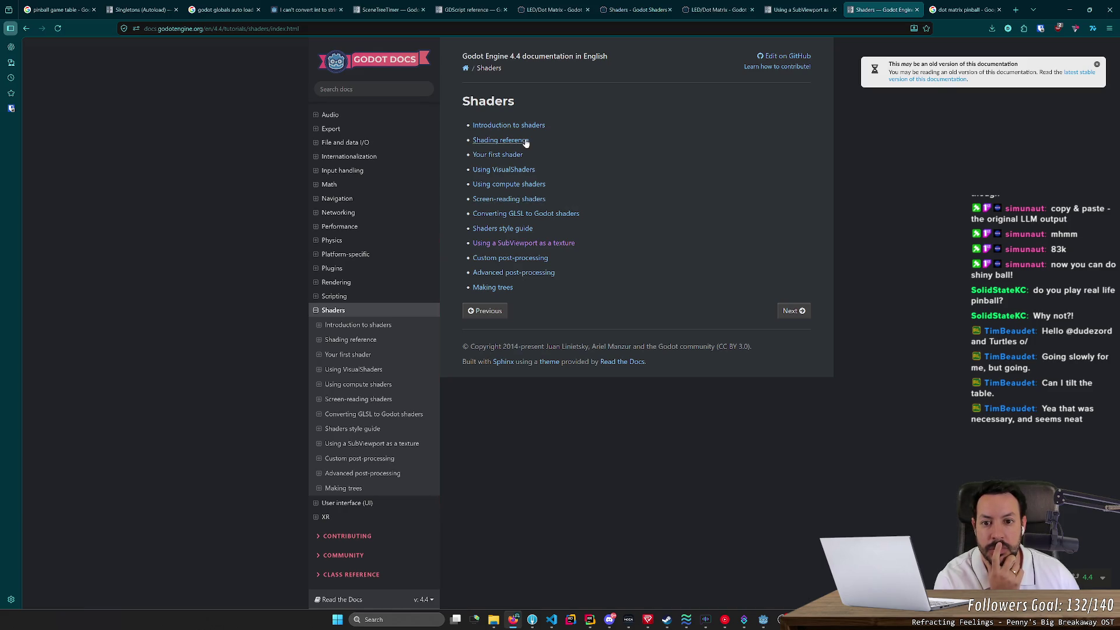
{"action": "left_click", "coordinate": [500, 154]}
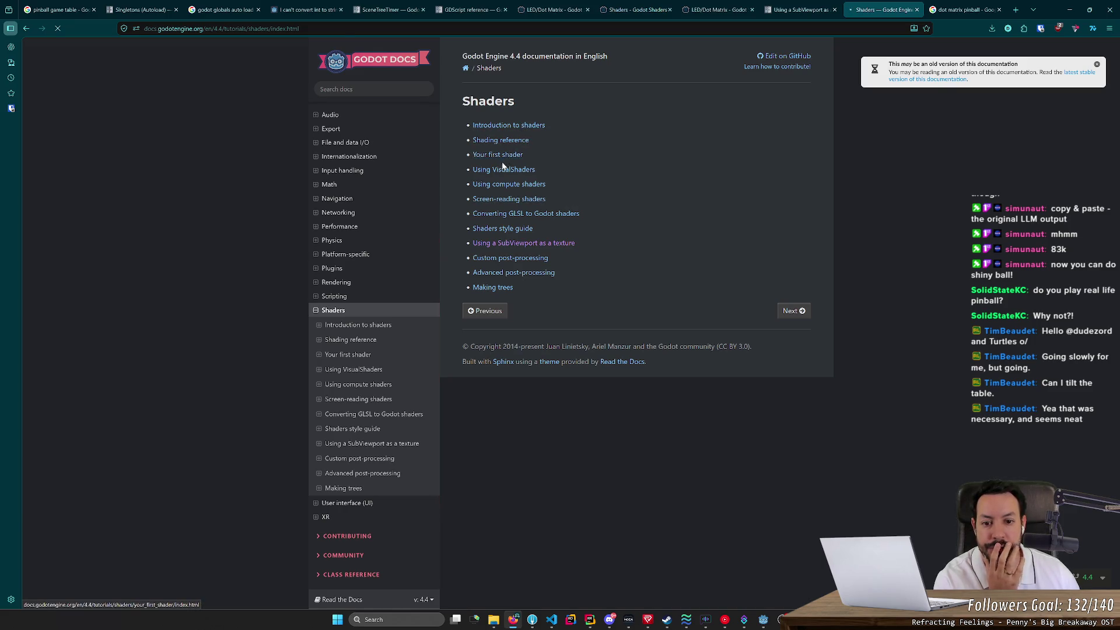
{"action": "left_click", "coordinate": [523, 238]}
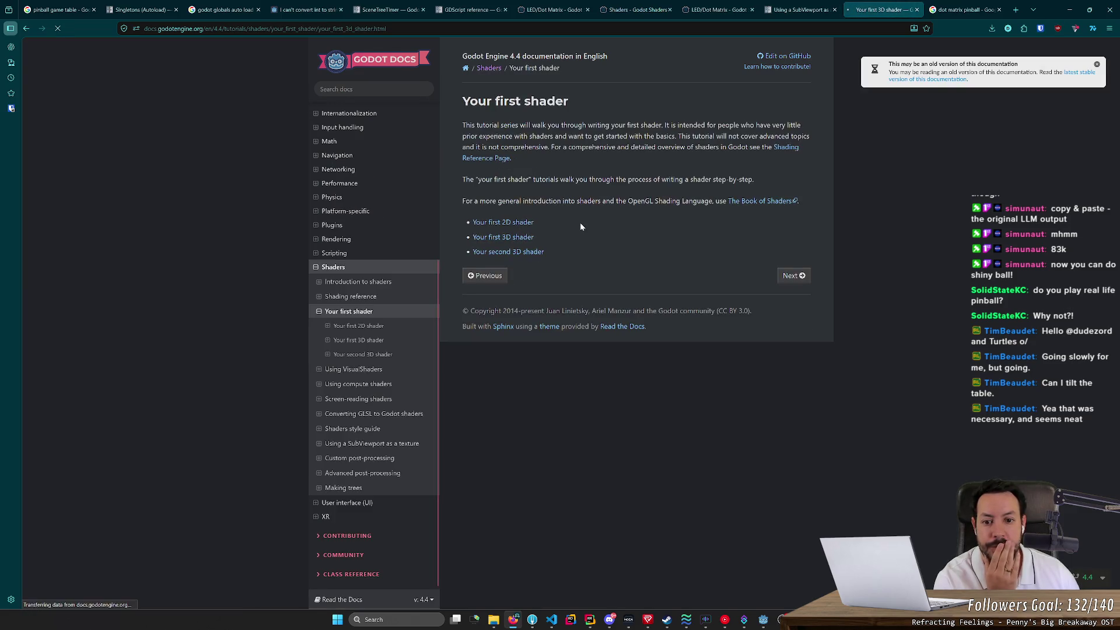
Step: Skim the 3D shader tutorial and glance at the PrimitiveMesh class reference before returning
{"action": "scroll", "coordinate": [582, 225], "scroll_direction": "down", "scroll_amount": 2}
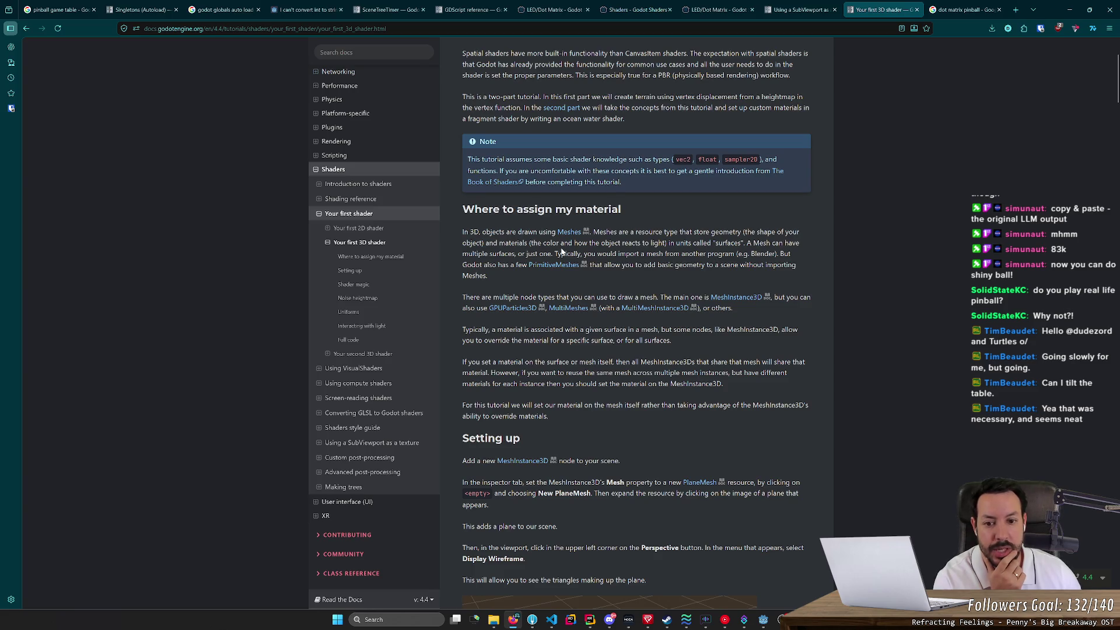
{"action": "left_click", "coordinate": [543, 266]}
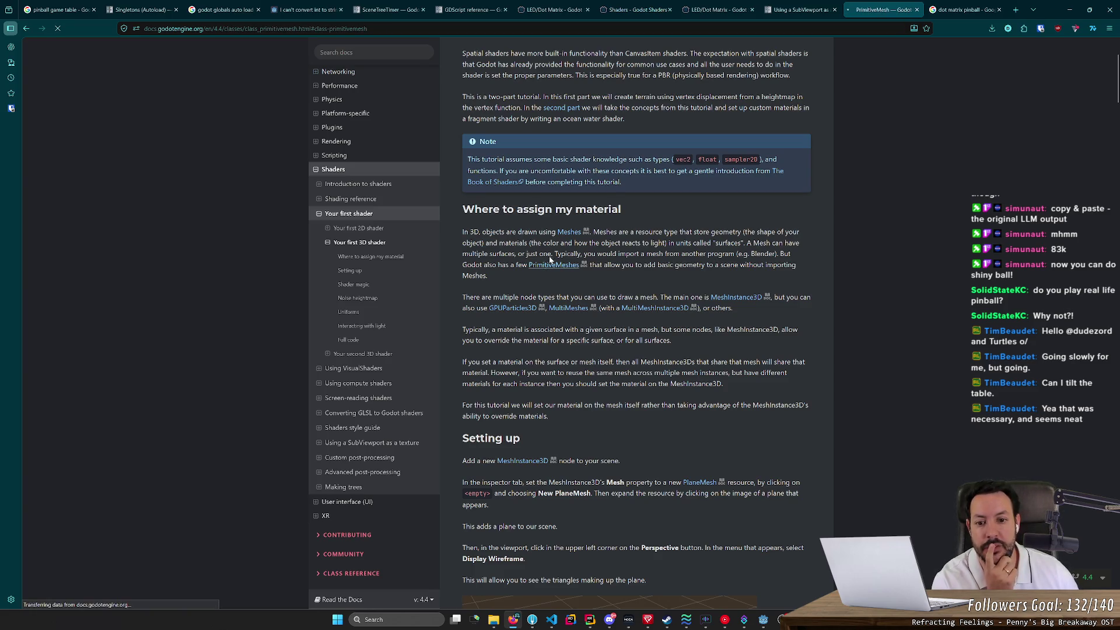
{"action": "key", "text": "alt+Left"}
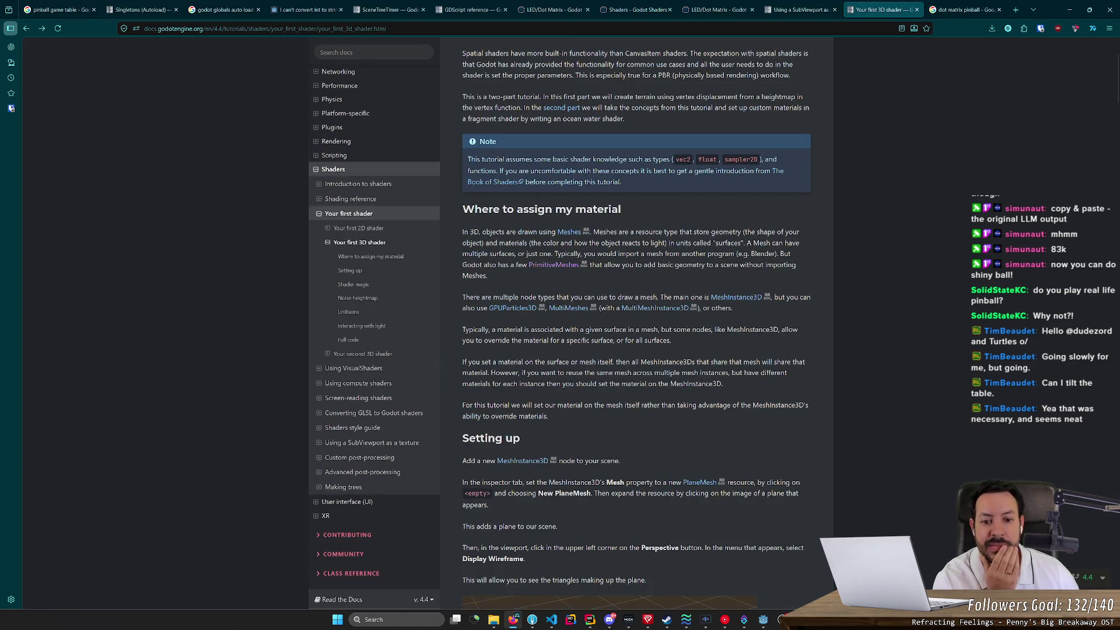
Step: Read down to the Shader magic section's shader_type spatial explanation, then return to the Godot editor
{"action": "scroll", "coordinate": [655, 331], "scroll_direction": "down", "scroll_amount": 7}
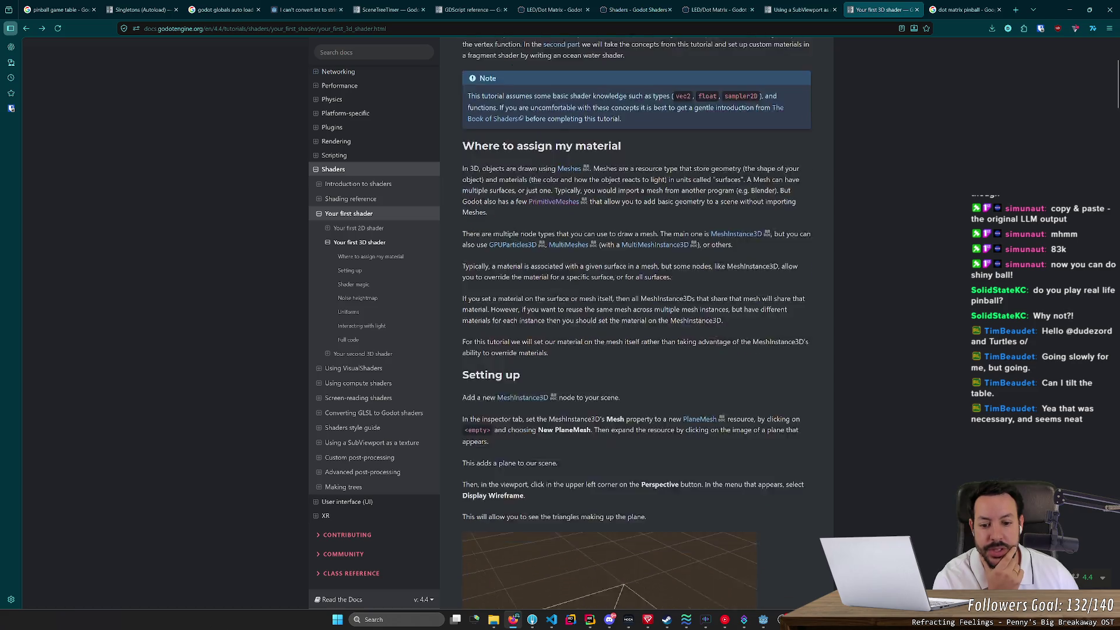
{"action": "scroll", "coordinate": [648, 303], "scroll_direction": "up", "scroll_amount": 2}
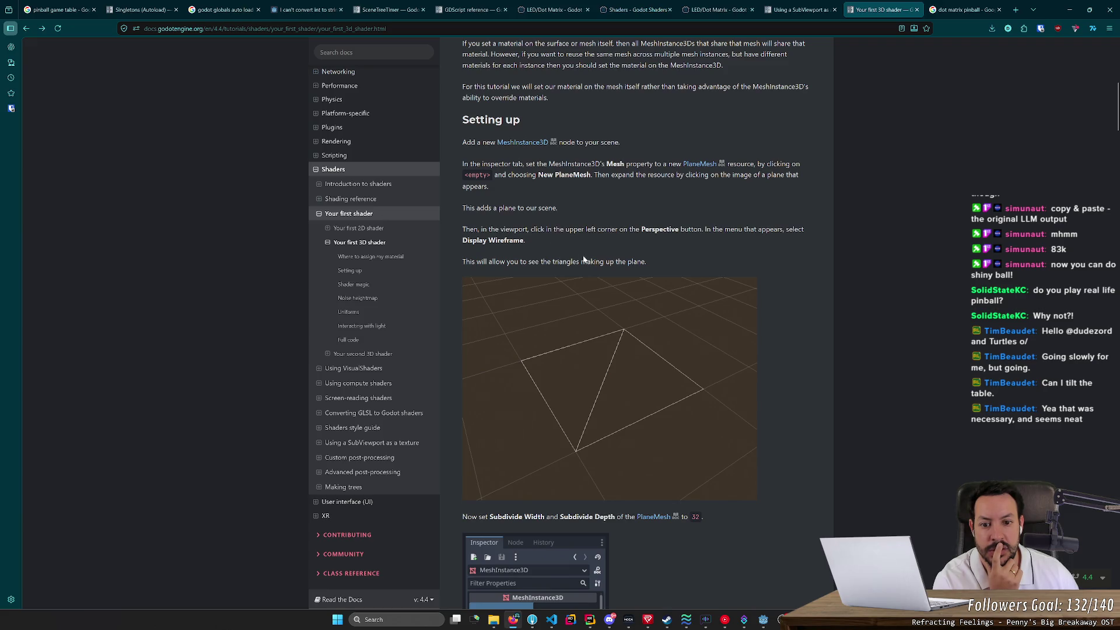
{"action": "scroll", "coordinate": [584, 259], "scroll_direction": "down", "scroll_amount": 4}
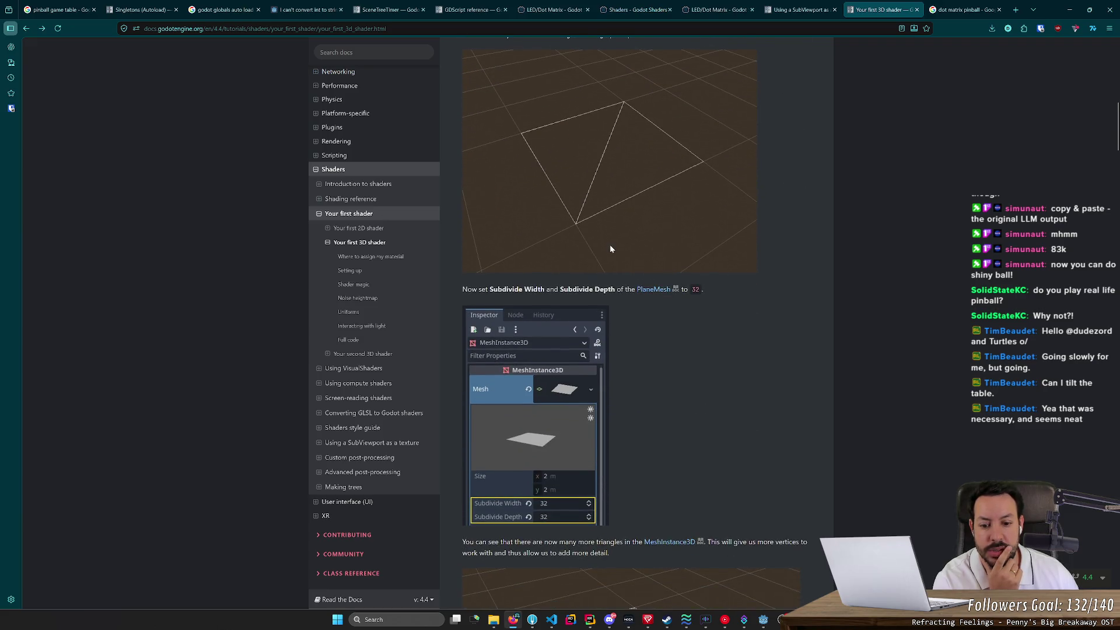
{"action": "scroll", "coordinate": [610, 249], "scroll_direction": "down", "scroll_amount": 3}
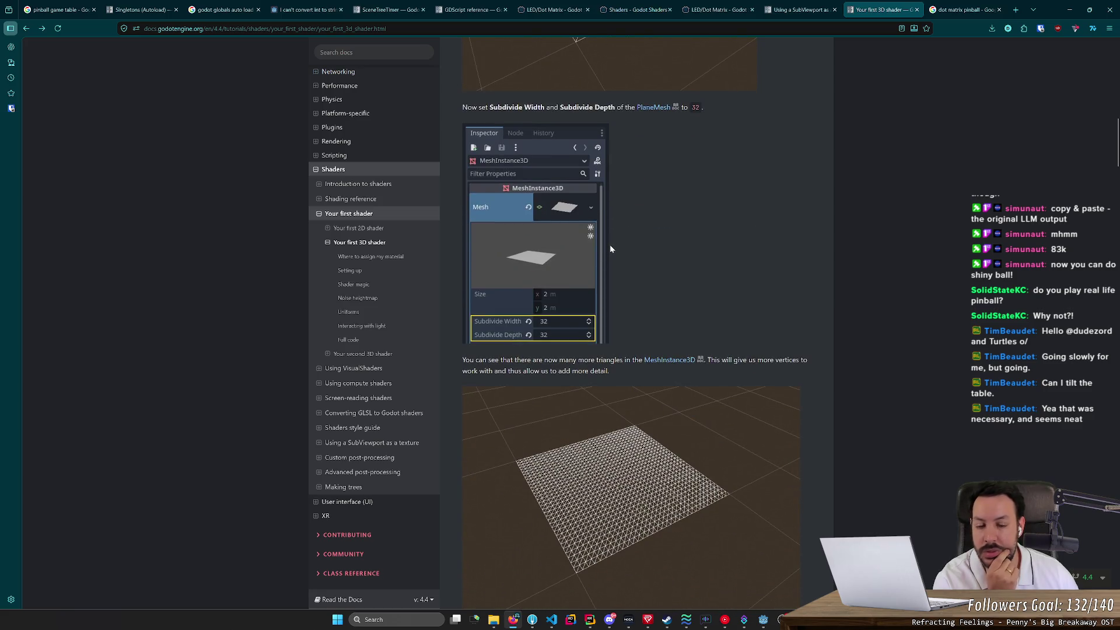
{"action": "scroll", "coordinate": [611, 249], "scroll_direction": "down", "scroll_amount": 5}
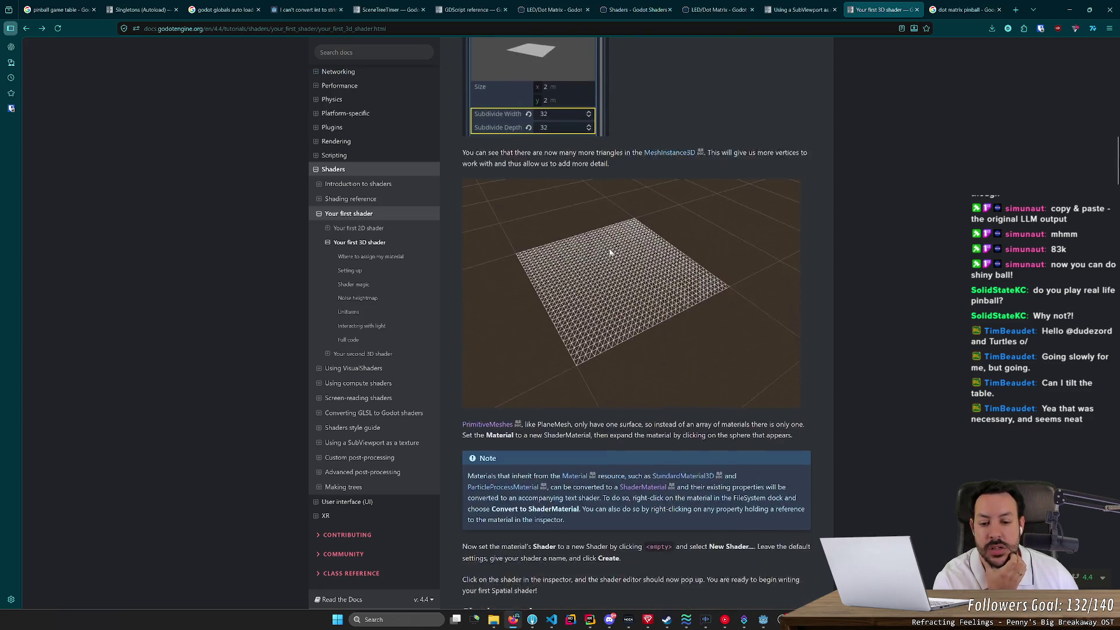
{"action": "scroll", "coordinate": [610, 263], "scroll_direction": "down", "scroll_amount": 3}
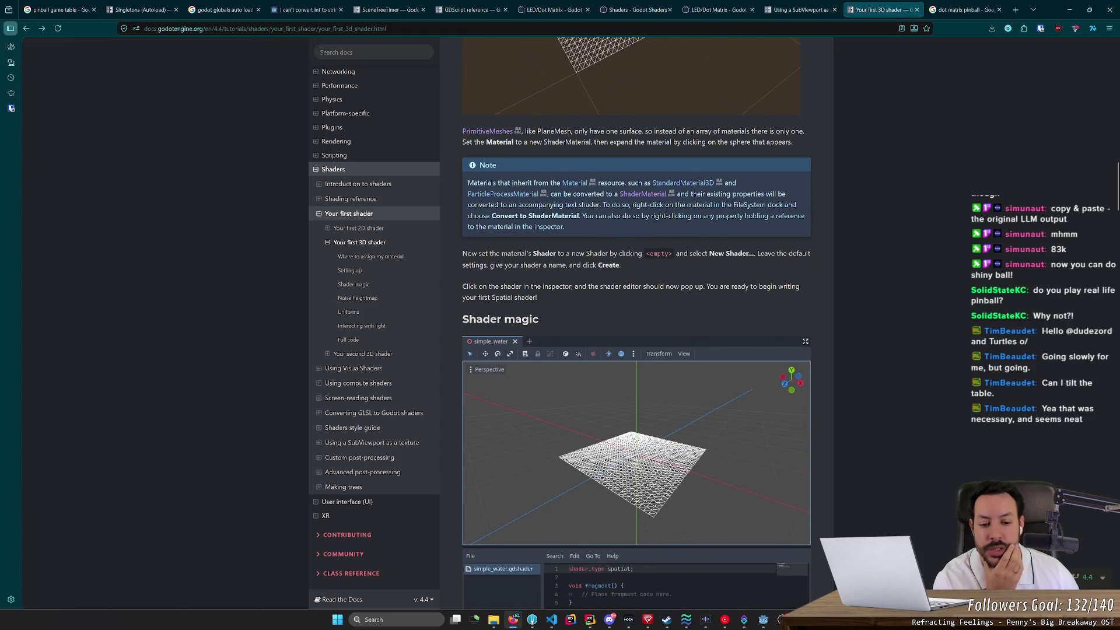
{"action": "scroll", "coordinate": [610, 263], "scroll_direction": "down", "scroll_amount": 2}
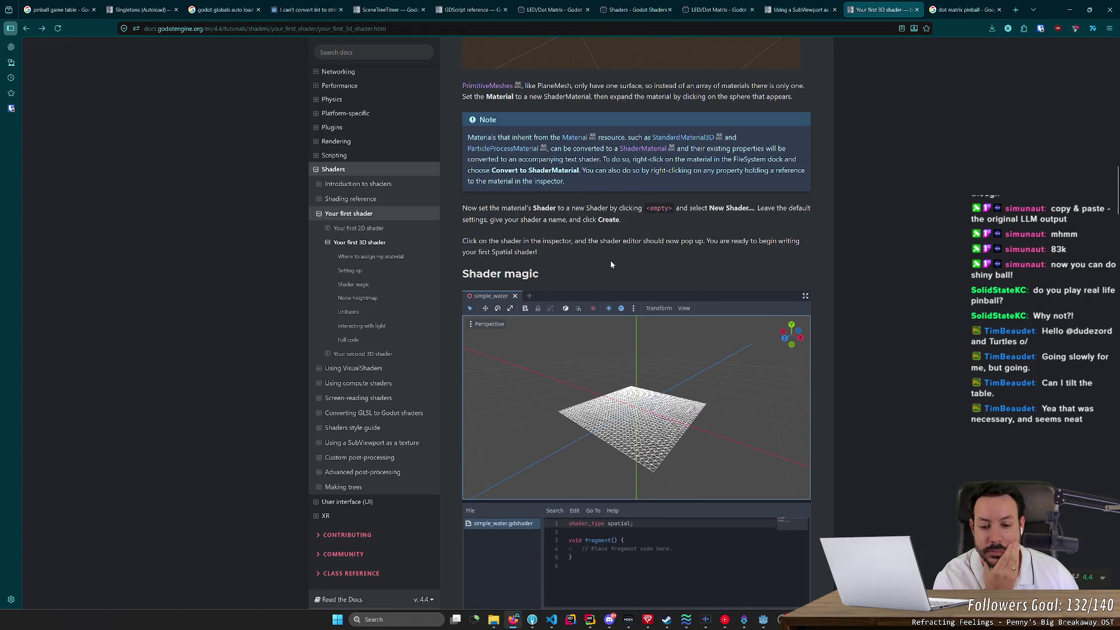
{"action": "scroll", "coordinate": [610, 260], "scroll_direction": "down", "scroll_amount": 5}
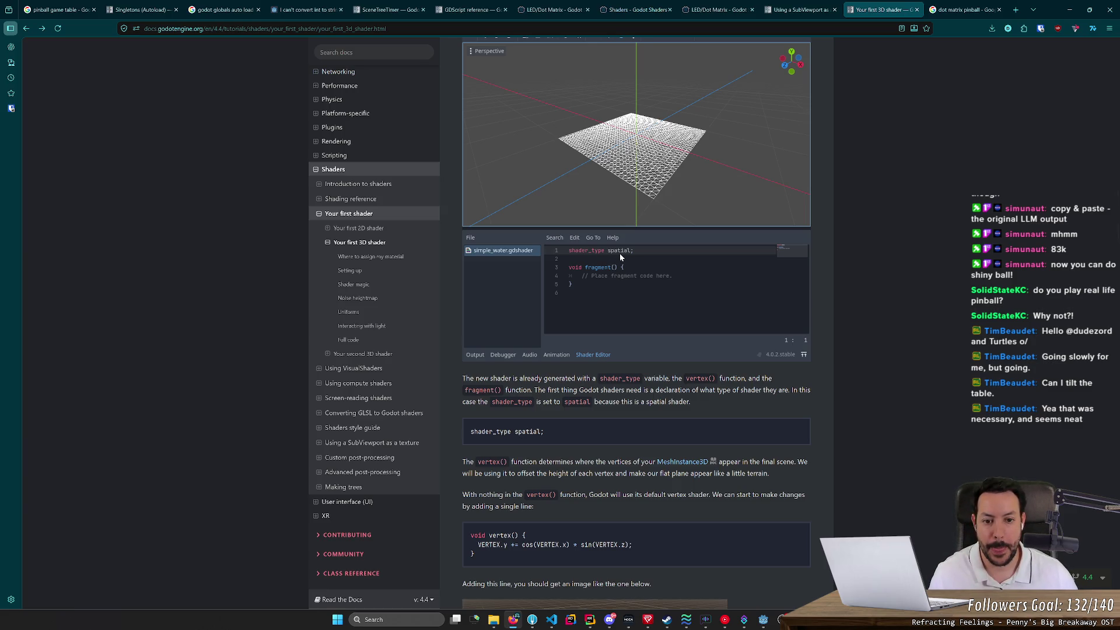
{"action": "key", "text": "alt+Tab"}
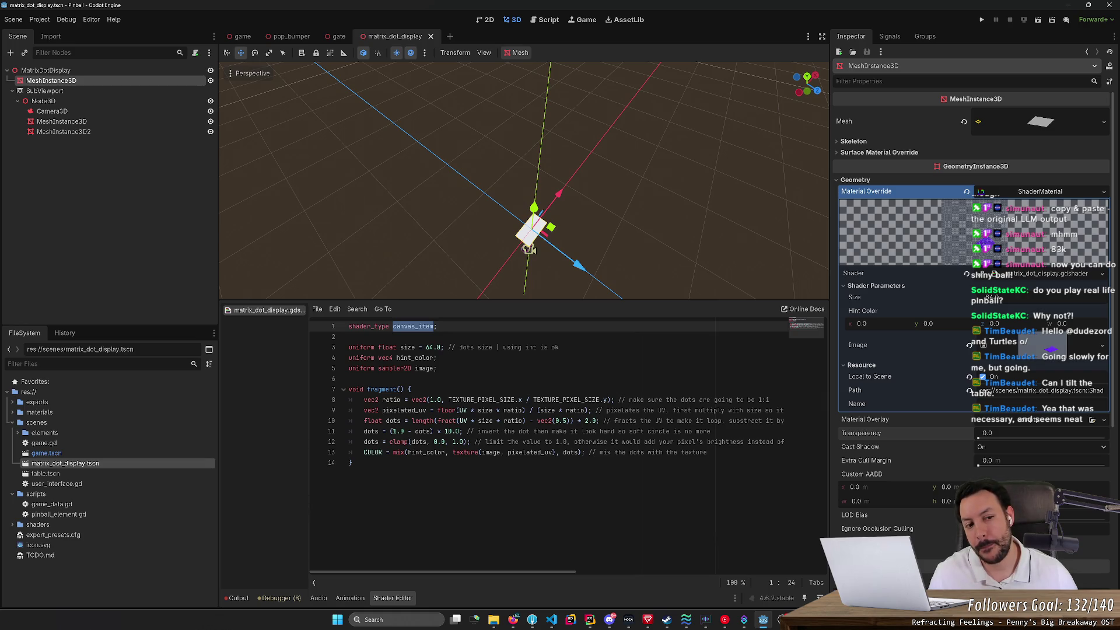
Step: Replace canvas_item with spatial on line 1 of matrix_dot_display.gdshader
{"action": "type", "text": "spatial"}
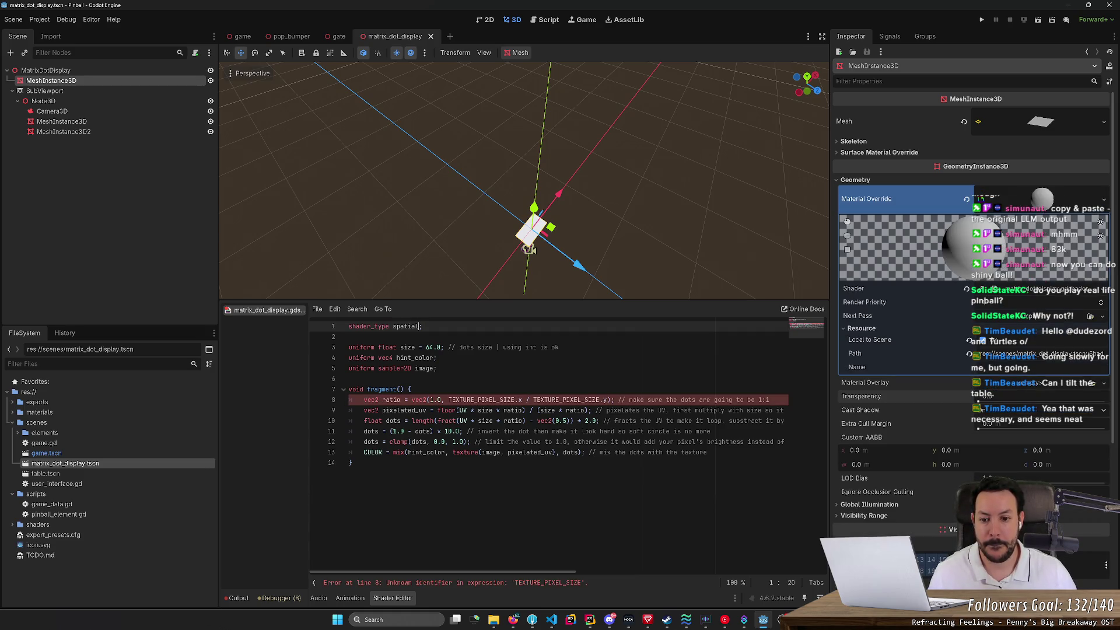
{"action": "double_click", "coordinate": [424, 368]}
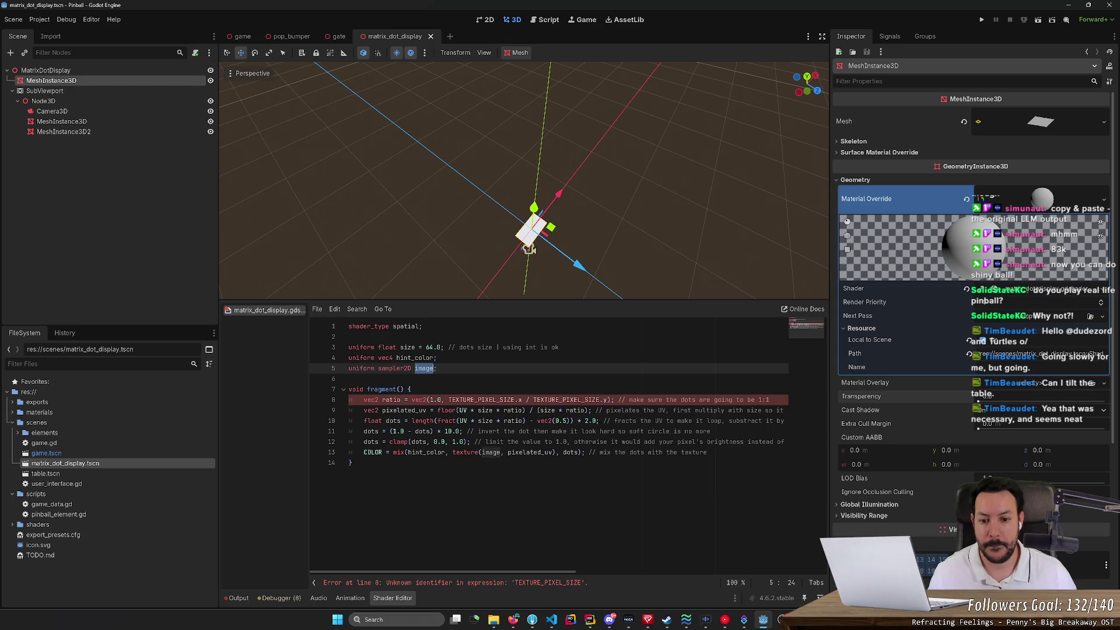
{"action": "key", "text": "End"}
Step: Add a new line declaring uniform float aspect_ratio = 16.0 / 9.0;
{"action": "key", "text": "Return"}
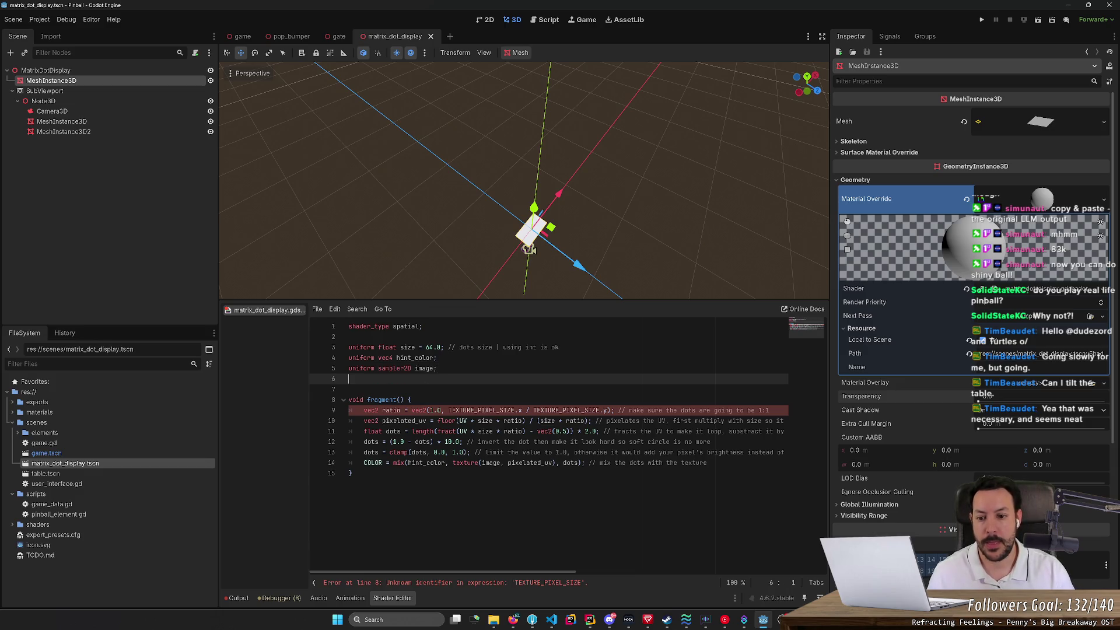
{"action": "type", "text": "unfi"}
{"action": "key", "text": "BackSpace"}
{"action": "type", "text": "ifor"}
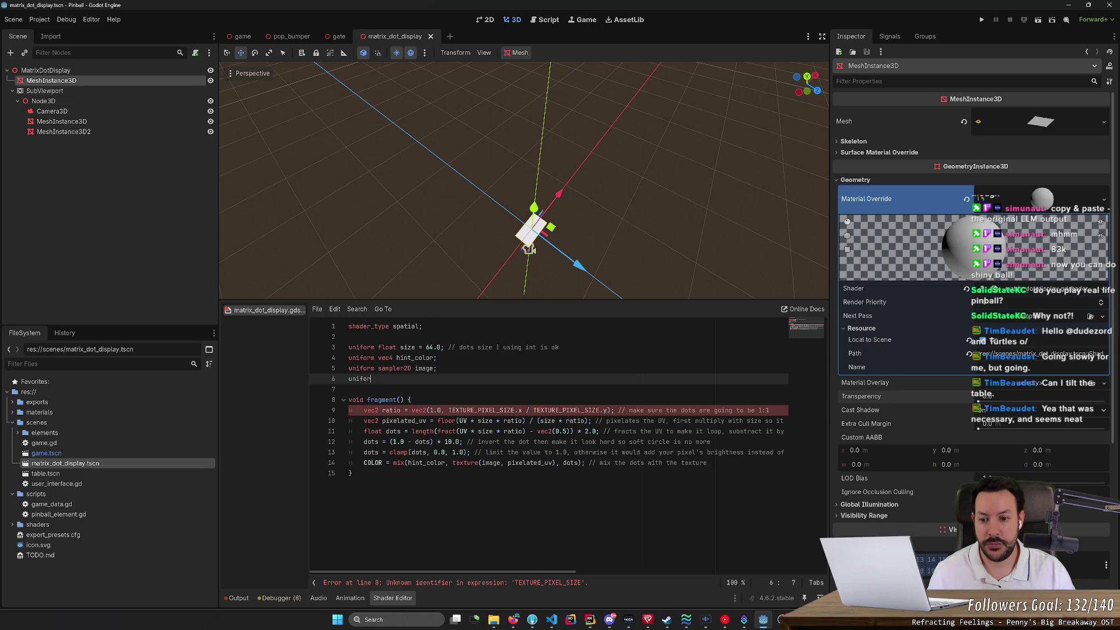
{"action": "type", "text": "m float aspect"}
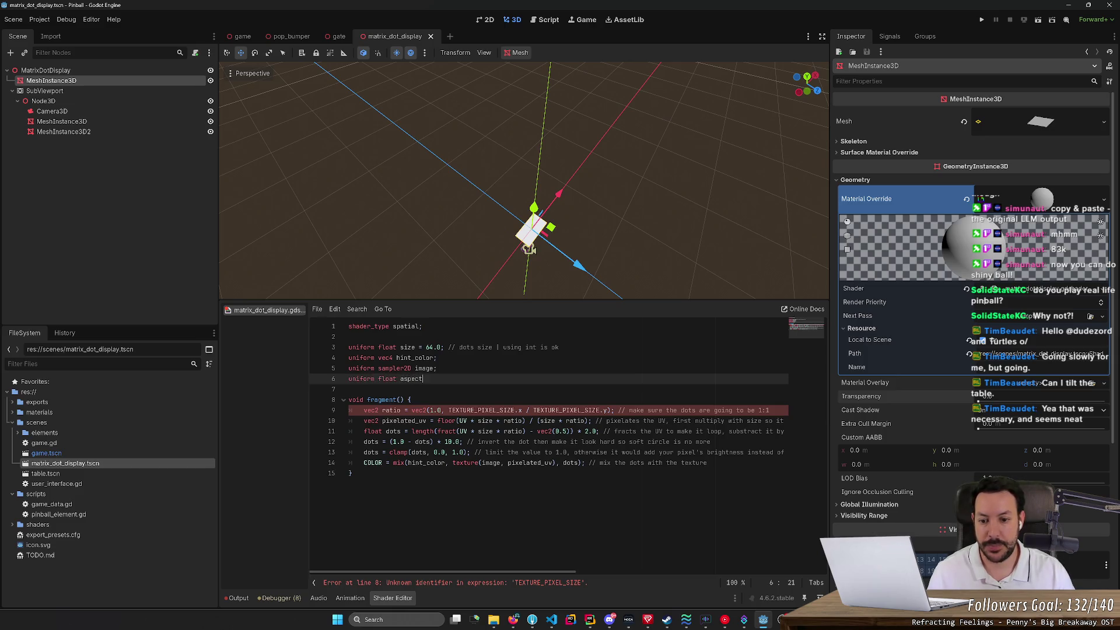
{"action": "type", "text": "_ratio = 16."}
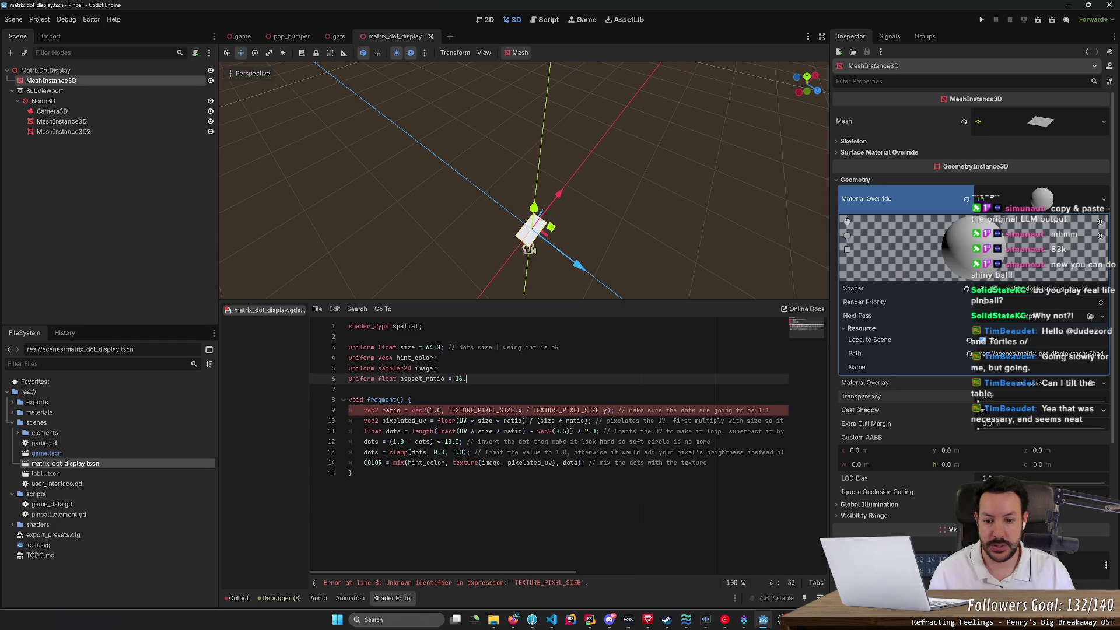
{"action": "type", "text": "0 / 9.0;"}
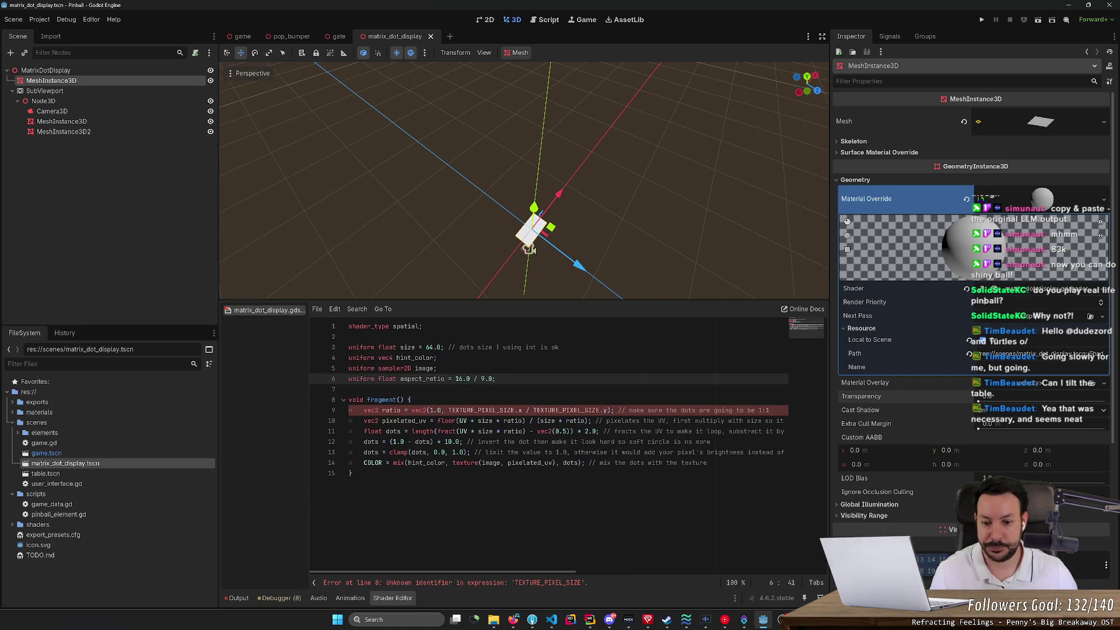
Step: Replace the TEXTURE_PIXEL_SIZE ratio expression on line 9 with aspect_ratio
{"action": "double_click", "coordinate": [481, 410]}
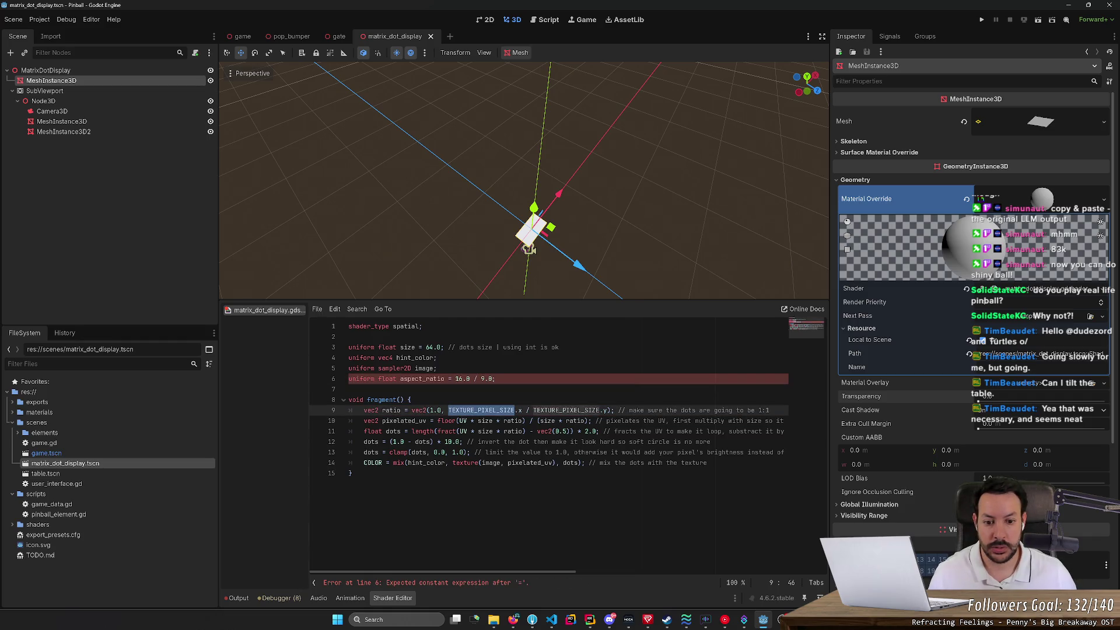
{"action": "left_click", "coordinate": [610, 410], "text": "shift"}
{"action": "type", "text": "aspect_ratio"}
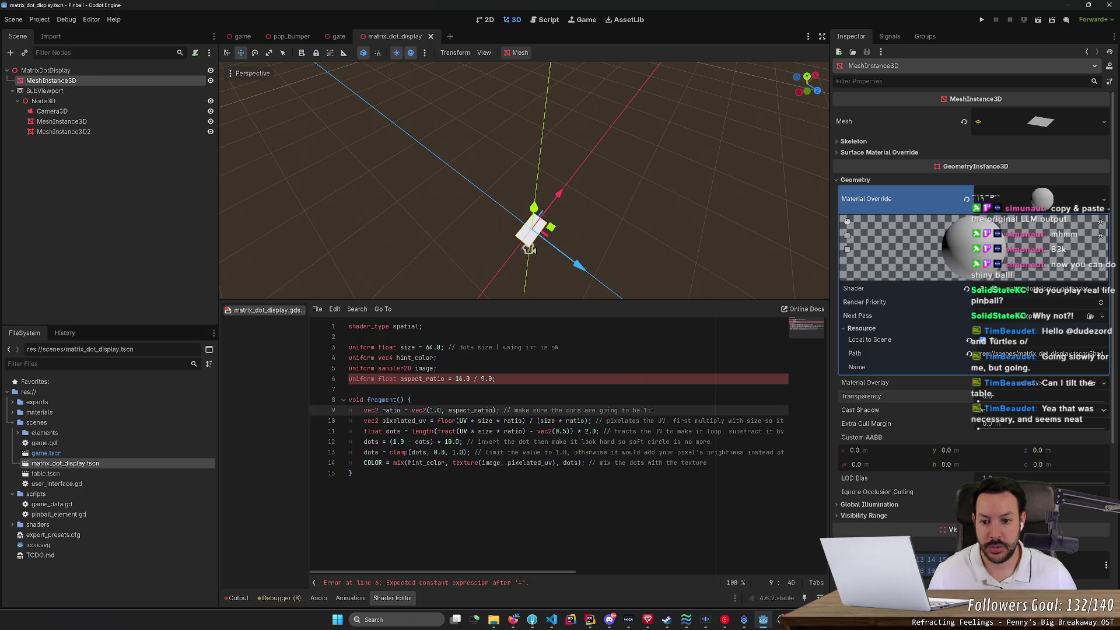
{"action": "left_click", "coordinate": [419, 379]}
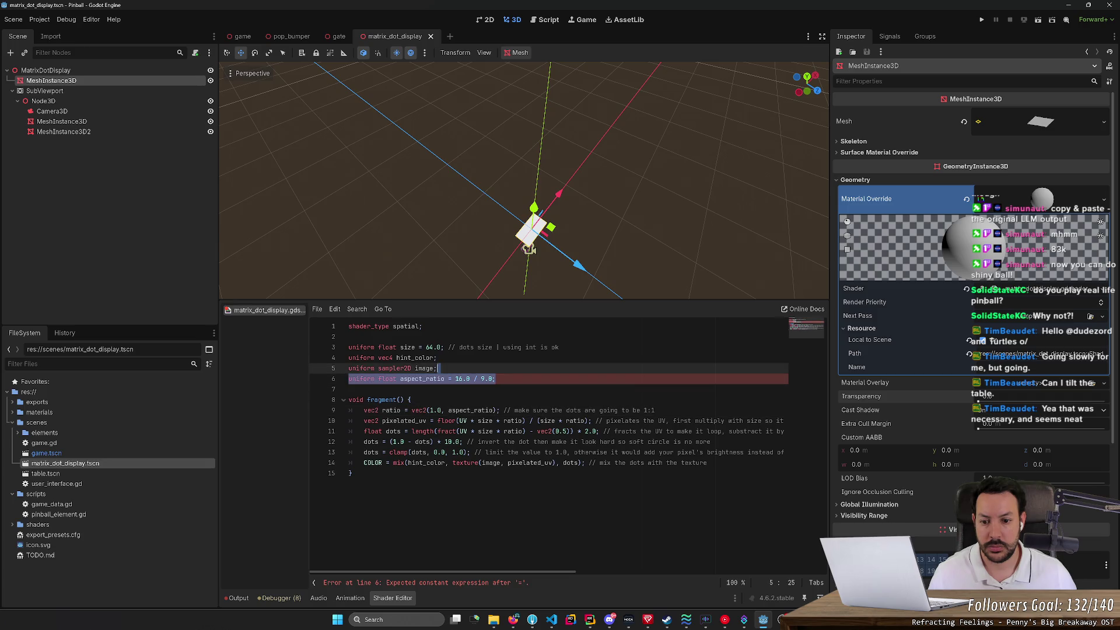
Step: Move the aspect_ratio declaration up one line
{"action": "key", "text": "ctrl+x"}
{"action": "key", "text": "Up"}
{"action": "key", "text": "Up"}
{"action": "key", "text": "Up"}
{"action": "key", "text": "Down"}
{"action": "key", "text": "ctrl+v"}
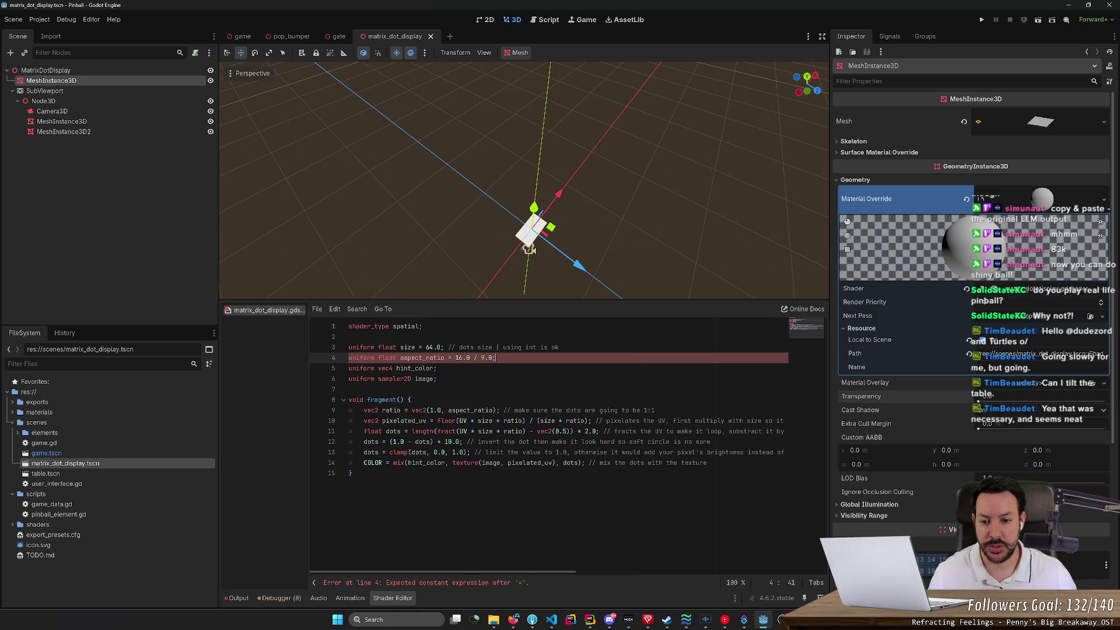
Step: Change aspect_ratio's value from 16.0 / 9.0 to 1.77777777 and save
{"action": "left_click", "coordinate": [437, 368]}
{"action": "left_click_drag", "start_coordinate": [458, 357], "coordinate": [497, 358]}
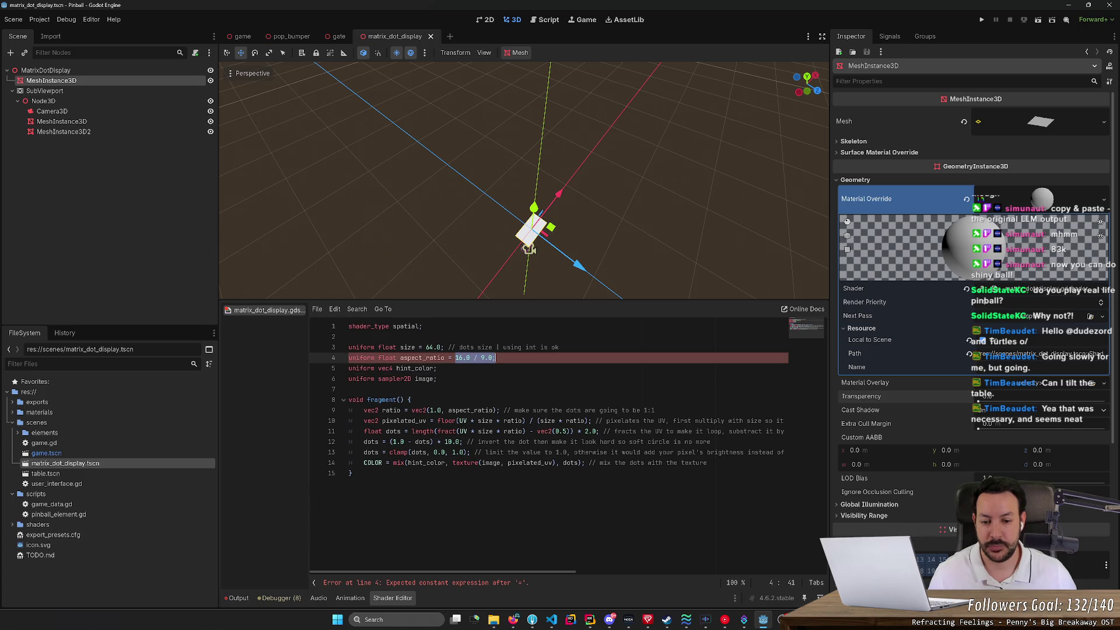
{"action": "type", "text": ":"}
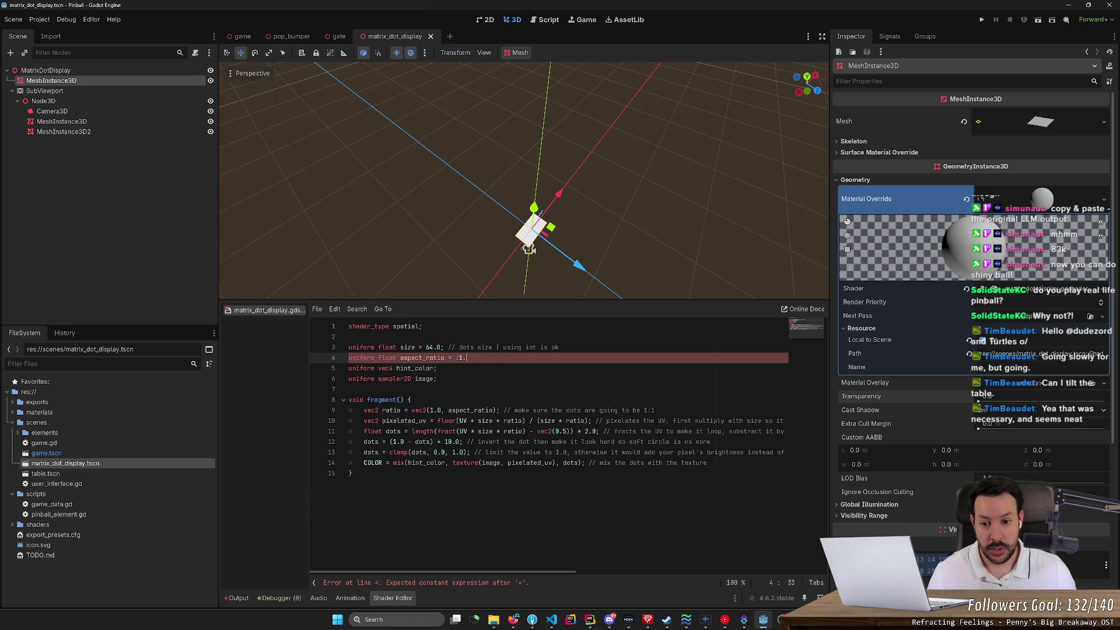
{"action": "type", "text": "1"}
{"action": "key", "text": "BackSpace"}
{"action": "key", "text": "BackSpace"}
{"action": "type", "text": "1.77"}
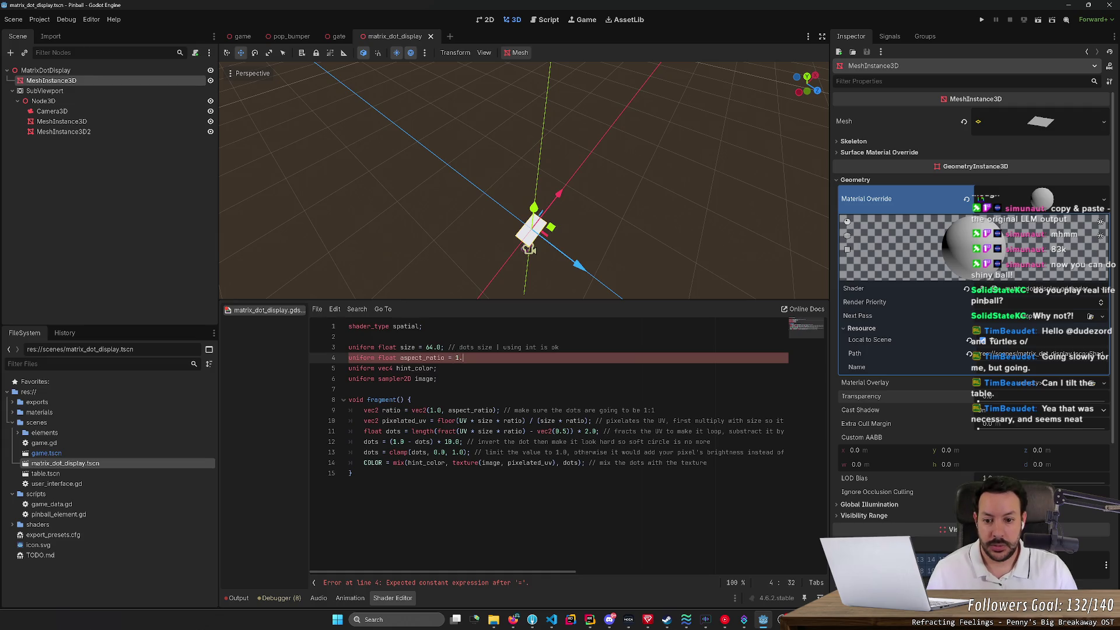
{"action": "type", "text": "777777;"}
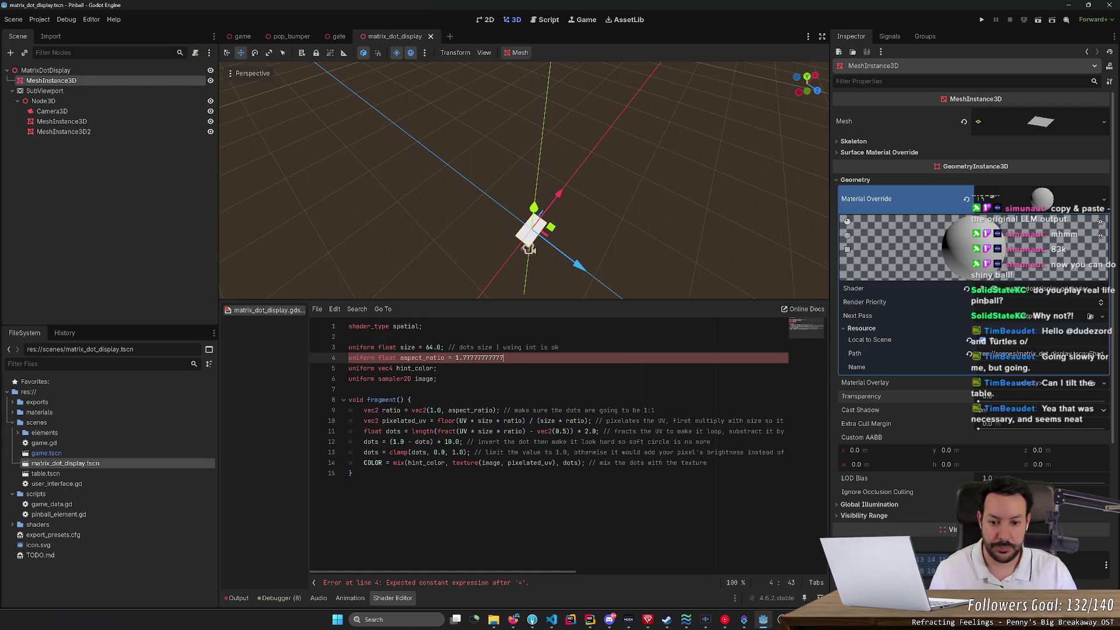
{"action": "key", "text": "ctrl+s"}
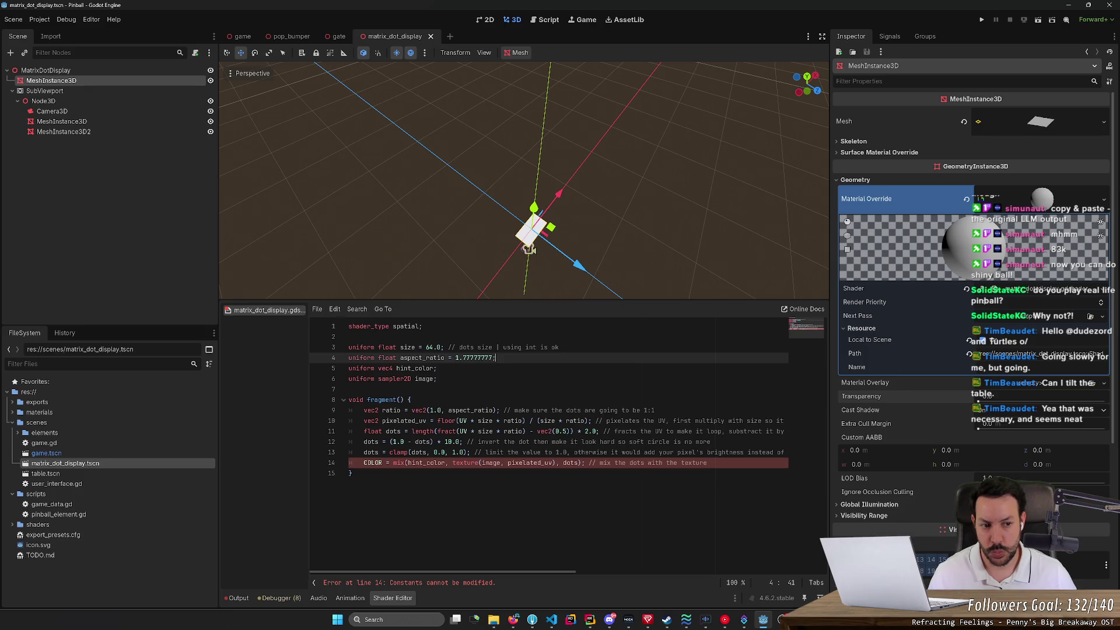
{"action": "key", "text": "alt+Tab"}
Step: Scroll the Your first 3D shader page past the NORMAL_MAP and dynamic-lighting sections to Full code
{"action": "scroll", "coordinate": [565, 382], "scroll_direction": "down", "scroll_amount": 6}
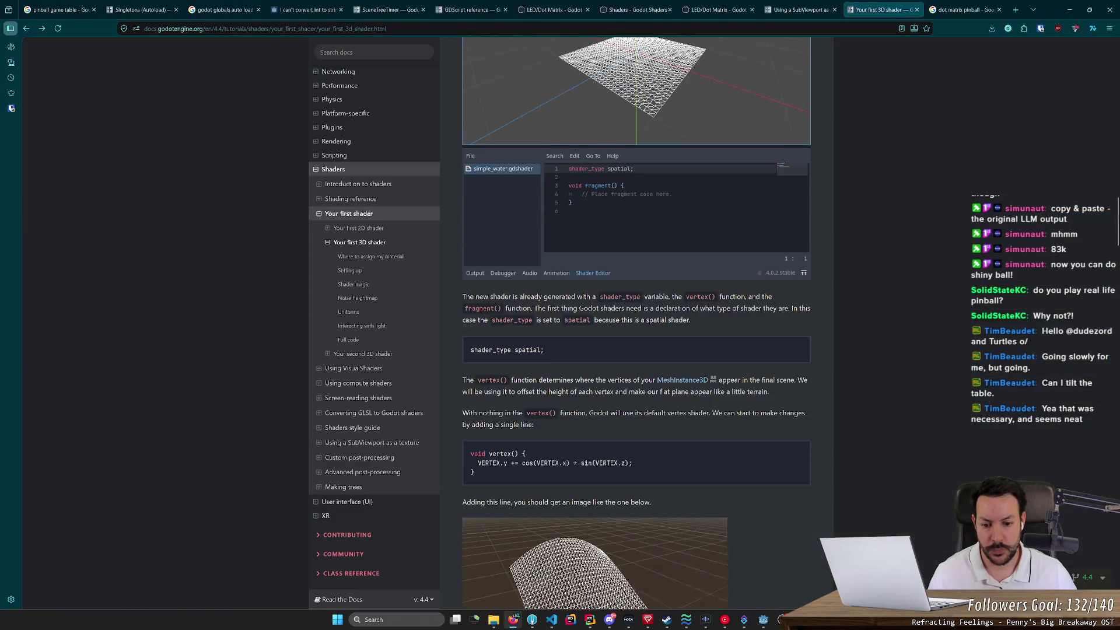
{"action": "scroll", "coordinate": [566, 382], "scroll_direction": "down", "scroll_amount": 8}
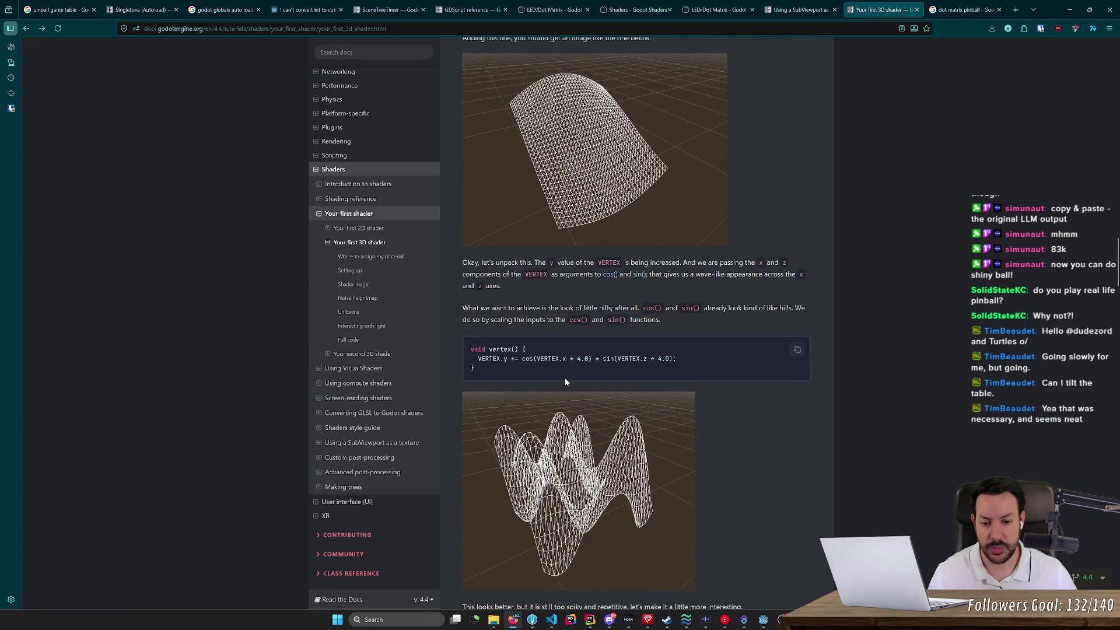
{"action": "scroll", "coordinate": [564, 382], "scroll_direction": "down", "scroll_amount": 4}
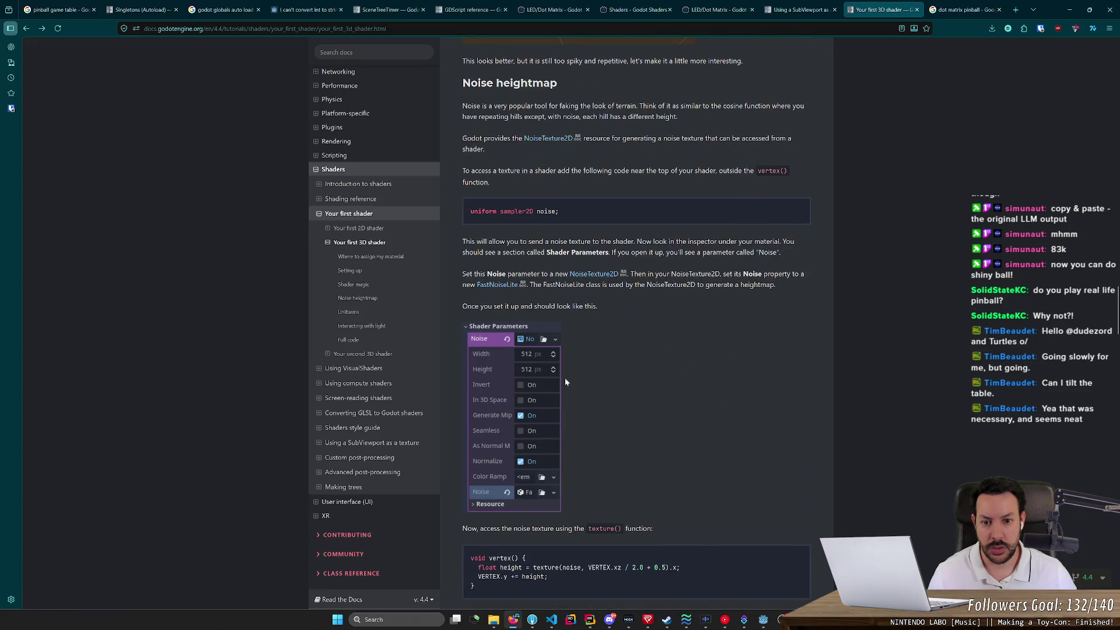
{"action": "scroll", "coordinate": [564, 382], "scroll_direction": "down", "scroll_amount": 6}
{"action": "scroll", "coordinate": [565, 380], "scroll_direction": "down", "scroll_amount": 1}
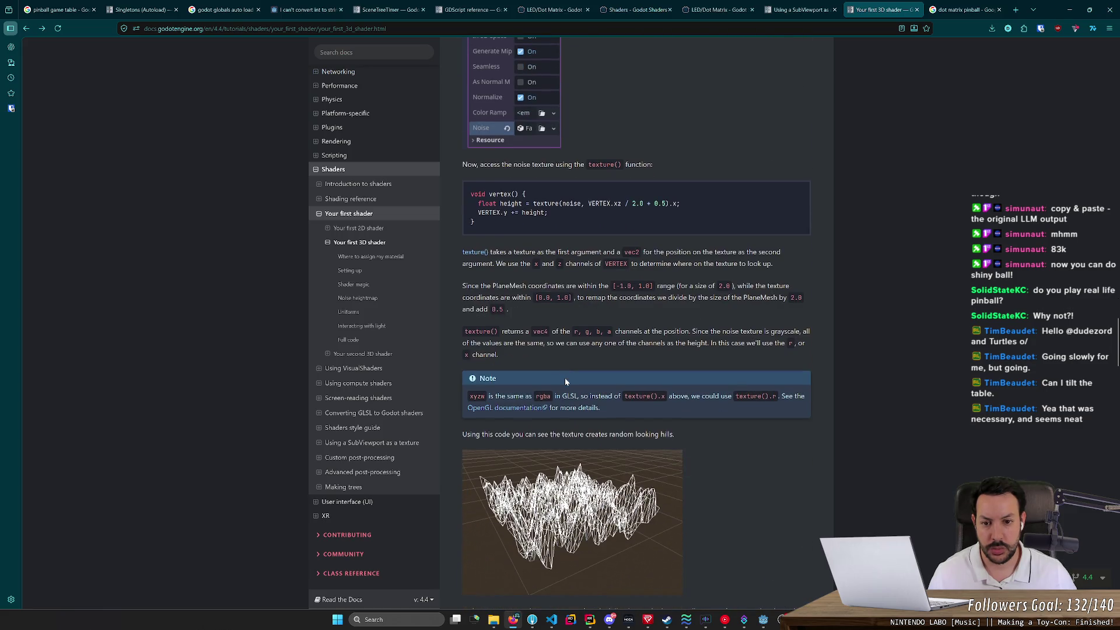
{"action": "scroll", "coordinate": [565, 382], "scroll_direction": "down", "scroll_amount": 7}
{"action": "scroll", "coordinate": [565, 382], "scroll_direction": "down", "scroll_amount": 4}
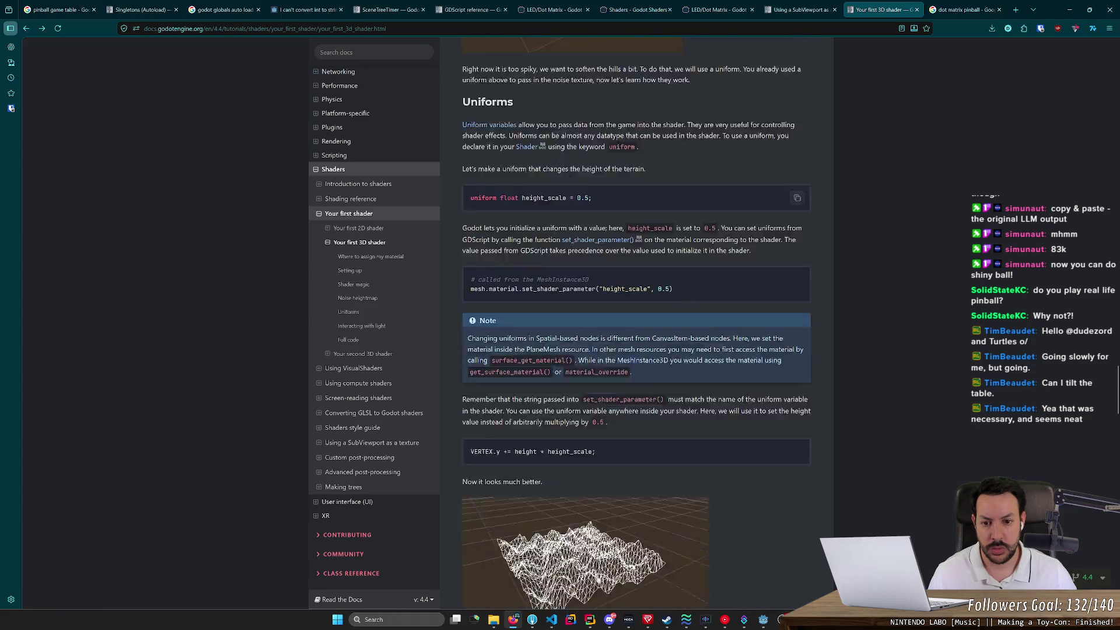
{"action": "scroll", "coordinate": [566, 382], "scroll_direction": "down", "scroll_amount": 4}
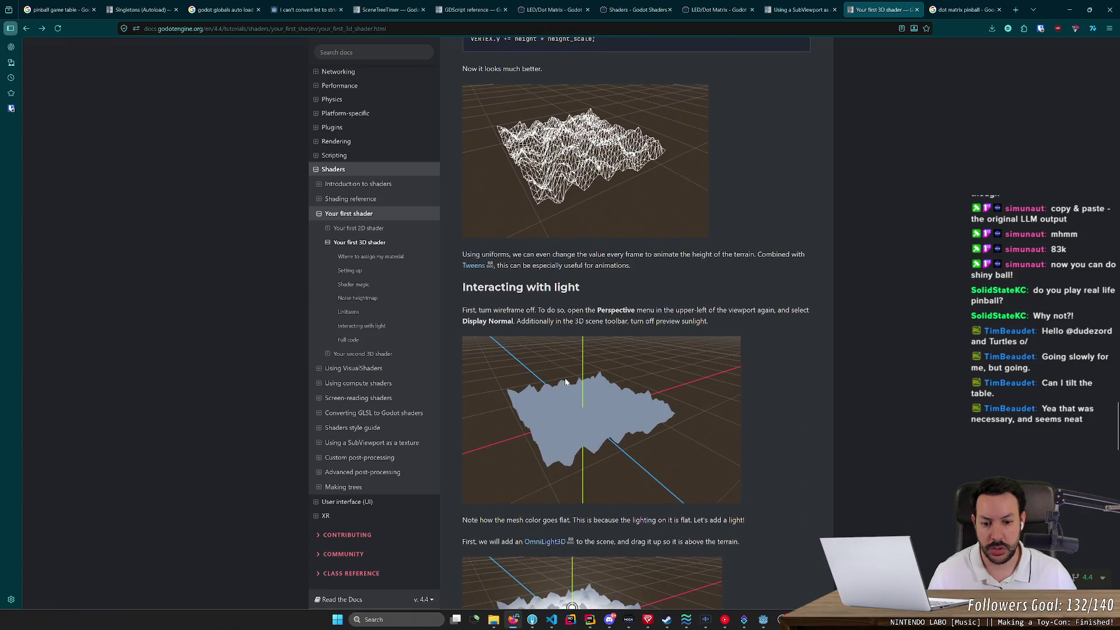
{"action": "scroll", "coordinate": [565, 382], "scroll_direction": "down", "scroll_amount": 10}
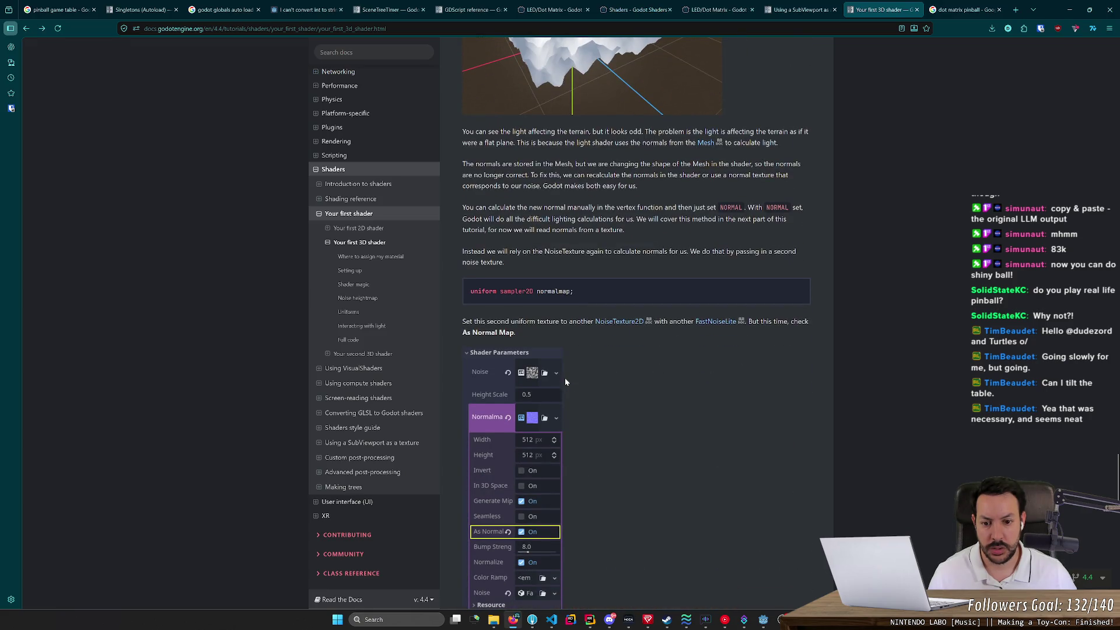
{"action": "scroll", "coordinate": [565, 381], "scroll_direction": "down", "scroll_amount": 2}
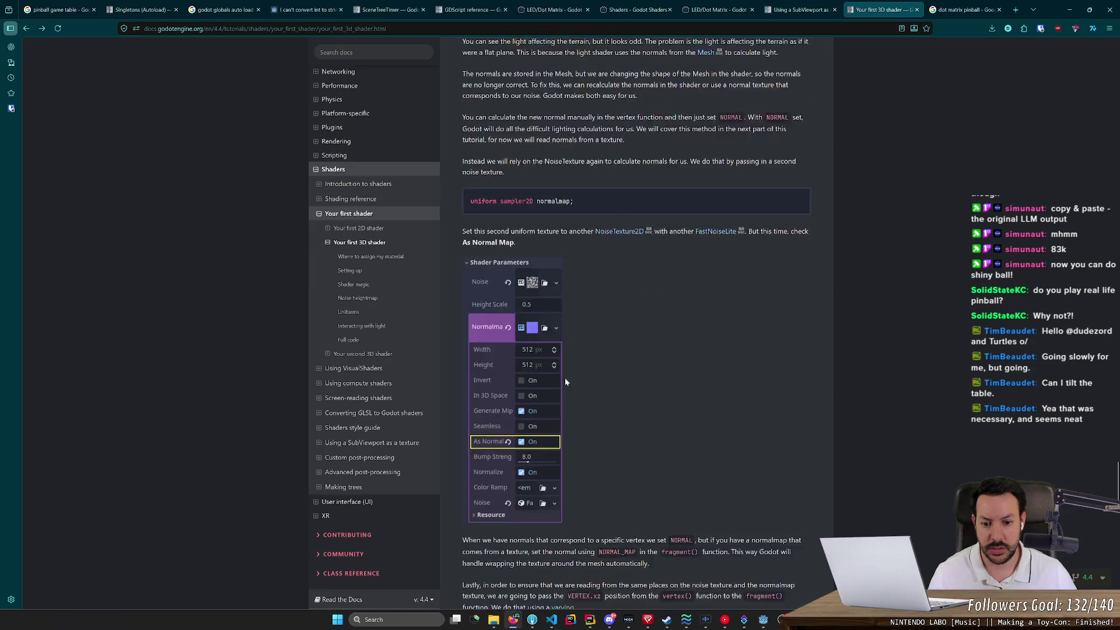
{"action": "scroll", "coordinate": [565, 381], "scroll_direction": "down", "scroll_amount": 2}
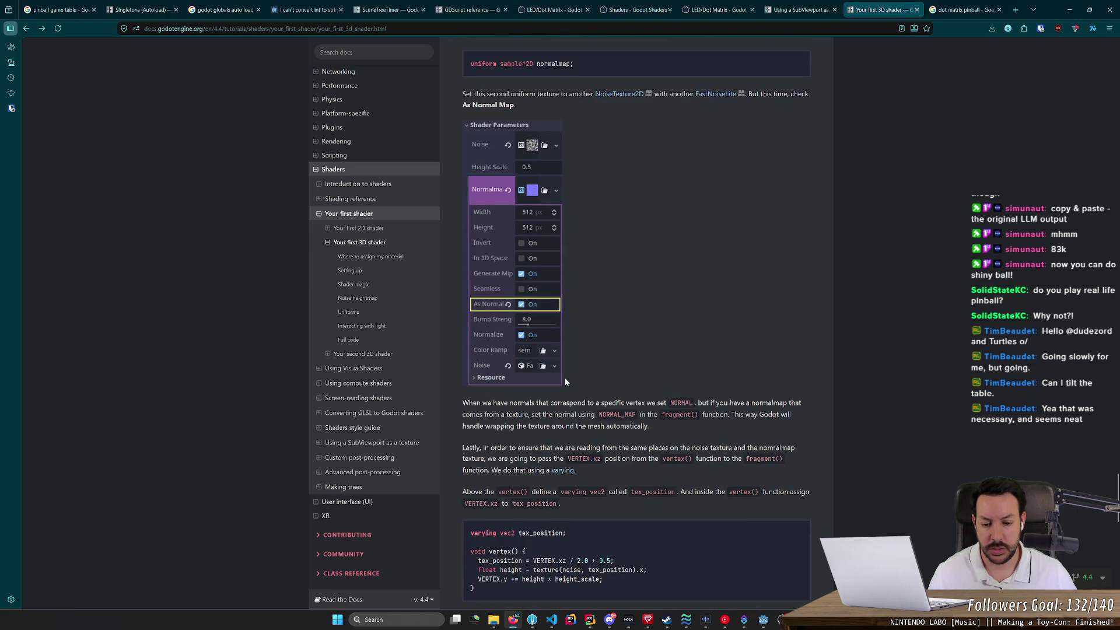
{"action": "scroll", "coordinate": [565, 381], "scroll_direction": "down", "scroll_amount": 2}
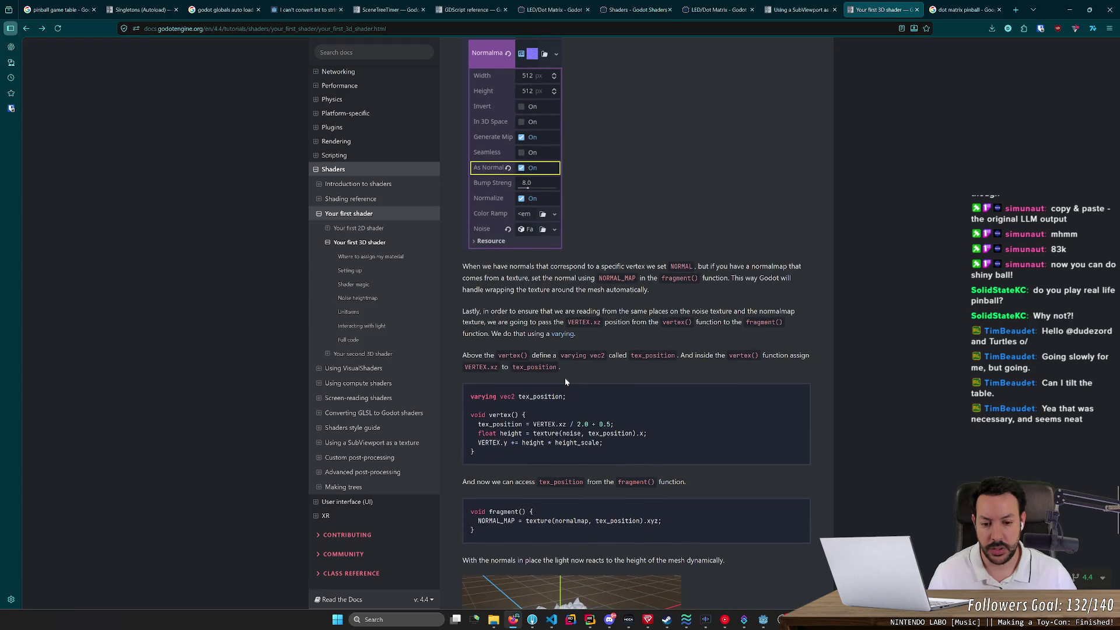
{"action": "scroll", "coordinate": [566, 381], "scroll_direction": "down", "scroll_amount": 3}
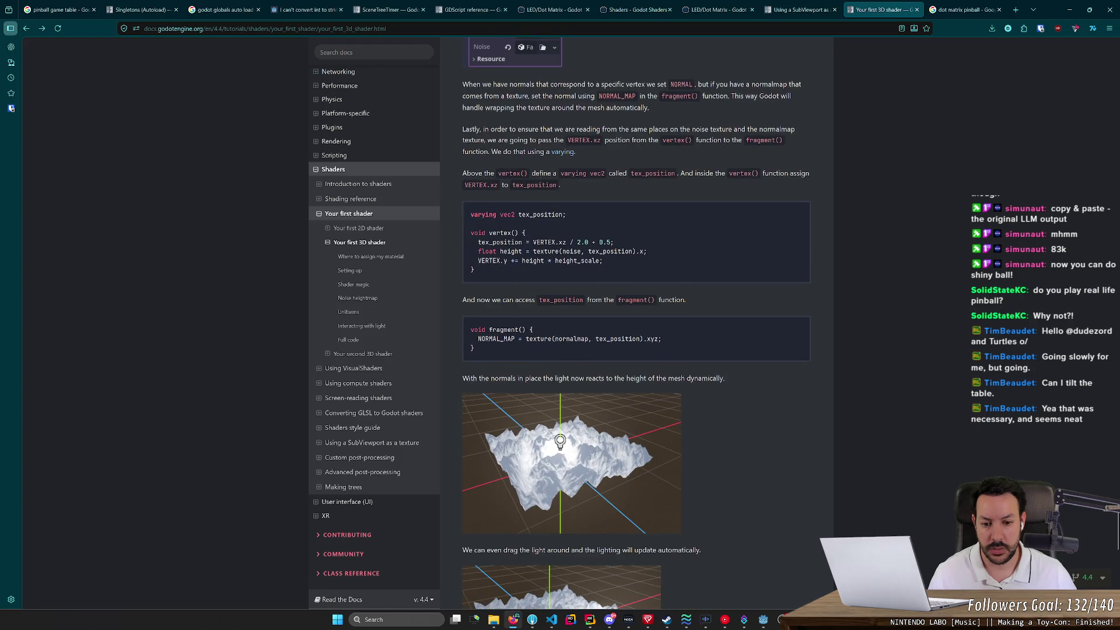
{"action": "scroll", "coordinate": [635, 323], "scroll_direction": "down", "scroll_amount": 1}
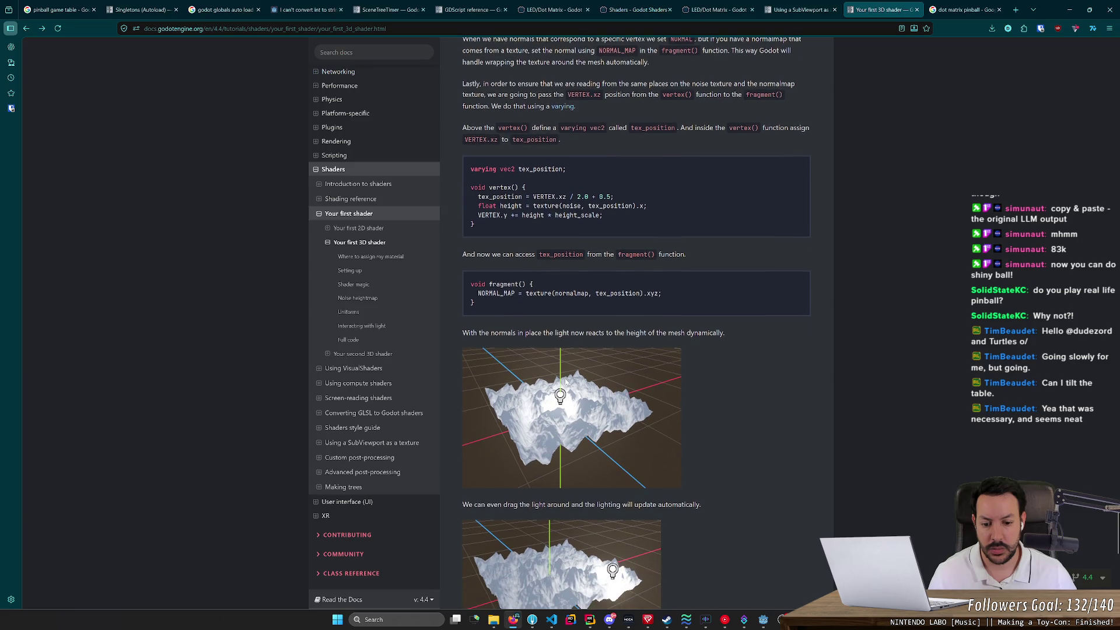
{"action": "scroll", "coordinate": [565, 382], "scroll_direction": "down", "scroll_amount": 4}
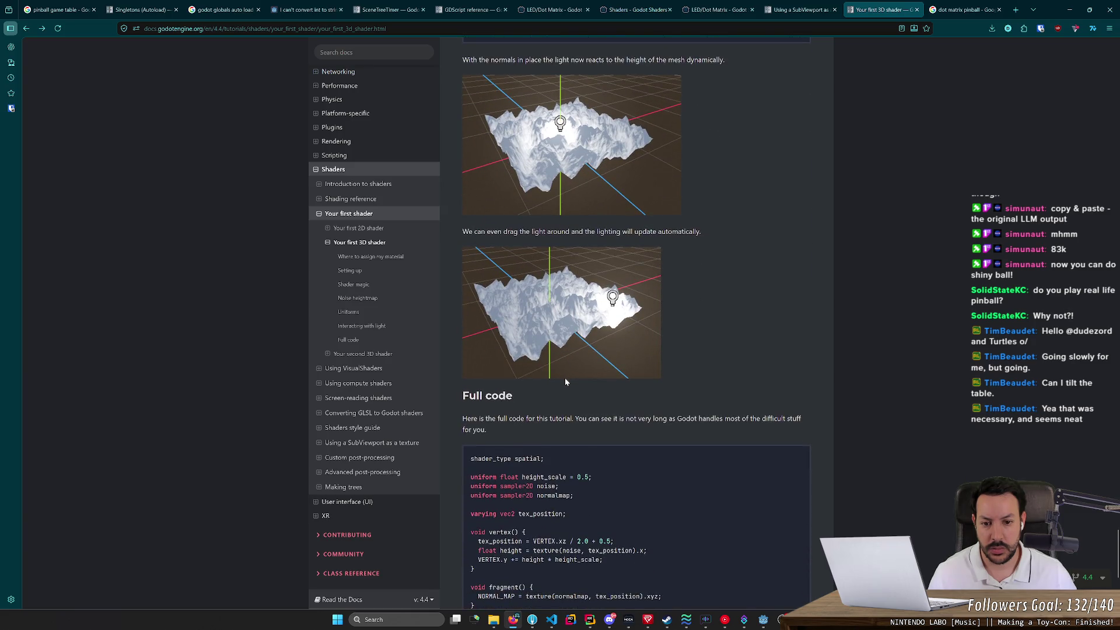
Step: Assign a new StandardMaterial3D as the MeshInstance3D's material override
{"action": "scroll", "coordinate": [565, 382], "scroll_direction": "down", "scroll_amount": 4}
{"action": "key", "text": "alt+Tab"}
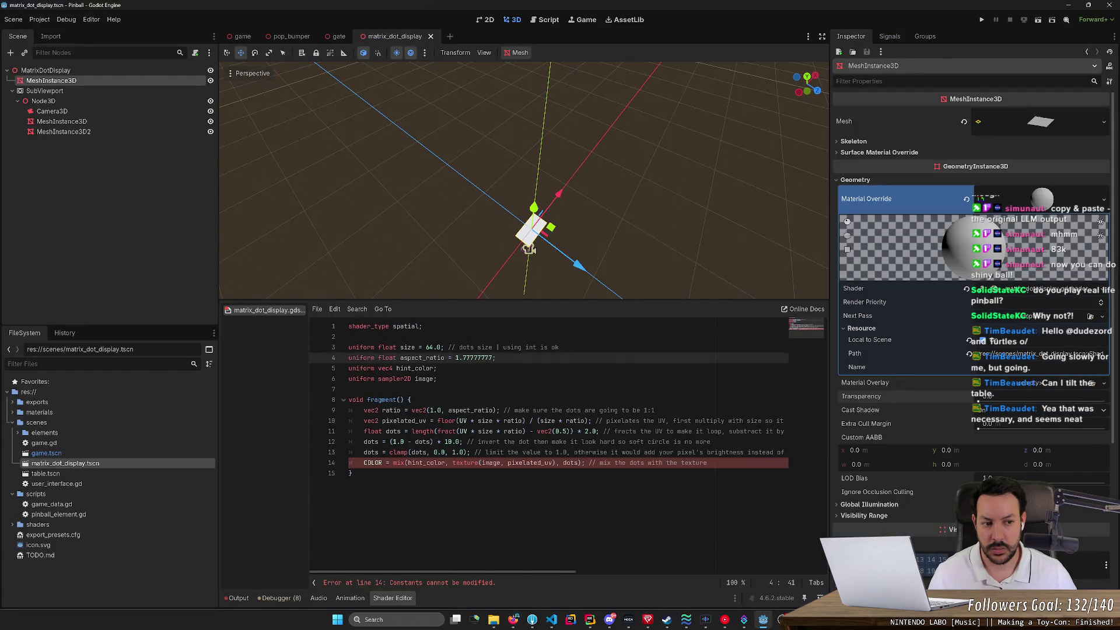
{"action": "left_click", "coordinate": [1103, 199]}
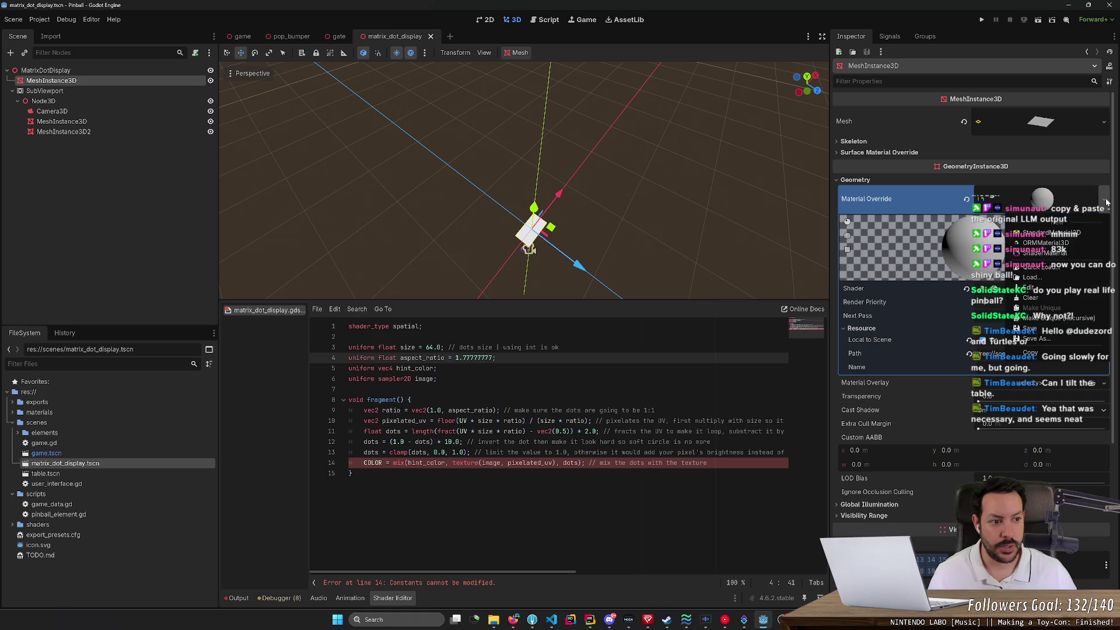
{"action": "left_click", "coordinate": [1062, 231]}
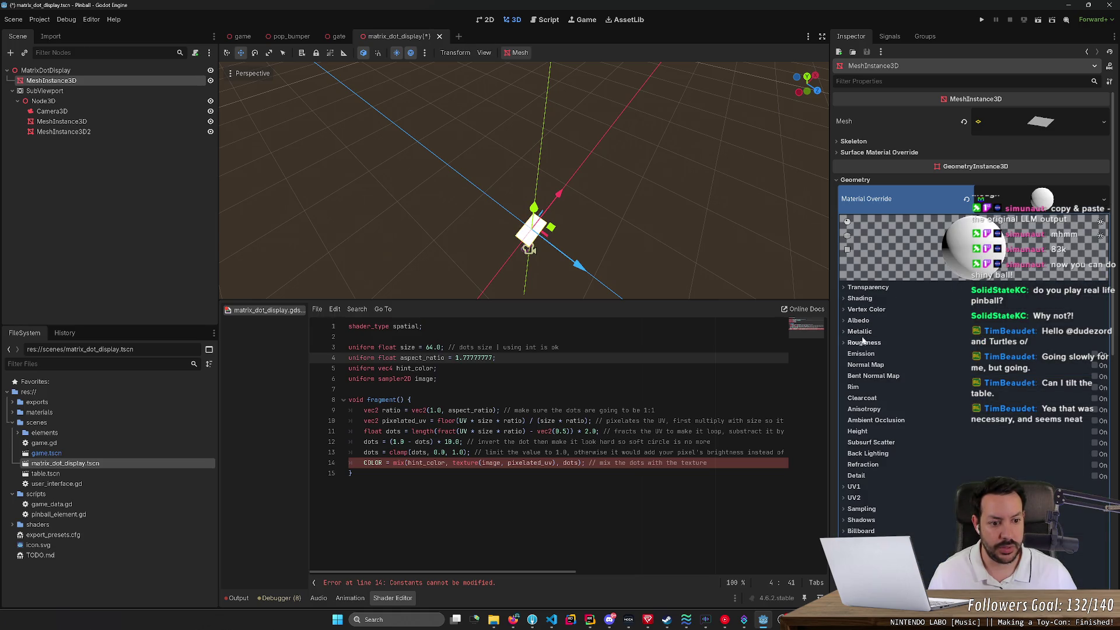
Step: Try a MeshTexture in the material's Albedo texture slot, then clear it back to empty
{"action": "left_click", "coordinate": [858, 320]}
{"action": "left_click", "coordinate": [1043, 332]}
{"action": "left_click", "coordinate": [1050, 346]}
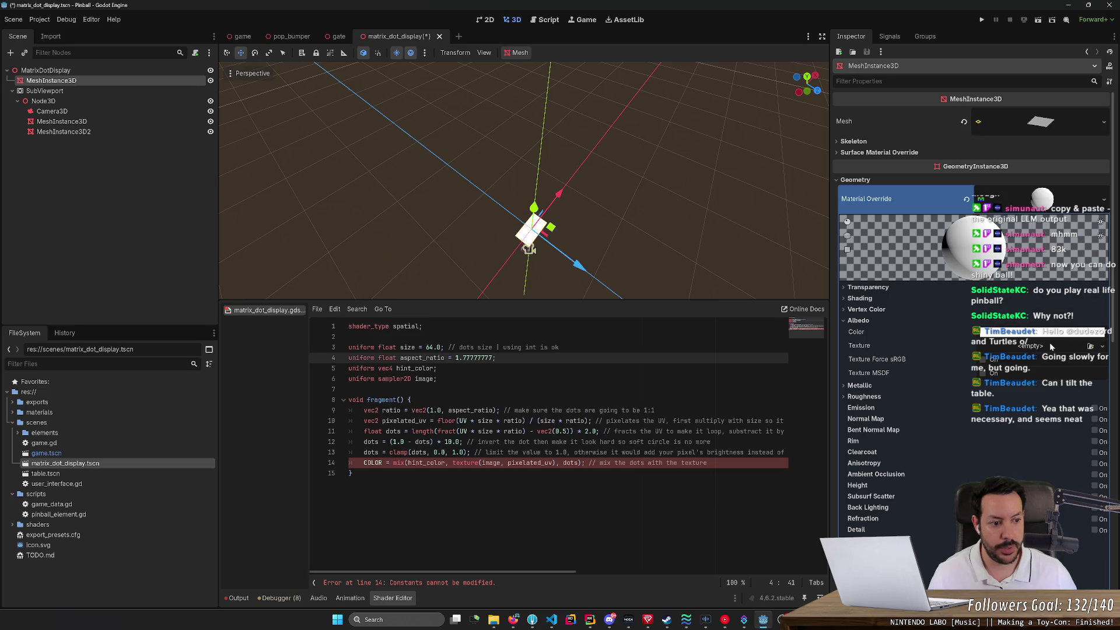
{"action": "left_click", "coordinate": [1050, 346]}
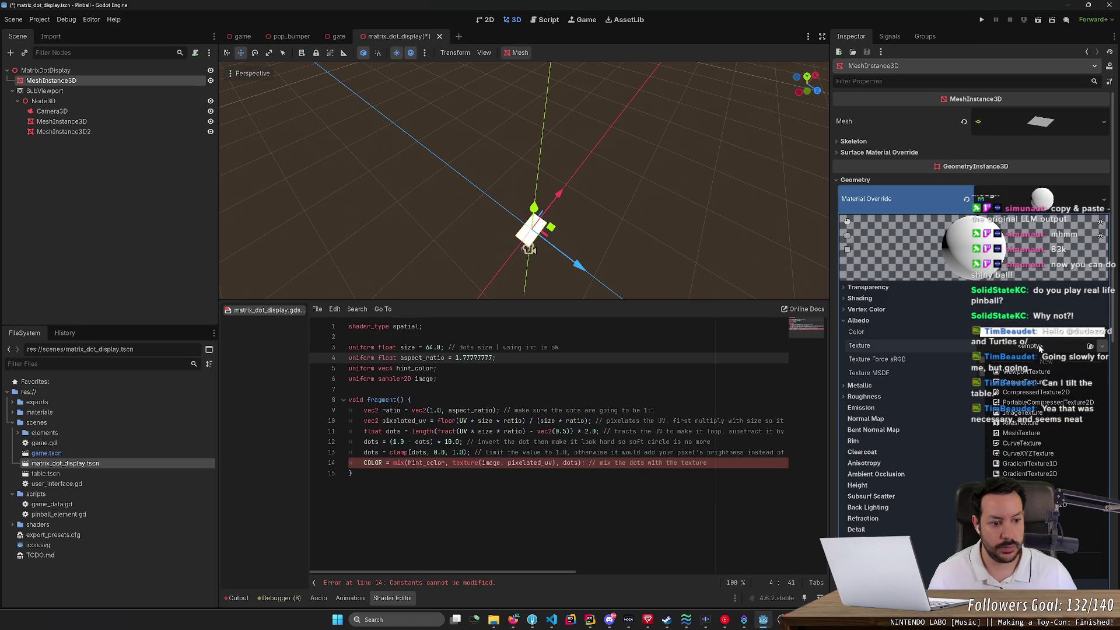
{"action": "left_click", "coordinate": [913, 356]}
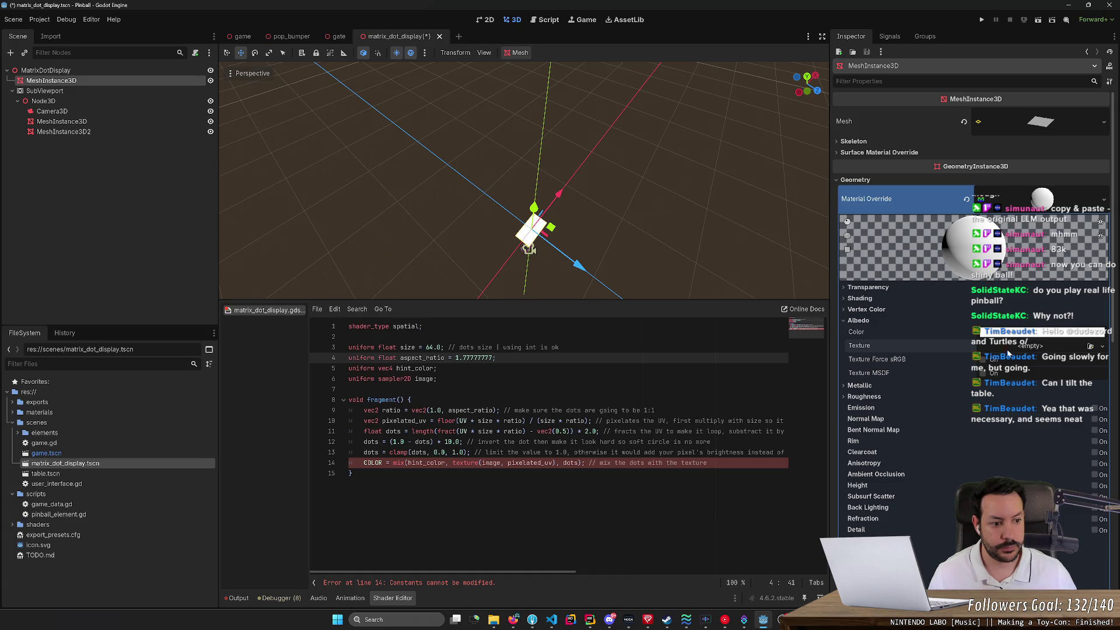
{"action": "left_click", "coordinate": [1067, 345]}
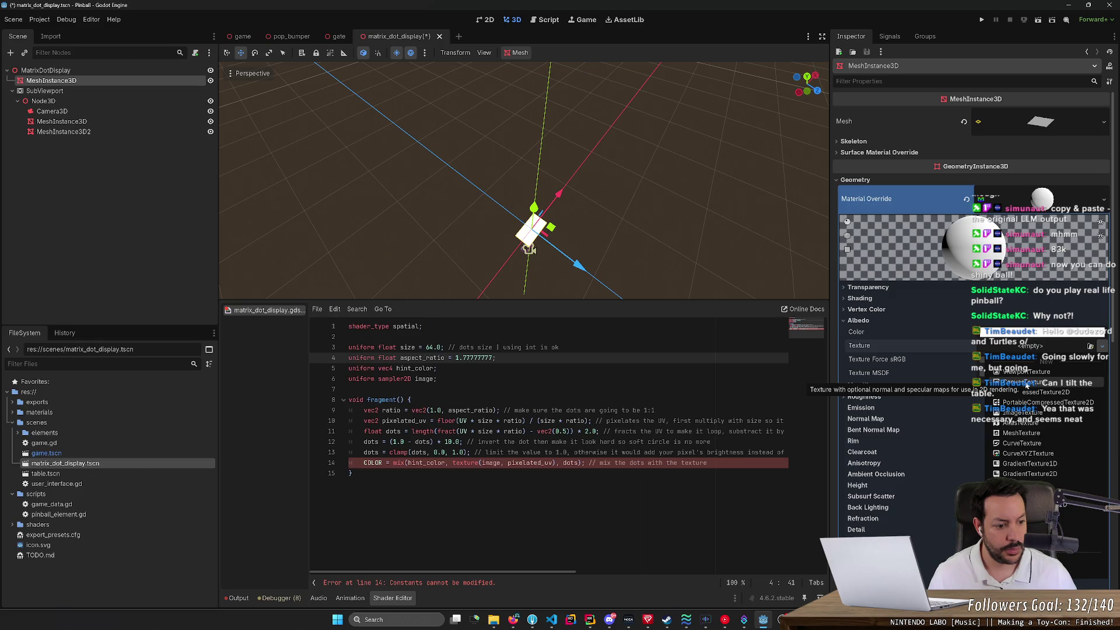
{"action": "left_click", "coordinate": [1036, 434]}
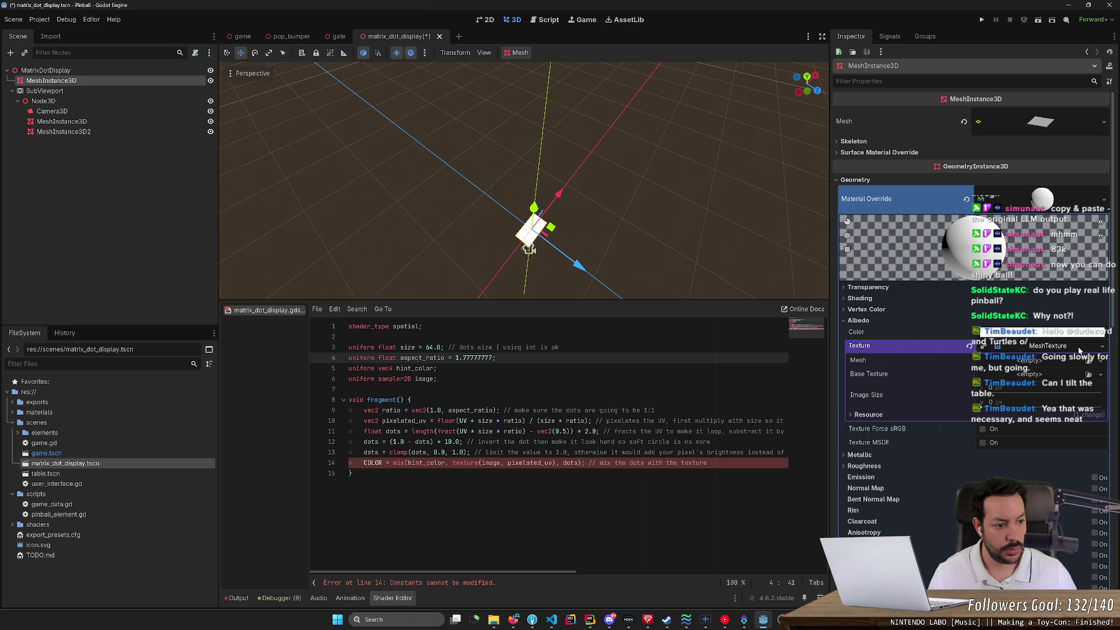
{"action": "left_click", "coordinate": [1045, 345]}
{"action": "left_click", "coordinate": [969, 345]}
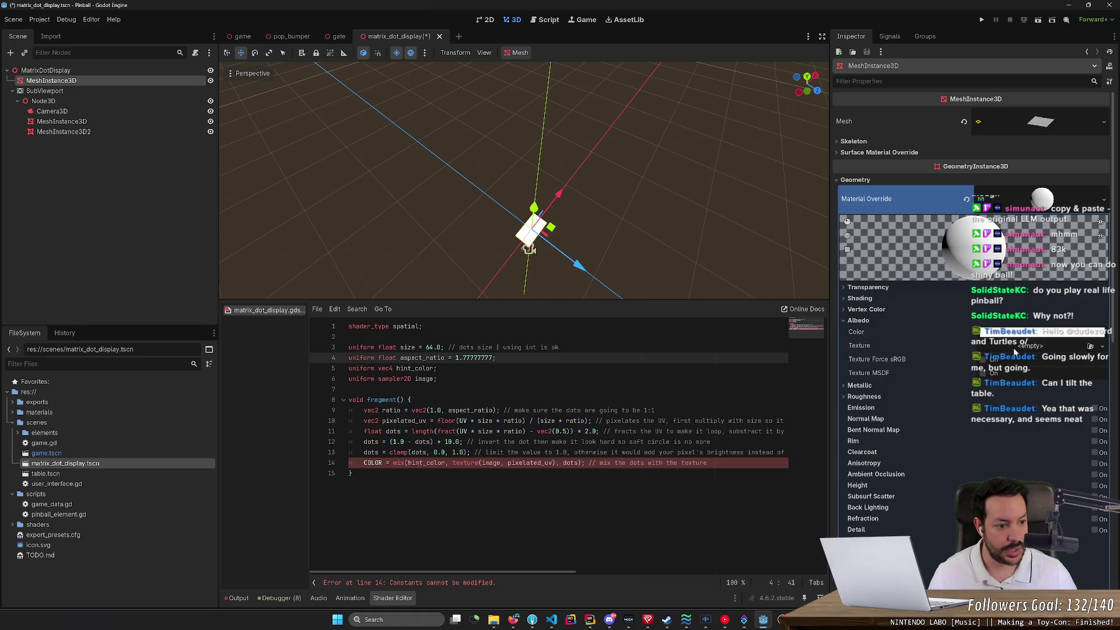
Step: Set the Albedo texture to a new CanvasTexture and inspect its empty Diffuse and NormalMap slots
{"action": "left_click", "coordinate": [1033, 345]}
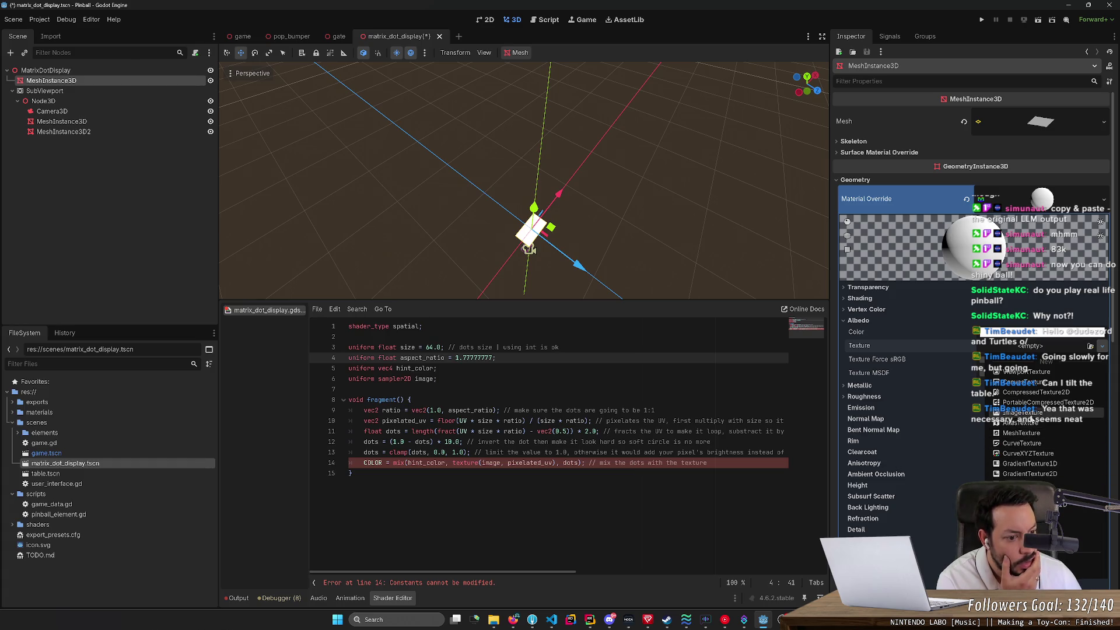
{"action": "left_click", "coordinate": [1033, 383]}
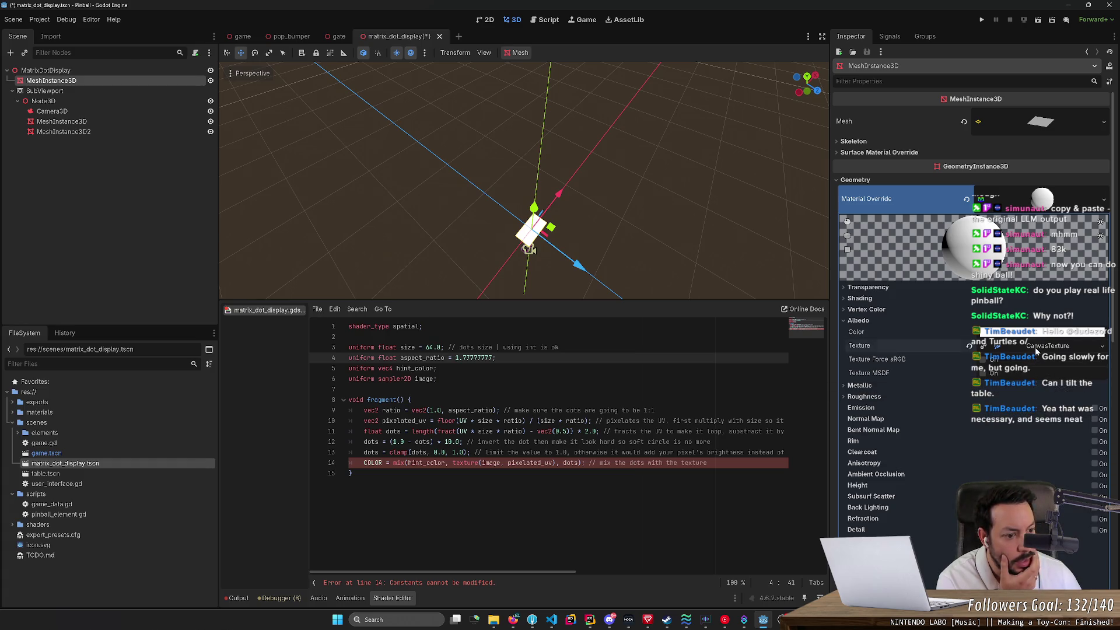
{"action": "left_click", "coordinate": [1035, 348]}
{"action": "left_click", "coordinate": [872, 369]}
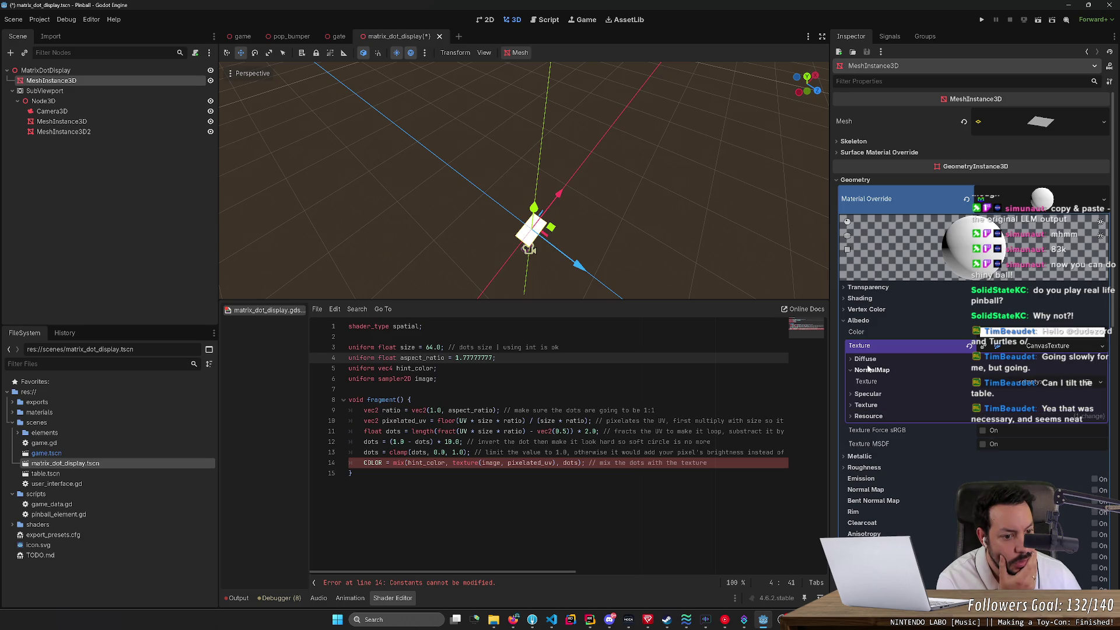
{"action": "left_click", "coordinate": [866, 360]}
{"action": "left_click", "coordinate": [1031, 349]}
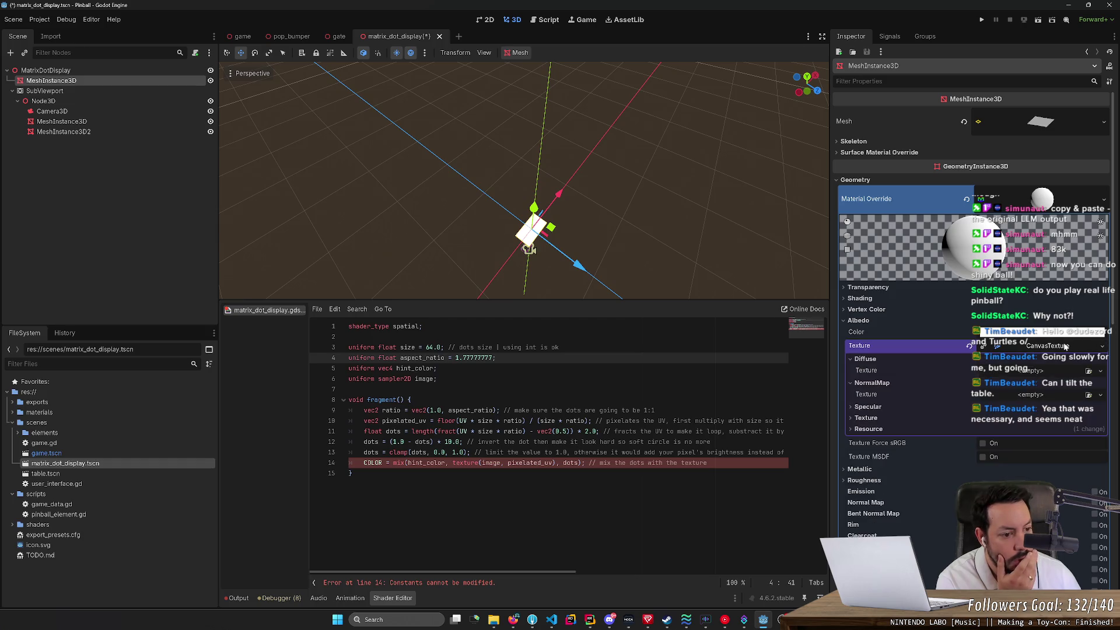
Step: Open and dismiss Quick Load for the albedo texture, then open the Albedo Color picker
{"action": "left_click", "coordinate": [1099, 348]}
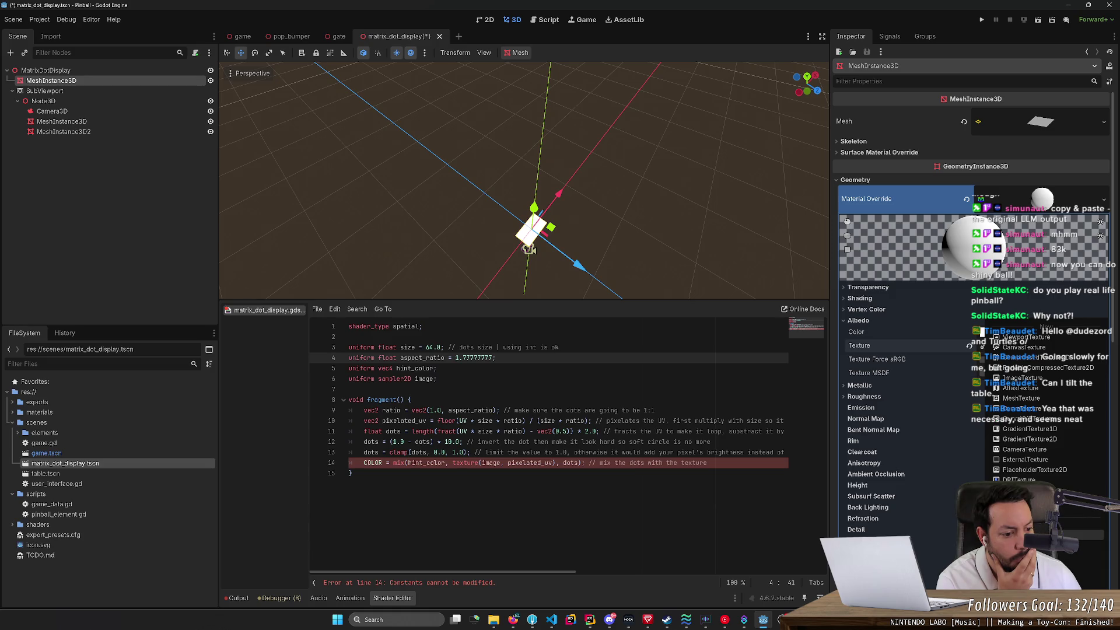
{"action": "left_click", "coordinate": [1027, 503]}
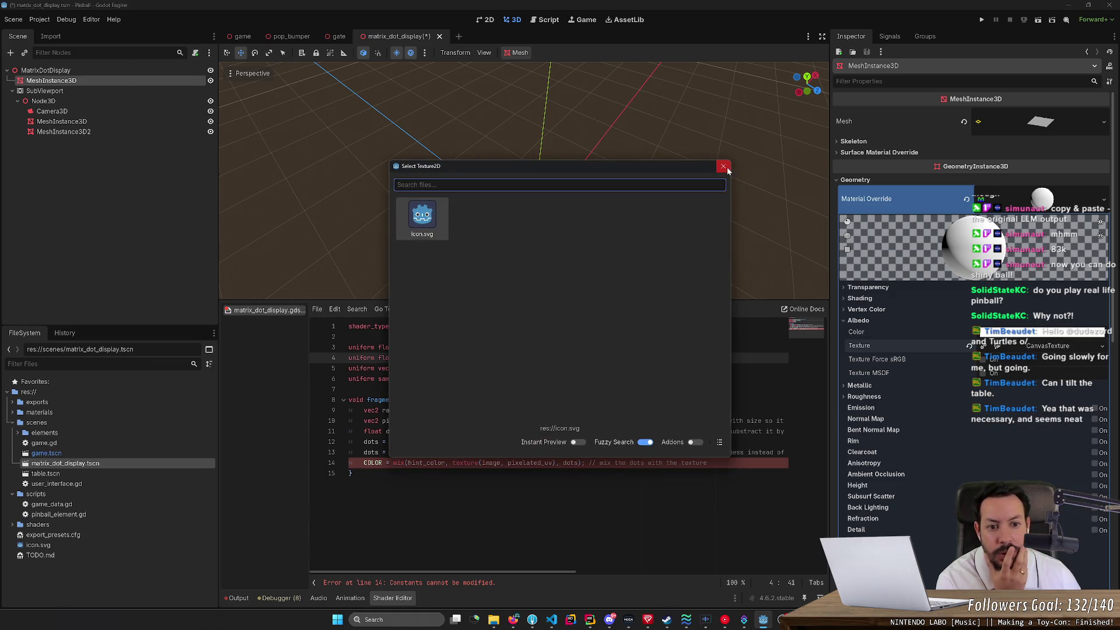
{"action": "left_click", "coordinate": [726, 169]}
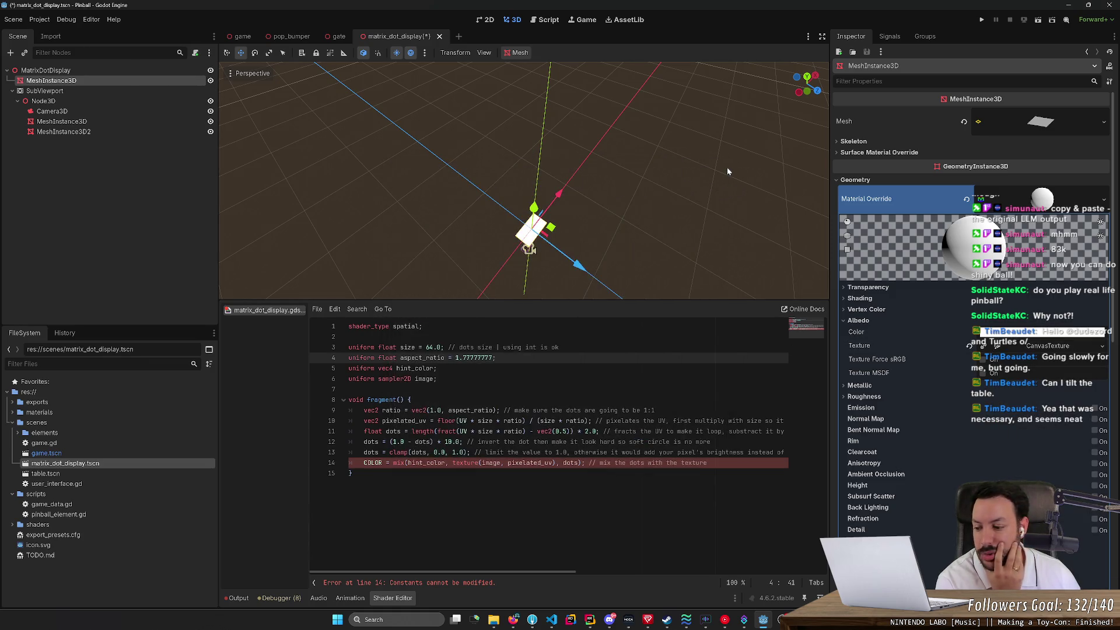
{"action": "left_click", "coordinate": [1060, 347]}
{"action": "left_click", "coordinate": [1060, 347]}
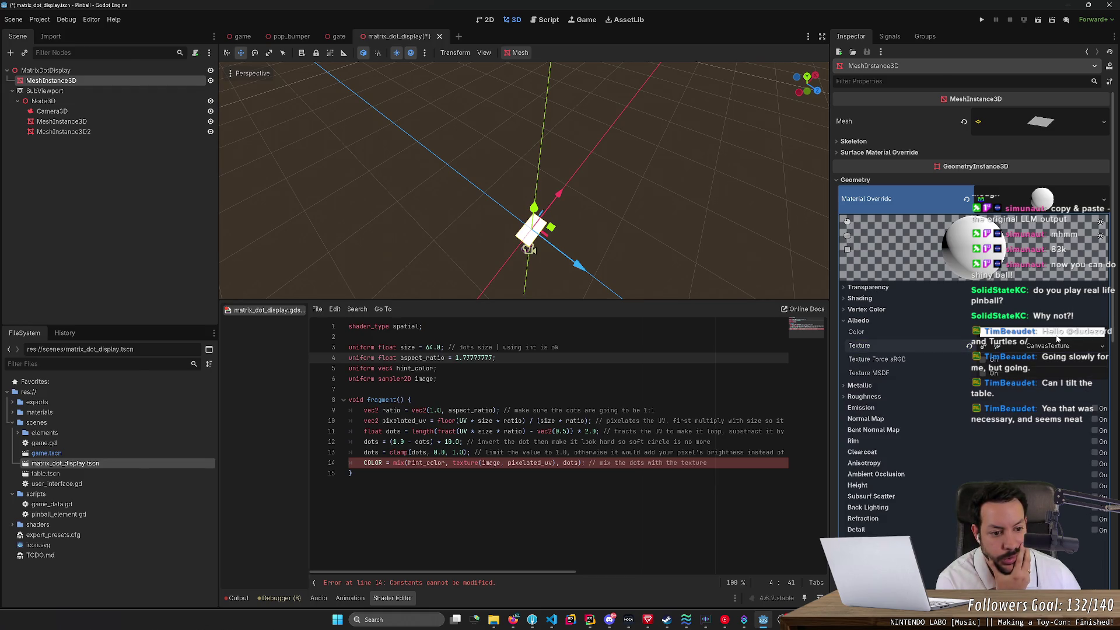
{"action": "left_click", "coordinate": [1057, 333]}
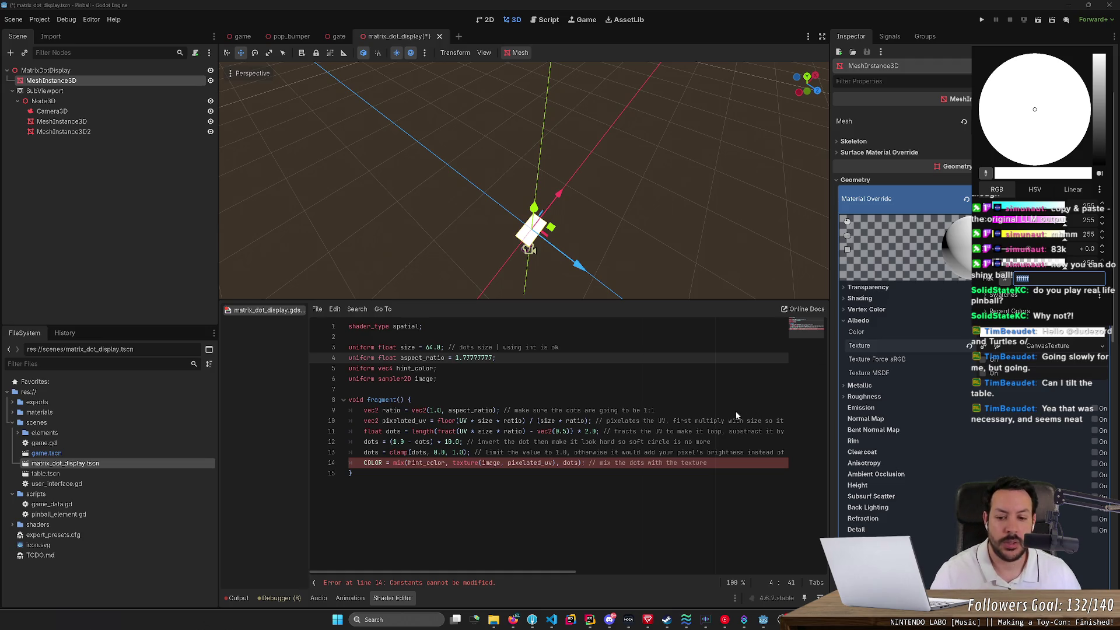
Step: Review the tutorial's Full code section, highlighting its NORMAL_MAP line
{"action": "key", "text": "alt+Tab"}
{"action": "scroll", "coordinate": [659, 428], "scroll_direction": "down", "scroll_amount": 2}
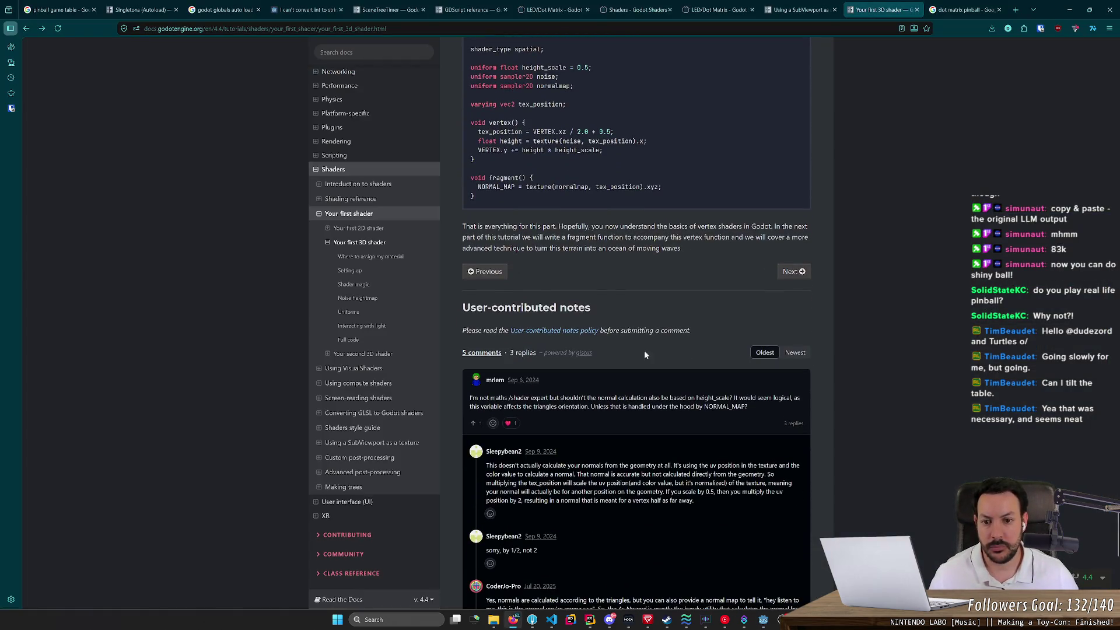
{"action": "scroll", "coordinate": [607, 286], "scroll_direction": "up", "scroll_amount": 2}
{"action": "scroll", "coordinate": [608, 288], "scroll_direction": "up", "scroll_amount": 1}
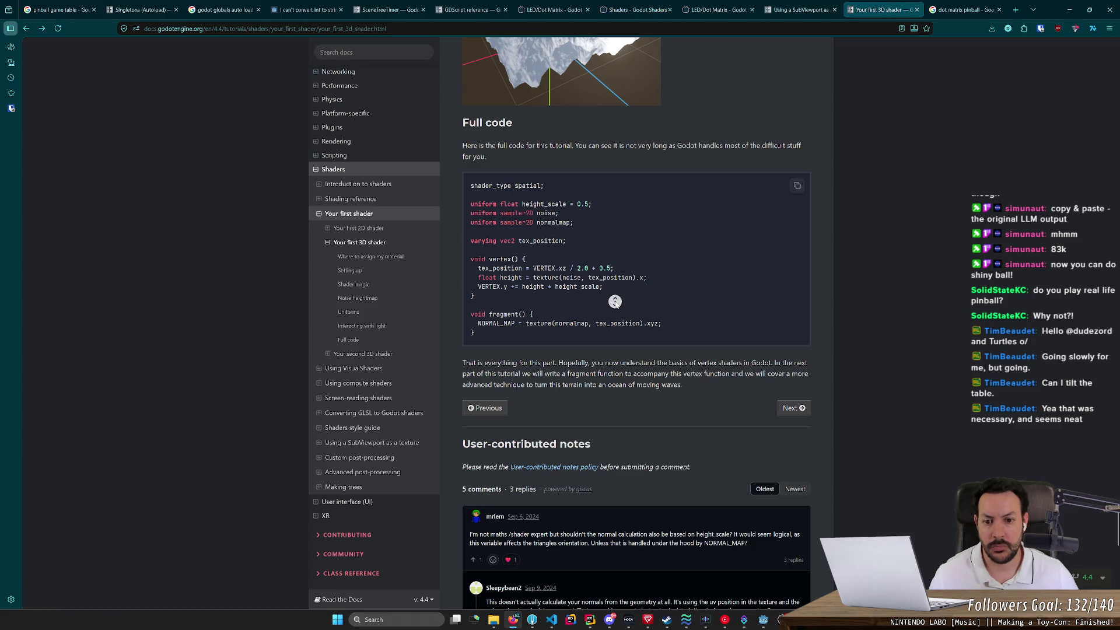
{"action": "scroll", "coordinate": [615, 301], "scroll_direction": "up", "scroll_amount": 3}
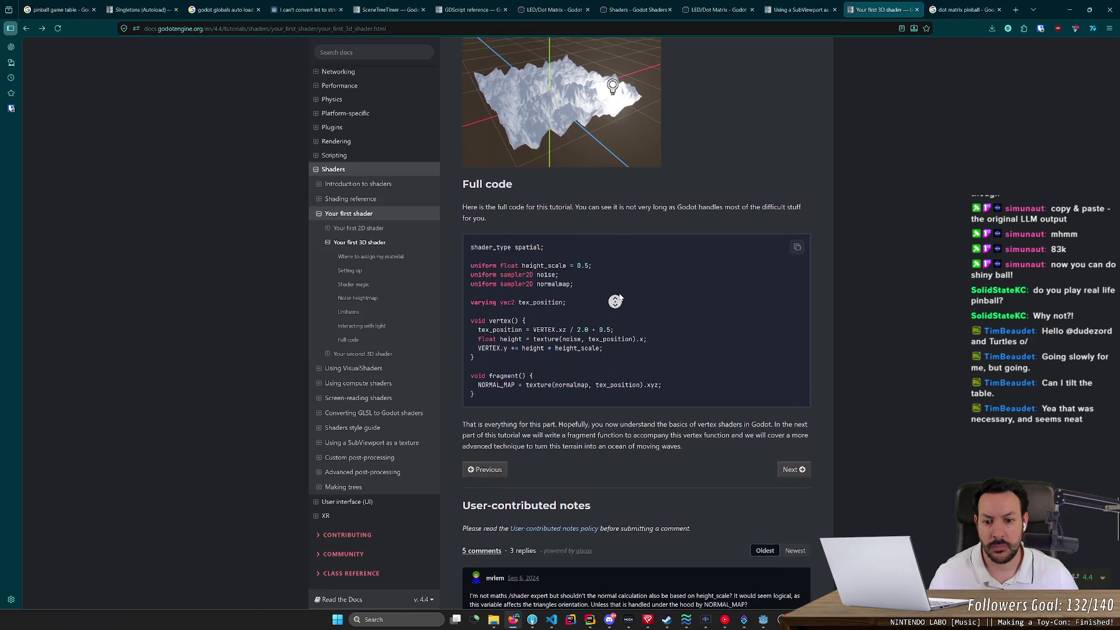
{"action": "middle_click", "coordinate": [602, 318]}
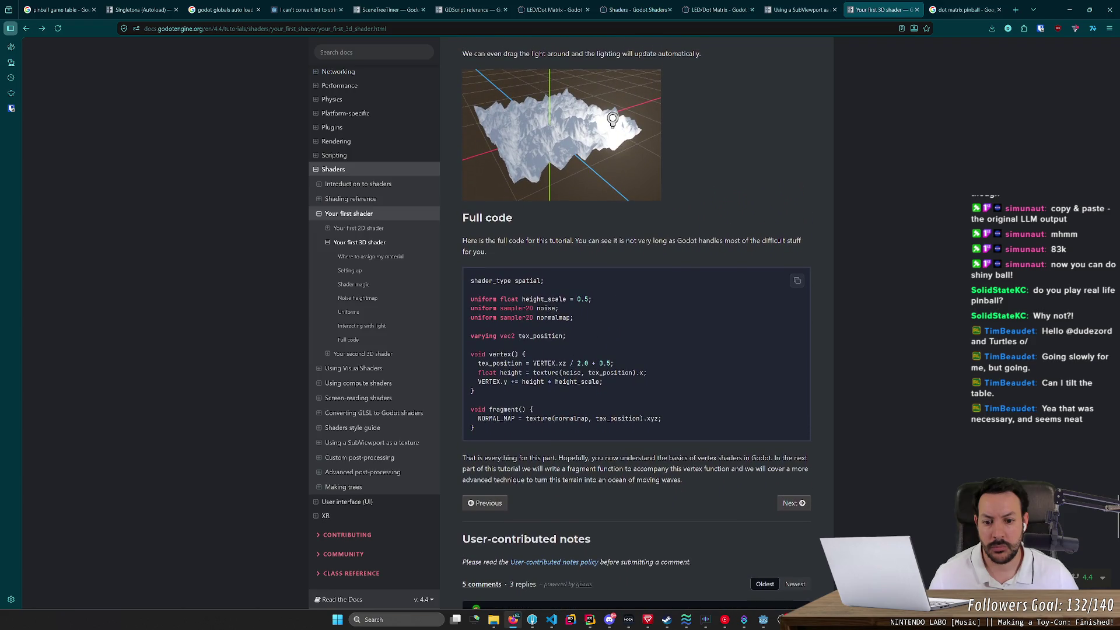
{"action": "left_click_drag", "start_coordinate": [478, 418], "coordinate": [507, 418]}
{"action": "scroll", "coordinate": [647, 365], "scroll_direction": "up", "scroll_amount": 5}
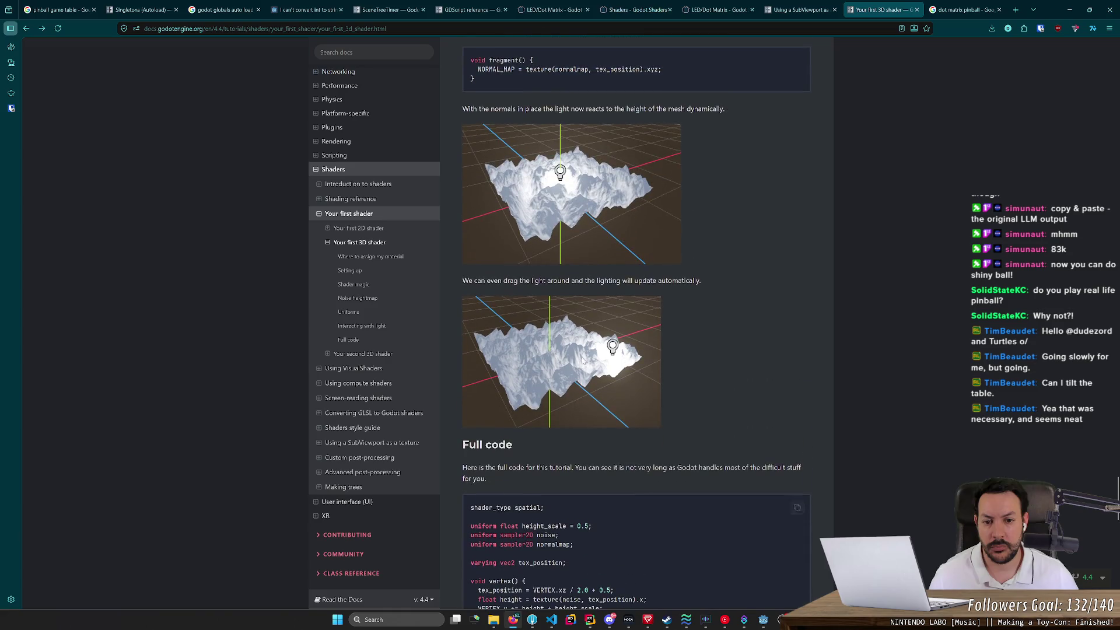
{"action": "scroll", "coordinate": [647, 365], "scroll_direction": "up", "scroll_amount": 5}
Step: Open the Your second 3D shader page from the Your first shader index
{"action": "key", "text": "alt+Left"}
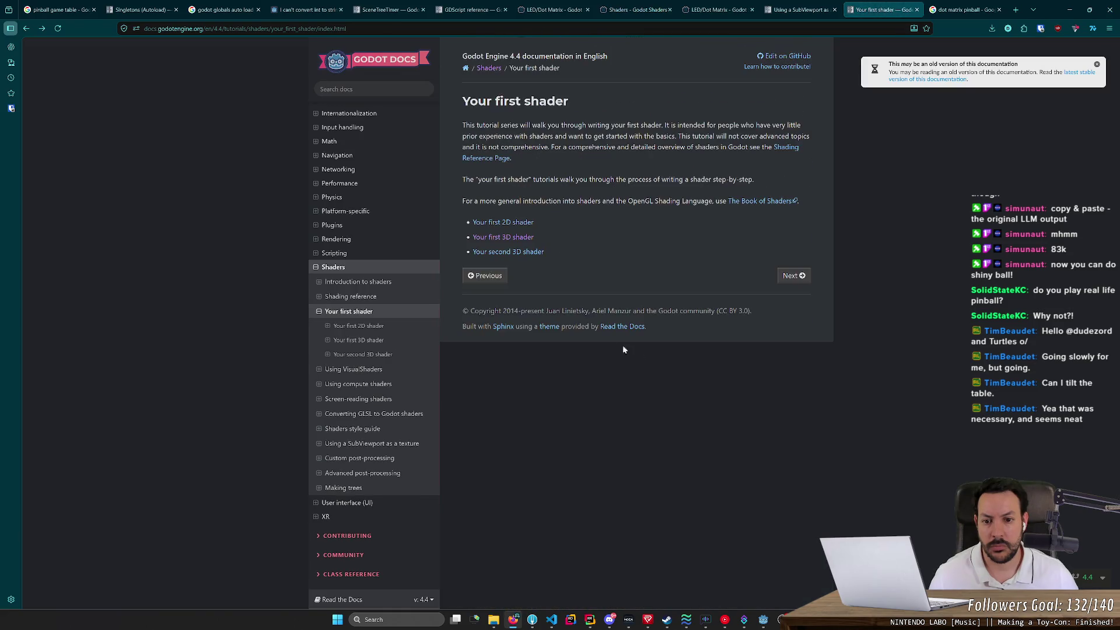
{"action": "left_click", "coordinate": [528, 254]}
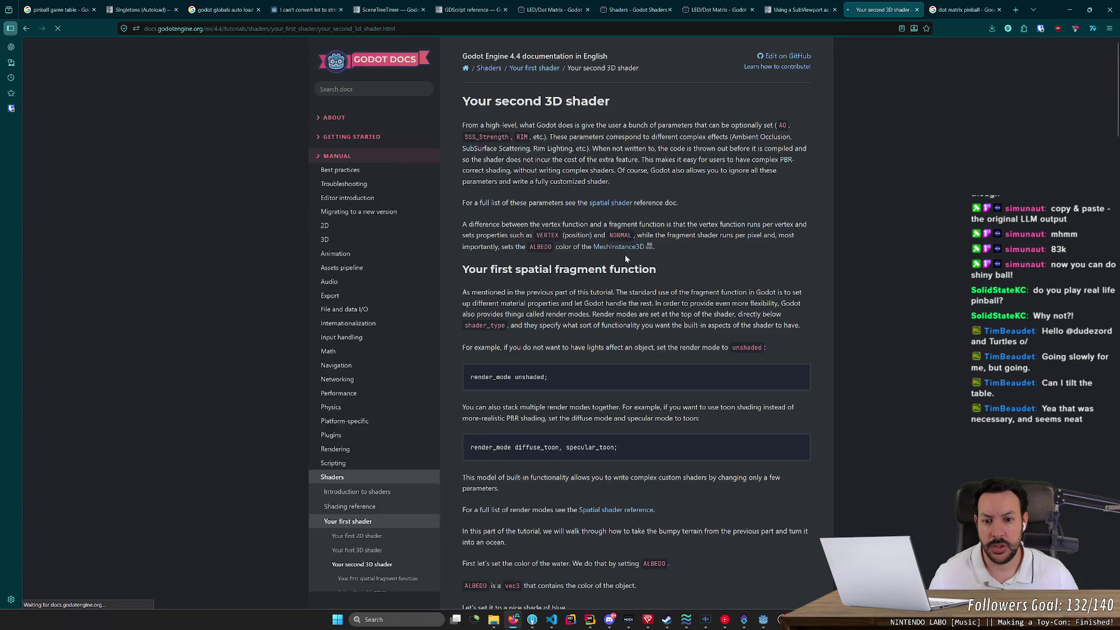
{"action": "middle_click", "coordinate": [717, 253]}
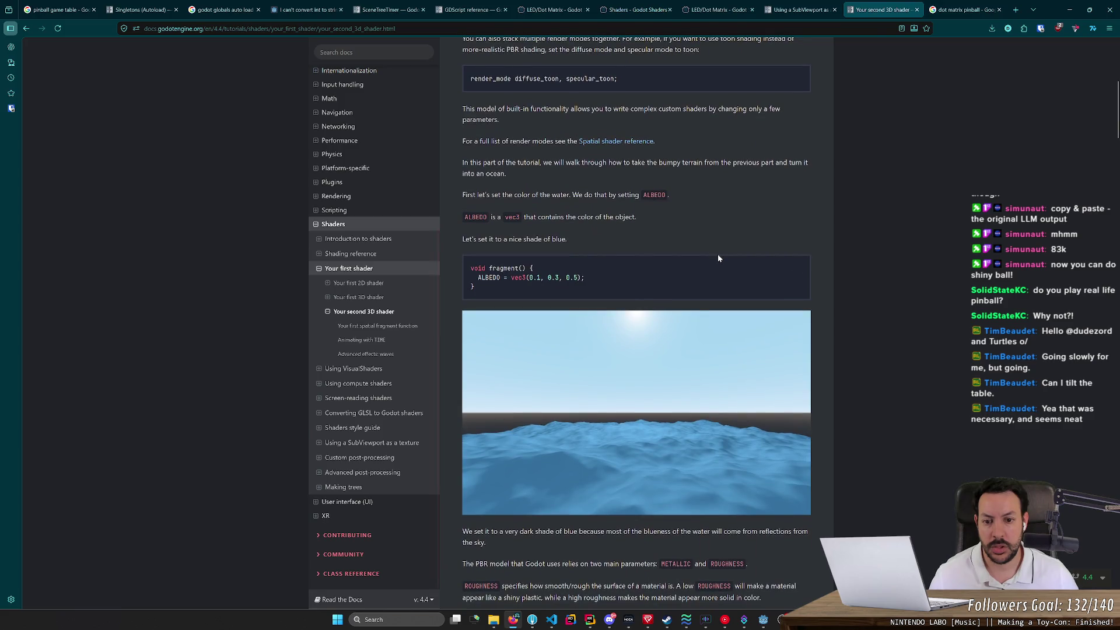
{"action": "key", "text": "alt+Tab"}
Step: Change line 14's COLOR assignment to ALBEDO and save
{"action": "double_click", "coordinate": [372, 463]}
{"action": "type", "text": "ALBEDO"}
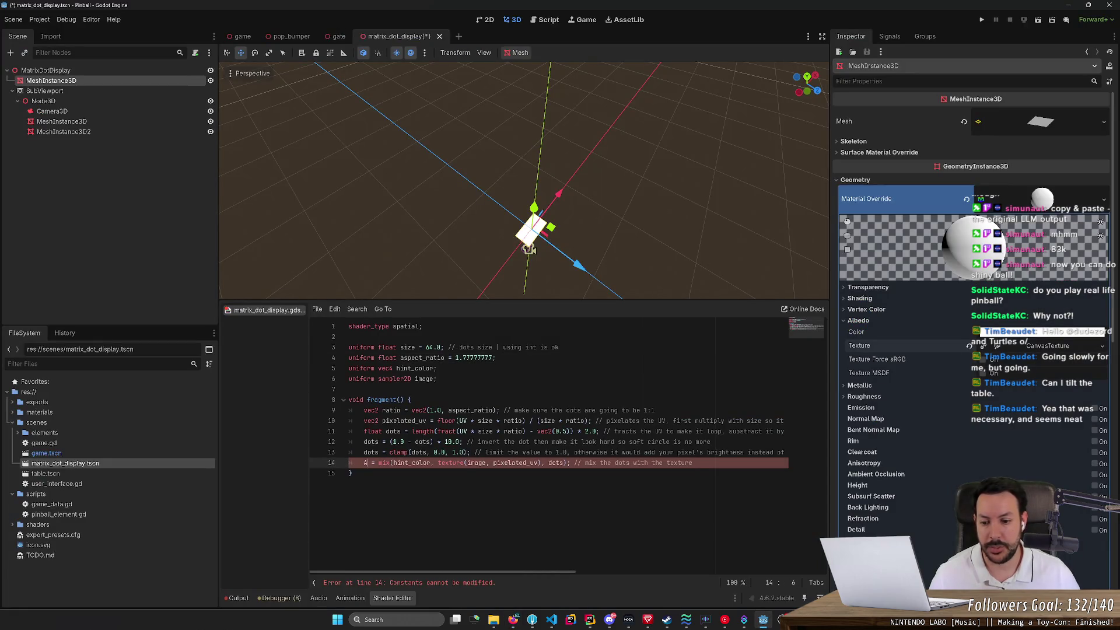
{"action": "key", "text": "ctrl+s"}
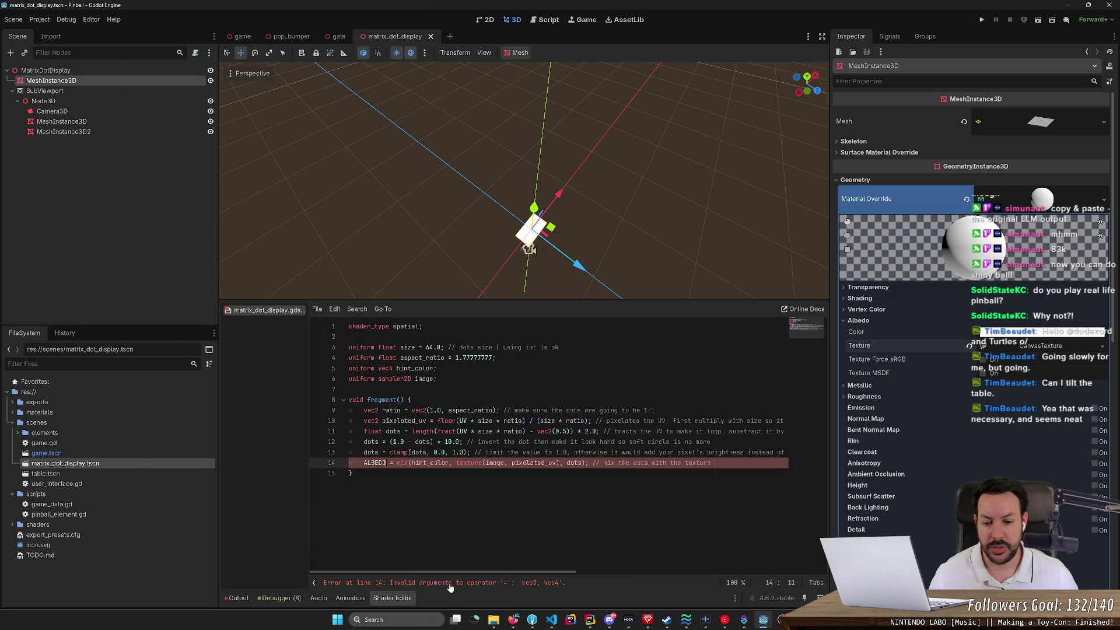
Step: Experiment with the hint_color uniform's vec3/vec4 type and comment out line 14's ALBEDO mix
{"action": "key", "text": "Down"}
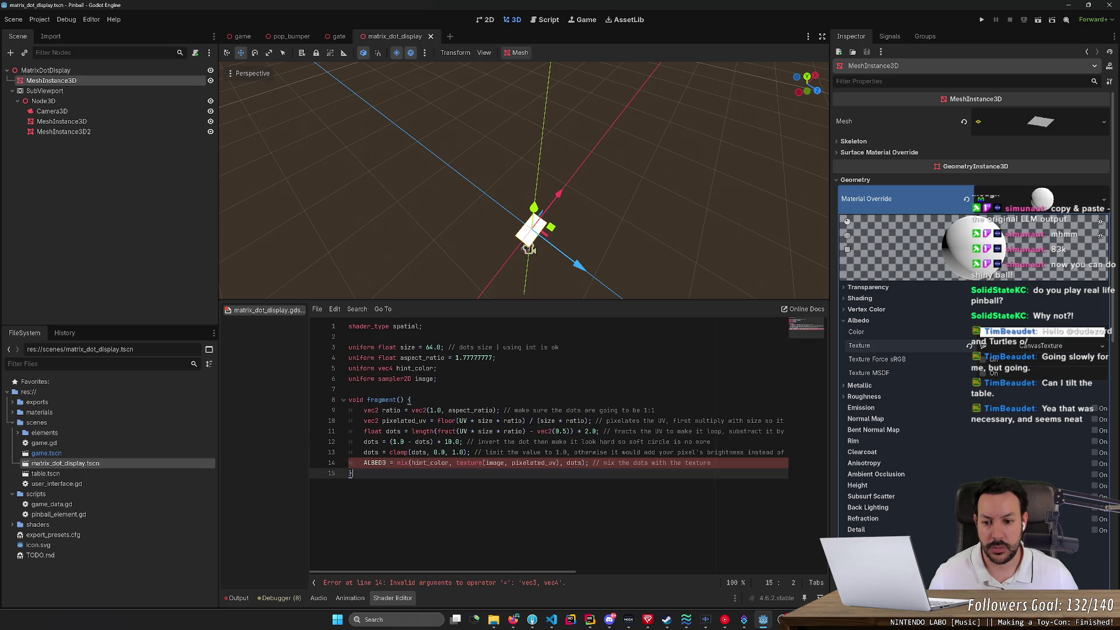
{"action": "left_click", "coordinate": [394, 368]}
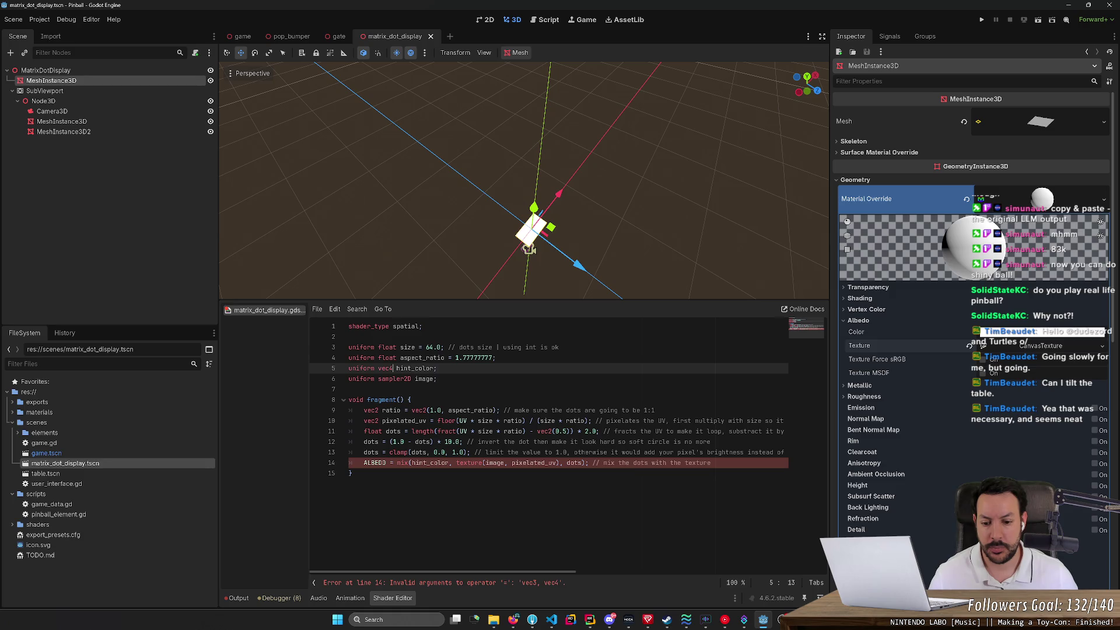
{"action": "double_click", "coordinate": [430, 463]}
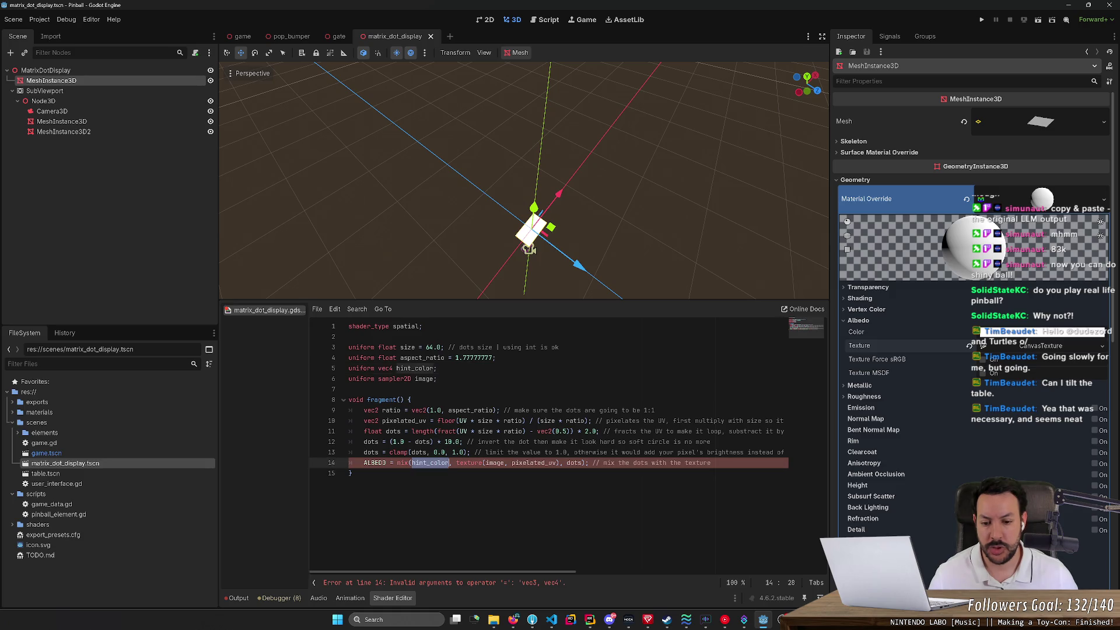
{"action": "left_click", "coordinate": [480, 463]}
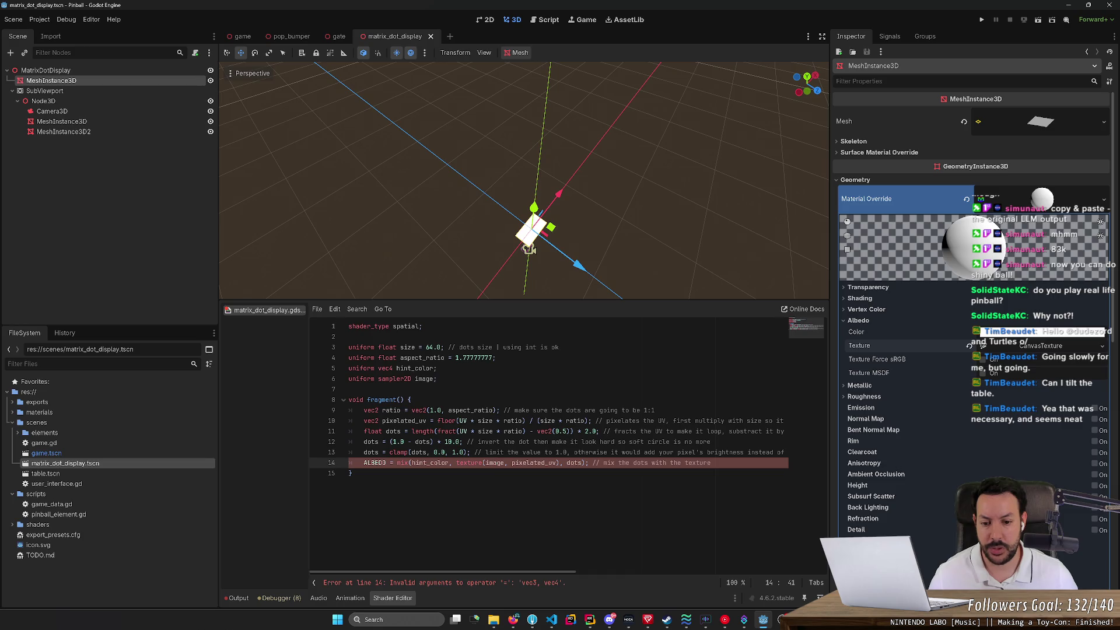
{"action": "double_click", "coordinate": [415, 463]}
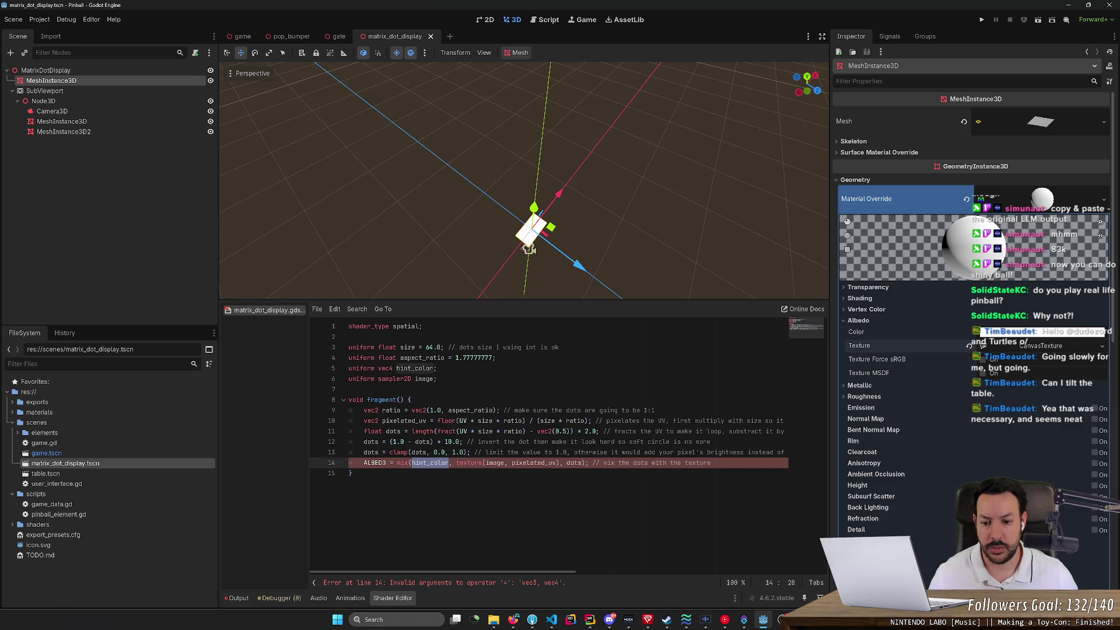
{"action": "key", "text": "ctrl+z"}
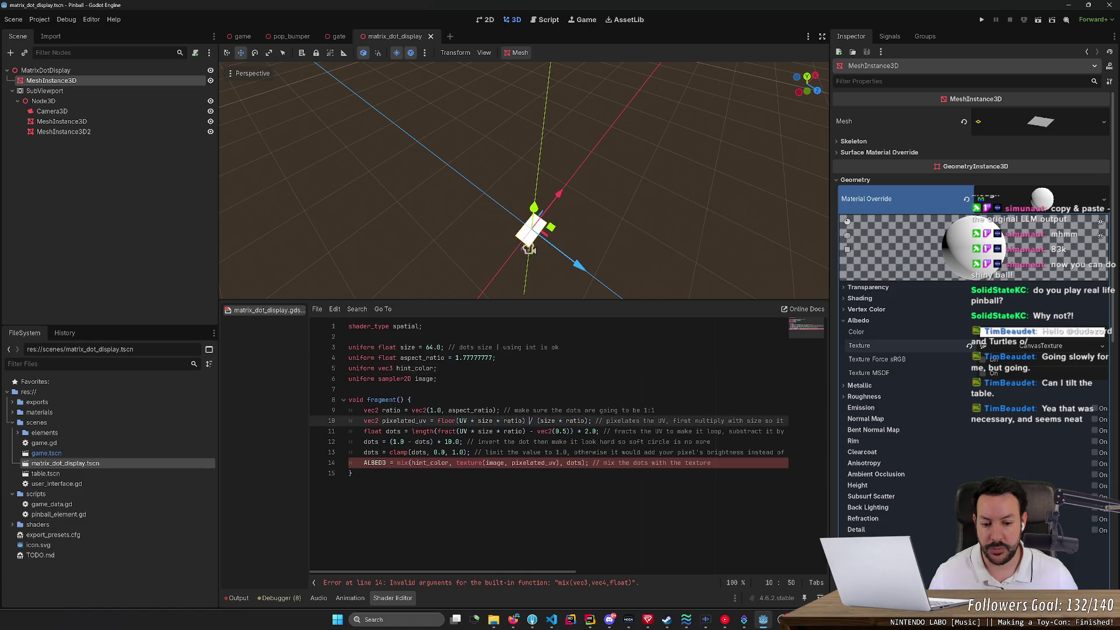
{"action": "key", "text": "shift+Left"}
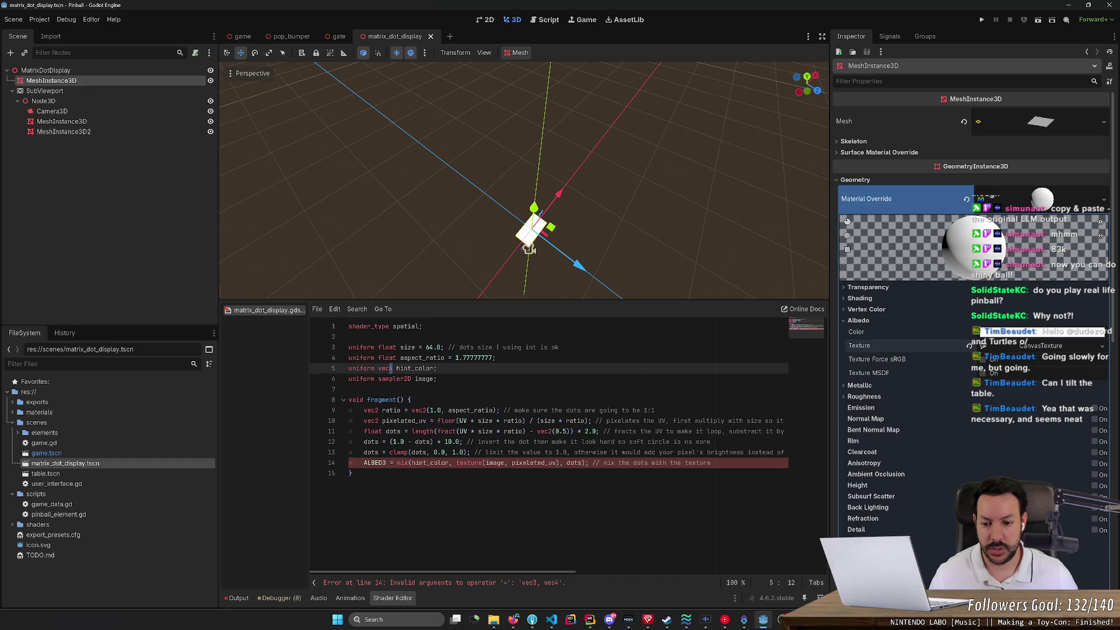
{"action": "left_click", "coordinate": [711, 463]}
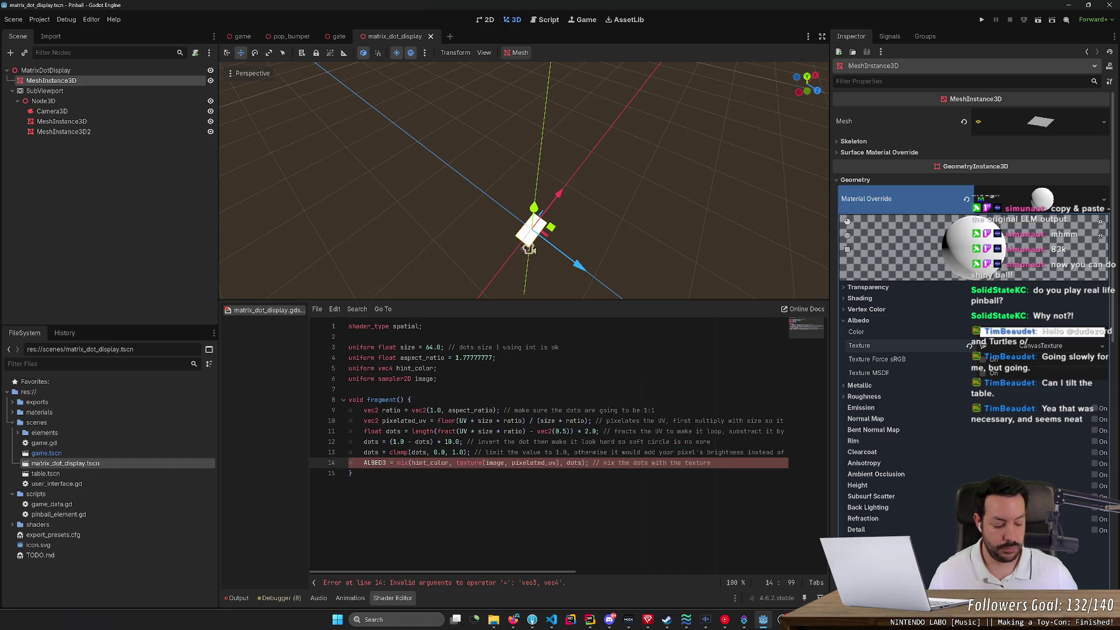
{"action": "key", "text": "ctrl+k"}
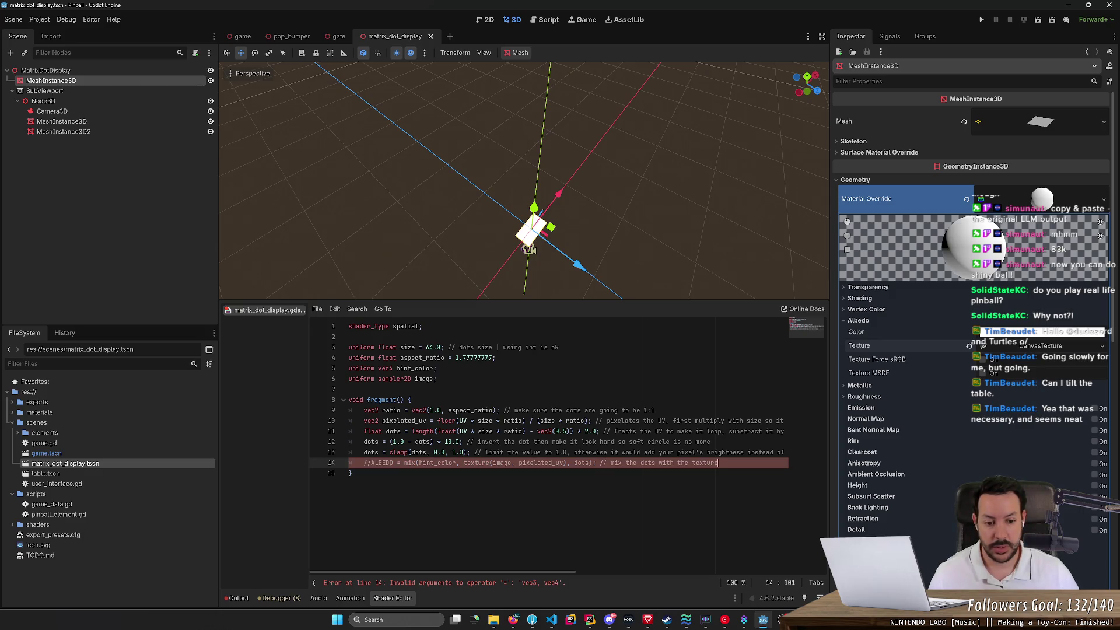
Step: Add line 15 setting ALBEDO to solid red vec3(1.0, 0.0, 0.0) and save
{"action": "key", "text": "Return"}
{"action": "type", "text": "ALBEDO = "}
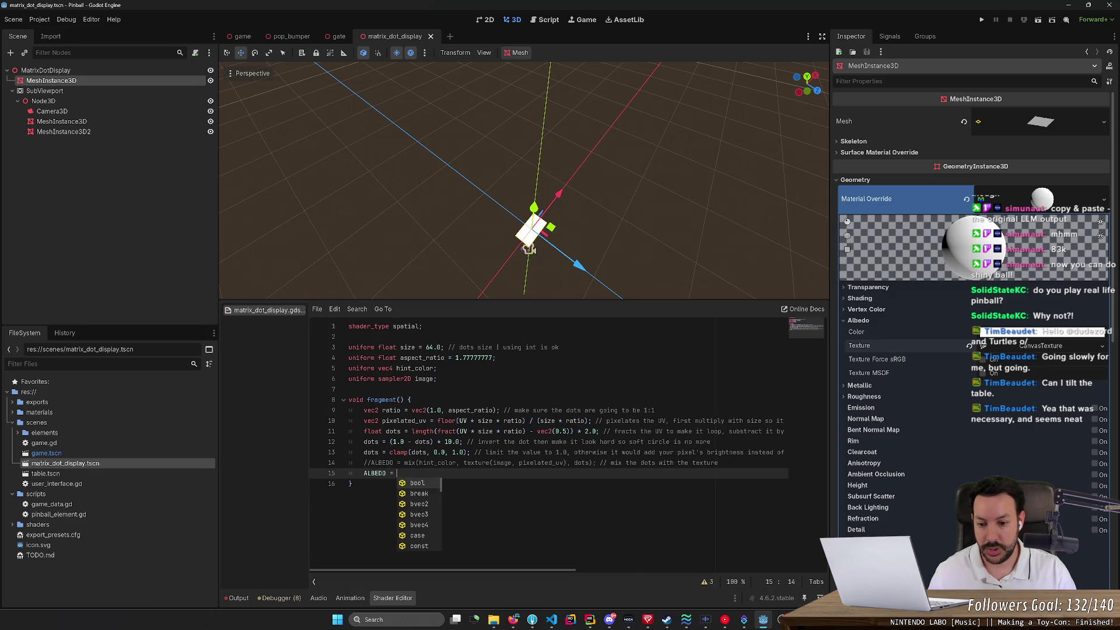
{"action": "type", "text": "vec"}
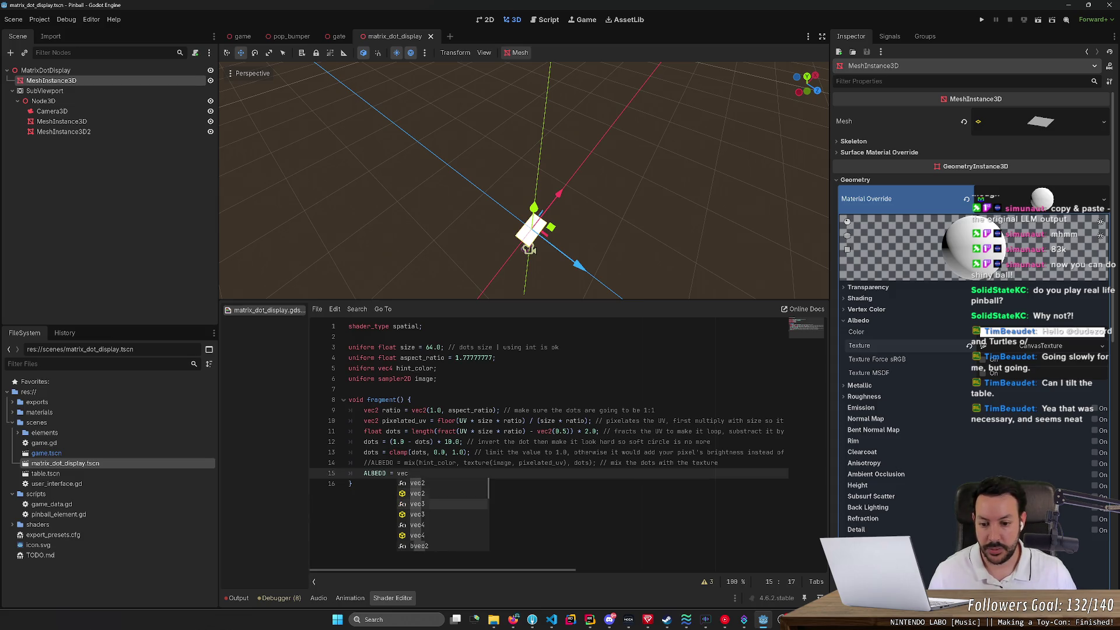
{"action": "type", "text": "4(1.0,"}
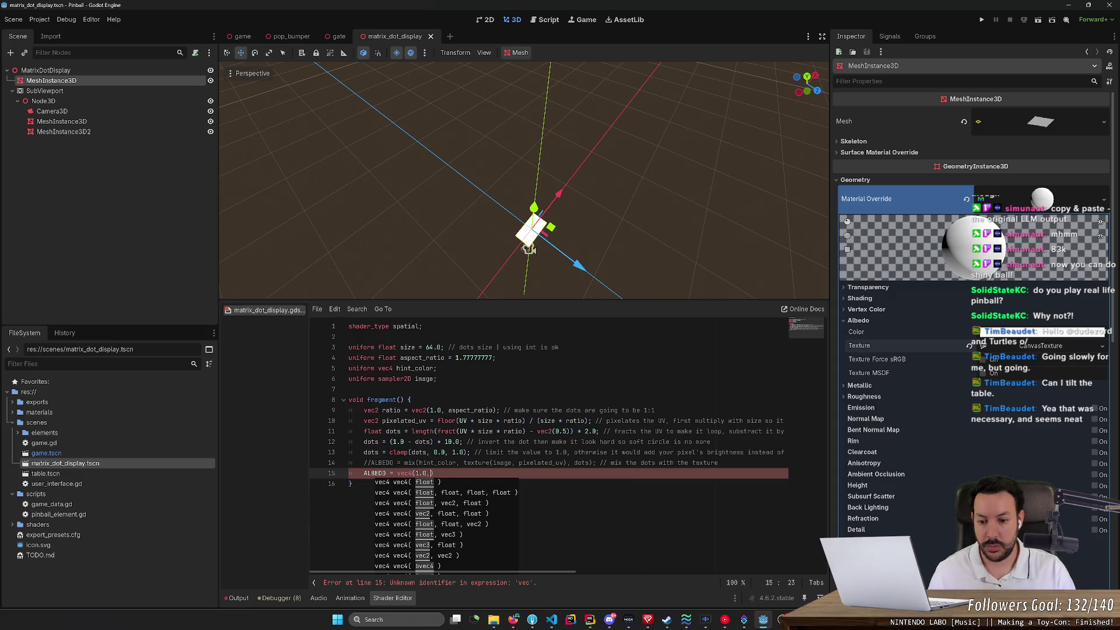
{"action": "type", "text": " 0.0, 0.0, 10"}
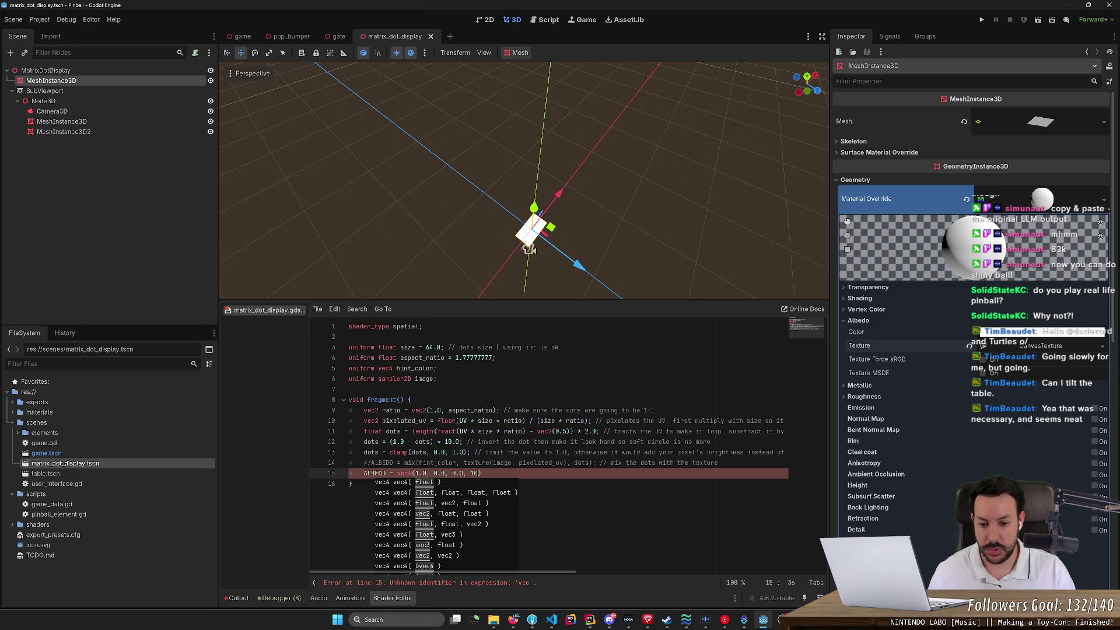
{"action": "key", "text": "Escape"}
{"action": "key", "text": "Delete"}
{"action": "type", "text": ";"}
{"action": "key", "text": "ctrl+s"}
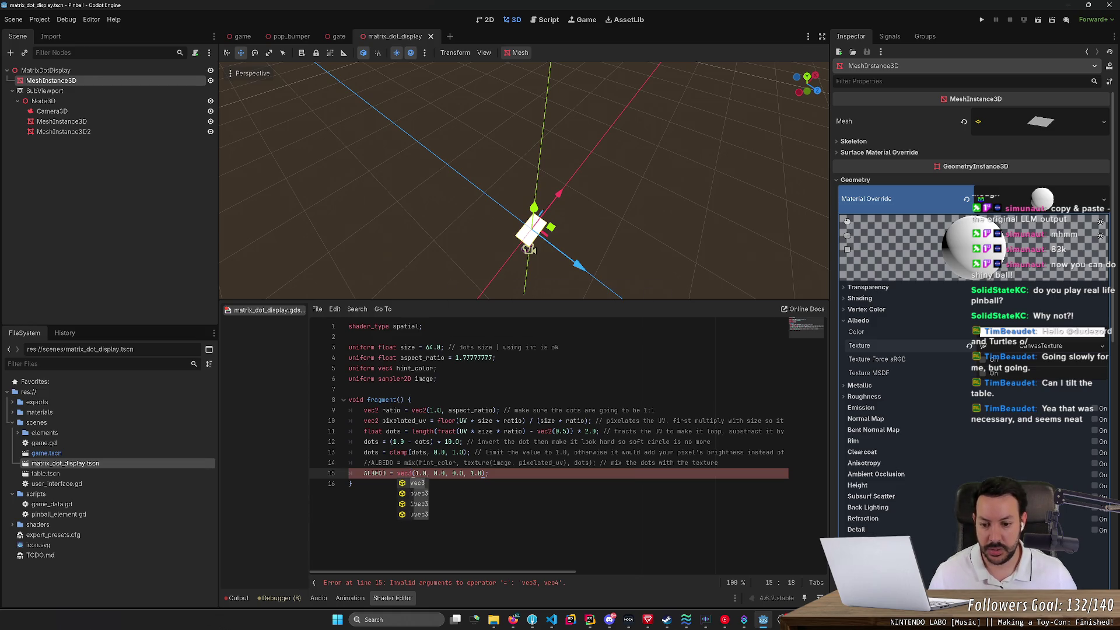
{"action": "left_click", "coordinate": [485, 473]}
{"action": "key", "text": "BackSpace"}
{"action": "key", "text": "BackSpace"}
{"action": "key", "text": "BackSpace"}
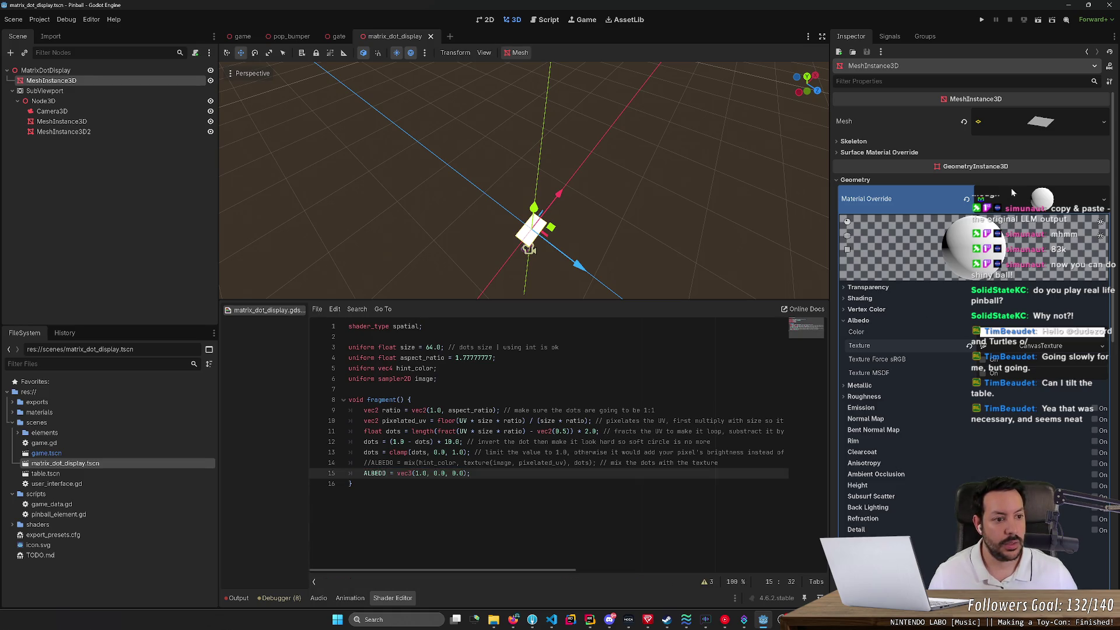
Step: Clear the MeshInstance3D's Material Override in the Inspector
{"action": "left_click", "coordinate": [1038, 200]}
{"action": "left_click", "coordinate": [1009, 203]}
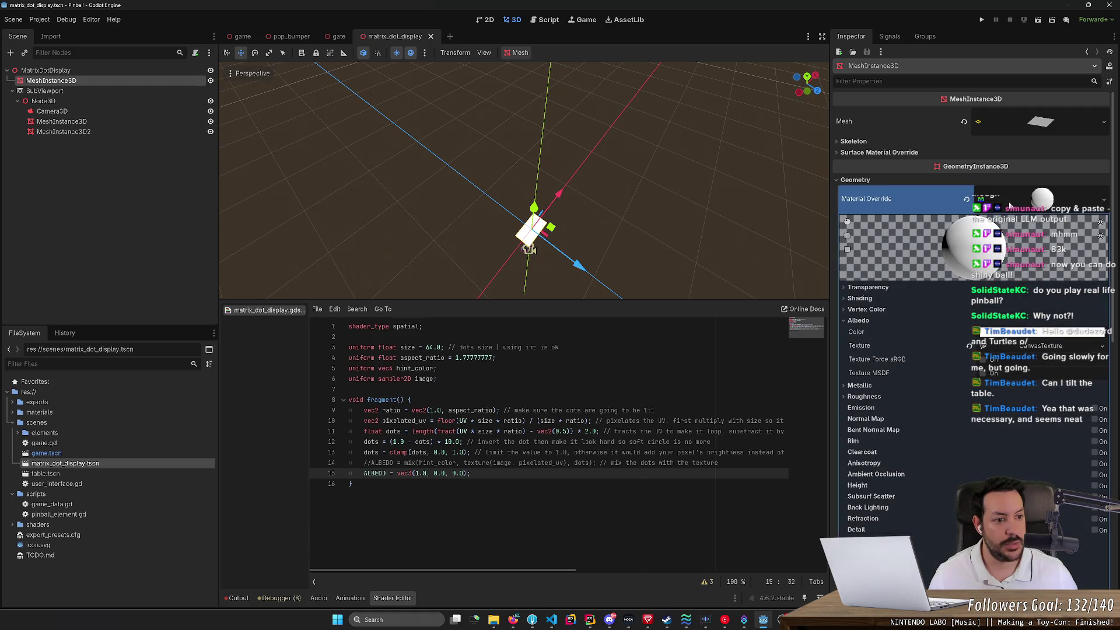
{"action": "left_click", "coordinate": [1103, 199]}
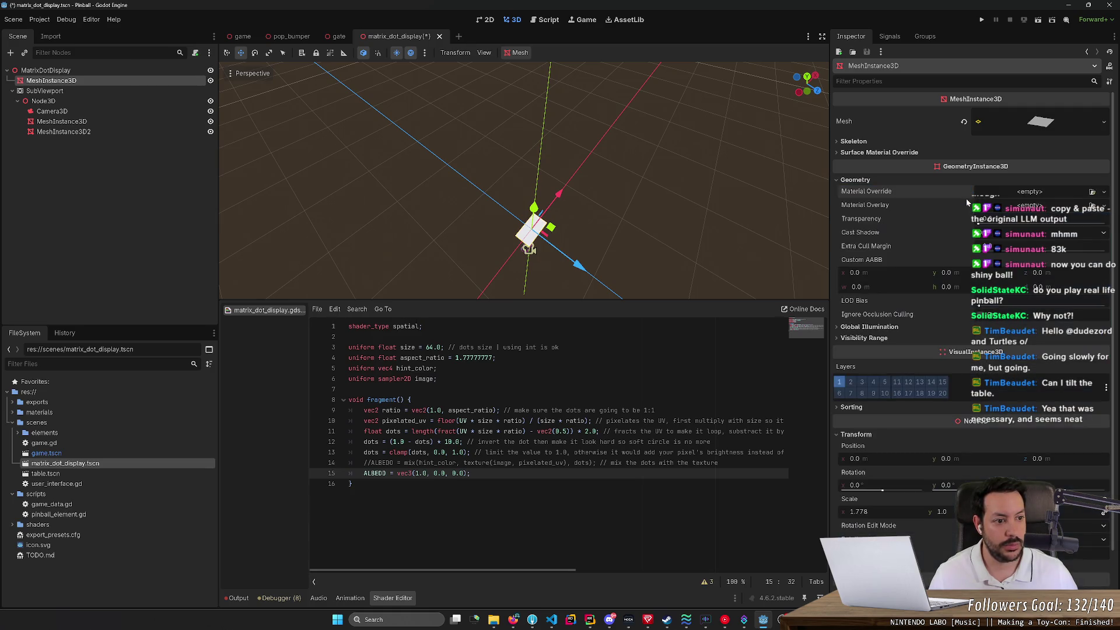
{"action": "left_click", "coordinate": [1107, 195]}
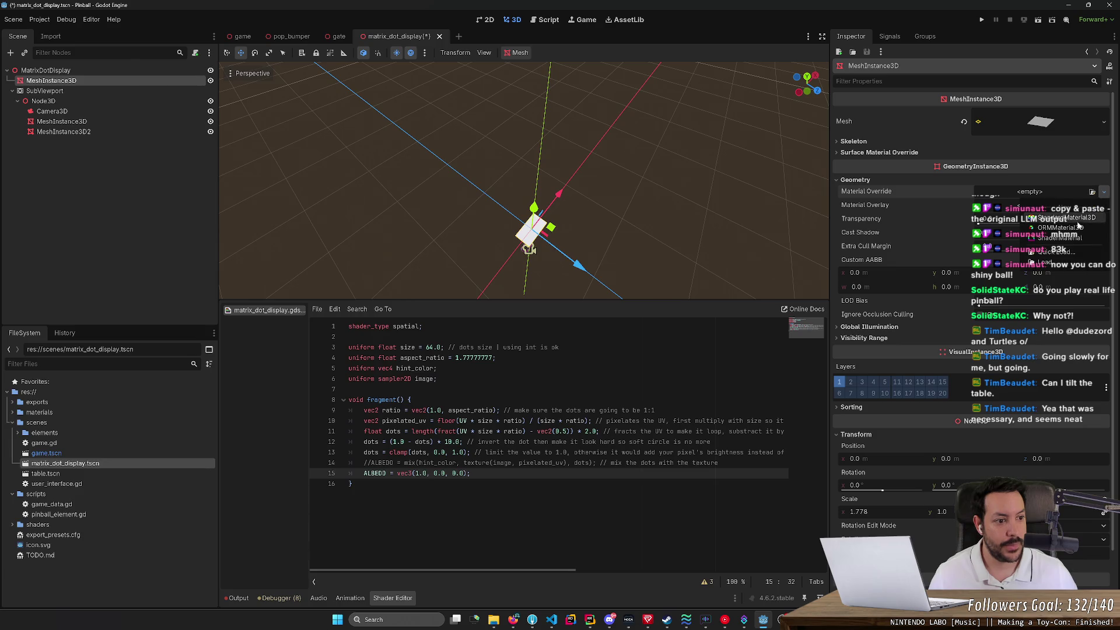
Step: Give the mesh's Material Override a new ShaderMaterial using matrix_dot_display.gdshader, which renders red
{"action": "left_click", "coordinate": [1069, 239]}
{"action": "left_click", "coordinate": [1058, 289]}
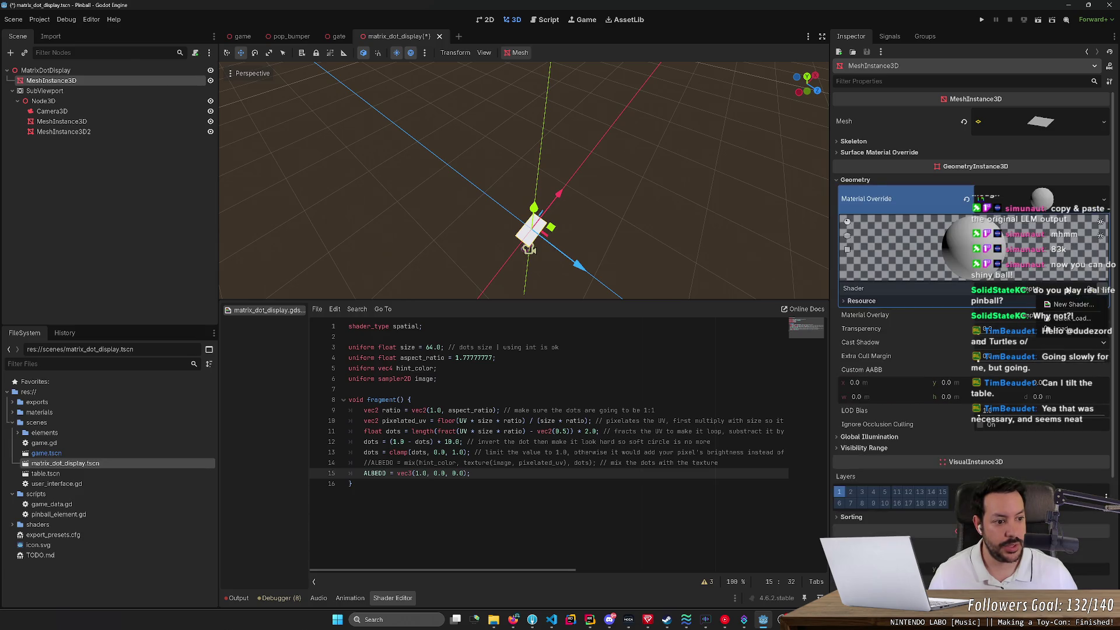
{"action": "left_click", "coordinate": [1067, 319]}
{"action": "left_click", "coordinate": [499, 211]}
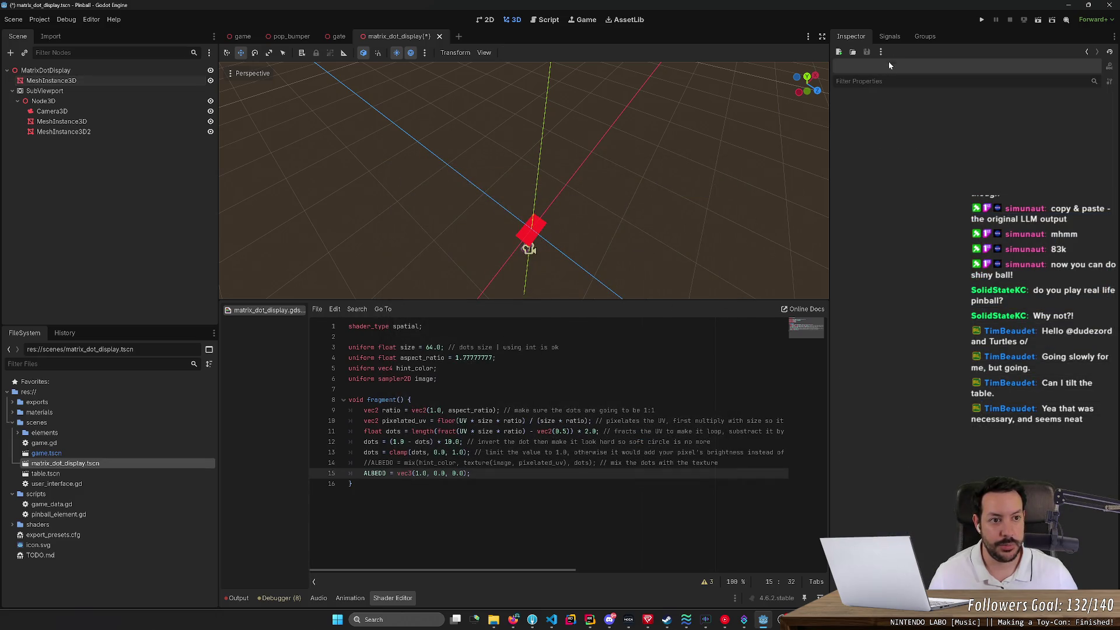
{"action": "left_click", "coordinate": [542, 231]}
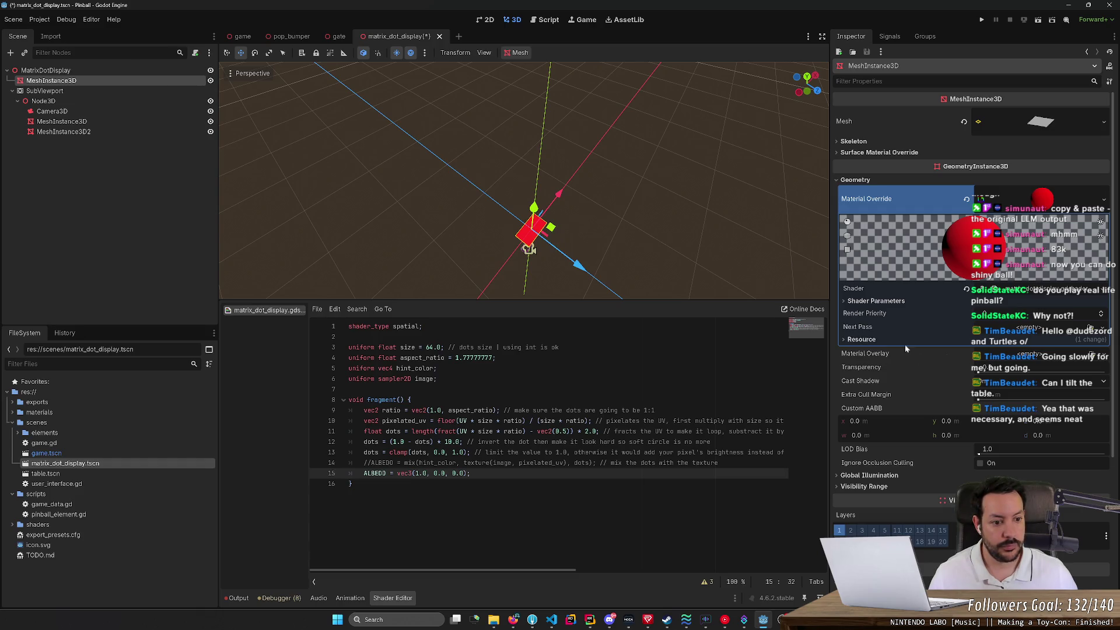
Step: Try assigning a ViewportTexture to the Image shader parameter and dismiss the resulting warning
{"action": "left_click", "coordinate": [844, 300]}
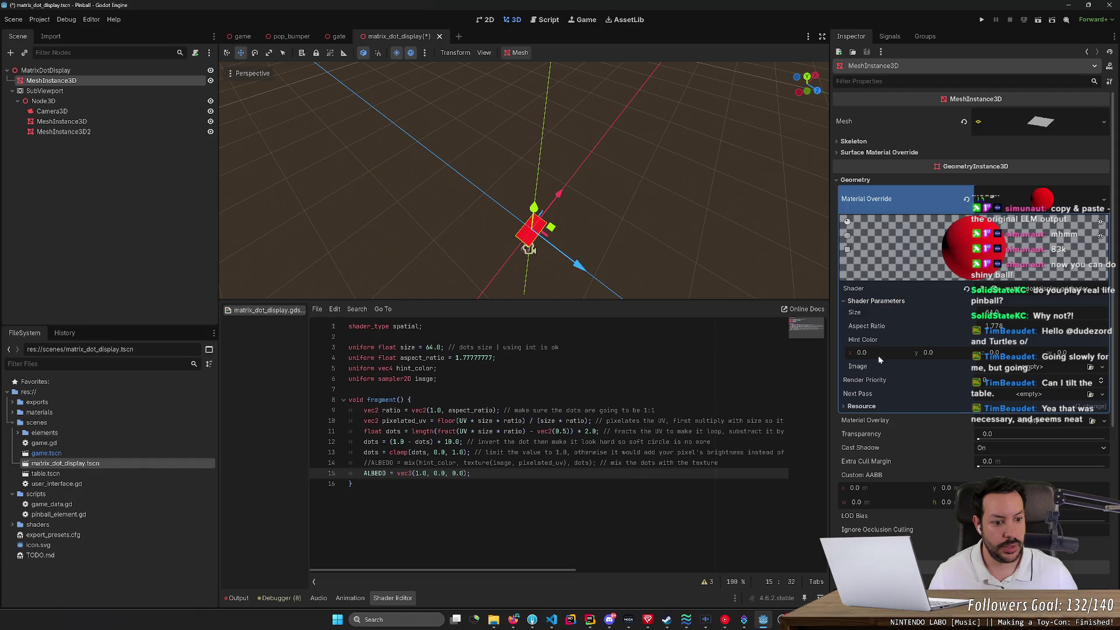
{"action": "left_click", "coordinate": [1090, 366]}
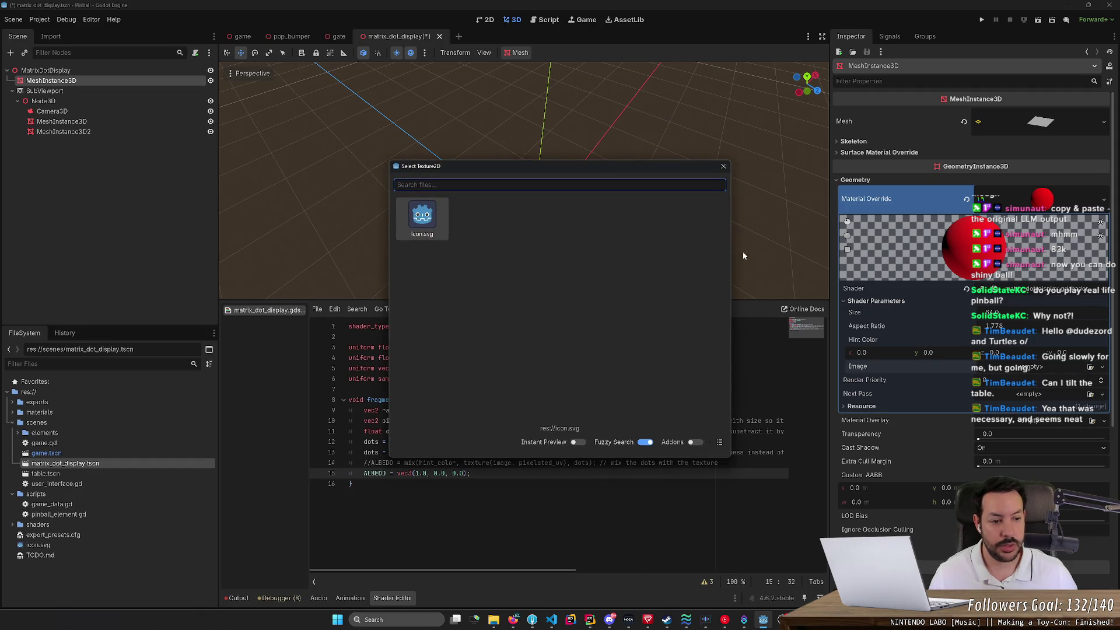
{"action": "left_click", "coordinate": [1102, 367]}
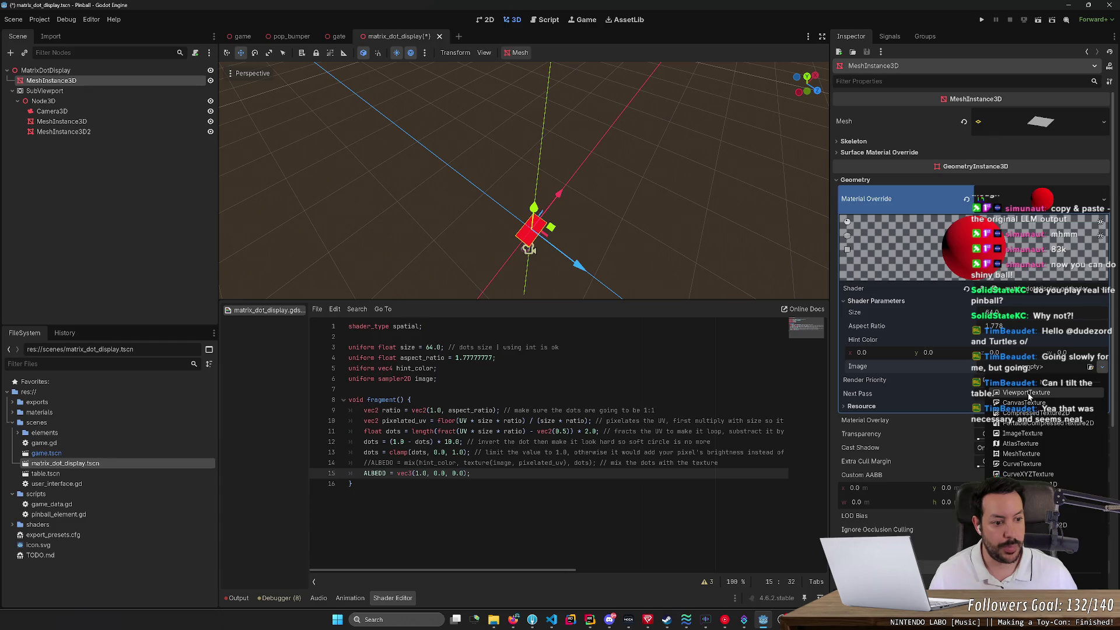
{"action": "left_click", "coordinate": [1079, 513]}
{"action": "left_click", "coordinate": [503, 327]}
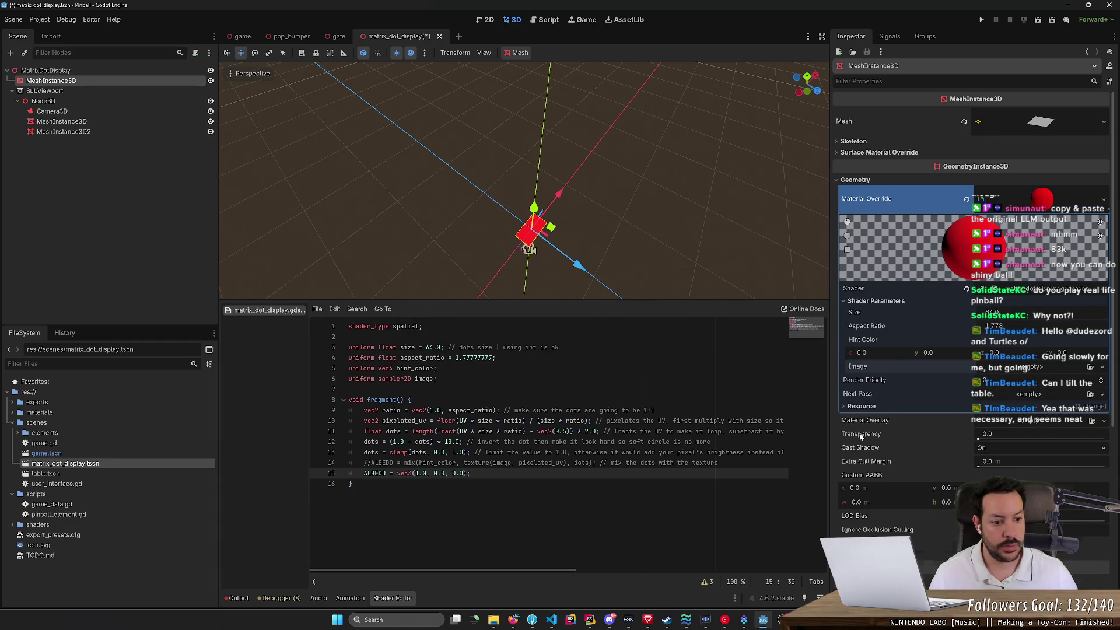
{"action": "scroll", "coordinate": [872, 435], "scroll_direction": "down", "scroll_amount": 5}
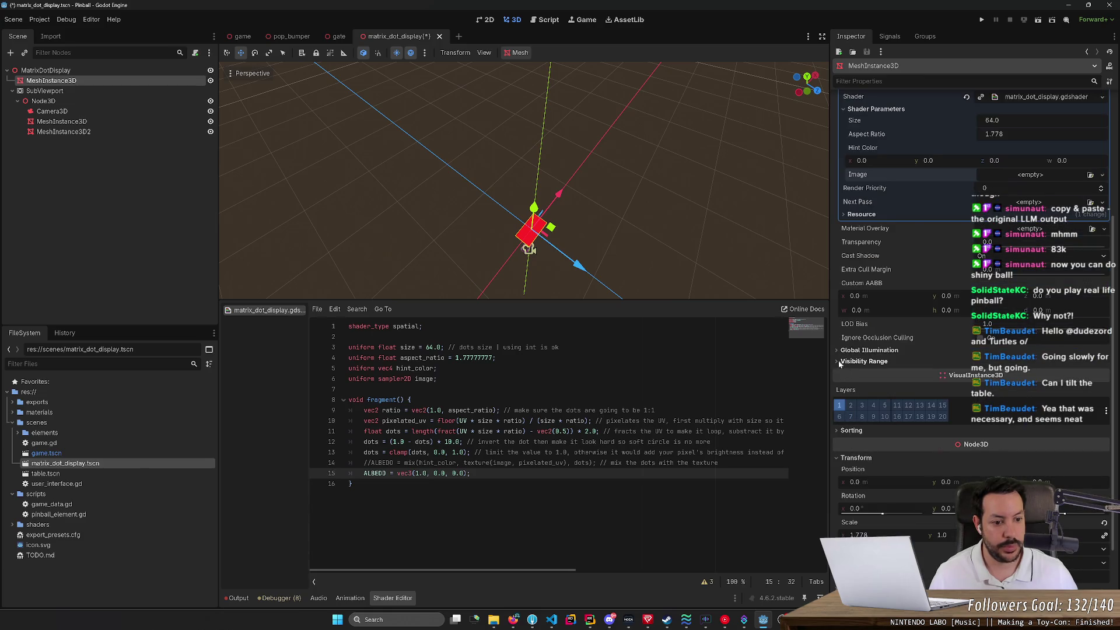
{"action": "scroll", "coordinate": [849, 351], "scroll_direction": "up", "scroll_amount": 2}
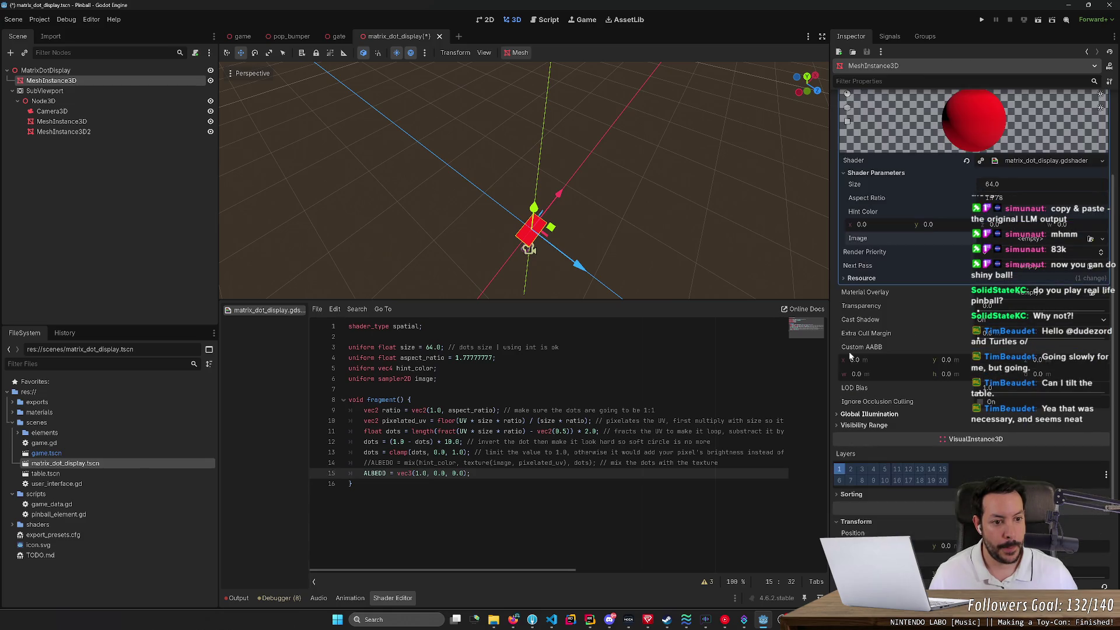
{"action": "scroll", "coordinate": [862, 424], "scroll_direction": "up", "scroll_amount": 2}
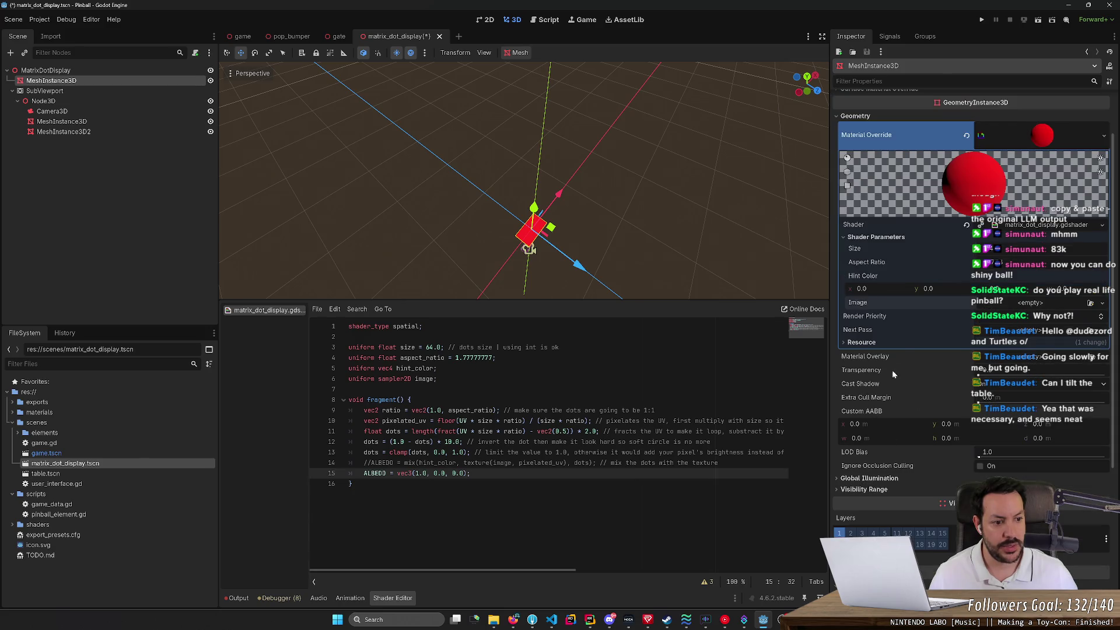
Step: Set the Image parameter to a ViewportTexture sourced from the SubViewport and save the scene
{"action": "left_click", "coordinate": [900, 340]}
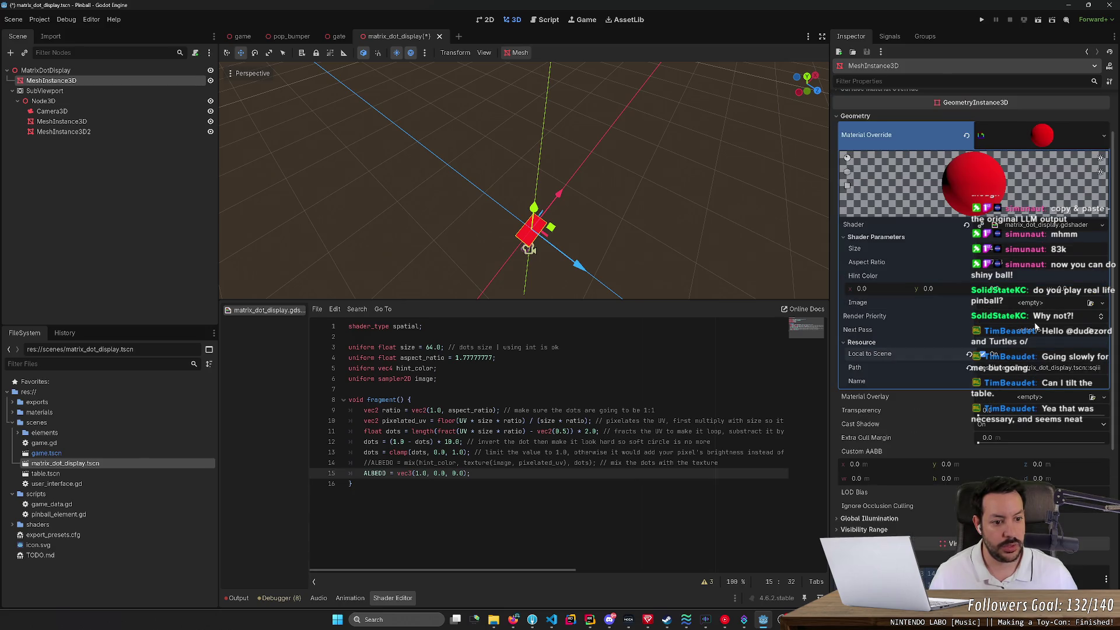
{"action": "left_click", "coordinate": [1047, 302]}
{"action": "left_click", "coordinate": [1019, 331]}
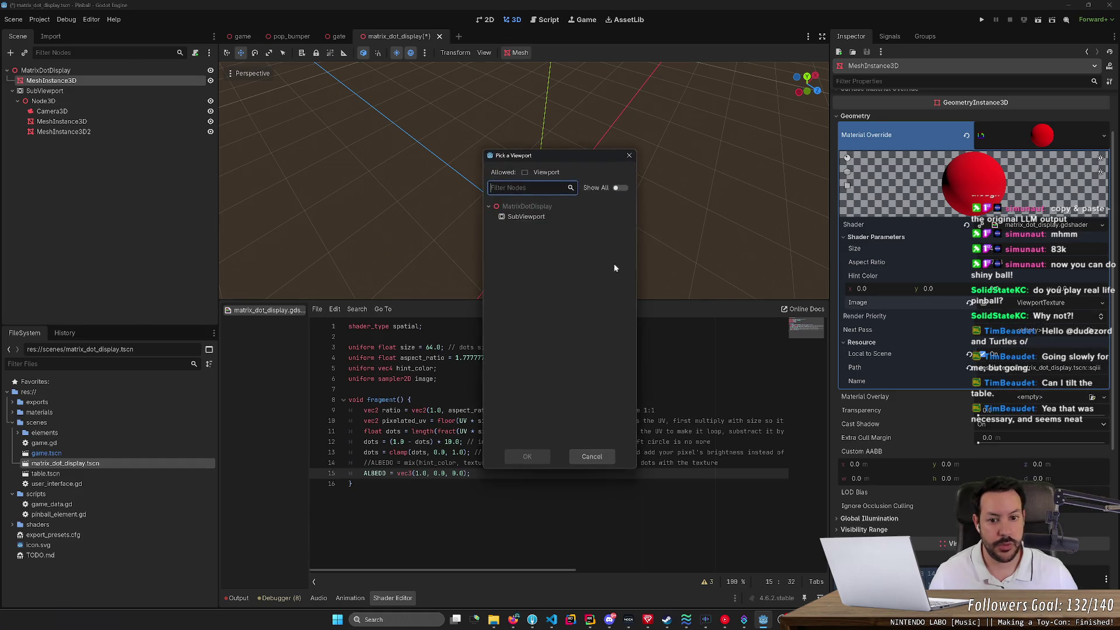
{"action": "left_click", "coordinate": [525, 216]}
{"action": "left_click", "coordinate": [525, 455]}
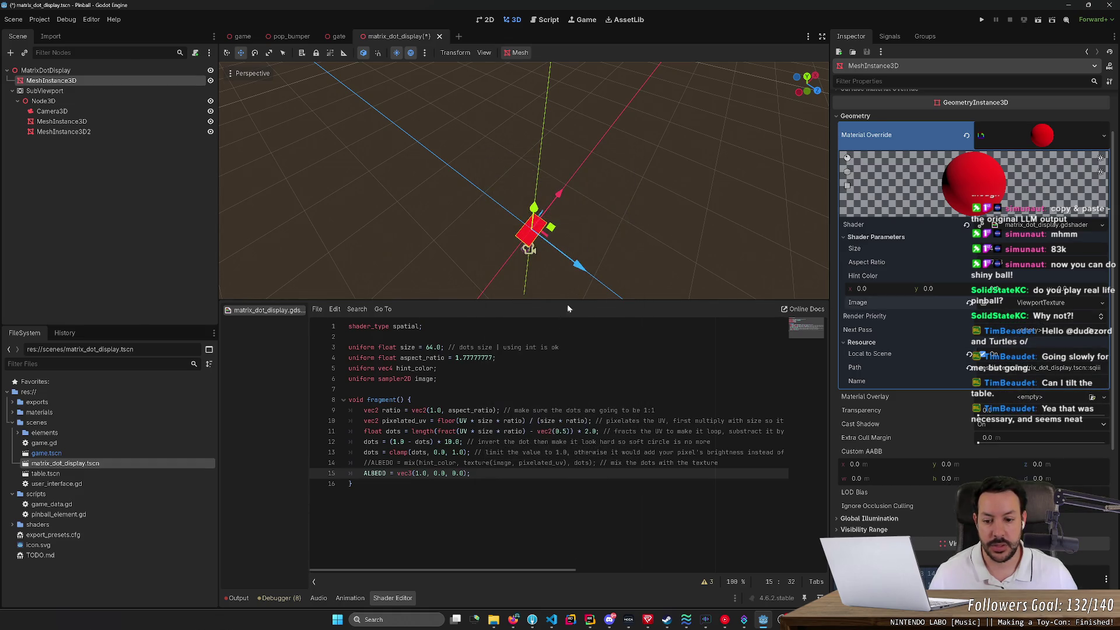
{"action": "key", "text": "ctrl+s"}
{"action": "left_click", "coordinate": [363, 463]}
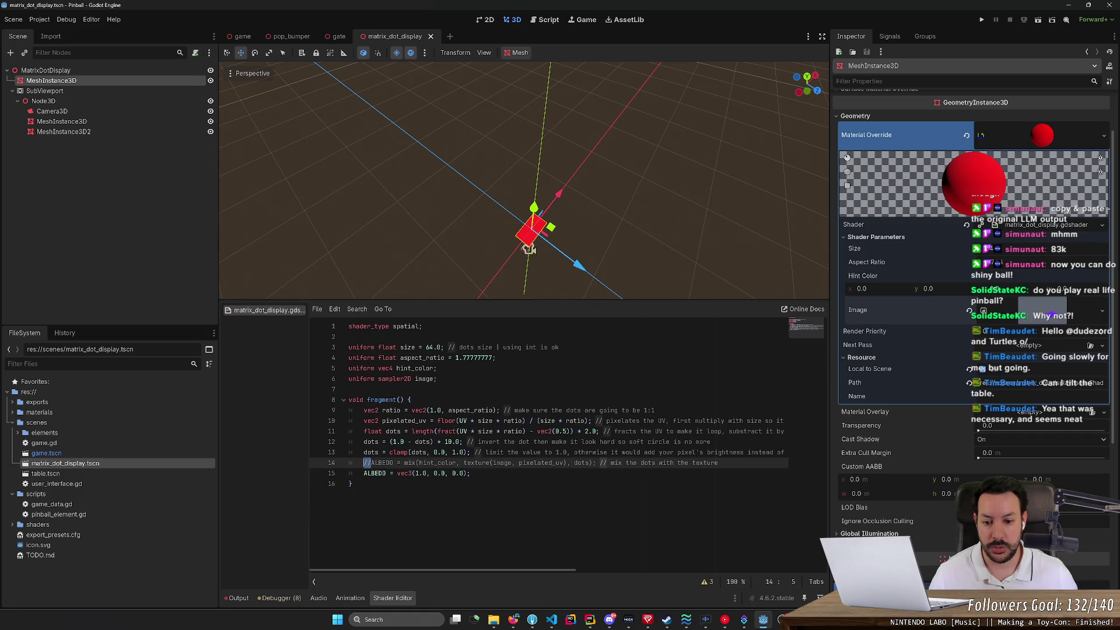
Step: Uncomment the ALBEDO mix on line 14 and delete the leftover red ALBEDO test line
{"action": "key", "text": "Delete"}
{"action": "key", "text": "Delete"}
{"action": "left_click", "coordinate": [389, 368]}
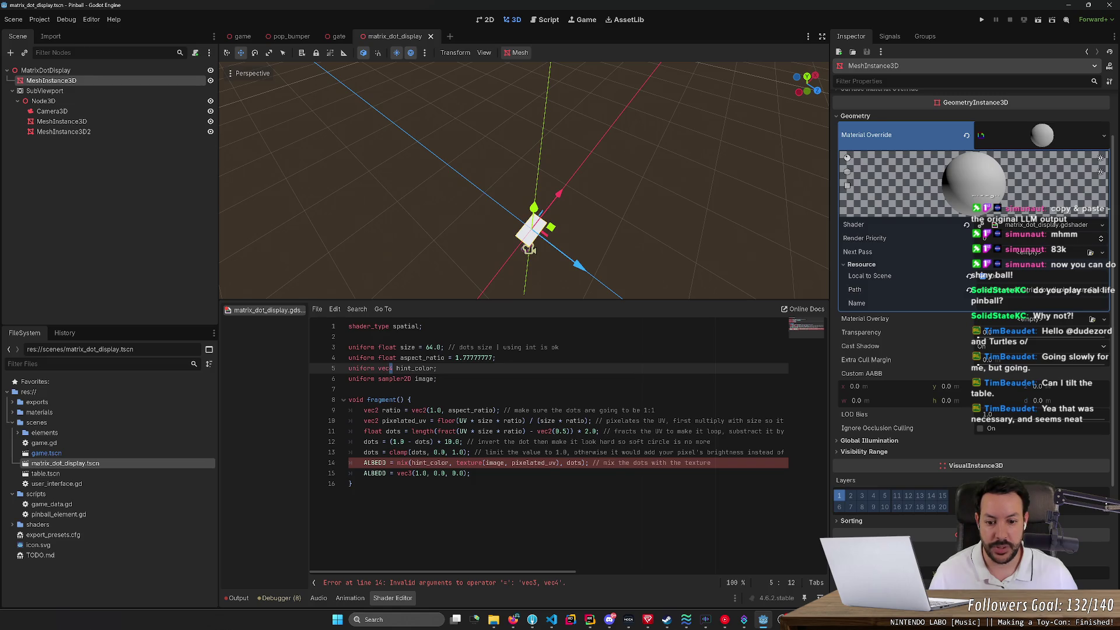
{"action": "type", "text": "3"}
{"action": "left_click", "coordinate": [504, 463]}
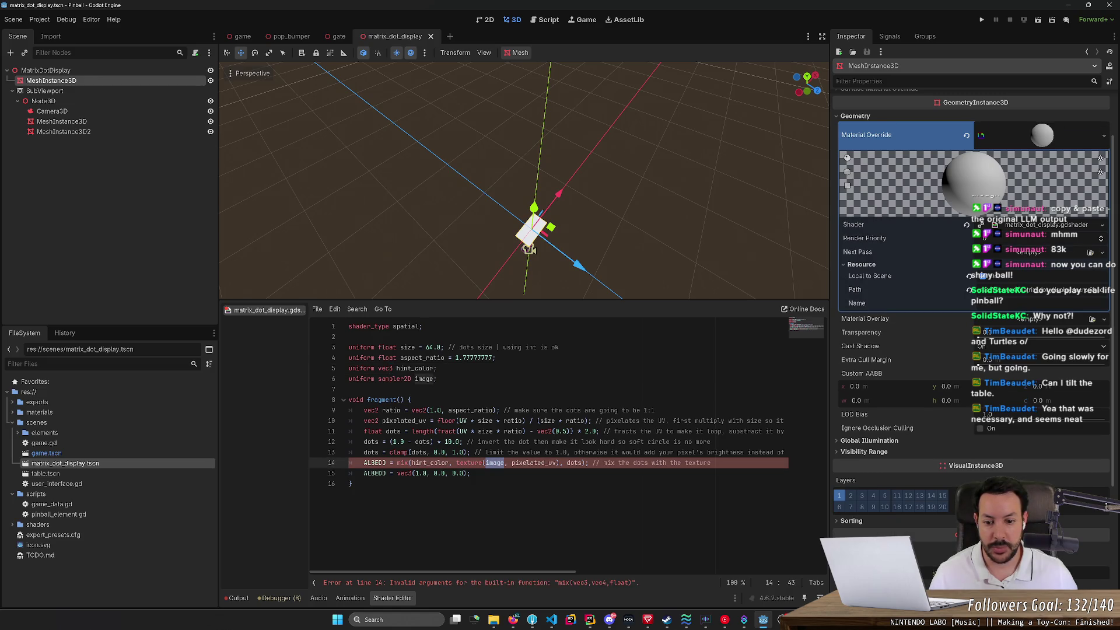
{"action": "type", "text": ".rg"}
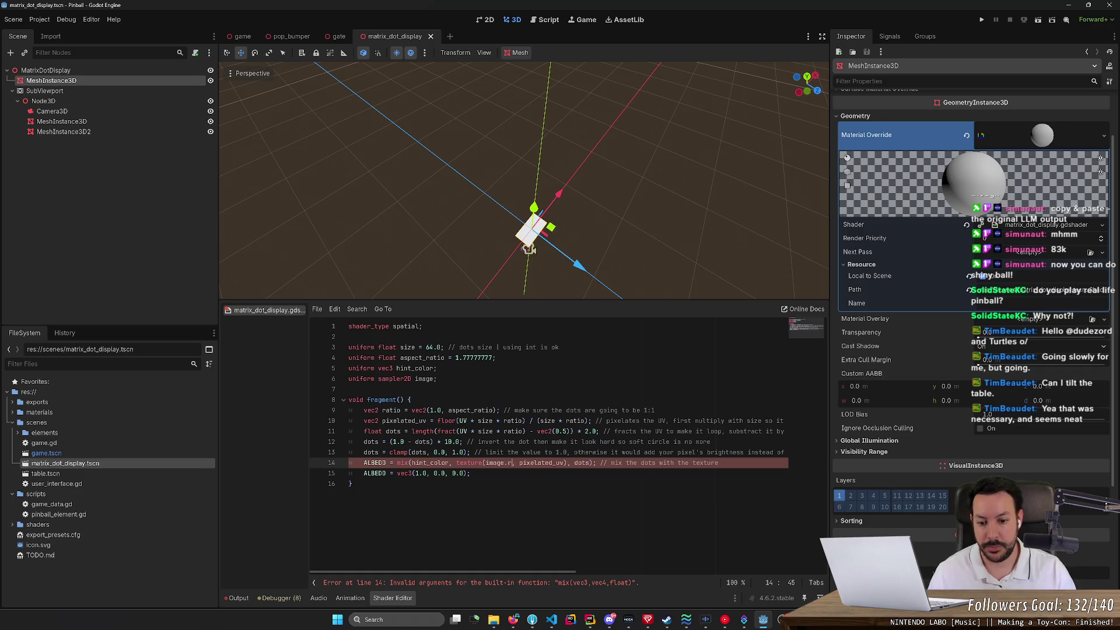
{"action": "type", "text": "b"}
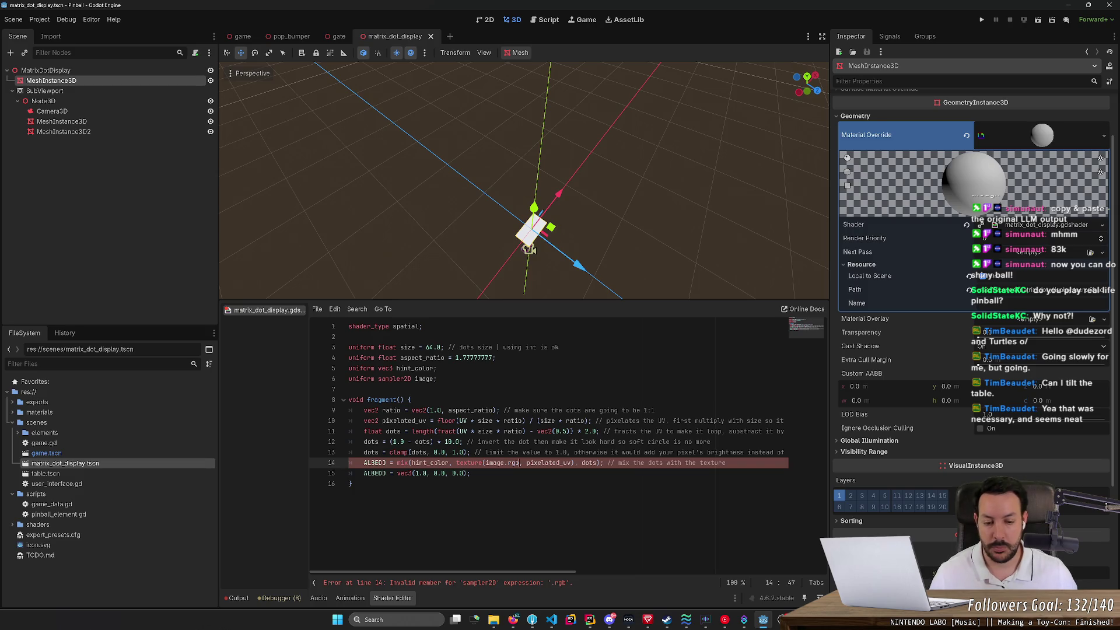
{"action": "key", "text": "End"}
{"action": "key", "text": "shift+Down"}
{"action": "key", "text": "BackSpace"}
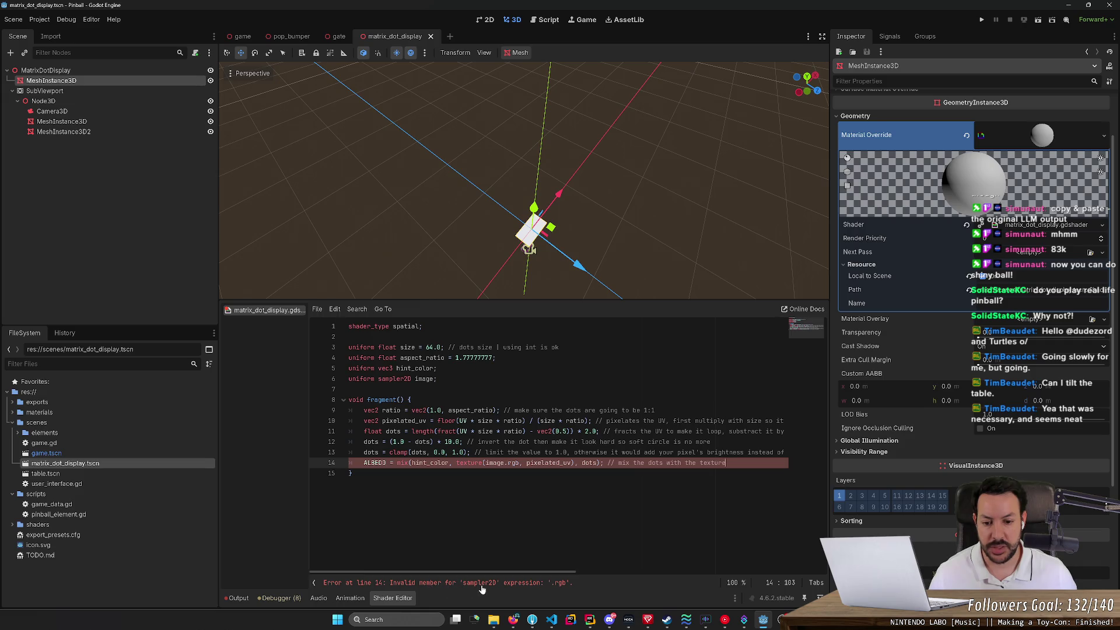
Step: Move .rgb to follow texture(image, pixelated_uv) and orbit to view the dotted panel
{"action": "left_click_drag", "start_coordinate": [505, 462], "coordinate": [521, 463]}
{"action": "key", "text": "BackSpace"}
{"action": "type", "text": ".rgb"}
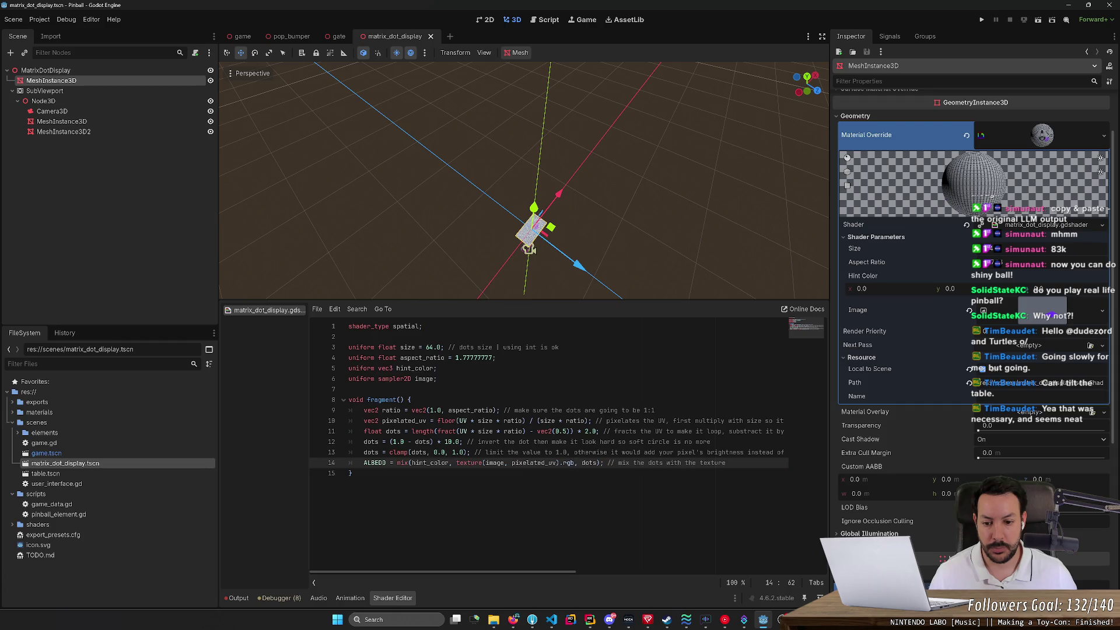
{"action": "mouse_move", "coordinate": [525, 181]}
{"action": "left_mouse_down"}
{"action": "mouse_move", "coordinate": [560, 152]}
{"action": "mouse_move", "coordinate": [525, 187]}
{"action": "mouse_move", "coordinate": [537, 151]}
{"action": "mouse_move", "coordinate": [584, 175]}
{"action": "left_mouse_up"}
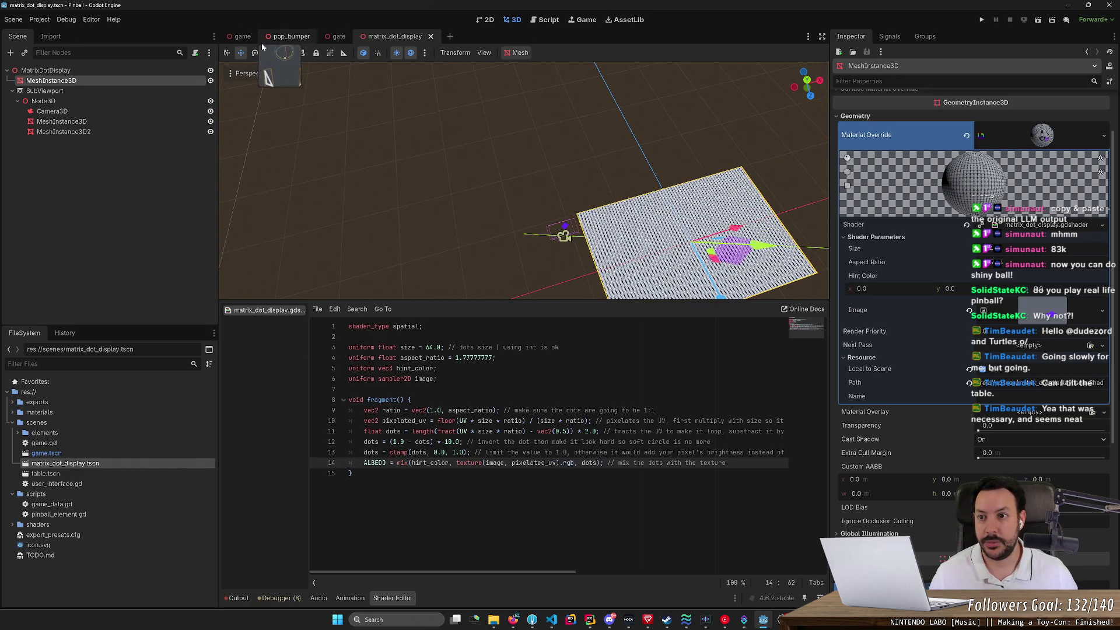
Step: Switch to the game scene and zoom in on the dotted display
{"action": "left_click", "coordinate": [244, 37]}
{"action": "scroll", "coordinate": [524, 181], "scroll_direction": "up", "scroll_amount": 6}
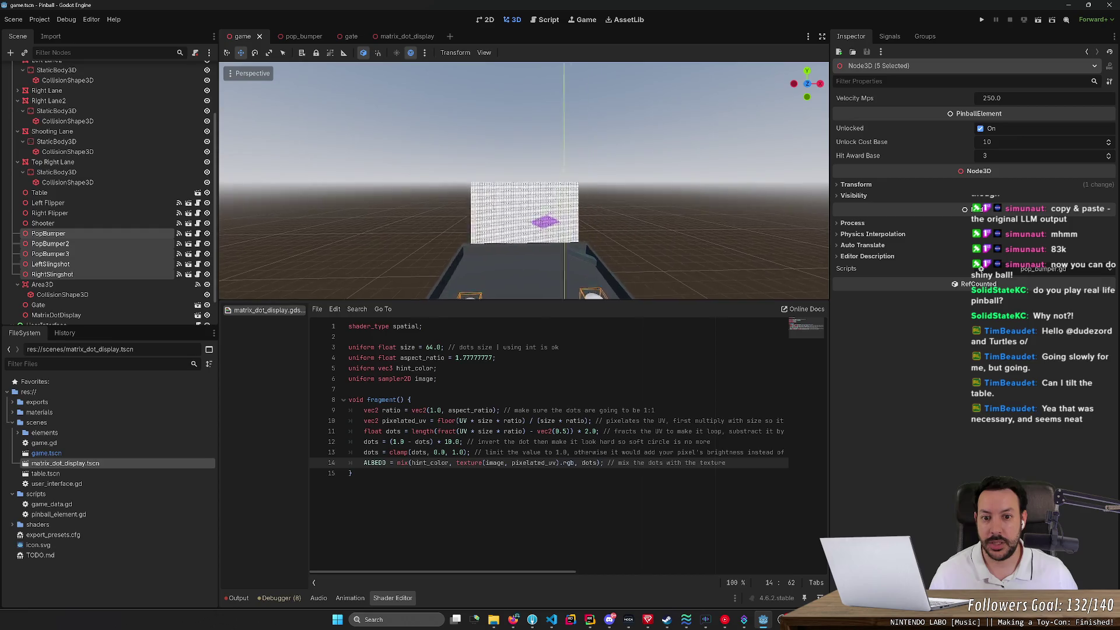
{"action": "scroll", "coordinate": [524, 181], "scroll_direction": "up", "scroll_amount": 5}
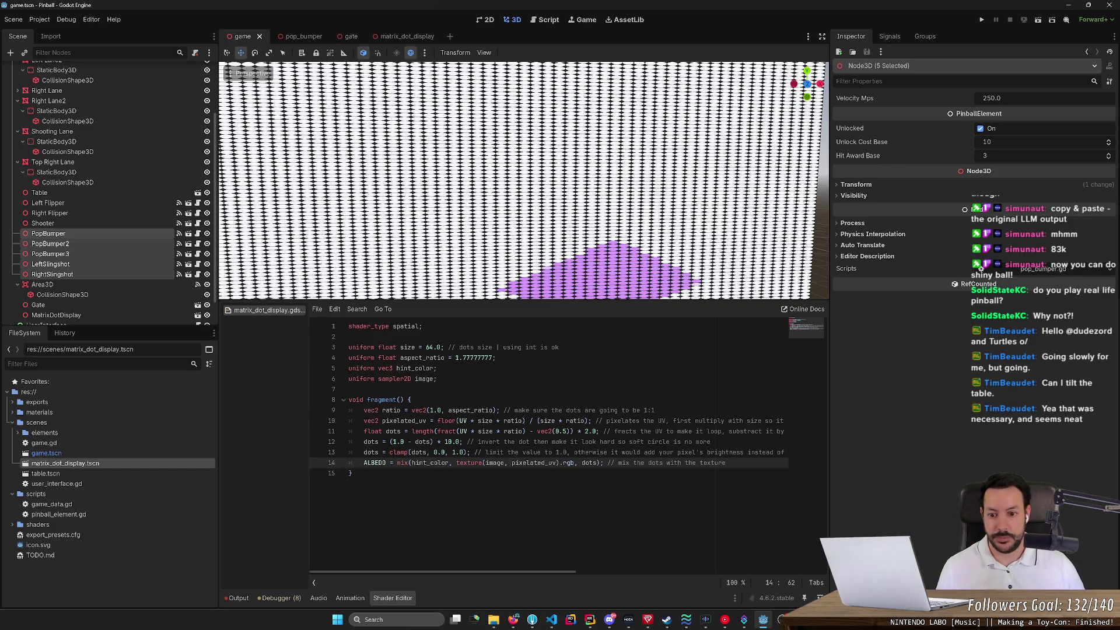
Step: Change the shader's aspect_ratio from 1.7777777 to 1.0
{"action": "double_click", "coordinate": [478, 357]}
{"action": "key", "text": "BackSpace"}
{"action": "type", "text": "0"}
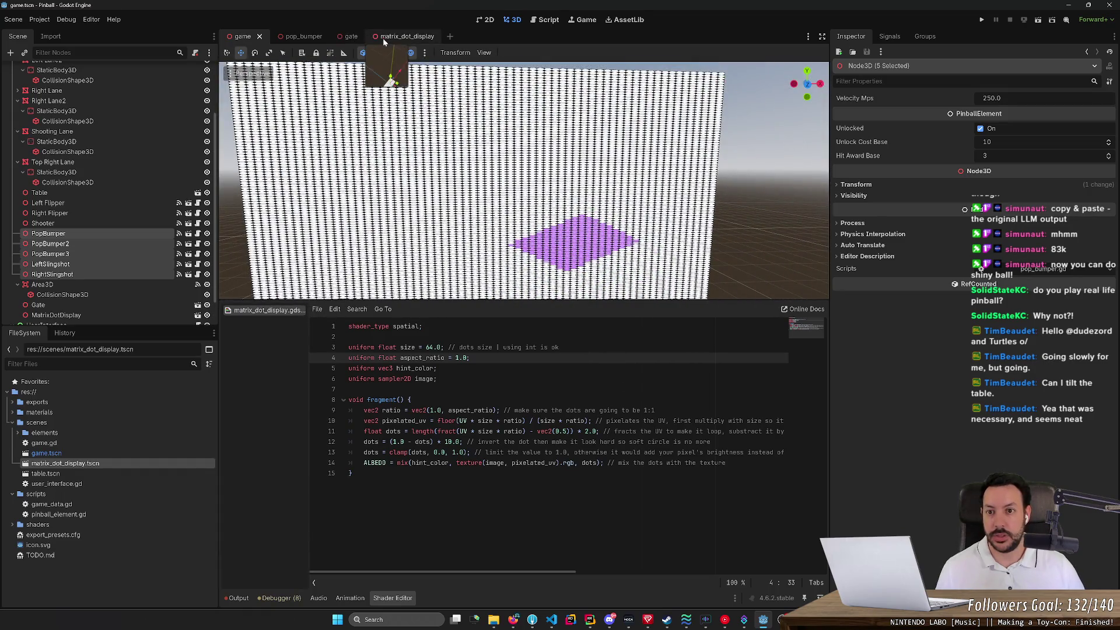
Step: In the matrix_dot_display scene, reset the Aspect Ratio shader parameter to default and save
{"action": "left_click", "coordinate": [384, 37]}
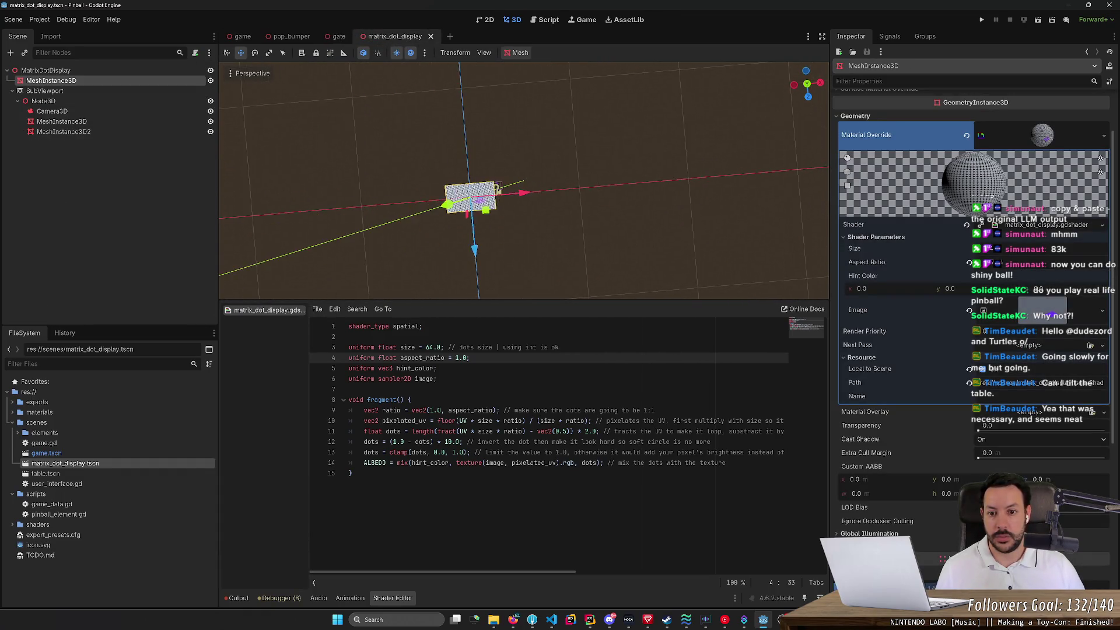
{"action": "left_click", "coordinate": [553, 410]}
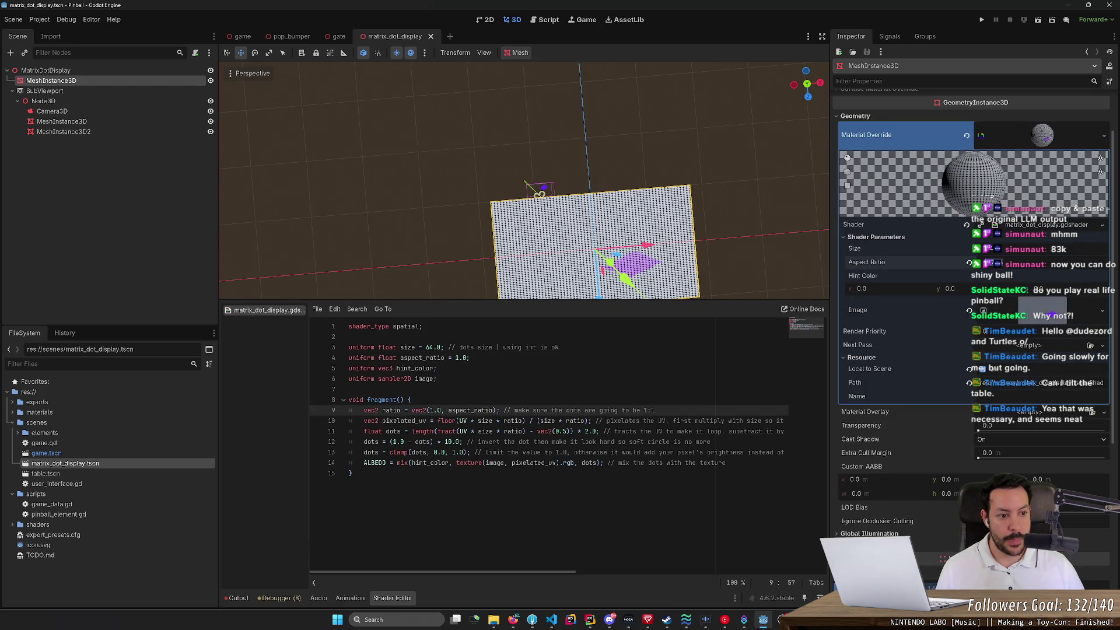
{"action": "left_click", "coordinate": [969, 263]}
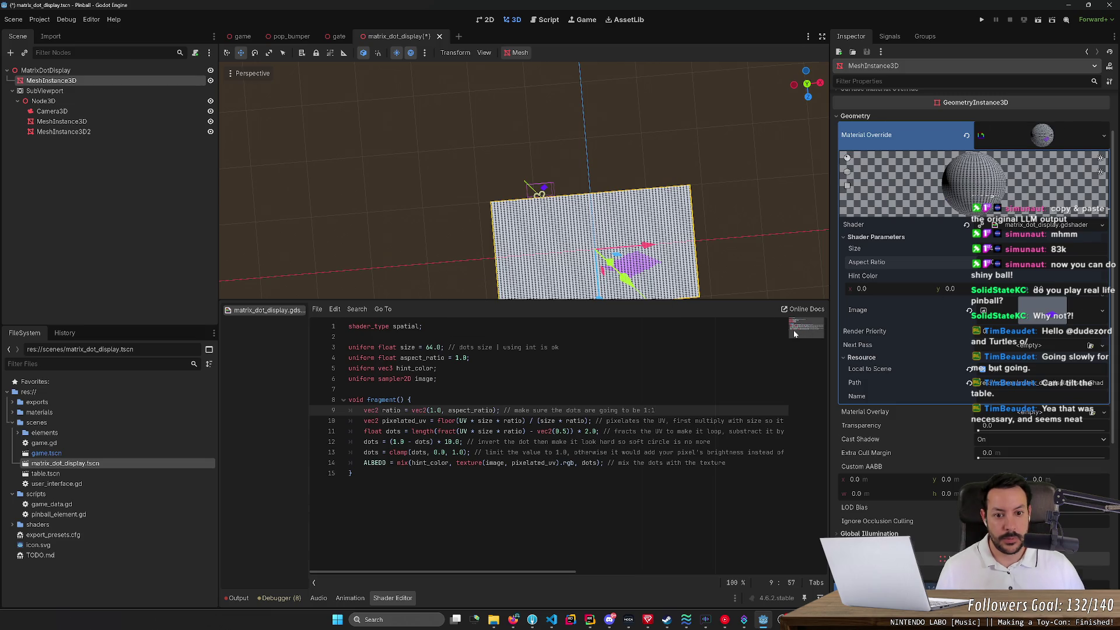
{"action": "key", "text": "ctrl+s"}
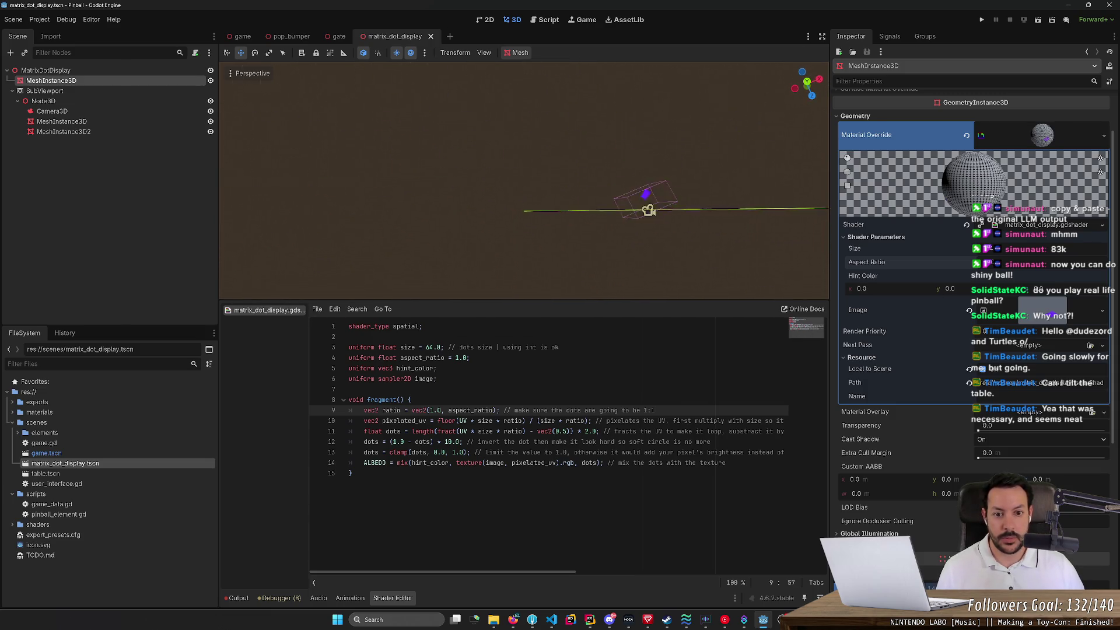
Step: Drag Aspect Ratio to watch the dots stretch, orbit to check, save, and return to the game scene
{"action": "scroll", "coordinate": [523, 180], "scroll_direction": "up", "scroll_amount": 3}
{"action": "key", "text": "w"}
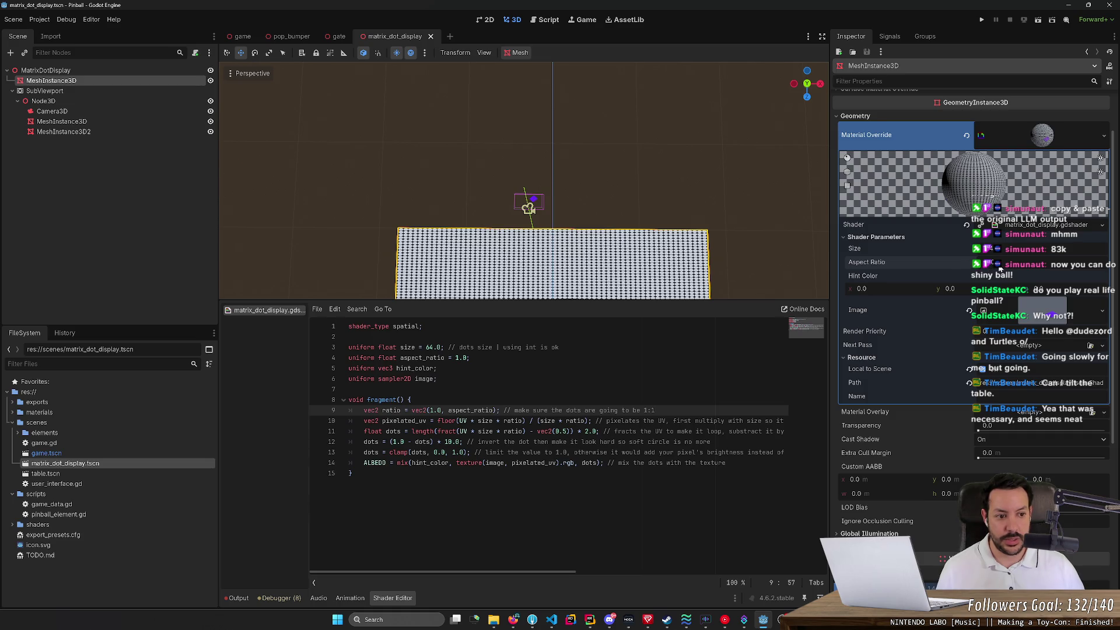
{"action": "mouse_move", "coordinate": [999, 268]}
{"action": "left_mouse_down"}
{"action": "mouse_move", "coordinate": [1027, 268]}
{"action": "mouse_move", "coordinate": [1000, 268]}
{"action": "left_mouse_up"}
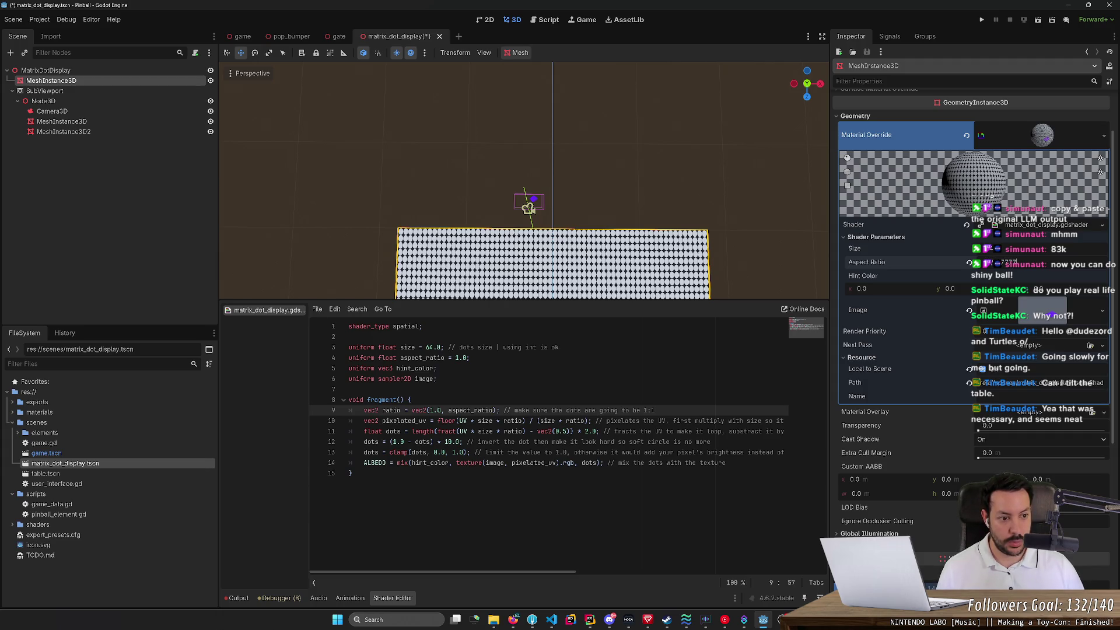
{"action": "mouse_move", "coordinate": [584, 146]}
{"action": "left_mouse_down"}
{"action": "mouse_move", "coordinate": [536, 157]}
{"action": "mouse_move", "coordinate": [513, 204]}
{"action": "left_mouse_up"}
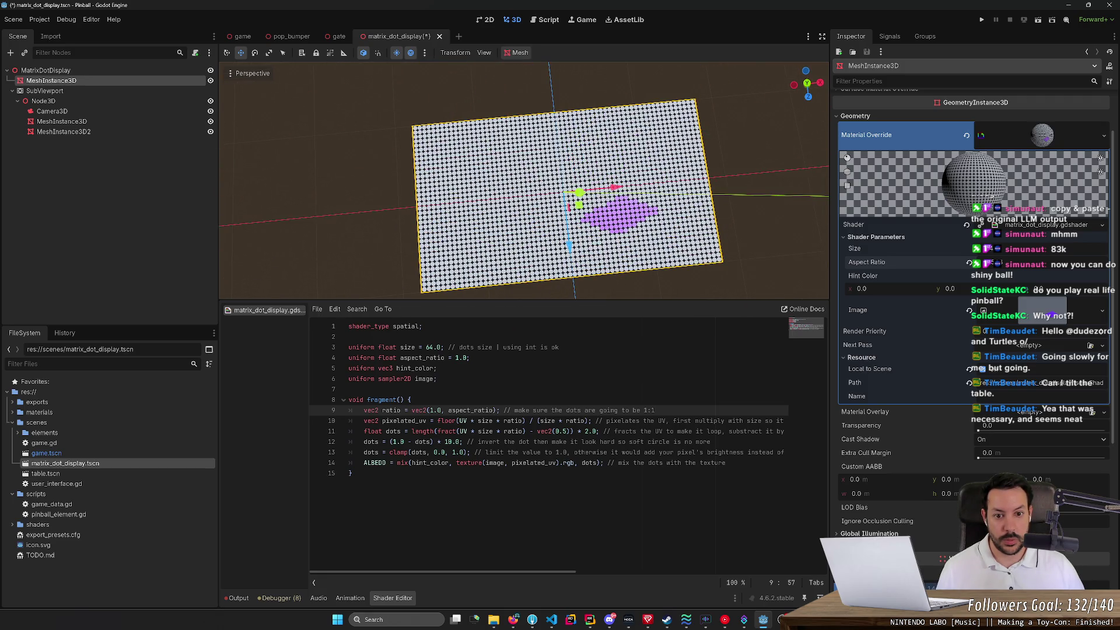
{"action": "key", "text": "ctrl+s"}
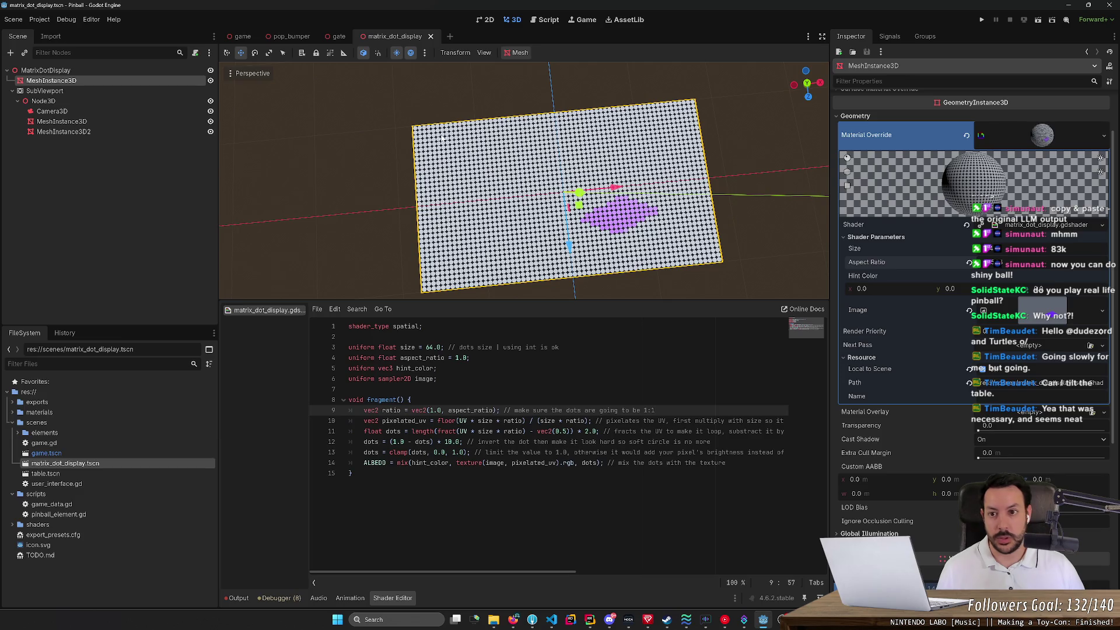
{"action": "left_click", "coordinate": [243, 36]}
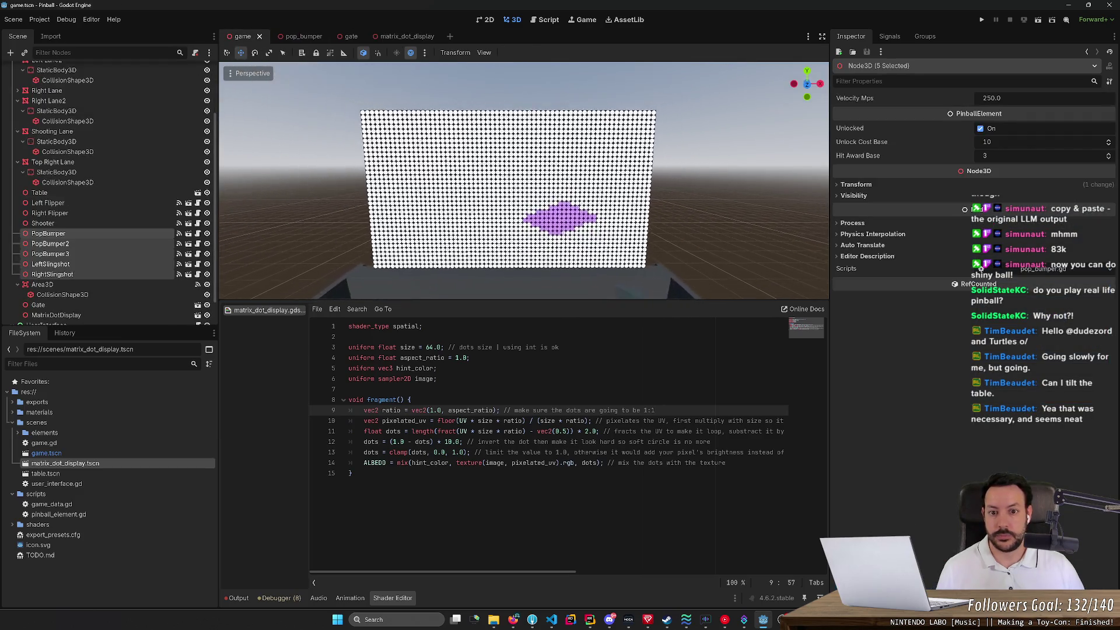
Step: Fly around the pinball table to inspect the dot-matrix display, then return to matrix_dot_display
{"action": "key", "text": "s"}
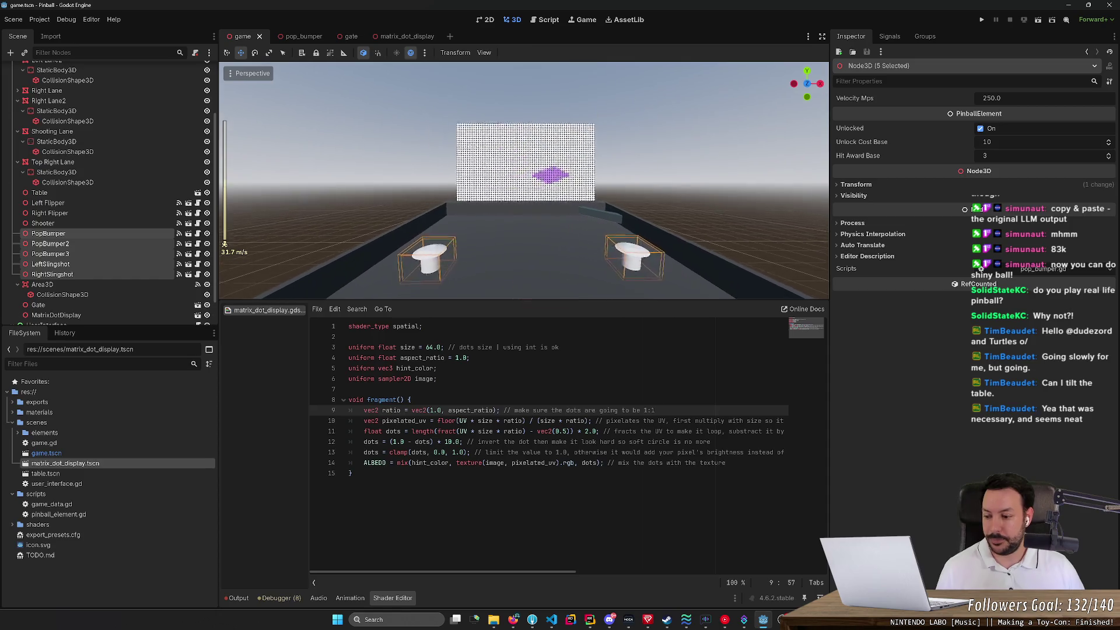
{"action": "left_click_drag", "start_coordinate": [225, 244], "coordinate": [446, 137]}
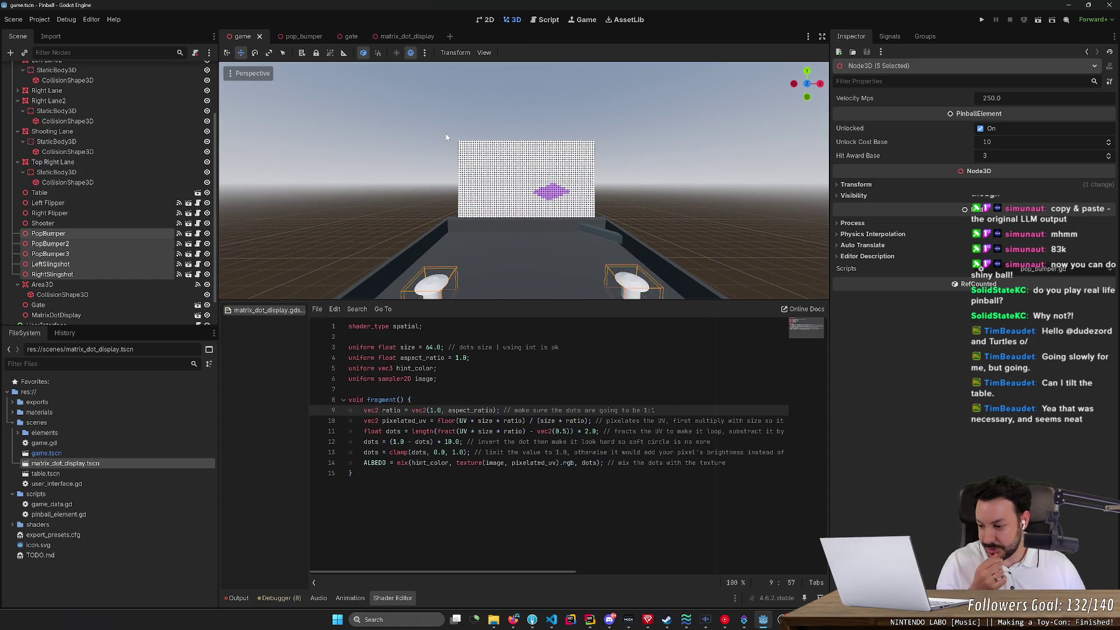
{"action": "key", "text": "w"}
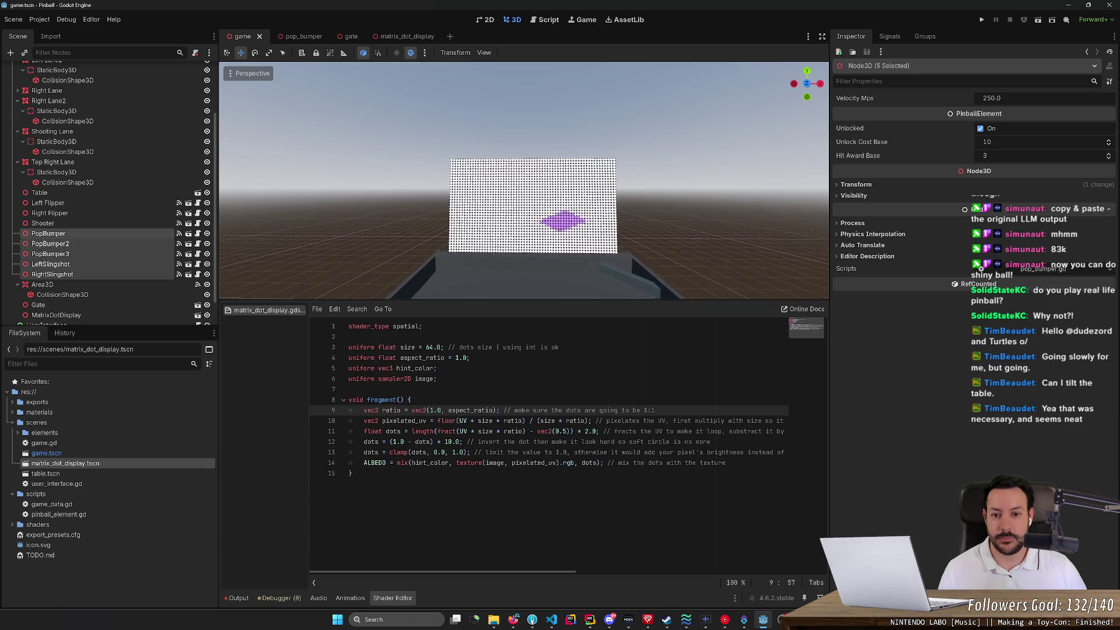
{"action": "key", "text": "s"}
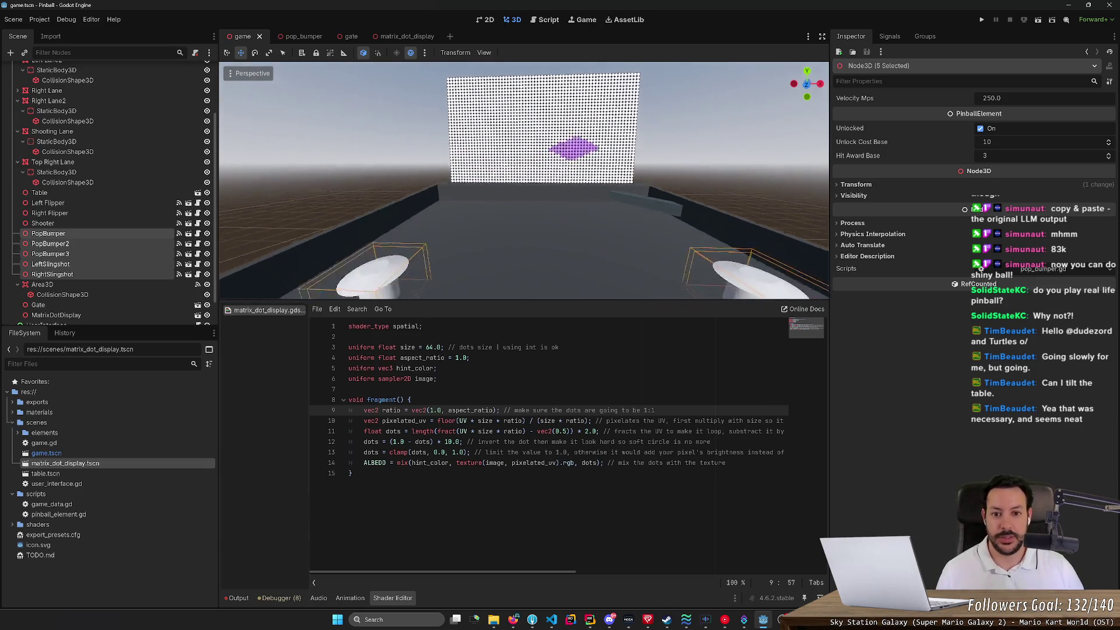
{"action": "key", "text": "w"}
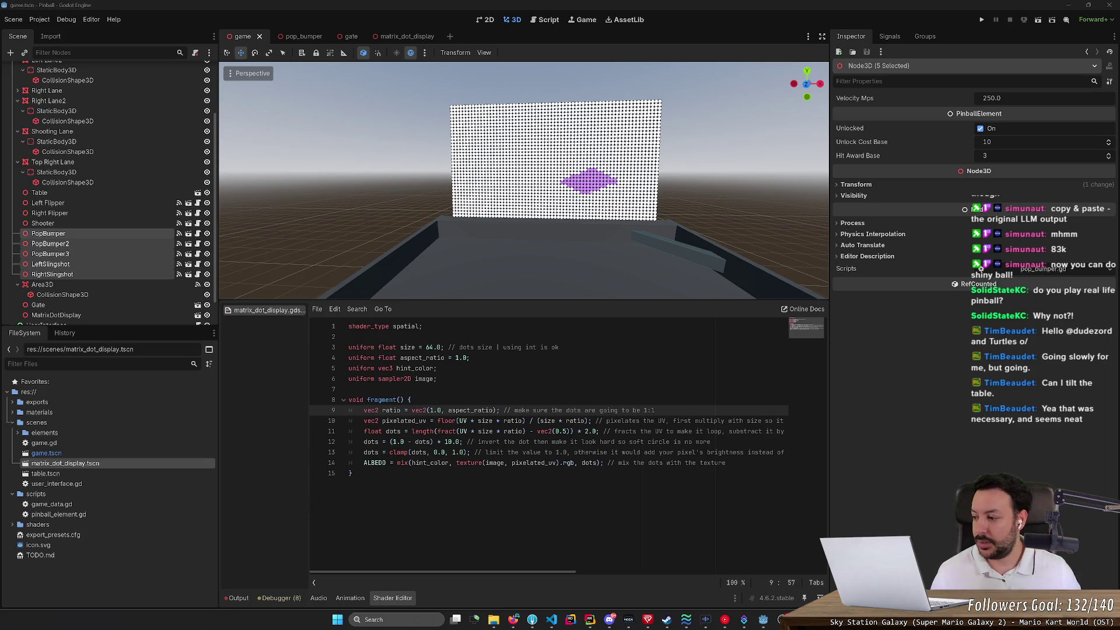
{"action": "left_click", "coordinate": [3, 261]}
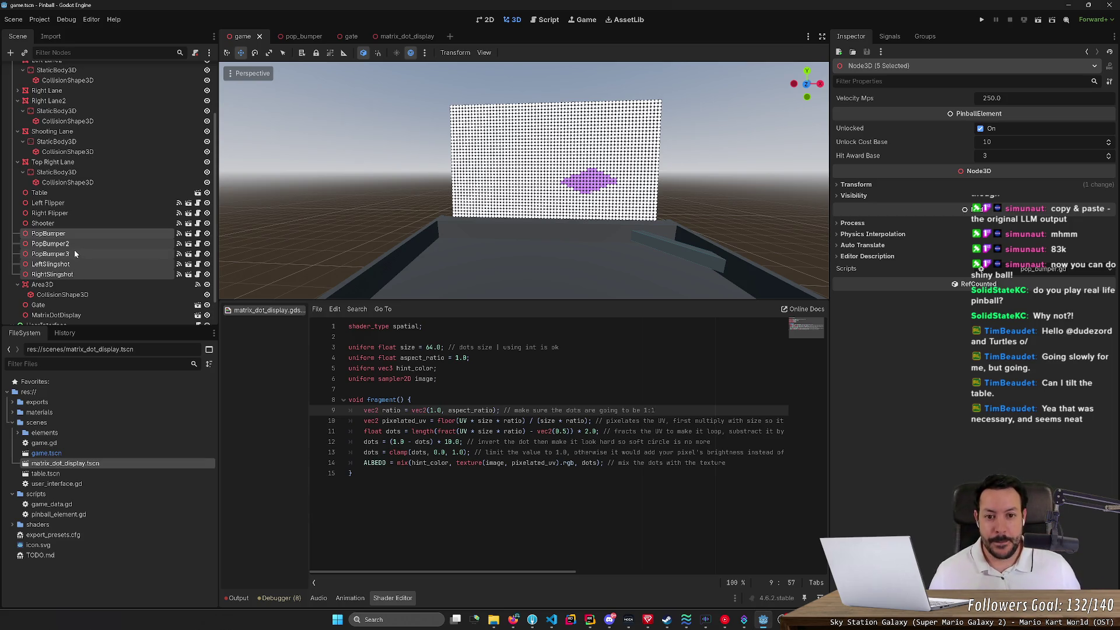
{"action": "scroll", "coordinate": [524, 202], "scroll_direction": "down", "scroll_amount": 5}
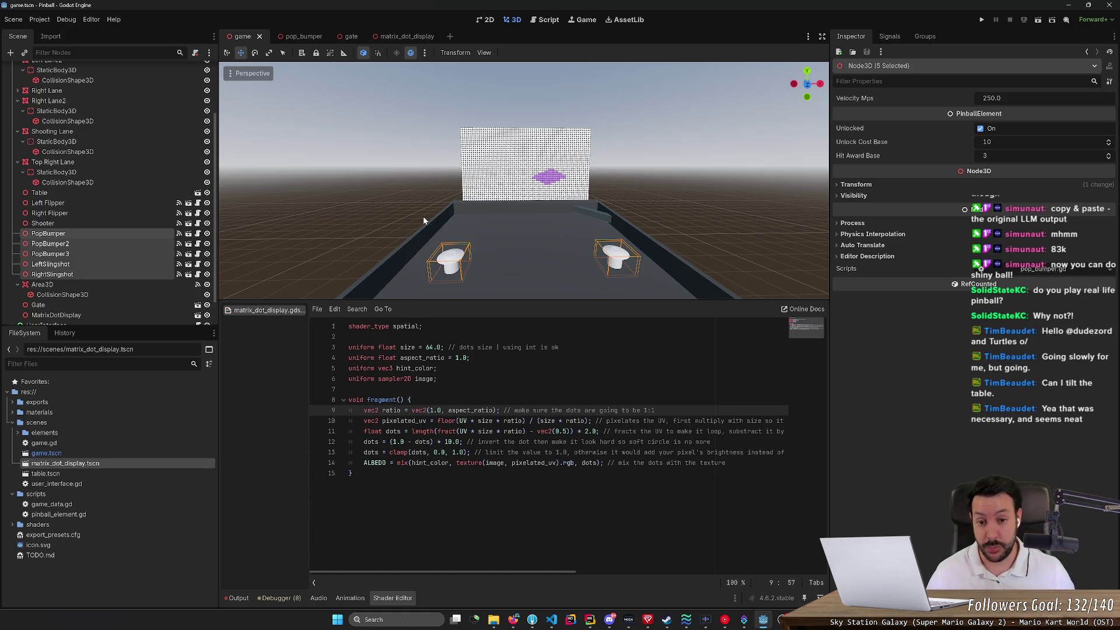
{"action": "key", "text": "w"}
{"action": "key", "text": "s"}
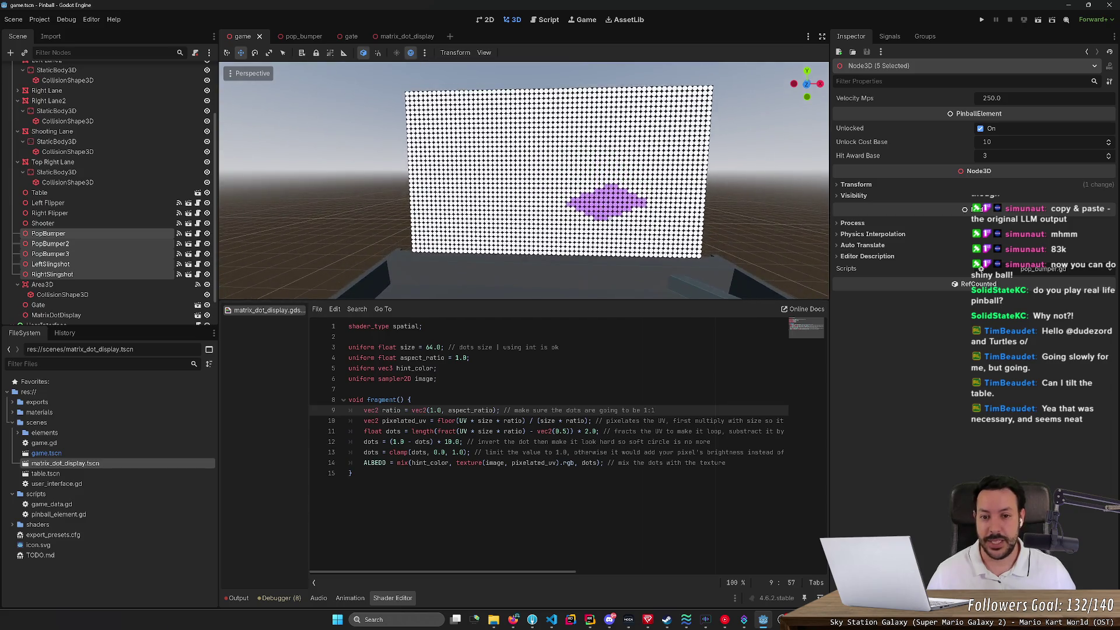
{"action": "left_click", "coordinate": [408, 36]}
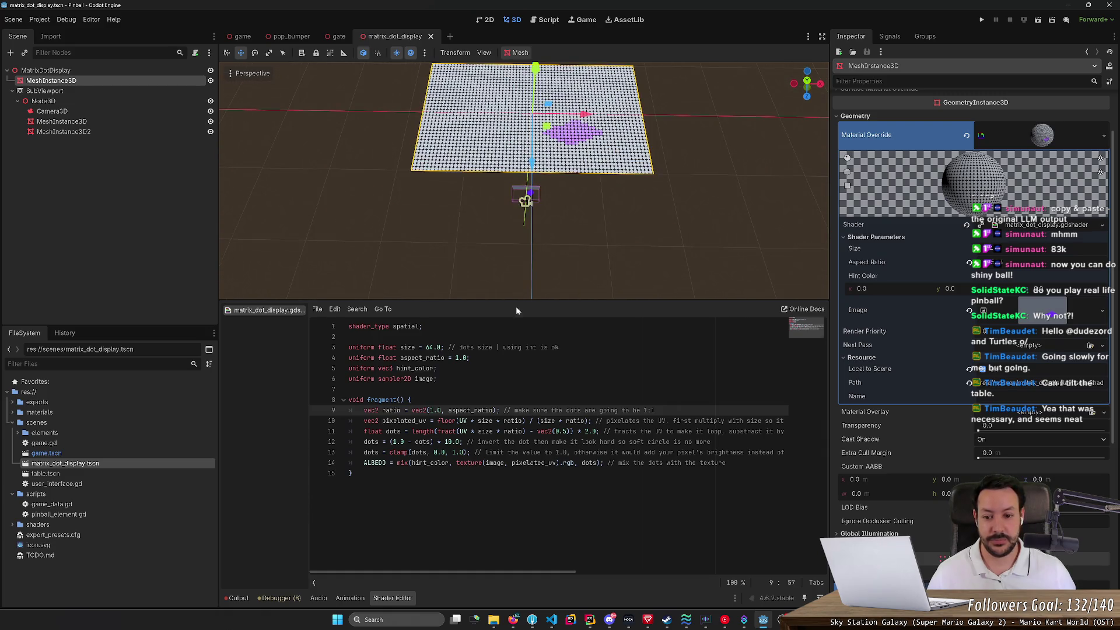
Step: Set aspect_ratio's default to 1.77777 and line 9 to vec2(1.0, 1.0 / aspect_ratio), then save
{"action": "left_click", "coordinate": [466, 357]}
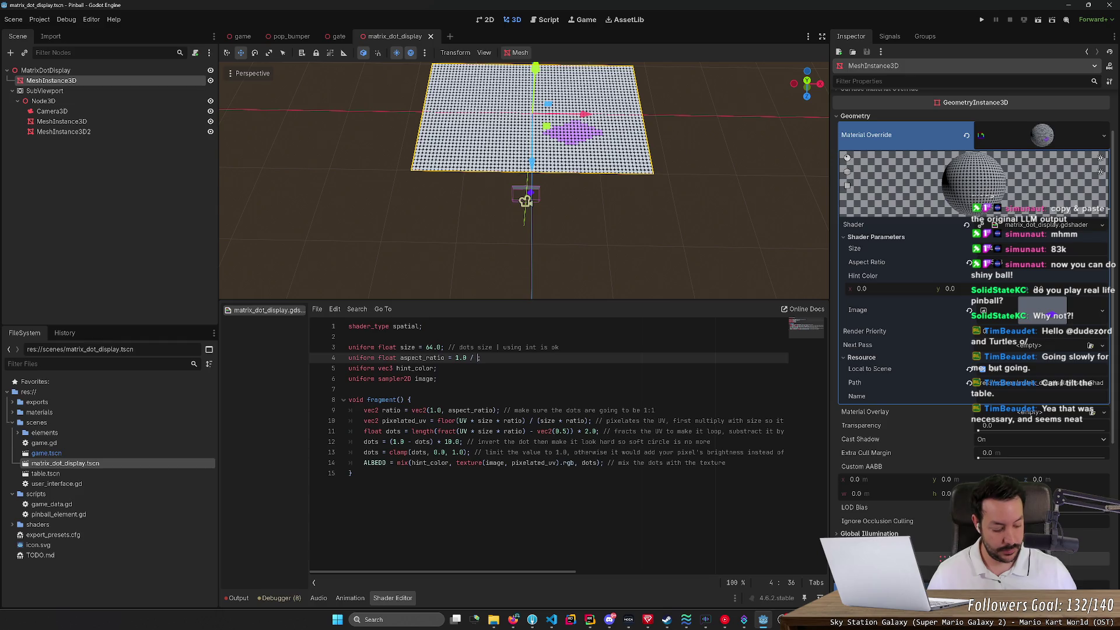
{"action": "type", "text": "1.77777"}
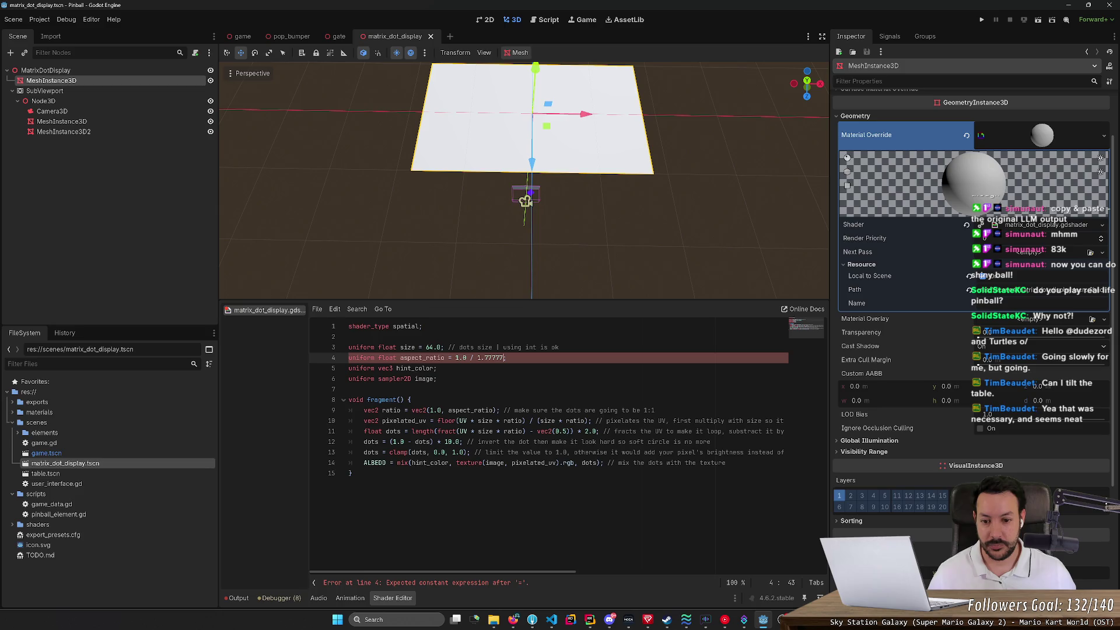
{"action": "left_click", "coordinate": [448, 411]}
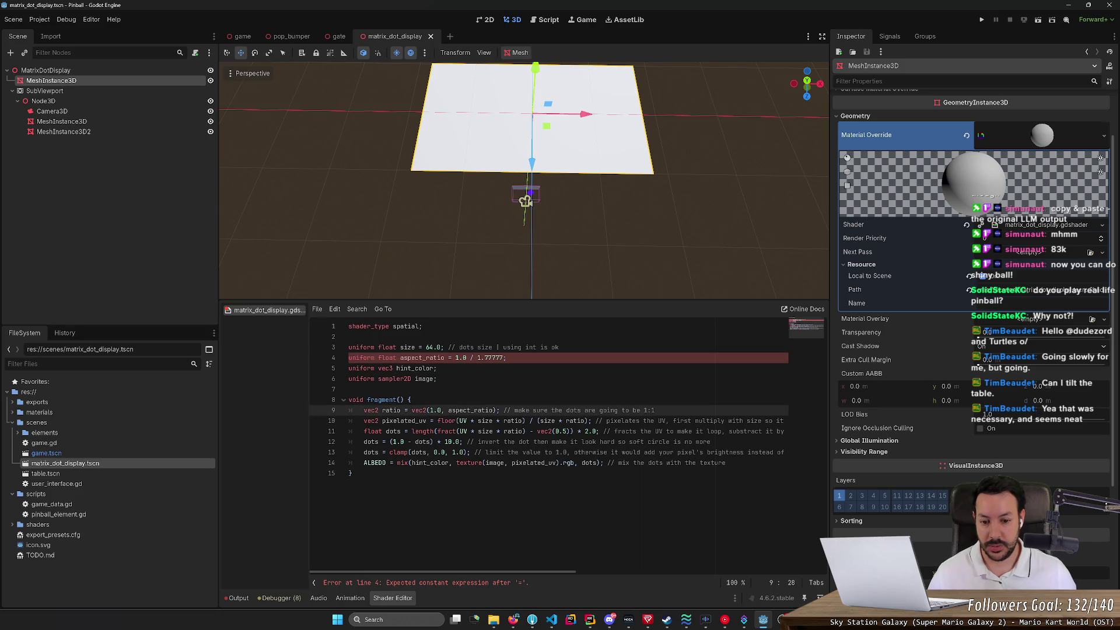
{"action": "type", "text": "1.0 "}
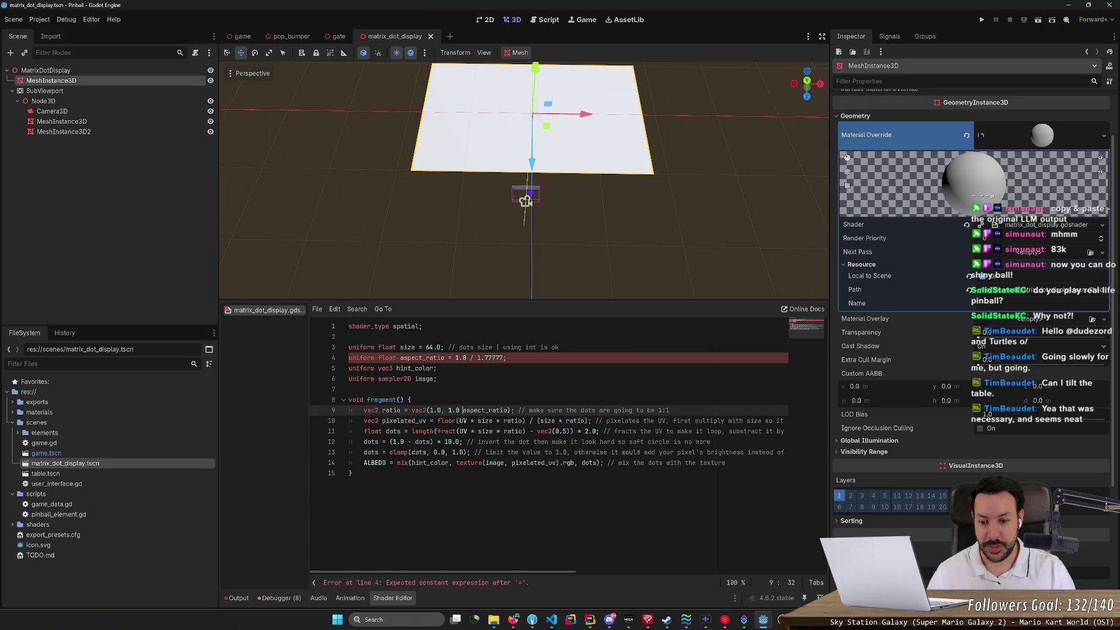
{"action": "type", "text": "/"}
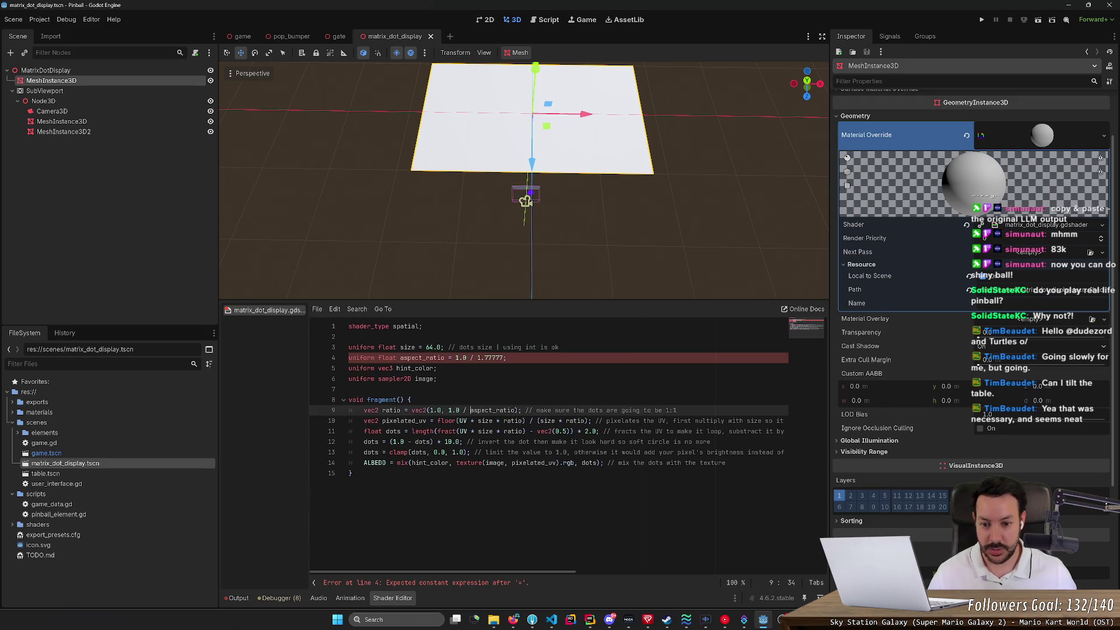
{"action": "left_click_drag", "start_coordinate": [455, 357], "coordinate": [476, 357]}
{"action": "key", "text": "BackSpace"}
{"action": "key", "text": "ctrl+s"}
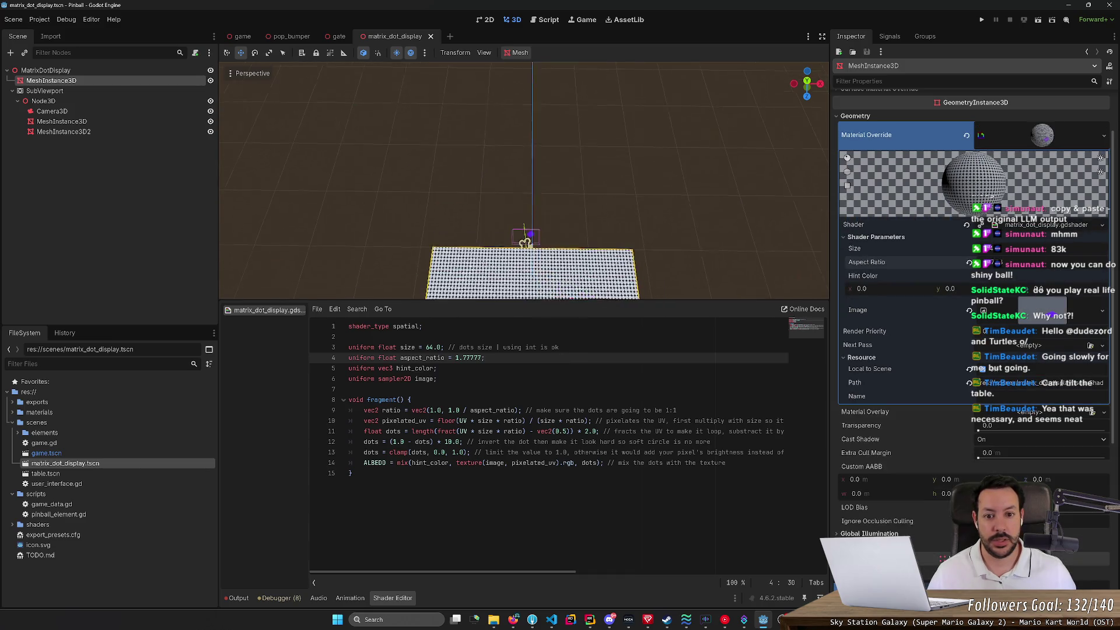
{"action": "key", "text": "w"}
{"action": "scroll", "coordinate": [666, 217], "scroll_direction": "up", "scroll_amount": 3}
Step: Move the purple quad MeshInstance3D2 to a new spot in front of the grey wall and save
{"action": "key", "text": "s"}
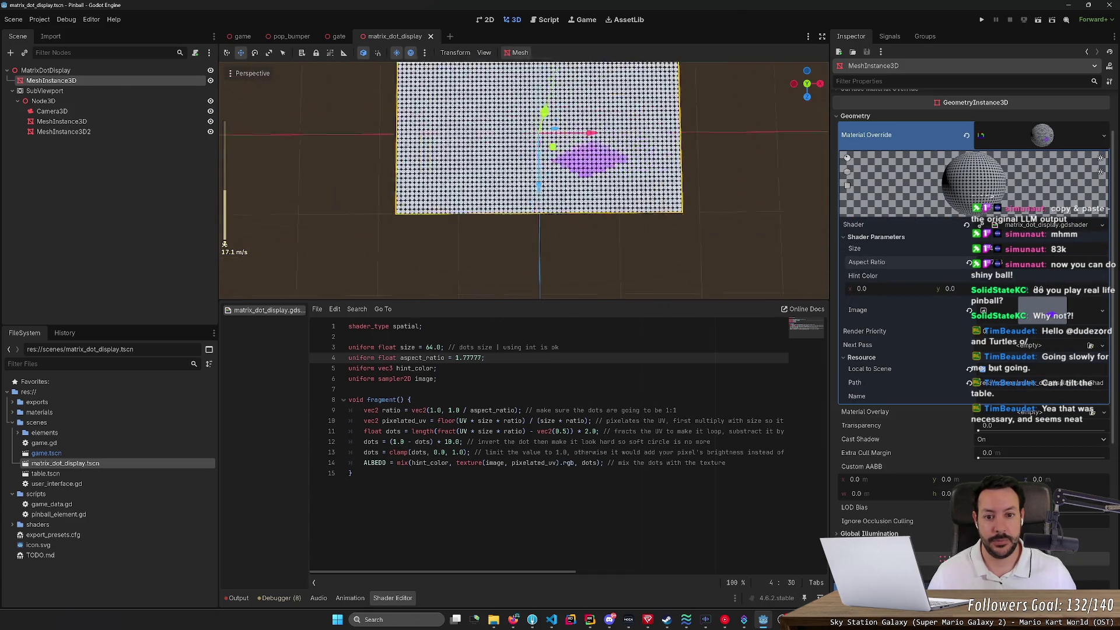
{"action": "key", "text": "w"}
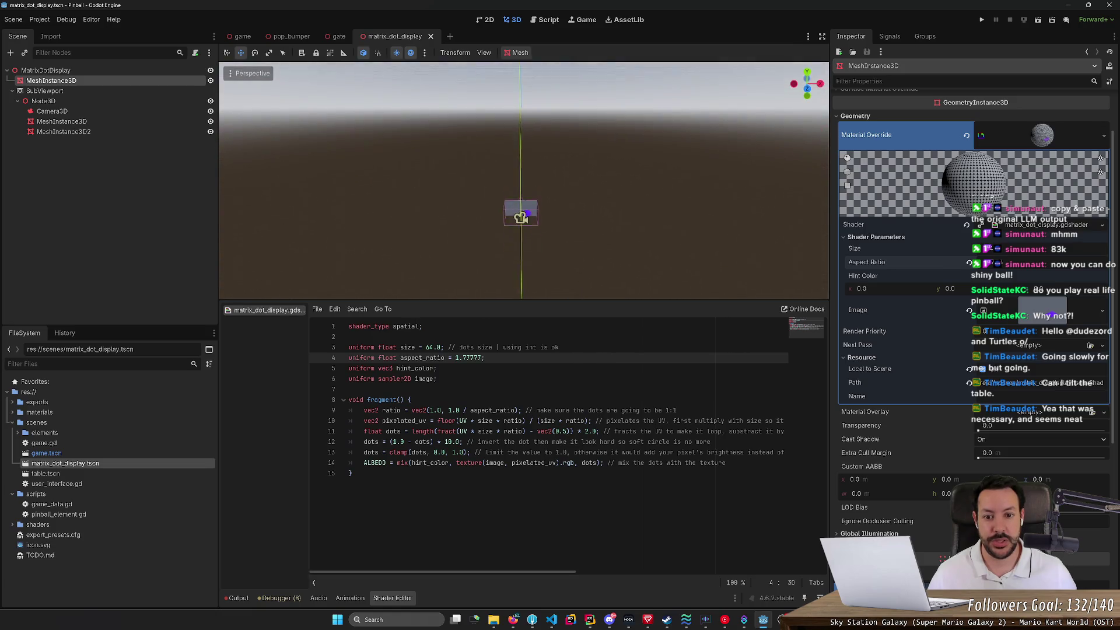
{"action": "left_click", "coordinate": [575, 188]}
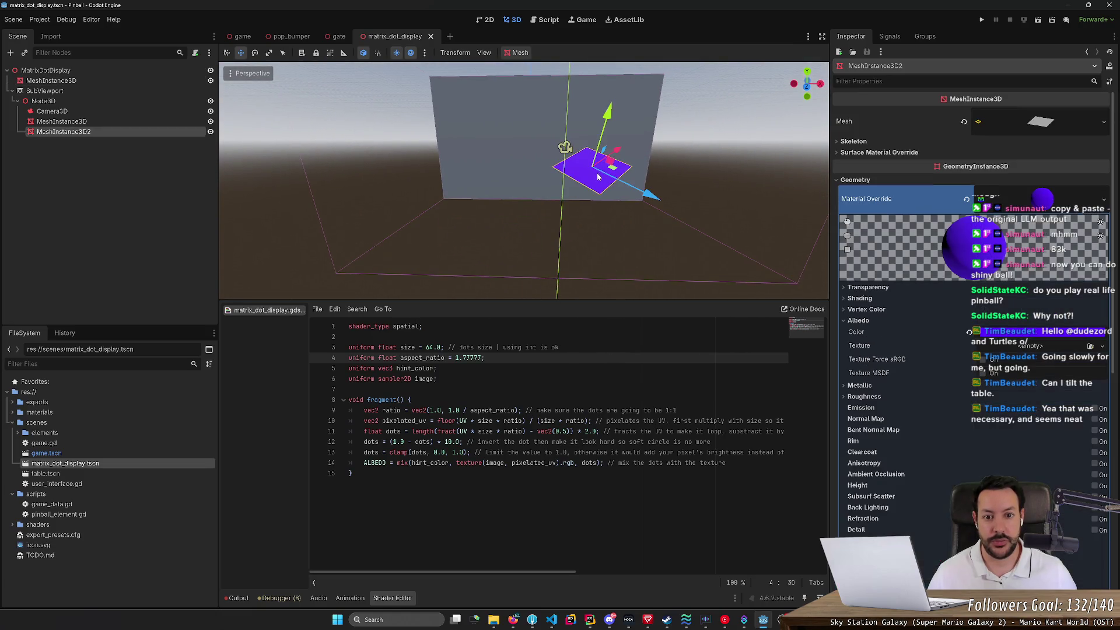
{"action": "key", "text": "g"}
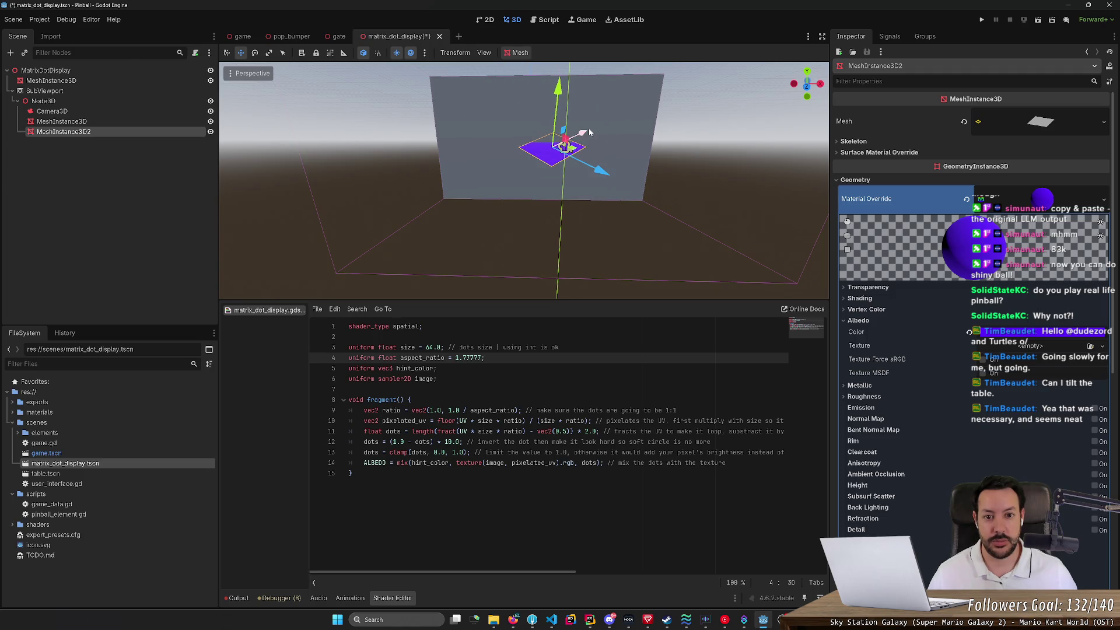
{"action": "left_click", "coordinate": [452, 105]}
{"action": "left_click", "coordinate": [452, 103]}
{"action": "key", "text": "ctrl+s"}
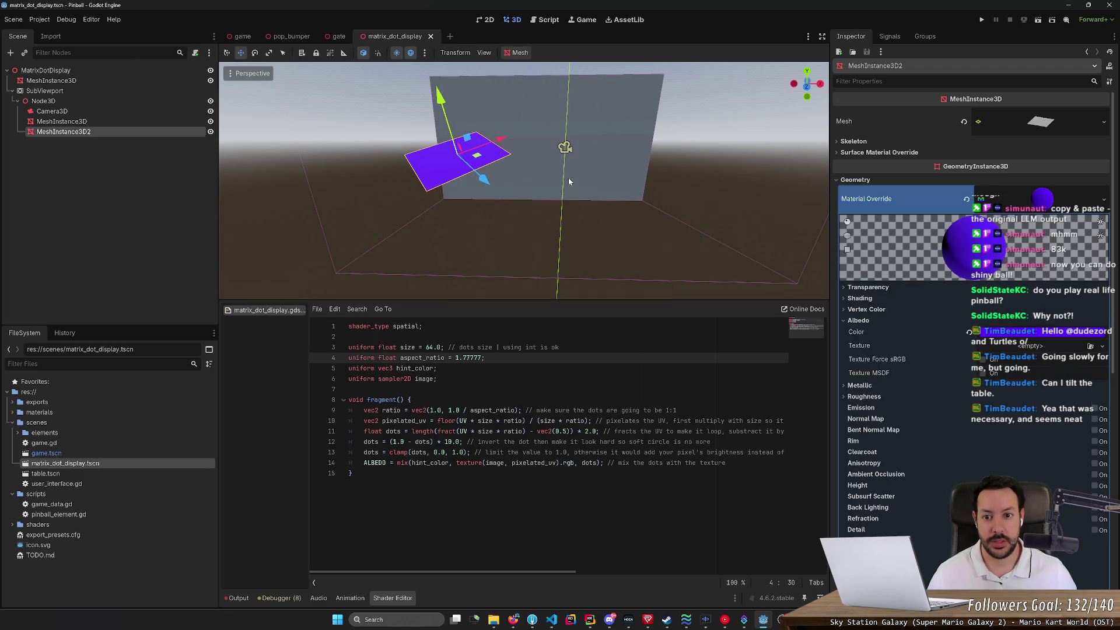
Step: Flip between the game and matrix_dot_display scenes to compare the display
{"action": "left_click", "coordinate": [257, 37]}
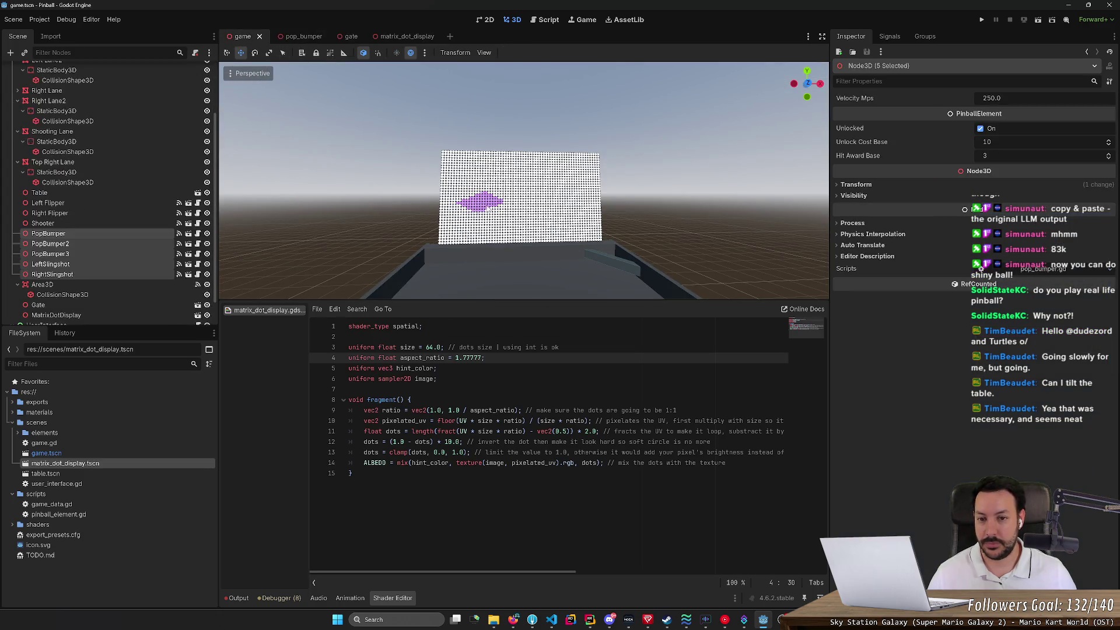
{"action": "right_click", "coordinate": [411, 37]}
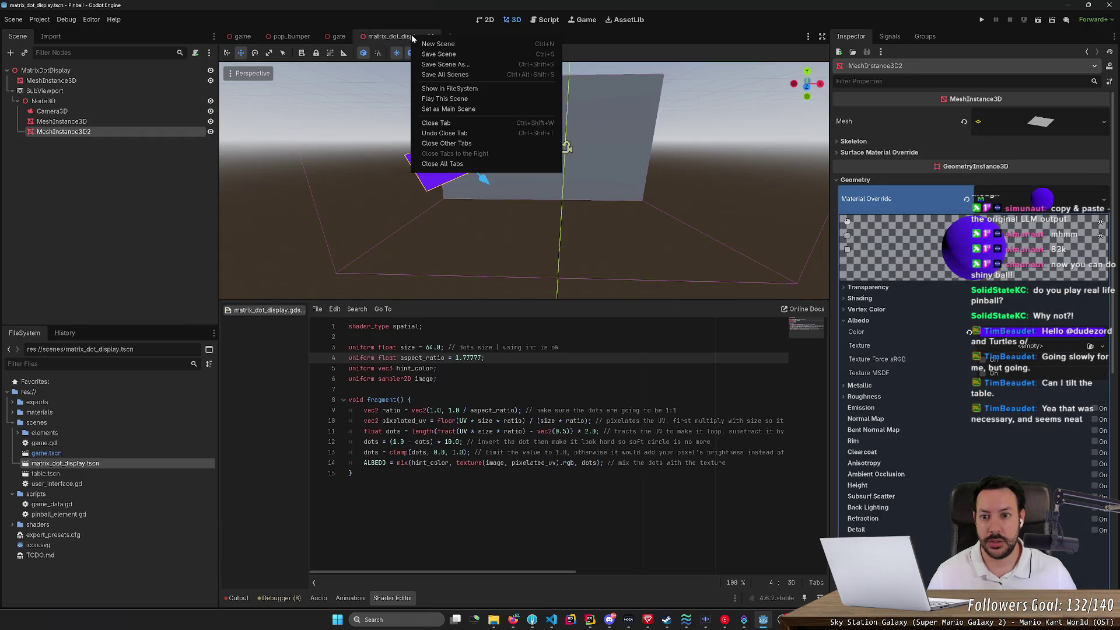
{"action": "left_click", "coordinate": [406, 43]}
{"action": "left_click_drag", "start_coordinate": [393, 42], "coordinate": [691, 63]}
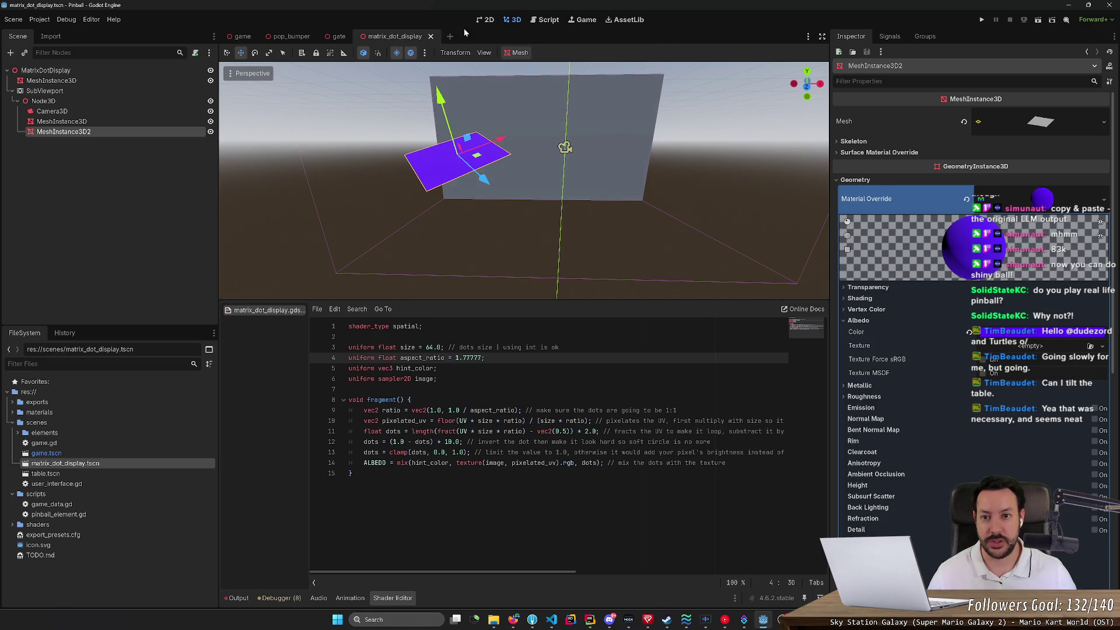
{"action": "mouse_move", "coordinate": [313, 41]}
{"action": "left_click", "coordinate": [240, 37]}
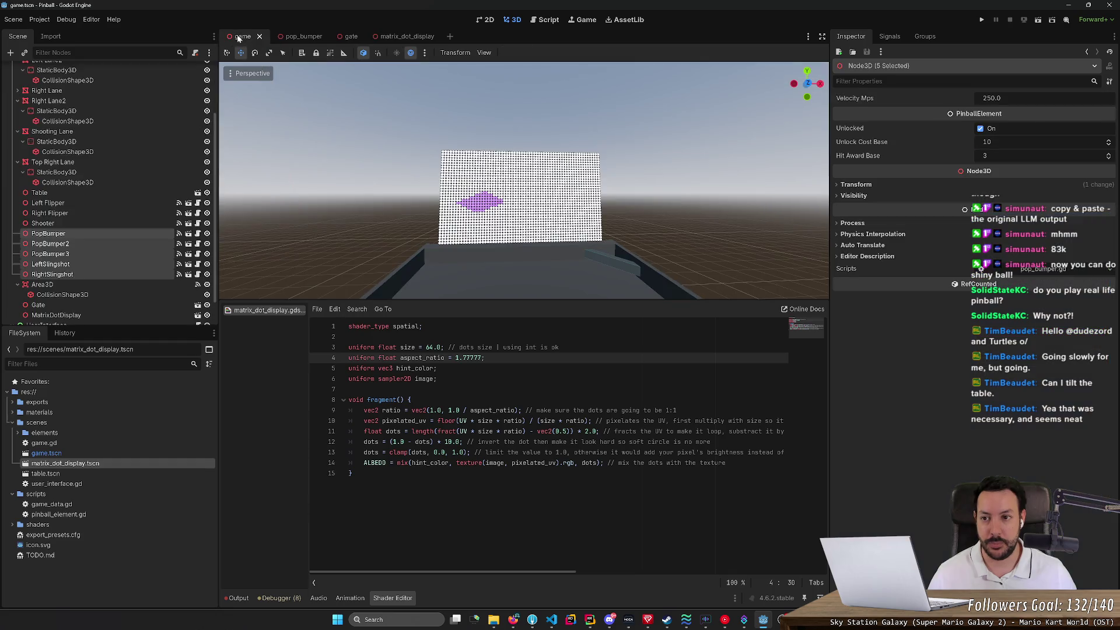
{"action": "left_click", "coordinate": [400, 37]}
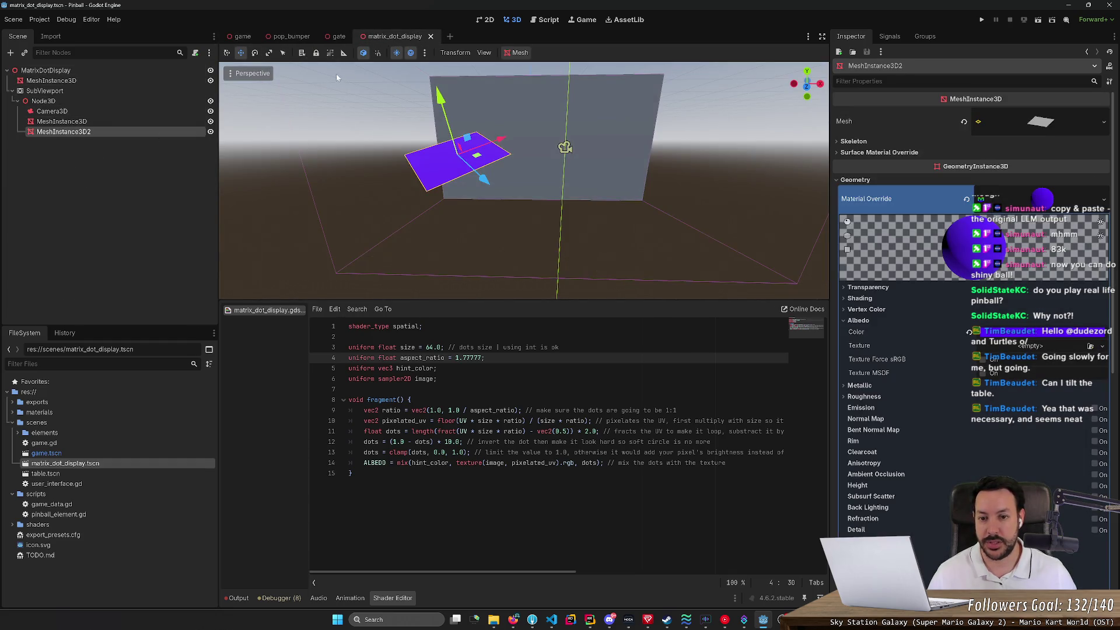
{"action": "left_click", "coordinate": [233, 36]}
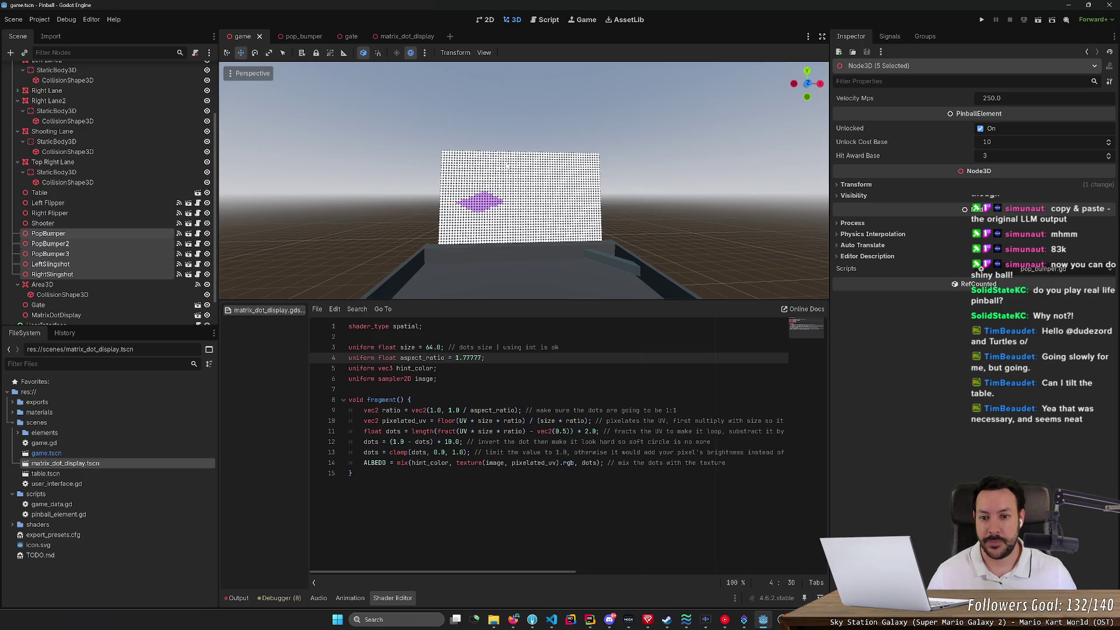
{"action": "left_click", "coordinate": [401, 37]}
Step: Frame the purple plane and zoom out before switching to the shader documentation
{"action": "key", "text": "f"}
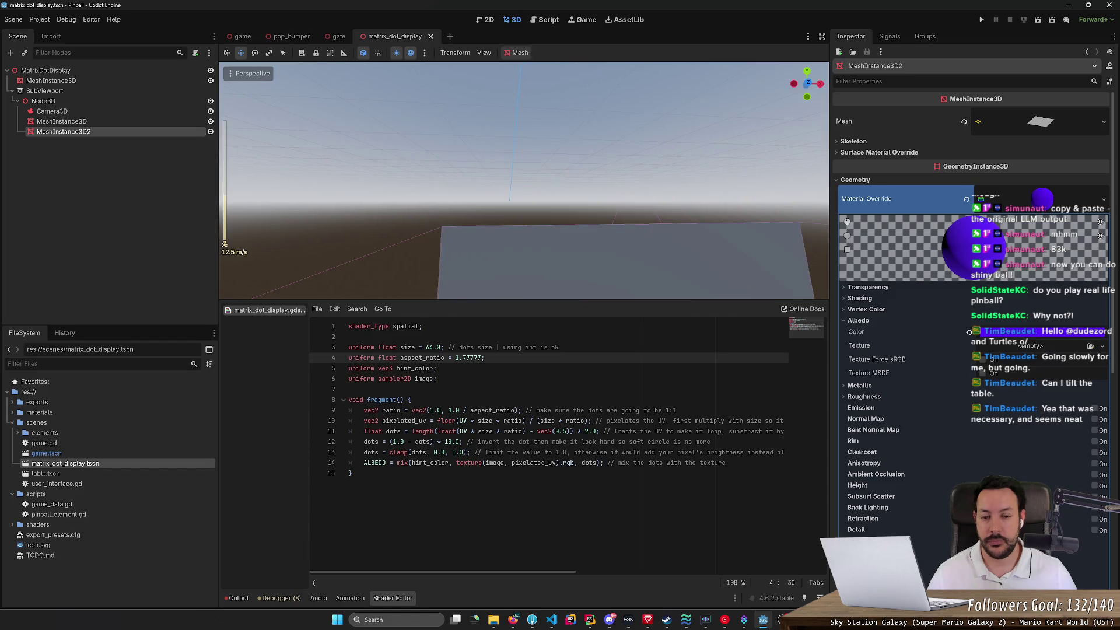
{"action": "scroll", "coordinate": [524, 180], "scroll_direction": "down", "scroll_amount": 10}
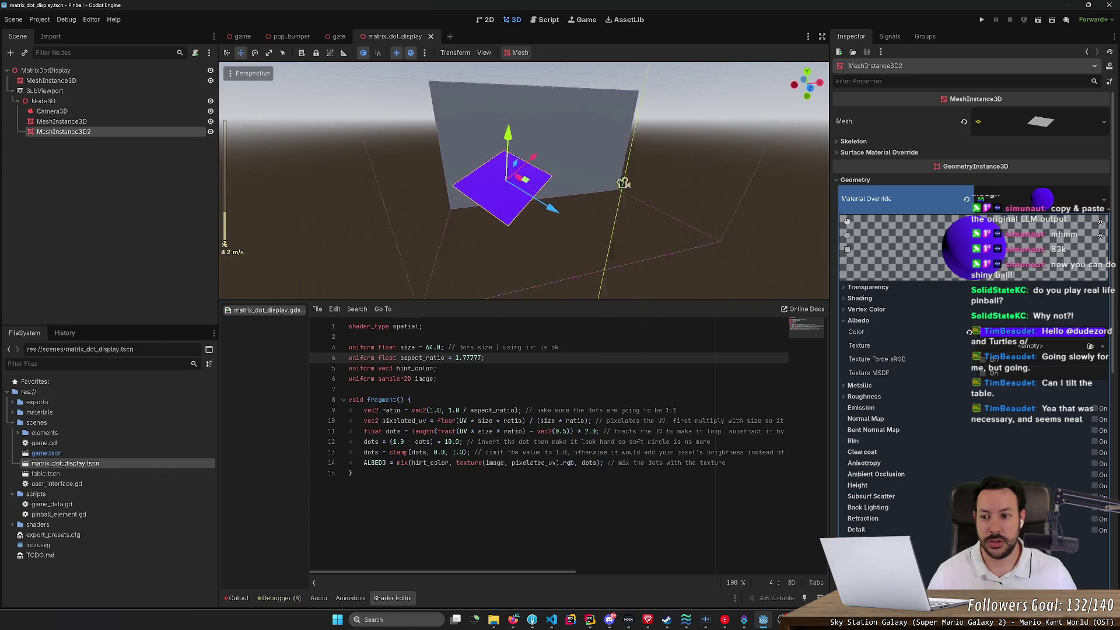
{"action": "scroll", "coordinate": [511, 145], "scroll_direction": "down", "scroll_amount": 3}
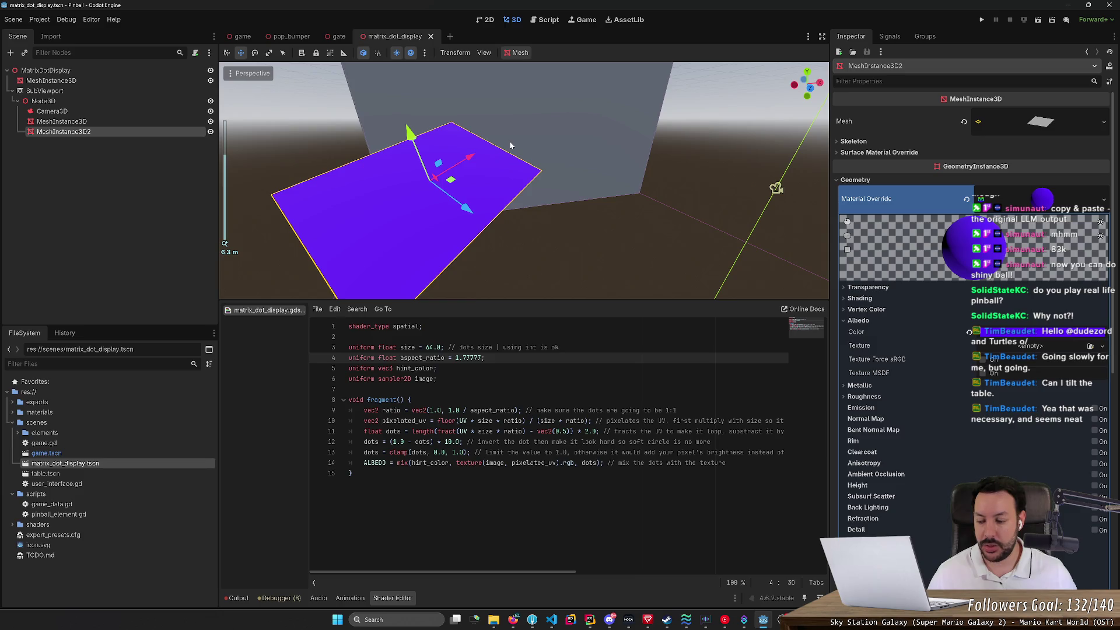
{"action": "scroll", "coordinate": [510, 145], "scroll_direction": "down", "scroll_amount": 5}
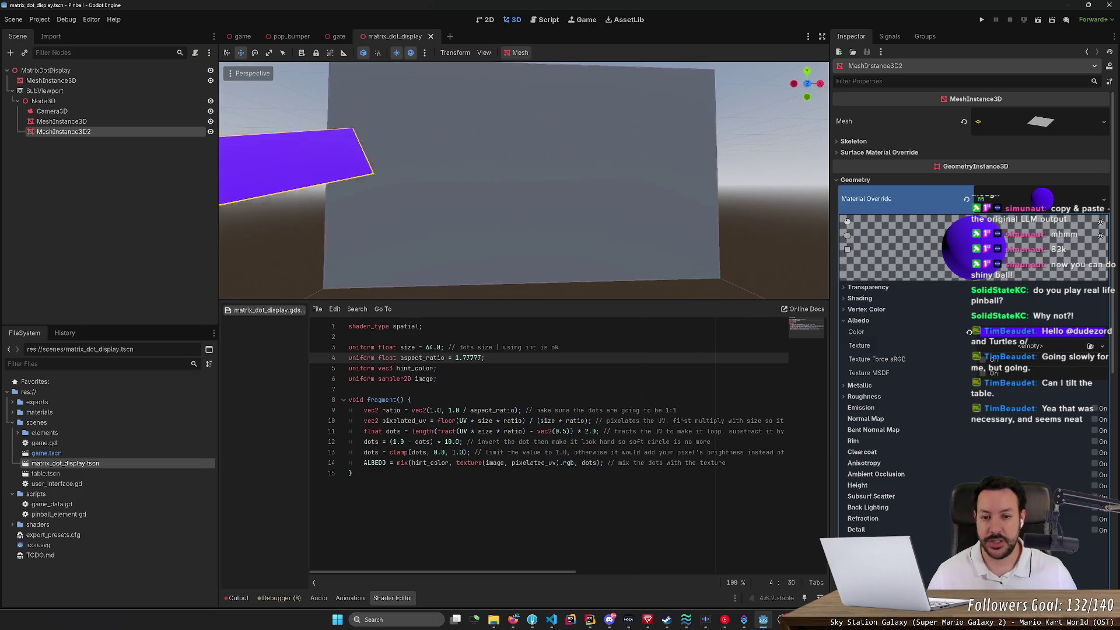
{"action": "scroll", "coordinate": [488, 154], "scroll_direction": "down", "scroll_amount": 3}
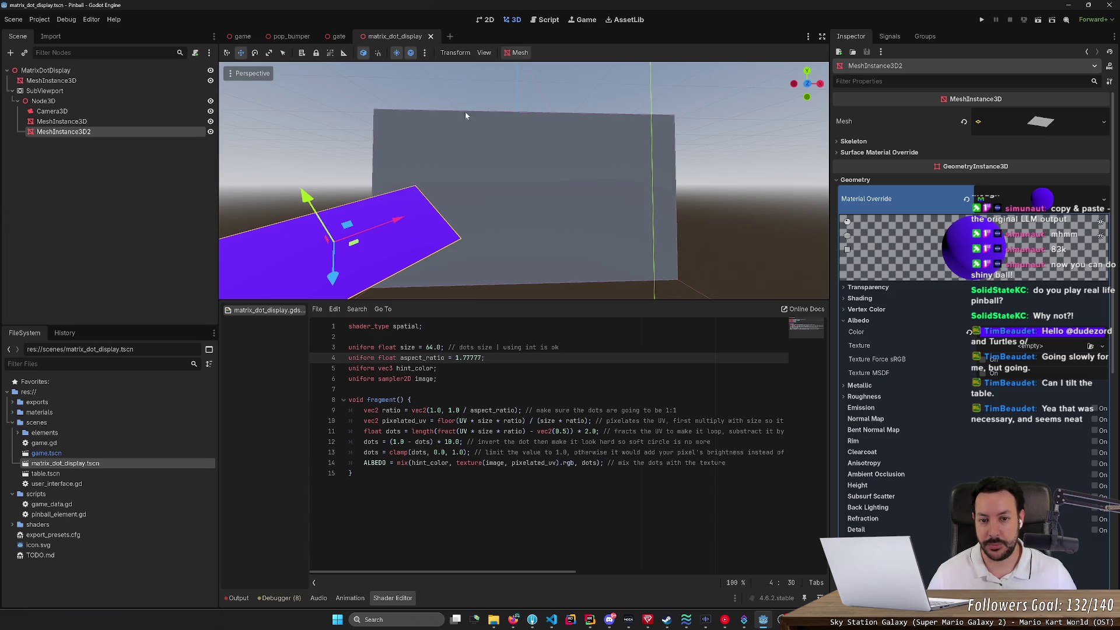
{"action": "key", "text": "alt+Tab"}
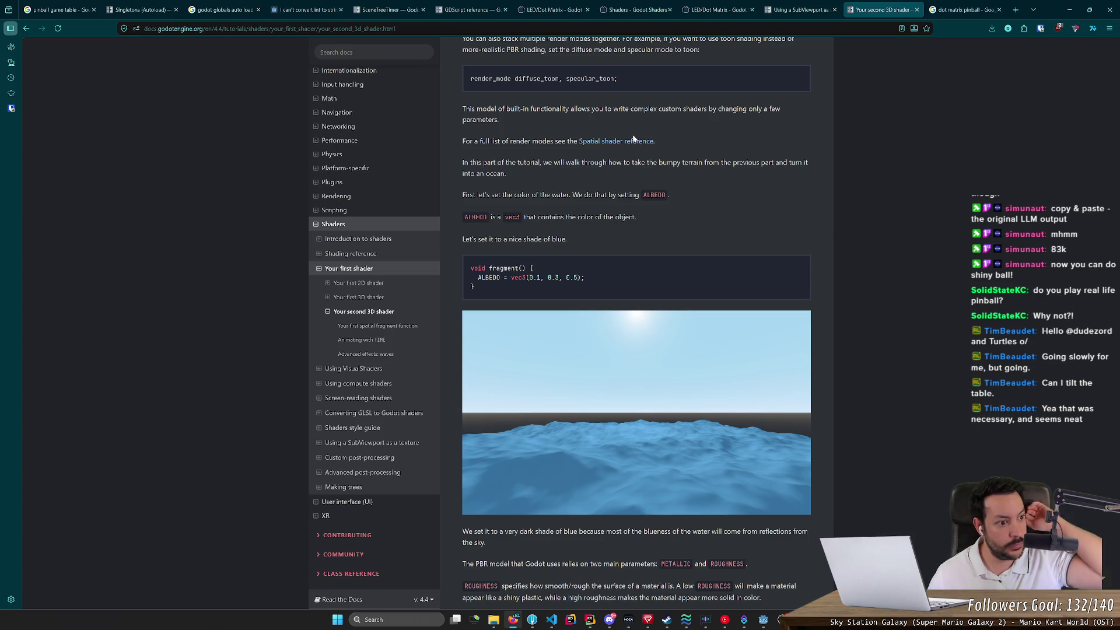
{"action": "key", "text": "alt+Tab"}
{"action": "mouse_move", "coordinate": [632, 139]}
{"action": "left_mouse_down"}
{"action": "mouse_move", "coordinate": [525, 163]}
{"action": "mouse_move", "coordinate": [532, 205]}
{"action": "left_mouse_up"}
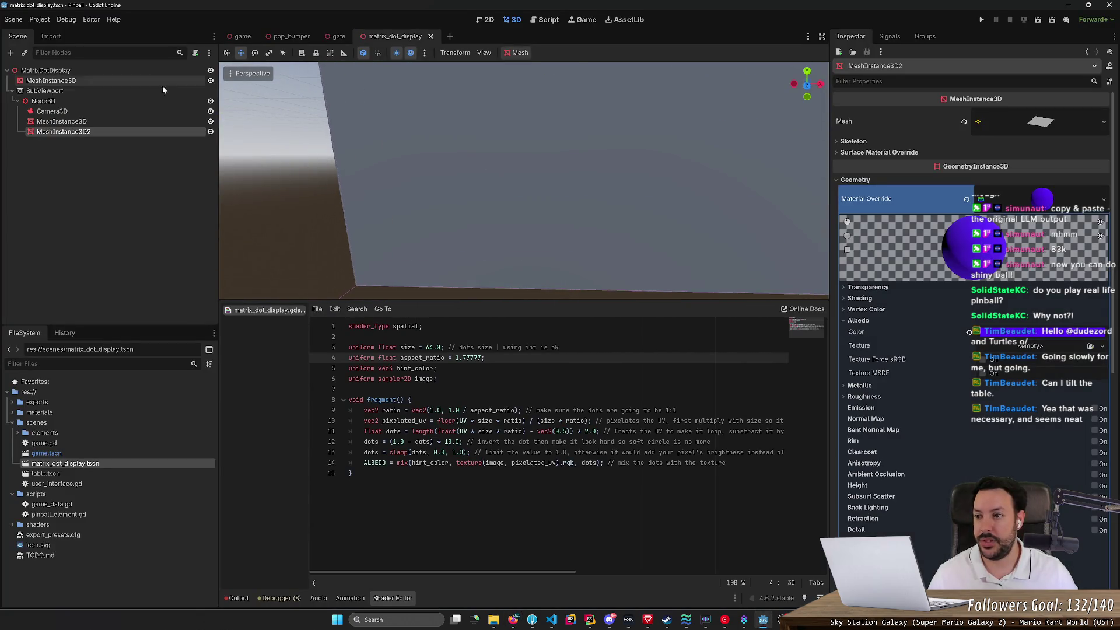
Step: Give the SubViewport's backdrop MeshInstance3D a new StandardMaterial3D override with black albedo
{"action": "left_click", "coordinate": [160, 122]}
{"action": "left_click", "coordinate": [862, 270]}
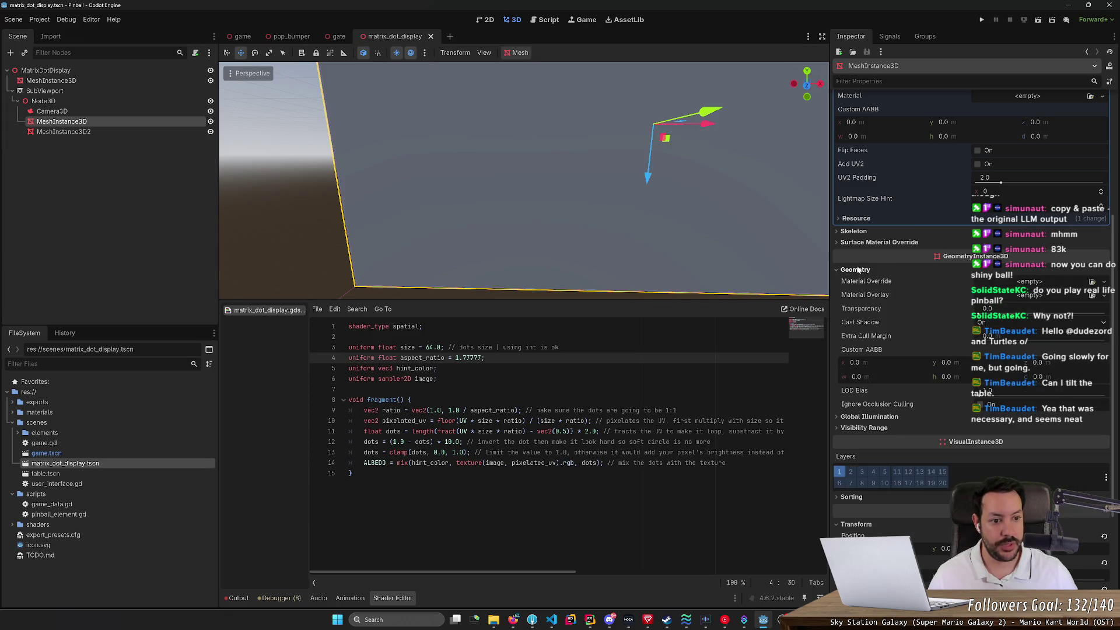
{"action": "left_click", "coordinate": [1044, 289]}
{"action": "left_click", "coordinate": [1060, 308]}
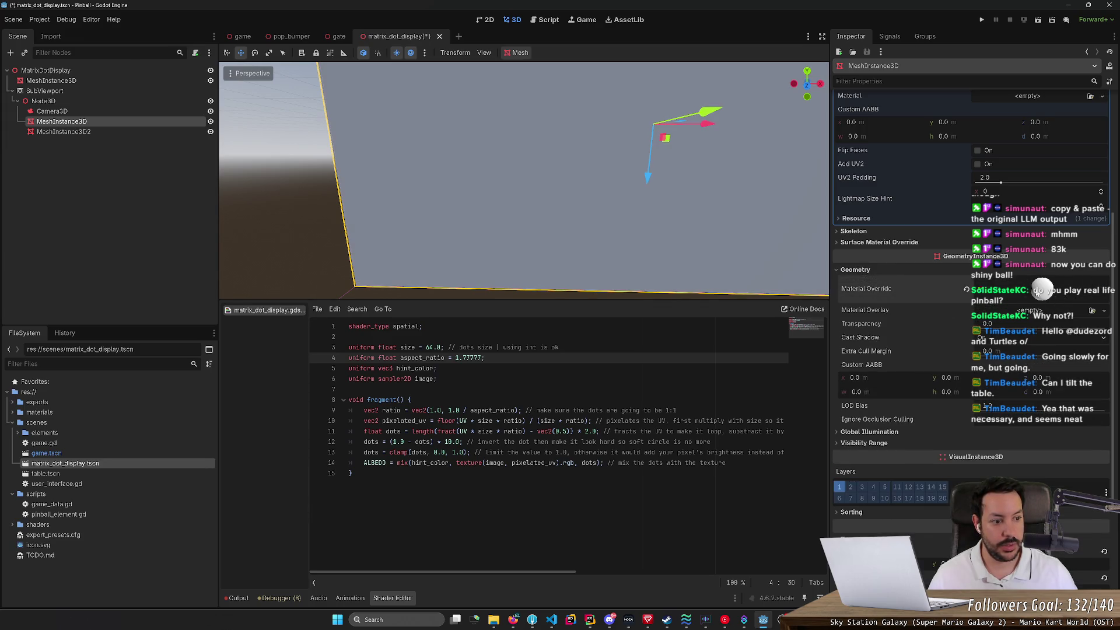
{"action": "left_click", "coordinate": [1037, 293]}
{"action": "left_click", "coordinate": [856, 411]}
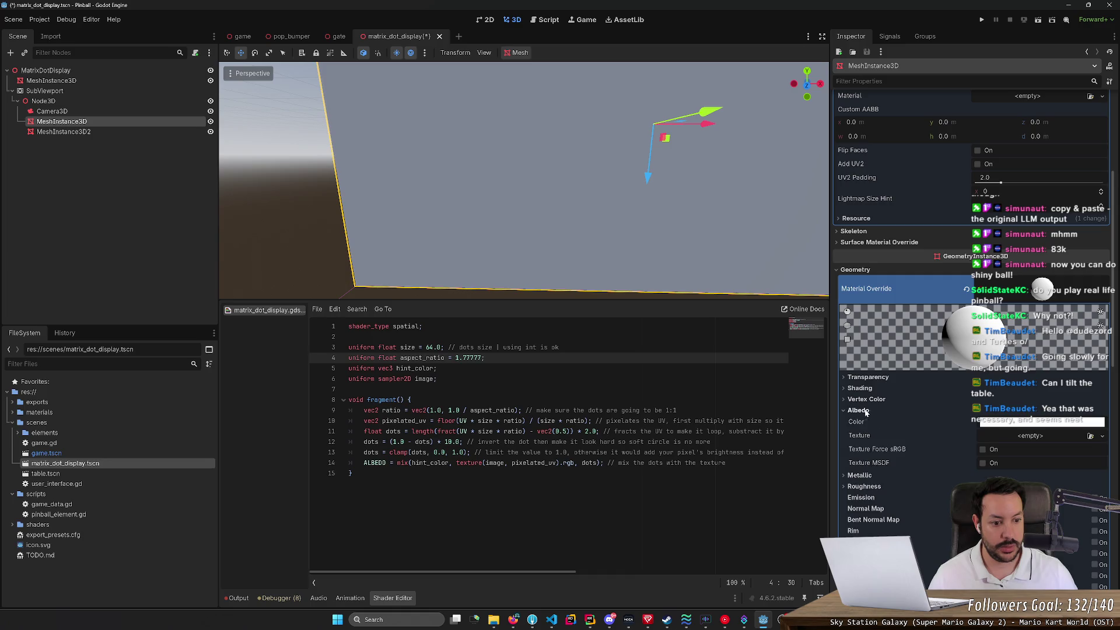
{"action": "left_click", "coordinate": [1019, 422]}
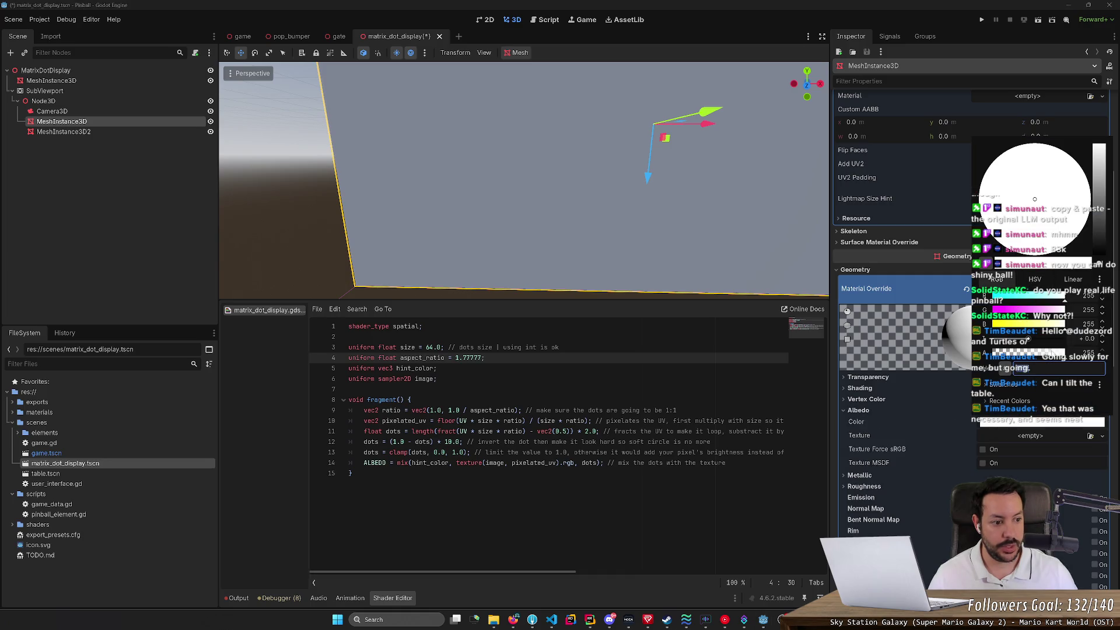
{"action": "left_click", "coordinate": [1088, 296]}
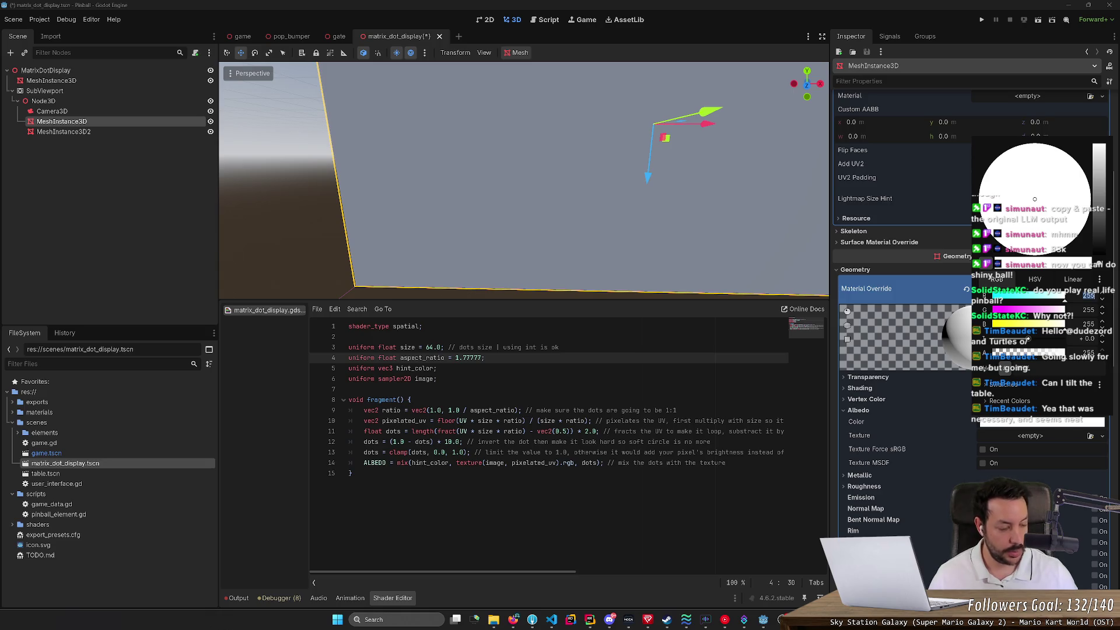
{"action": "type", "text": "0"}
{"action": "key", "text": "Tab"}
{"action": "type", "text": "0"}
{"action": "key", "text": "Tab"}
{"action": "type", "text": "0"}
{"action": "key", "text": "Escape"}
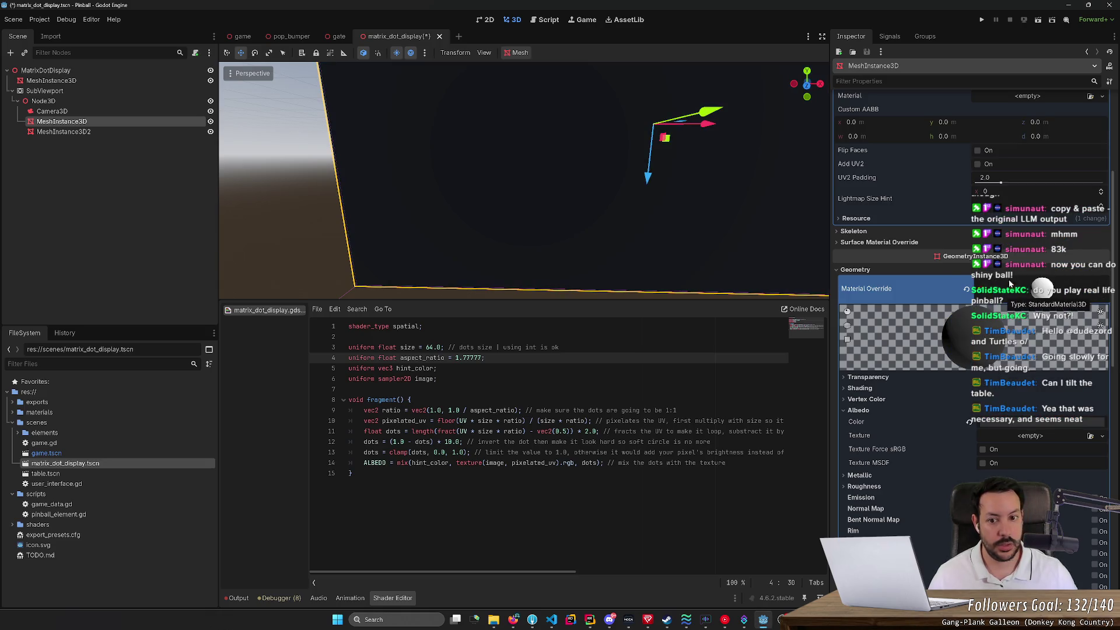
Step: Save the scene and fly up to the dotted display in the game scene to check it
{"action": "key", "text": "f"}
{"action": "key", "text": "ctrl+s"}
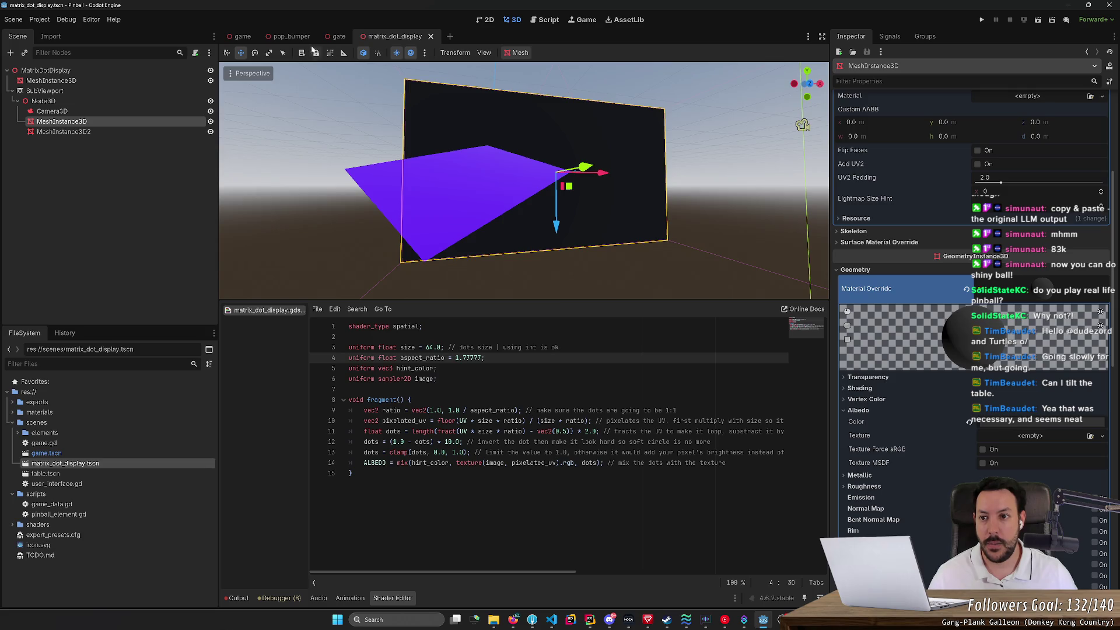
{"action": "left_click", "coordinate": [243, 36]}
{"action": "right_click", "coordinate": [475, 135]}
{"action": "key", "text": "w"}
{"action": "key", "text": "a"}
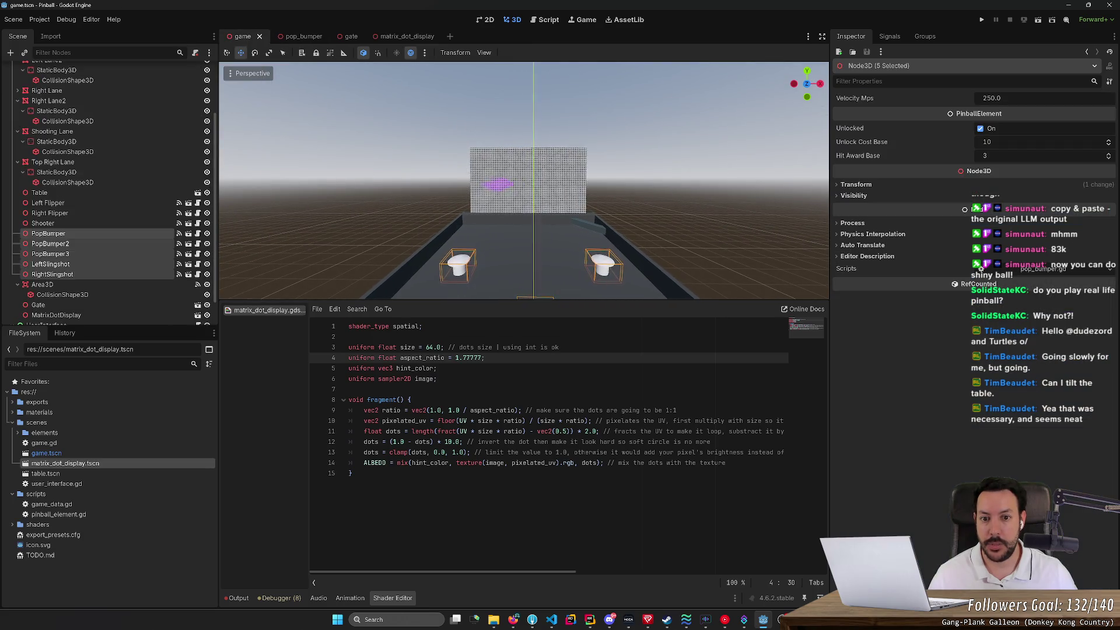
{"action": "scroll", "coordinate": [523, 181], "scroll_direction": "up", "scroll_amount": 14}
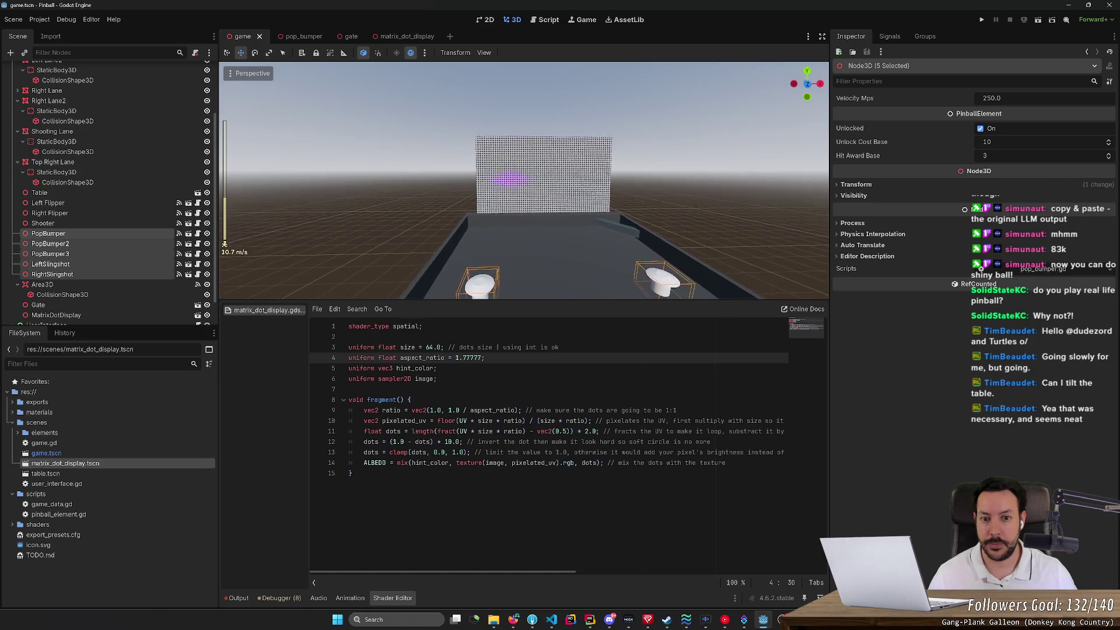
{"action": "key", "text": "w"}
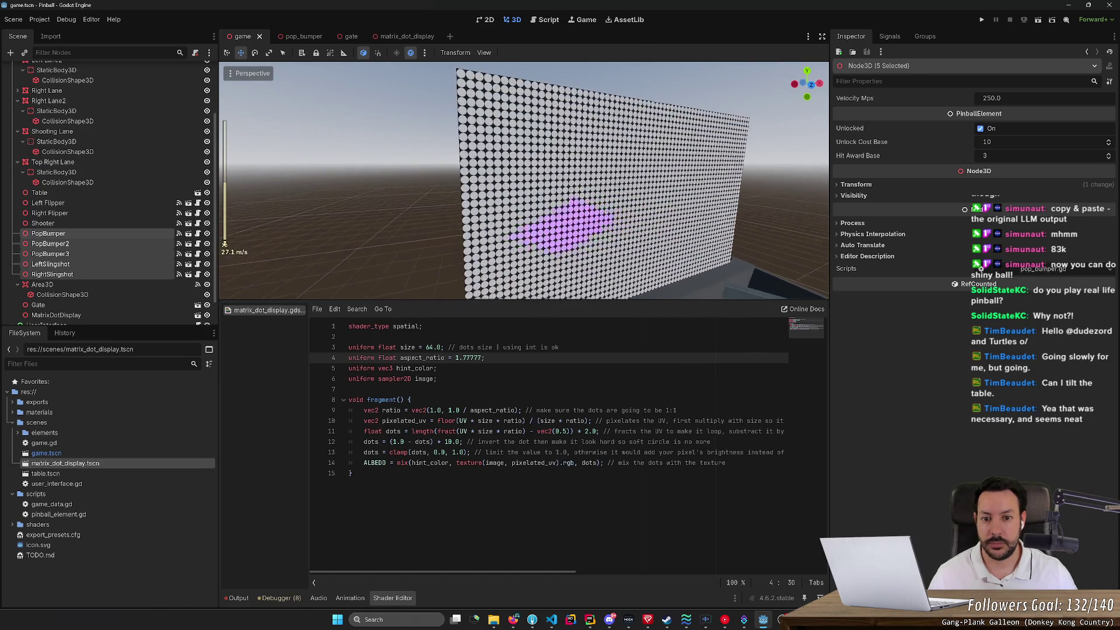
{"action": "left_click", "coordinate": [429, 36]}
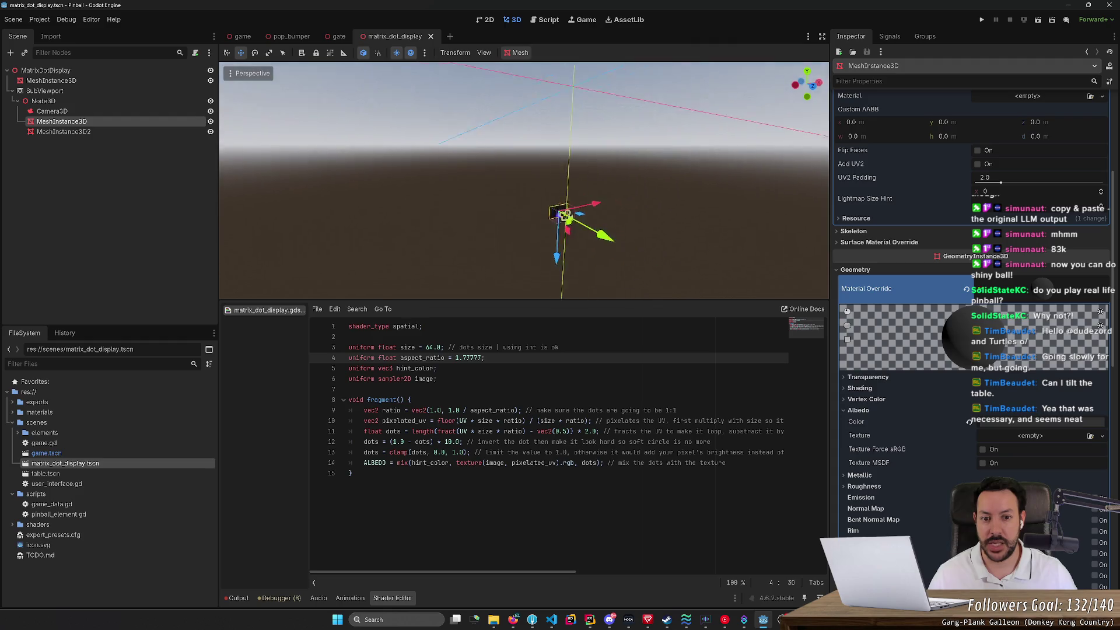
Step: Set the backdrop albedo colour's red value to 10
{"action": "key", "text": "w"}
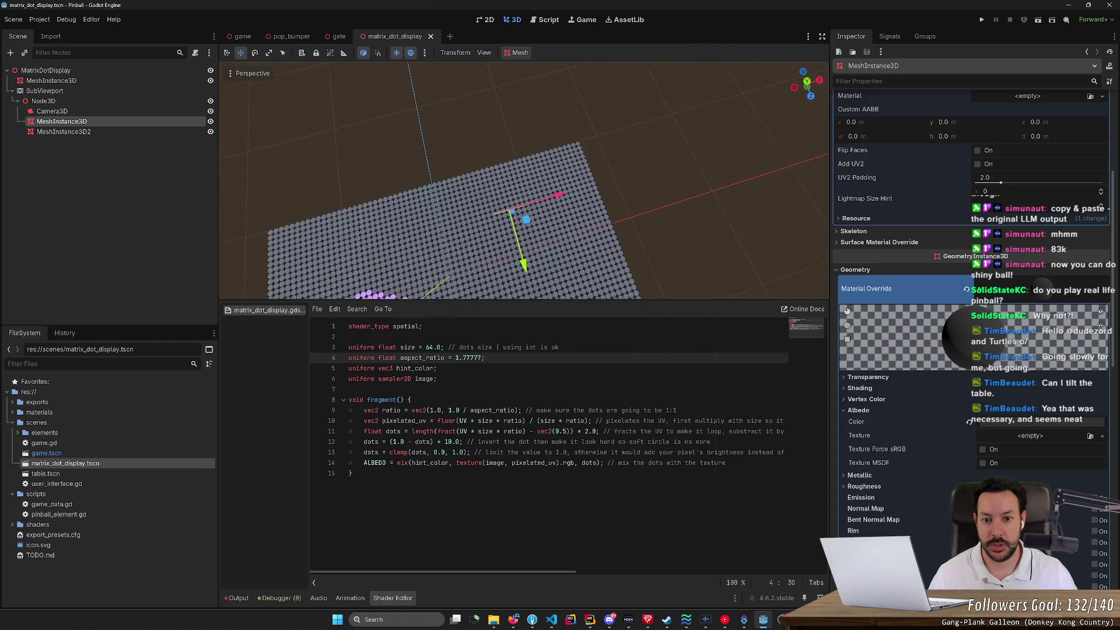
{"action": "key", "text": "s"}
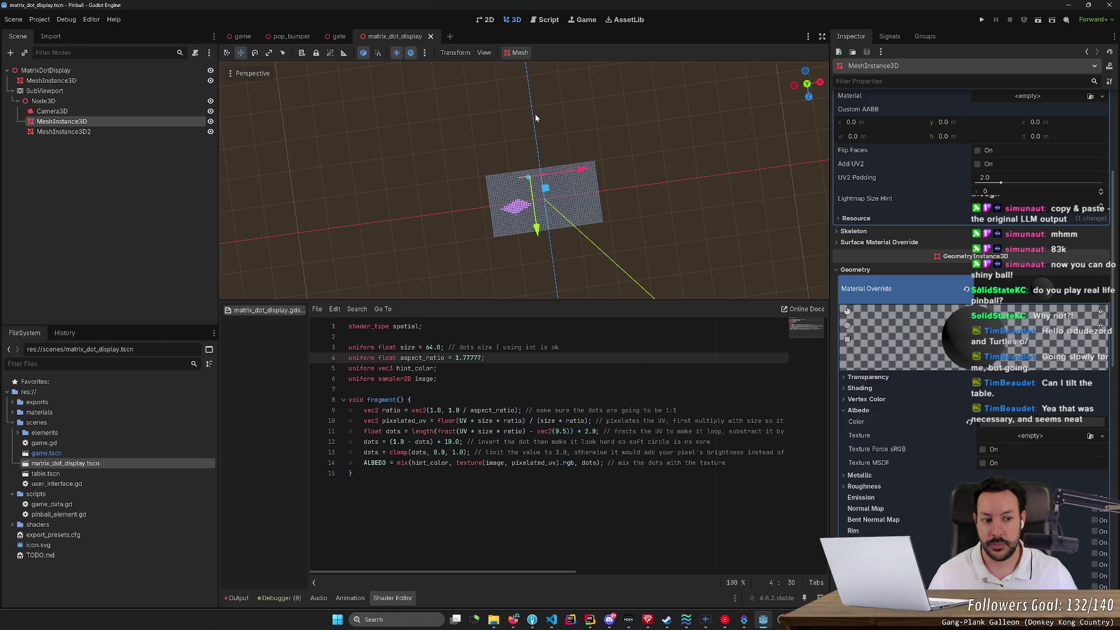
{"action": "left_click", "coordinate": [1006, 422]}
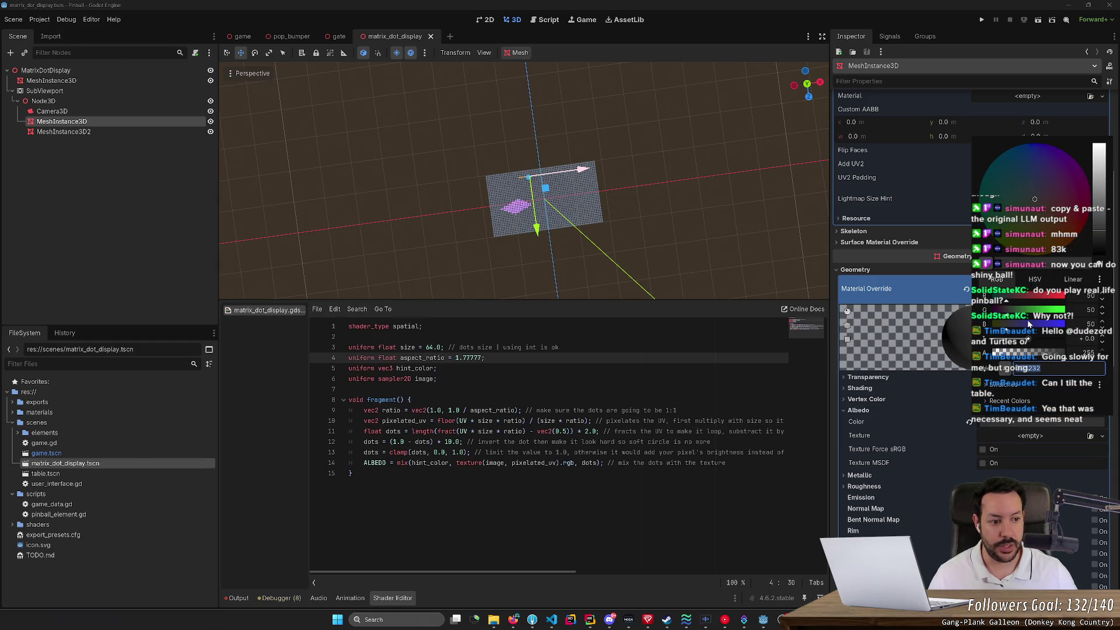
{"action": "left_click", "coordinate": [1090, 296]}
{"action": "type", "text": "10"}
{"action": "key", "text": "Escape"}
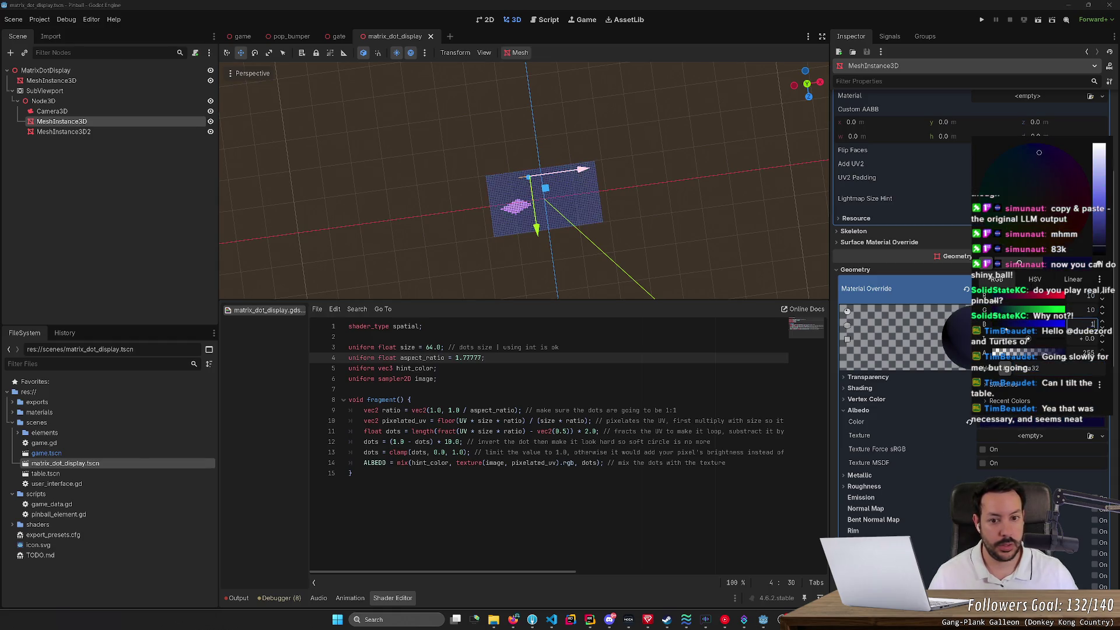
Step: Pick another albedo colour, save, and select the top-level MeshInstance3D display plane
{"action": "scroll", "coordinate": [525, 181], "scroll_direction": "up", "scroll_amount": 5}
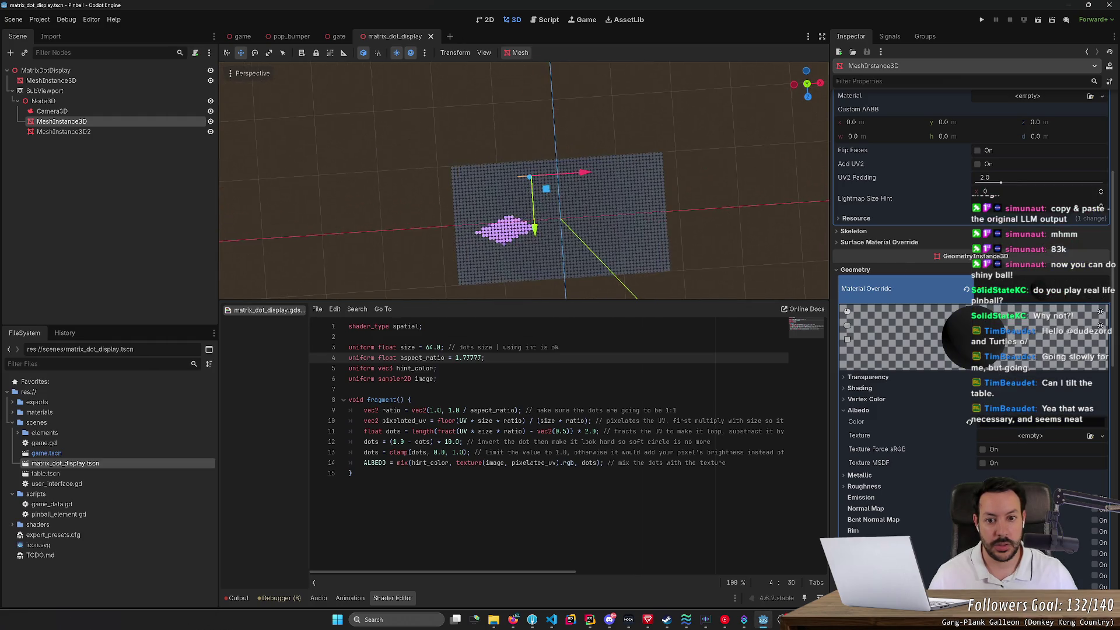
{"action": "scroll", "coordinate": [525, 181], "scroll_direction": "down", "scroll_amount": 5}
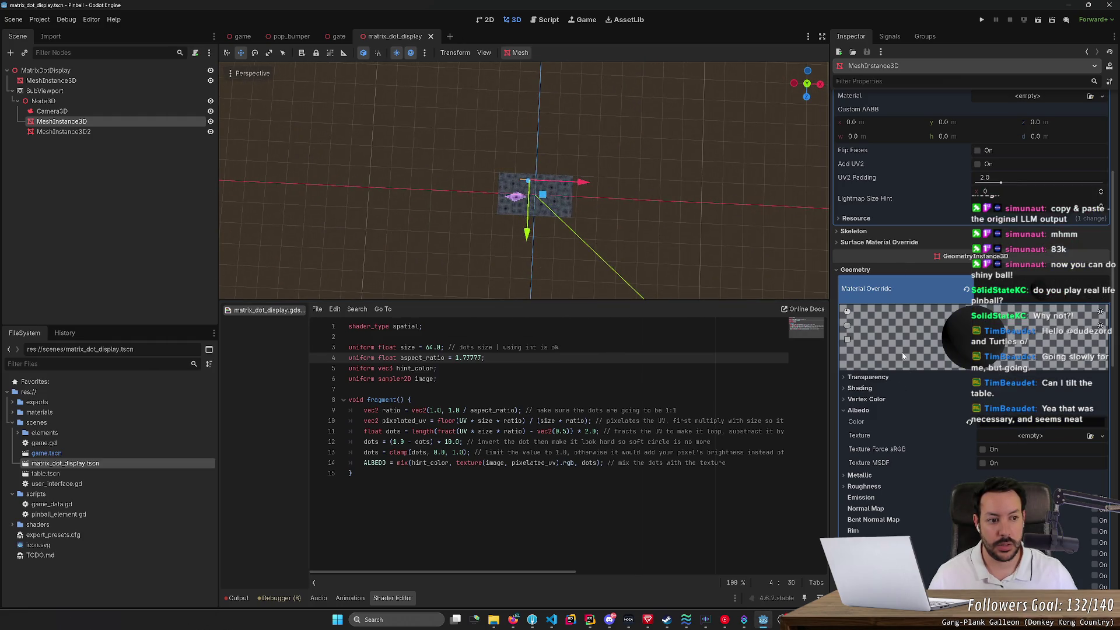
{"action": "left_click", "coordinate": [1019, 407]}
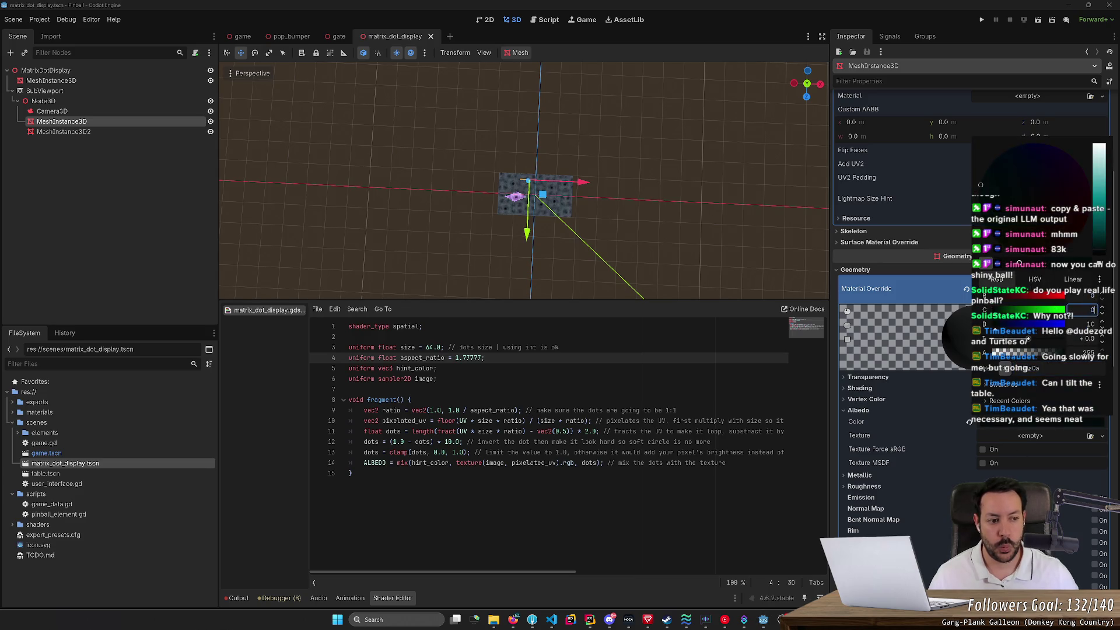
{"action": "key", "text": "Escape"}
{"action": "key", "text": "ctrl+s"}
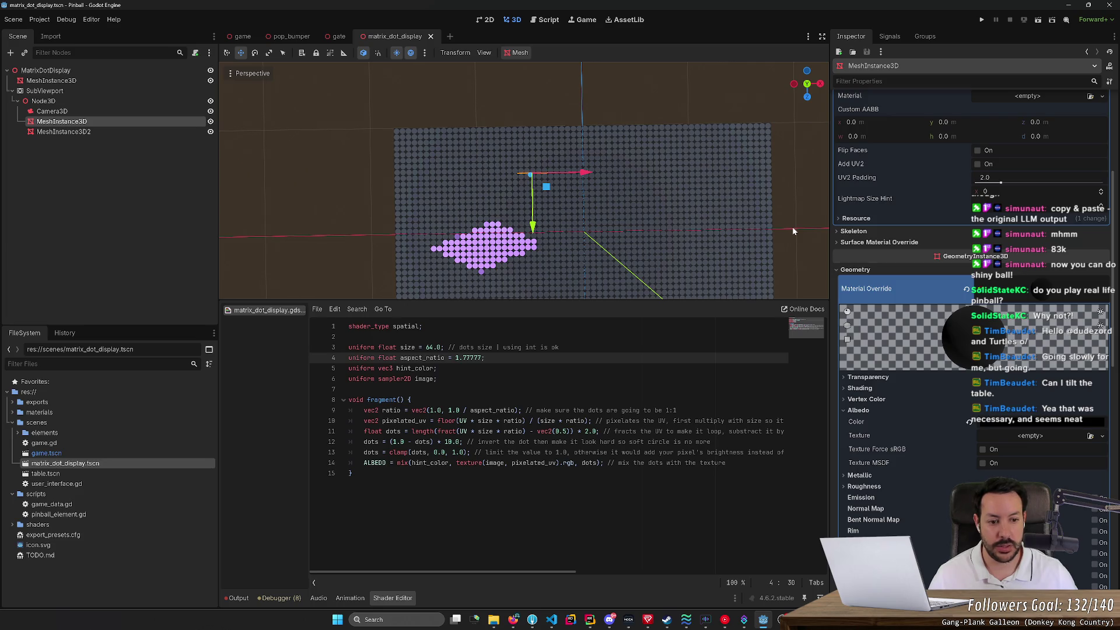
{"action": "scroll", "coordinate": [878, 200], "scroll_direction": "up", "scroll_amount": 3}
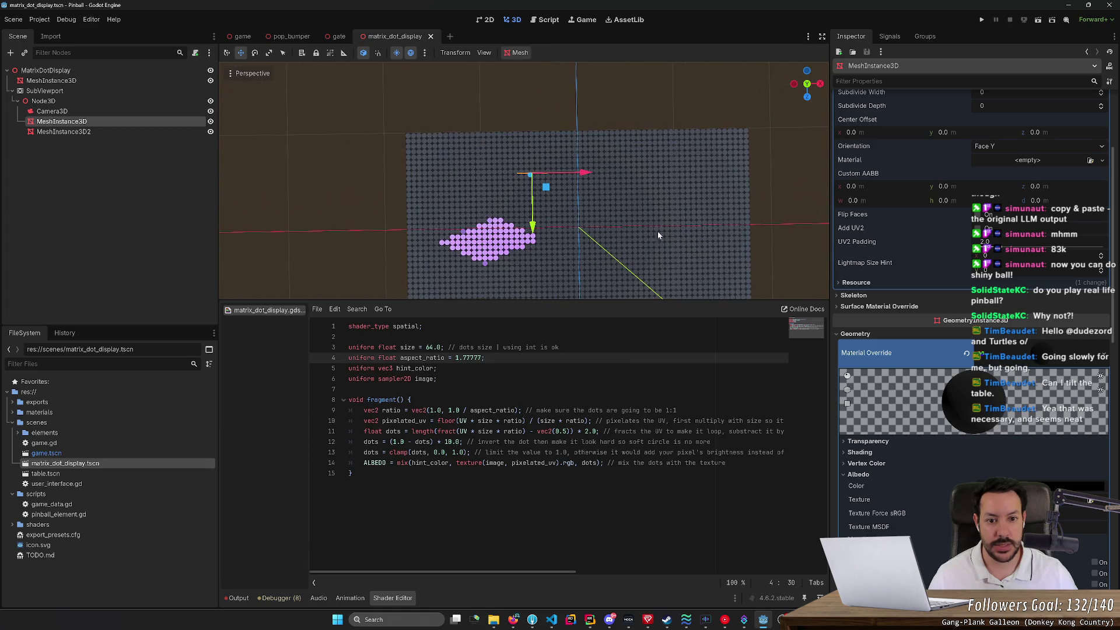
{"action": "left_click", "coordinate": [687, 241]}
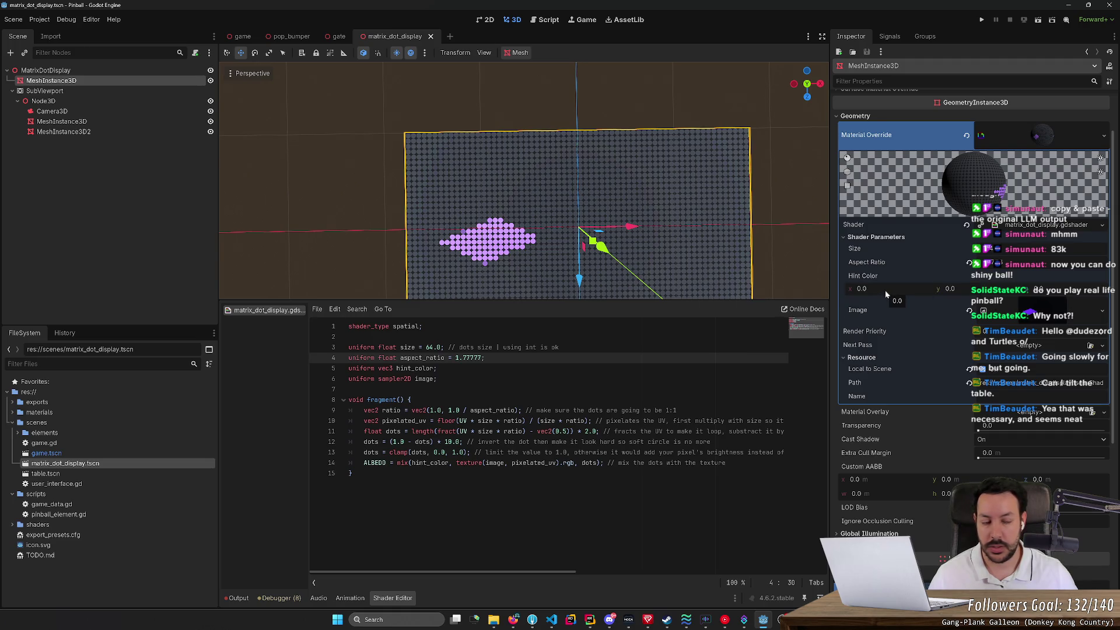
{"action": "left_click_drag", "start_coordinate": [888, 286], "coordinate": [872, 286]}
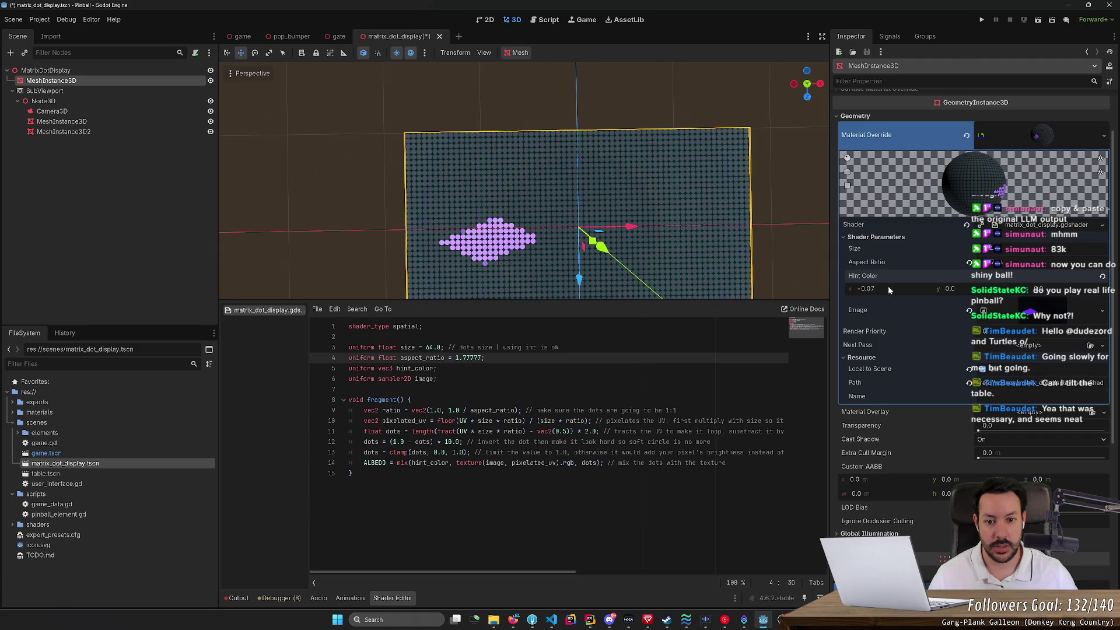
{"action": "key", "text": "ctrl+z"}
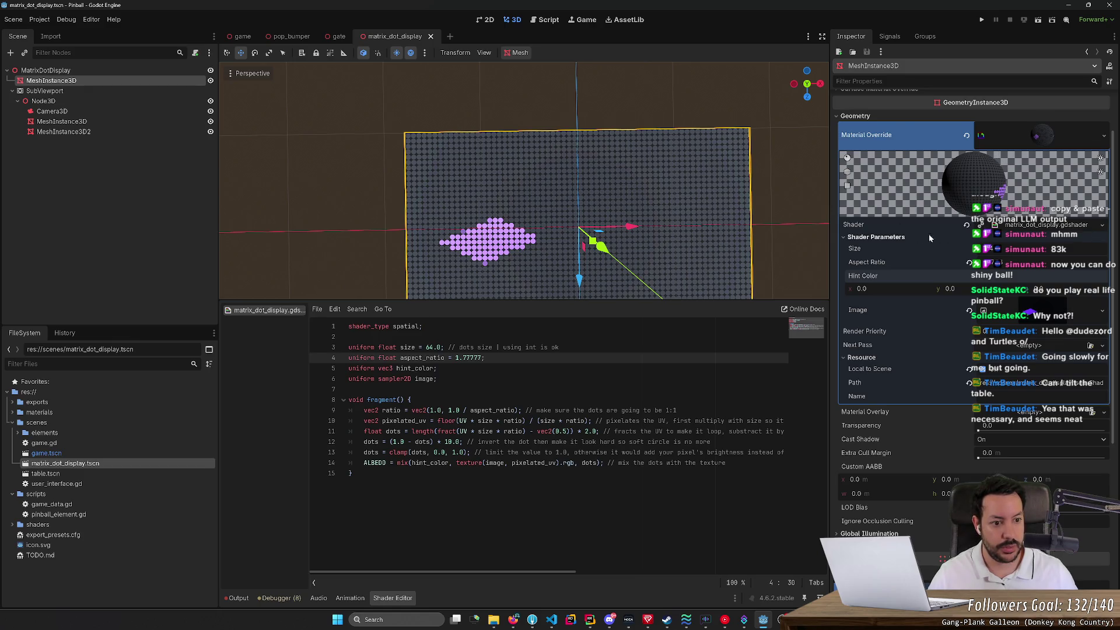
{"action": "left_click", "coordinate": [1040, 136]}
{"action": "left_click", "coordinate": [1040, 136]}
{"action": "left_click", "coordinate": [1104, 137]}
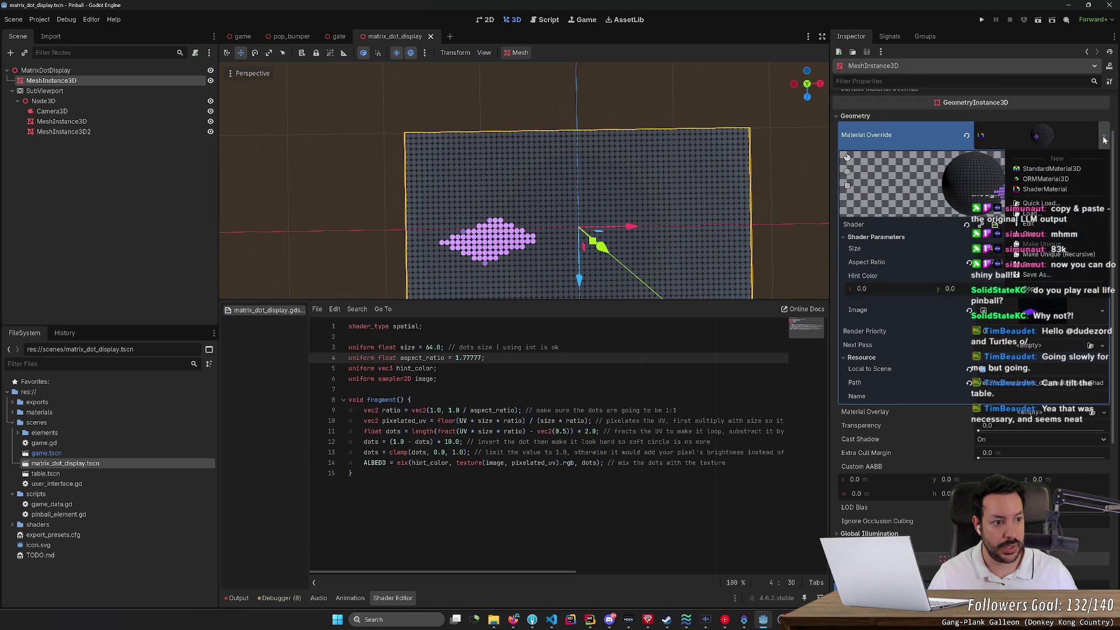
{"action": "left_click", "coordinate": [1104, 139]}
{"action": "left_click", "coordinate": [844, 238]}
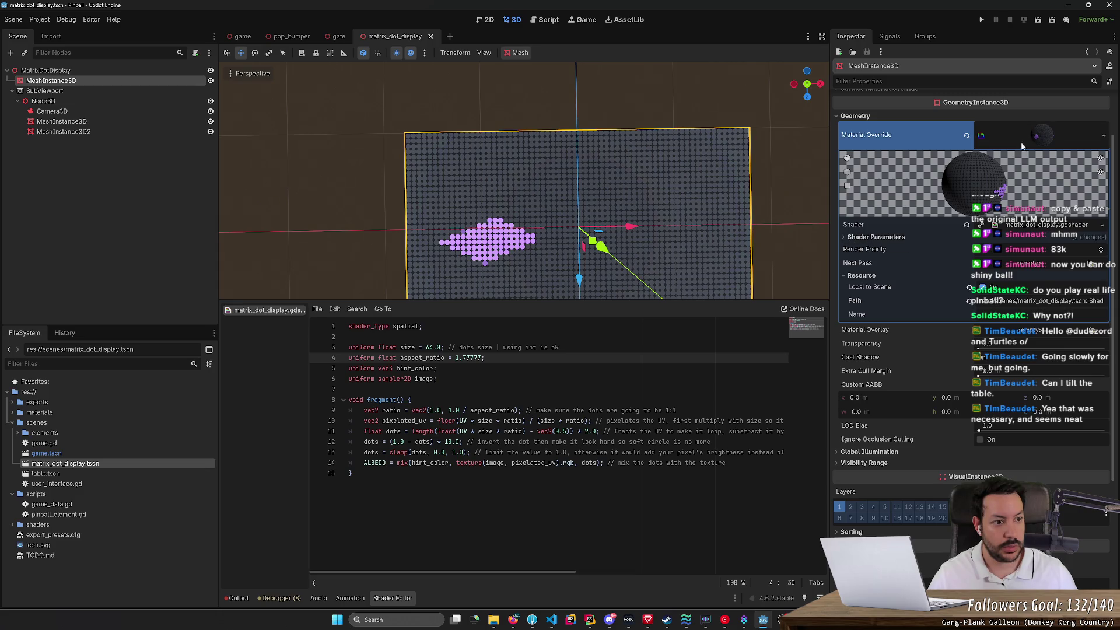
{"action": "left_click", "coordinate": [1034, 137]}
{"action": "left_click", "coordinate": [1035, 137]}
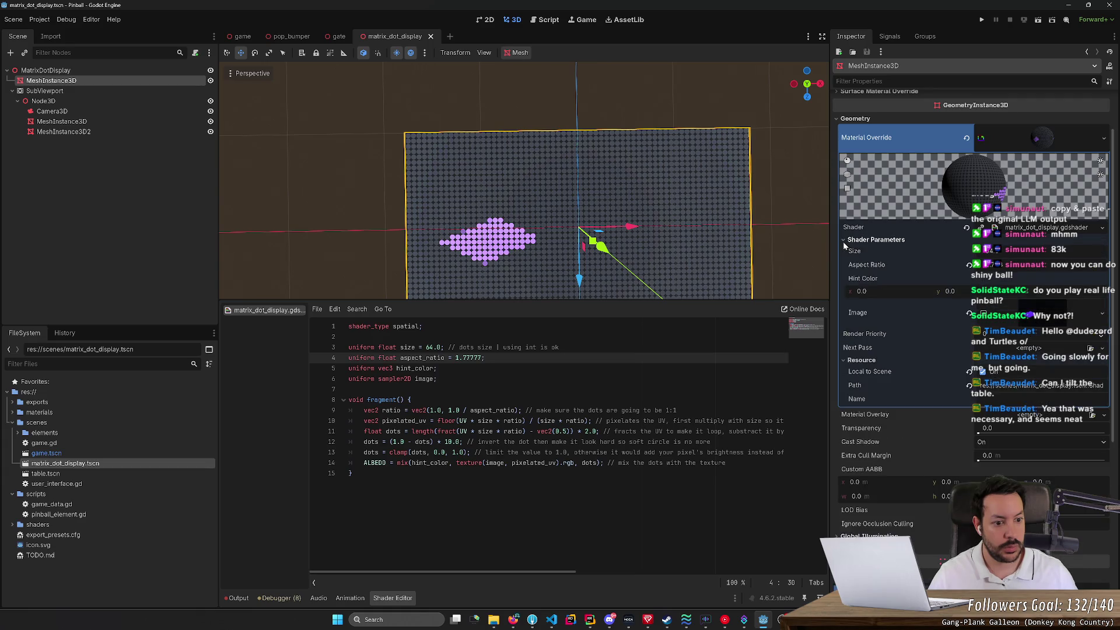
{"action": "scroll", "coordinate": [859, 252], "scroll_direction": "up", "scroll_amount": 2}
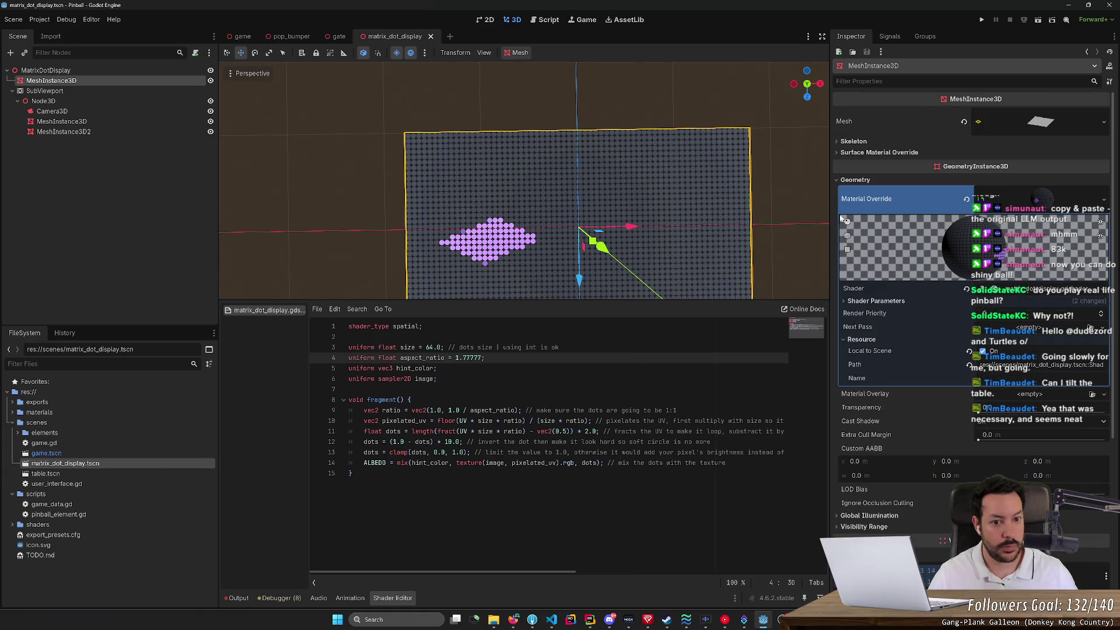
{"action": "scroll", "coordinate": [712, 223], "scroll_direction": "down", "scroll_amount": 8}
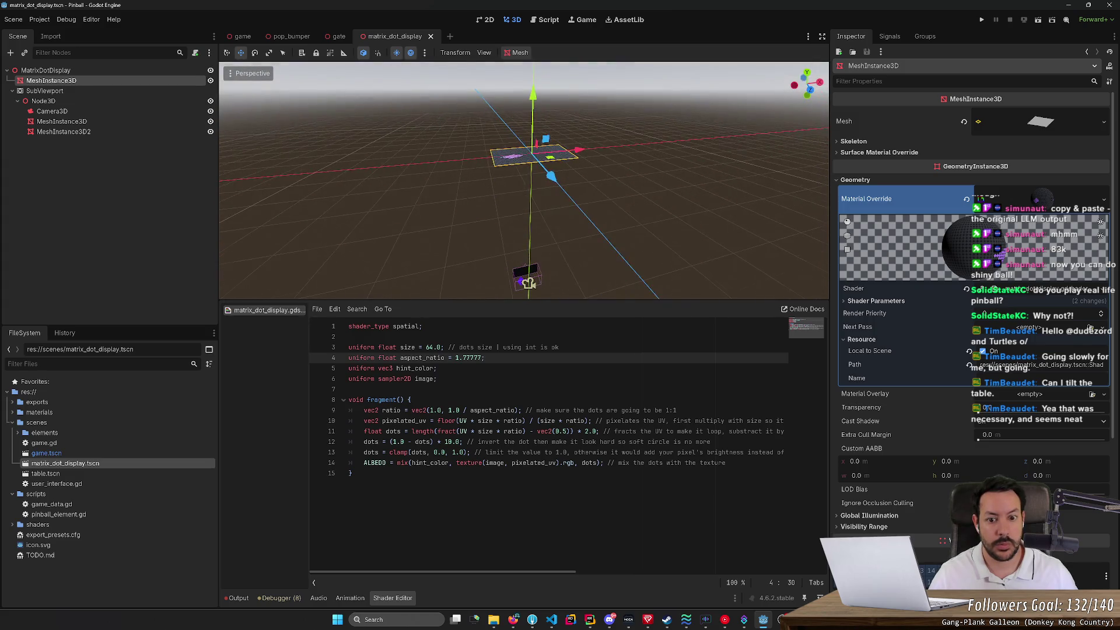
{"action": "left_click", "coordinate": [705, 222]}
{"action": "left_click", "coordinate": [562, 249]}
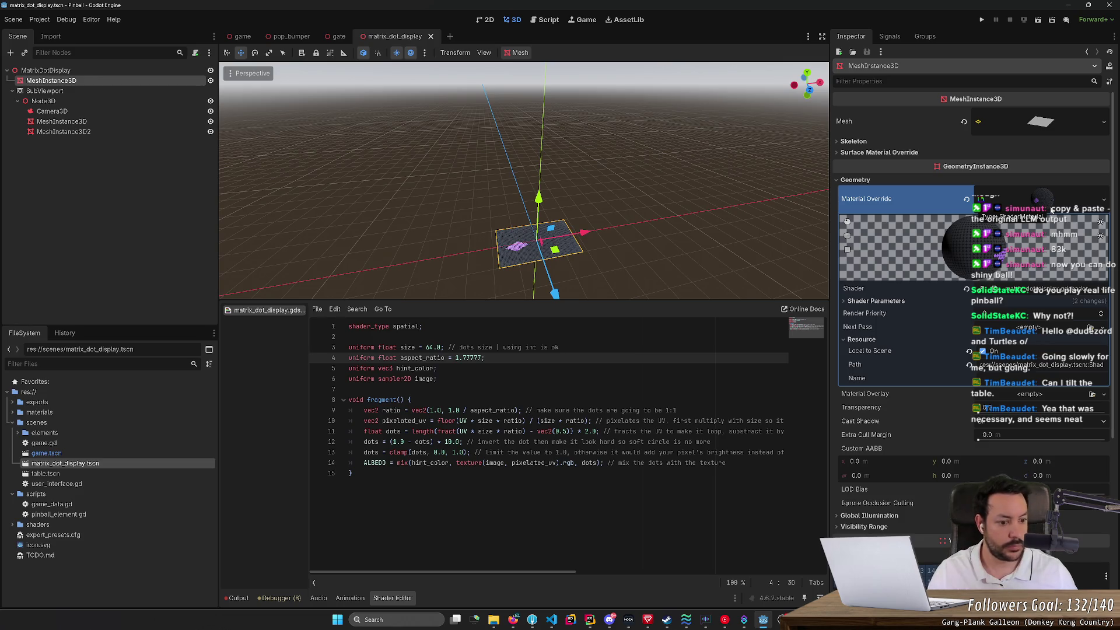
{"action": "key", "text": "alt+Tab"}
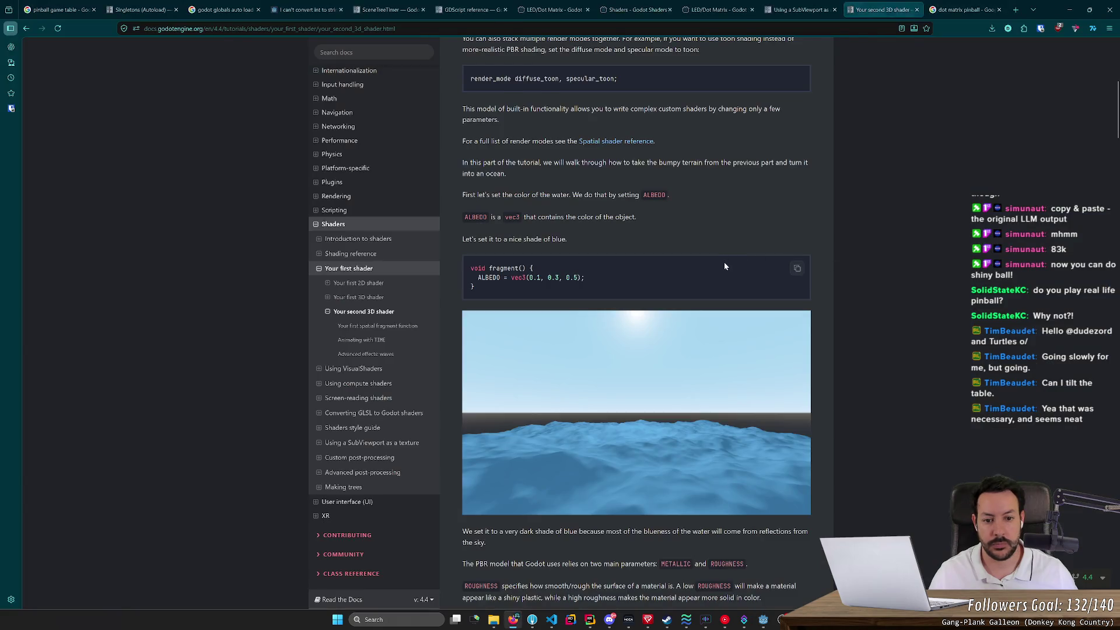
{"action": "key", "text": "alt+Tab"}
{"action": "scroll", "coordinate": [730, 265], "scroll_direction": "up", "scroll_amount": 5}
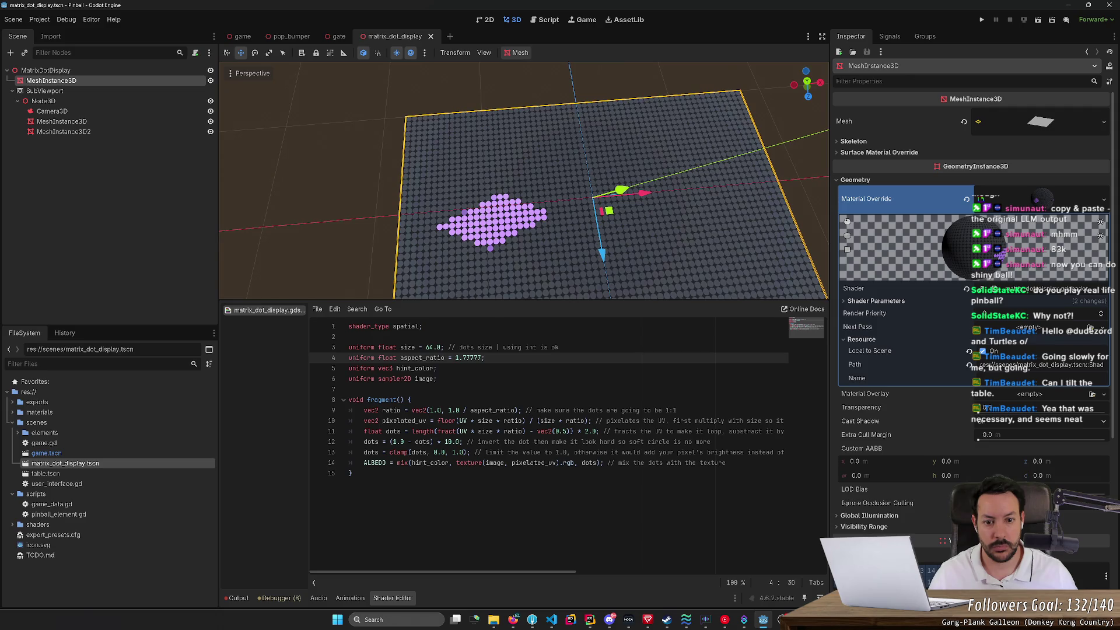
{"action": "left_click", "coordinate": [726, 462]}
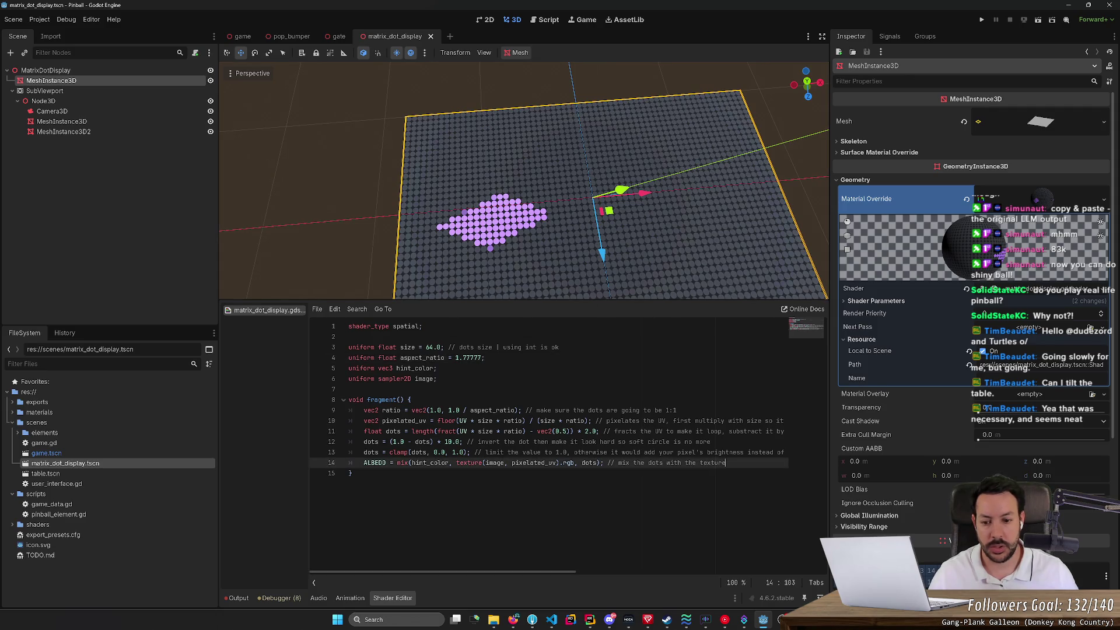
Step: Add shader line 15 setting ALBEDO = vec3(0.0, 0.0, 0.0);
{"action": "key", "text": "Return"}
{"action": "type", "text": "ALBEDO = vec3"}
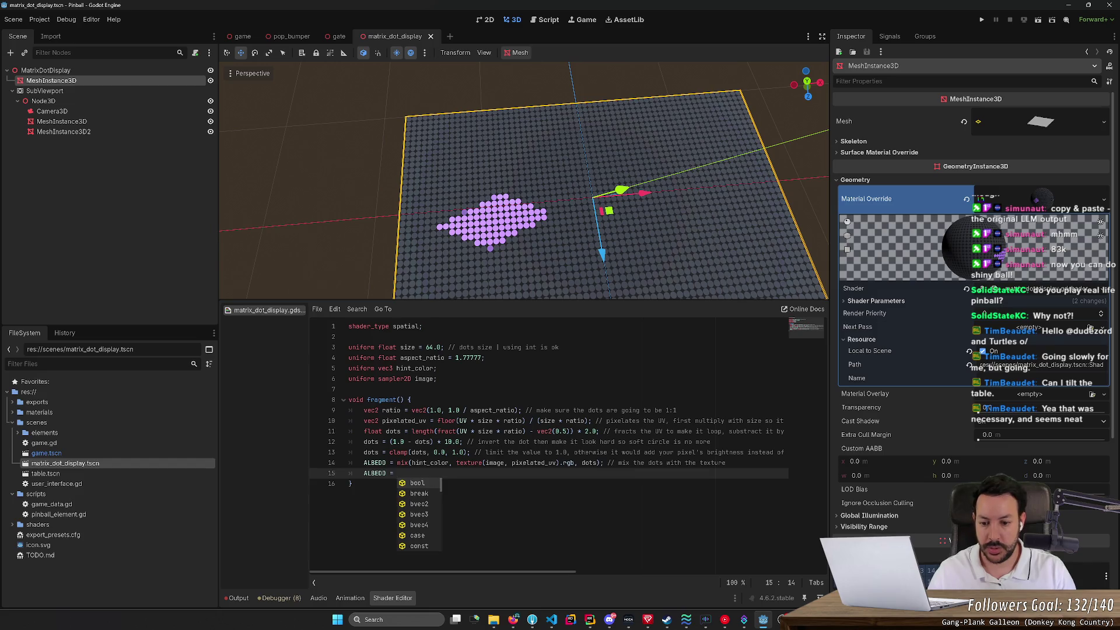
{"action": "type", "text": "(0.0, "}
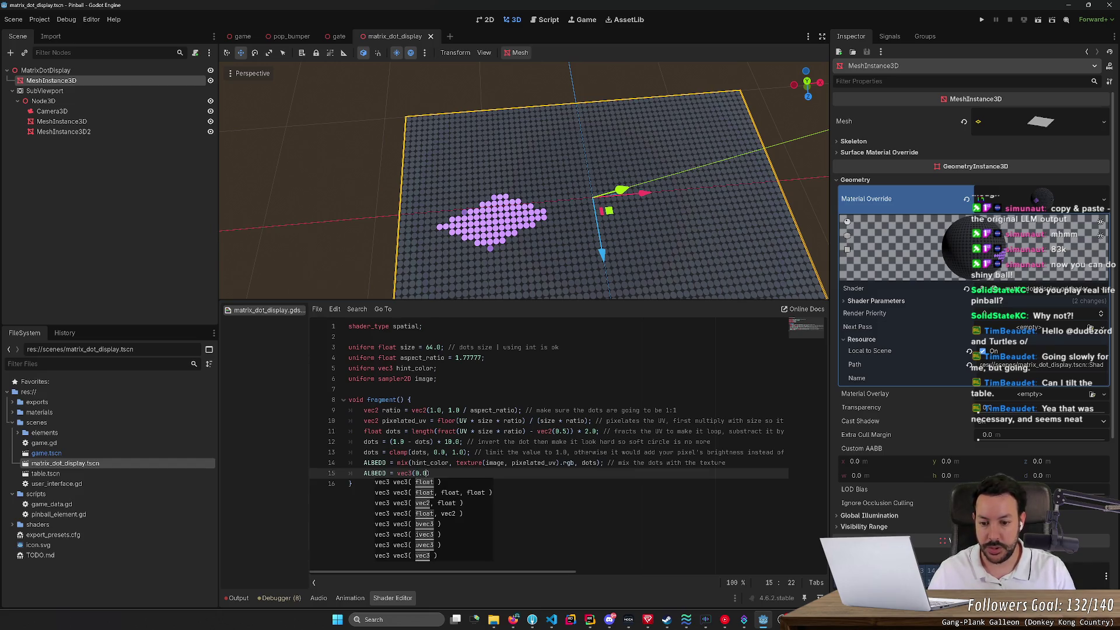
{"action": "type", "text": "0.0 0.0)"}
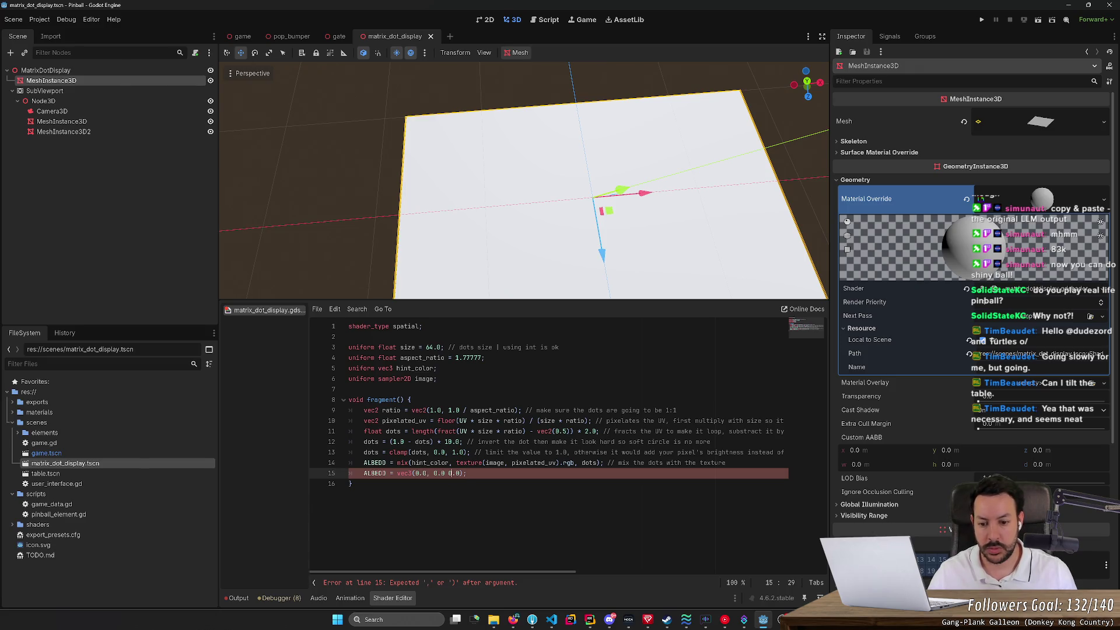
{"action": "type", "text": ","}
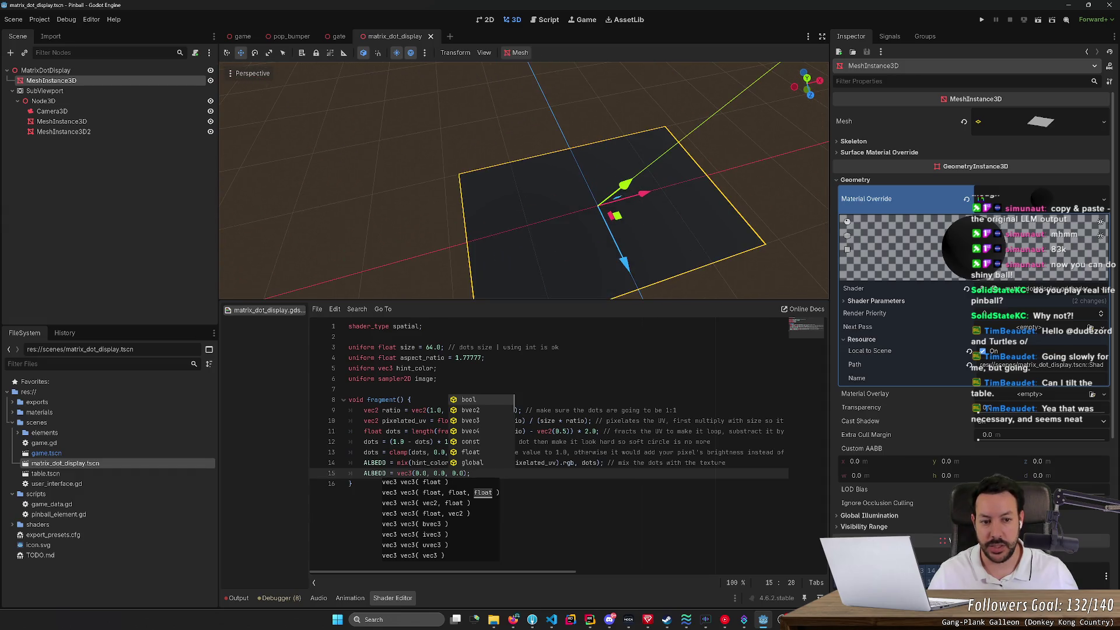
Step: Try Global Illumination options: Lightmap Texel Scale and mode Disabled, then reset the mode
{"action": "left_click", "coordinate": [1041, 203]}
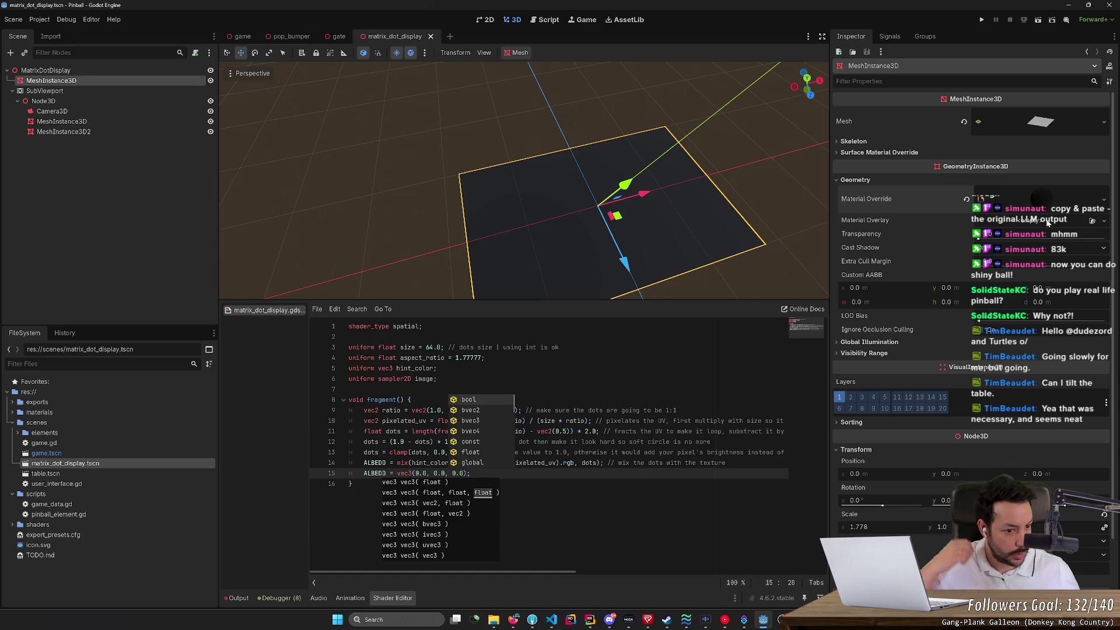
{"action": "left_click", "coordinate": [968, 343]}
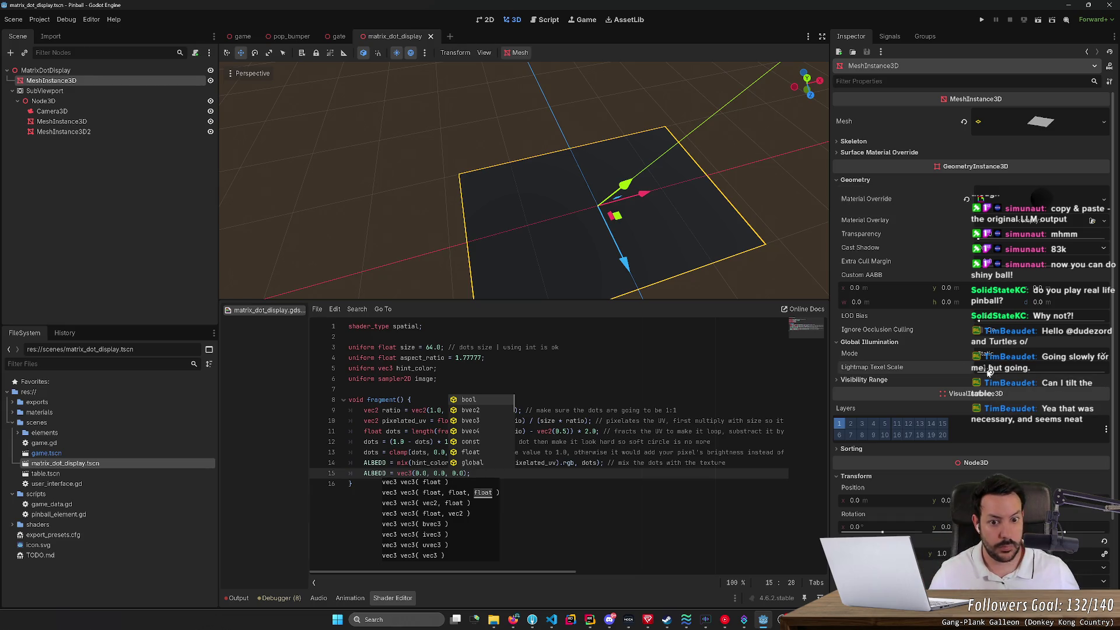
{"action": "left_click_drag", "start_coordinate": [990, 369], "coordinate": [1003, 368]}
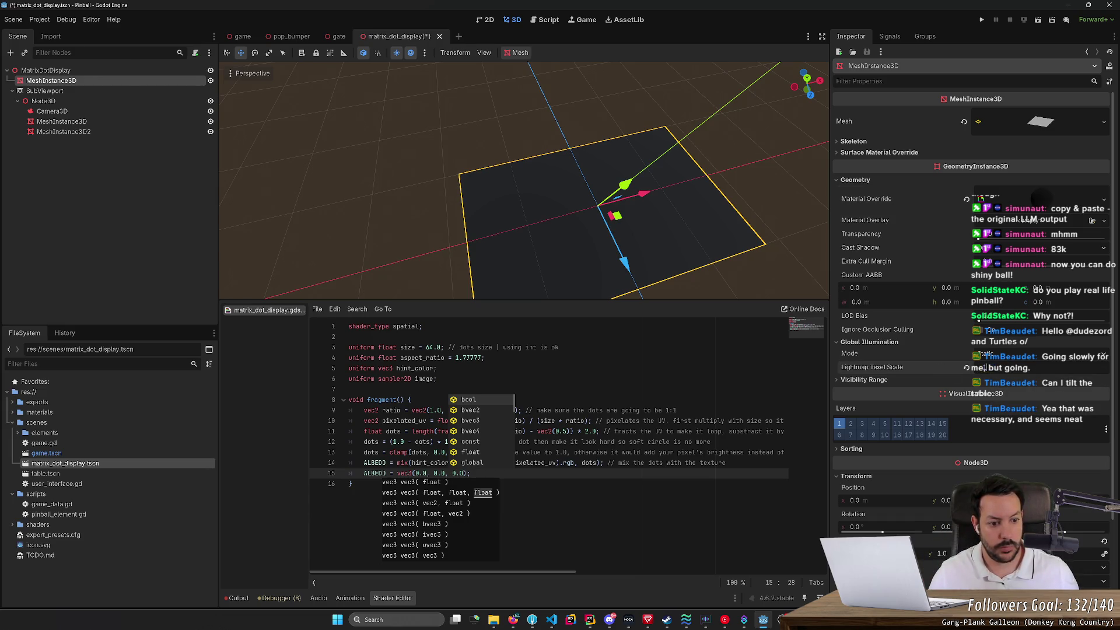
{"action": "left_click", "coordinate": [998, 354]}
{"action": "left_click", "coordinate": [996, 375]}
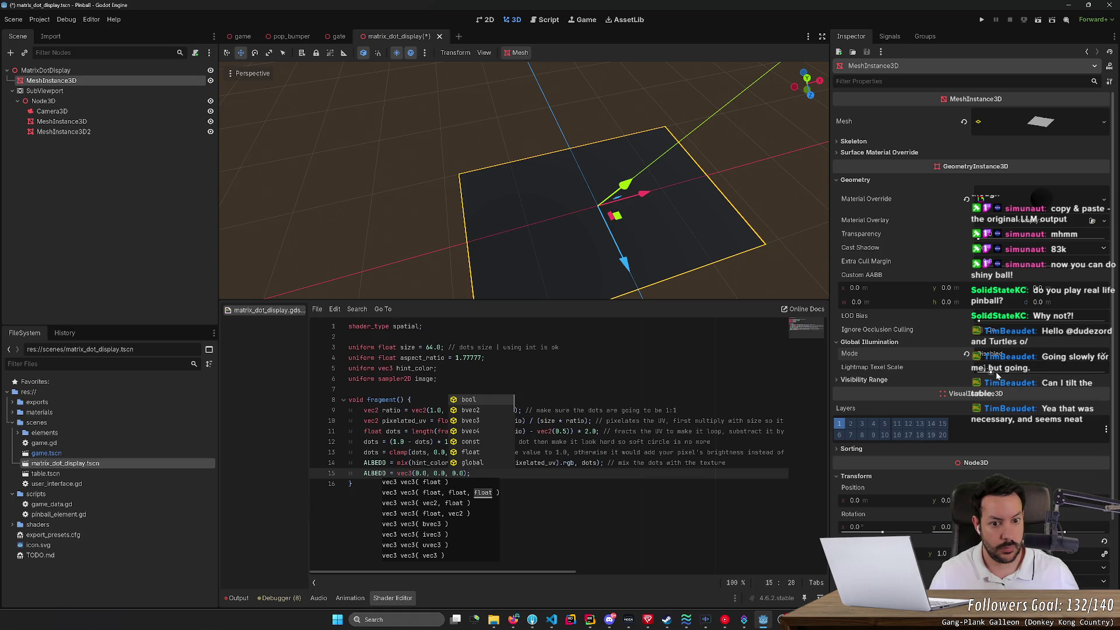
{"action": "key", "text": "ctrl+s"}
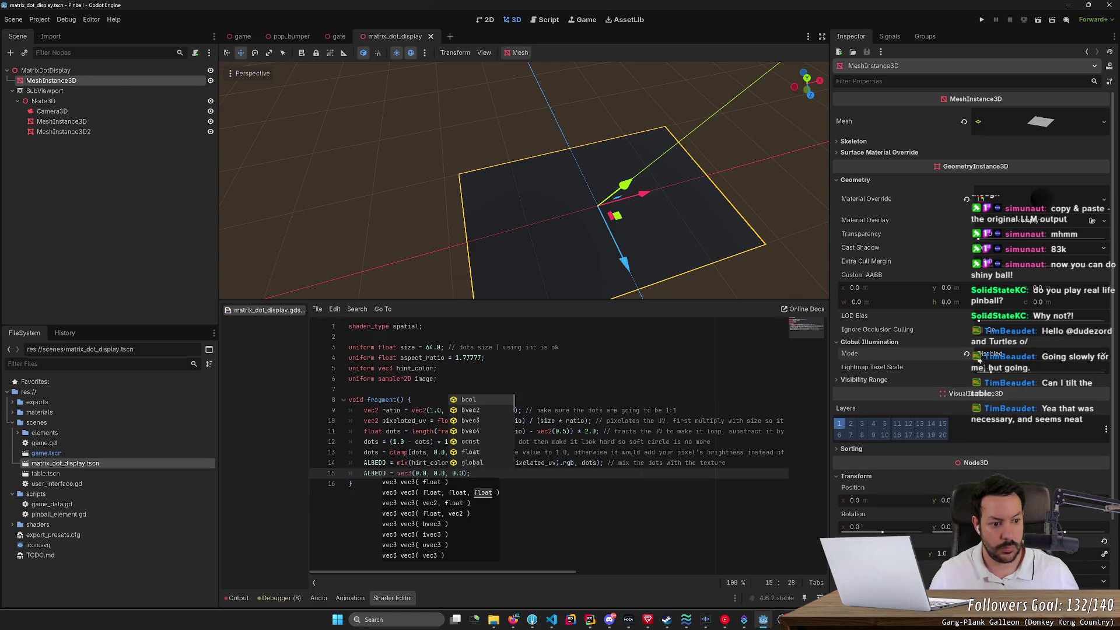
{"action": "left_click", "coordinate": [967, 354]}
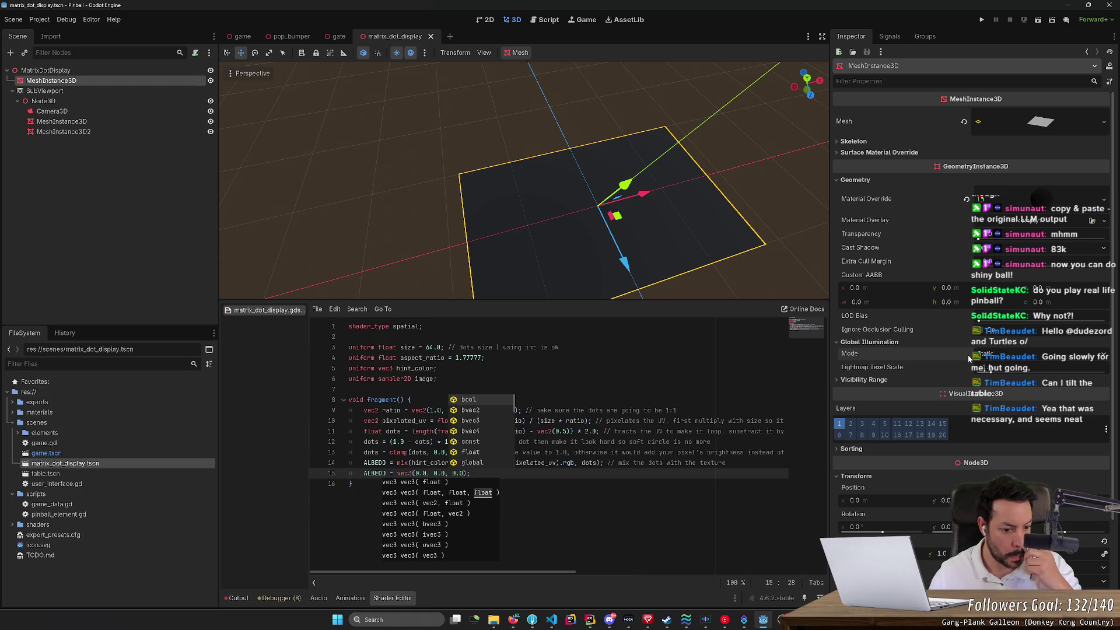
Step: In the material's Shader Parameters, raise Hint Color's x value to 1.3
{"action": "left_click", "coordinate": [1044, 203]}
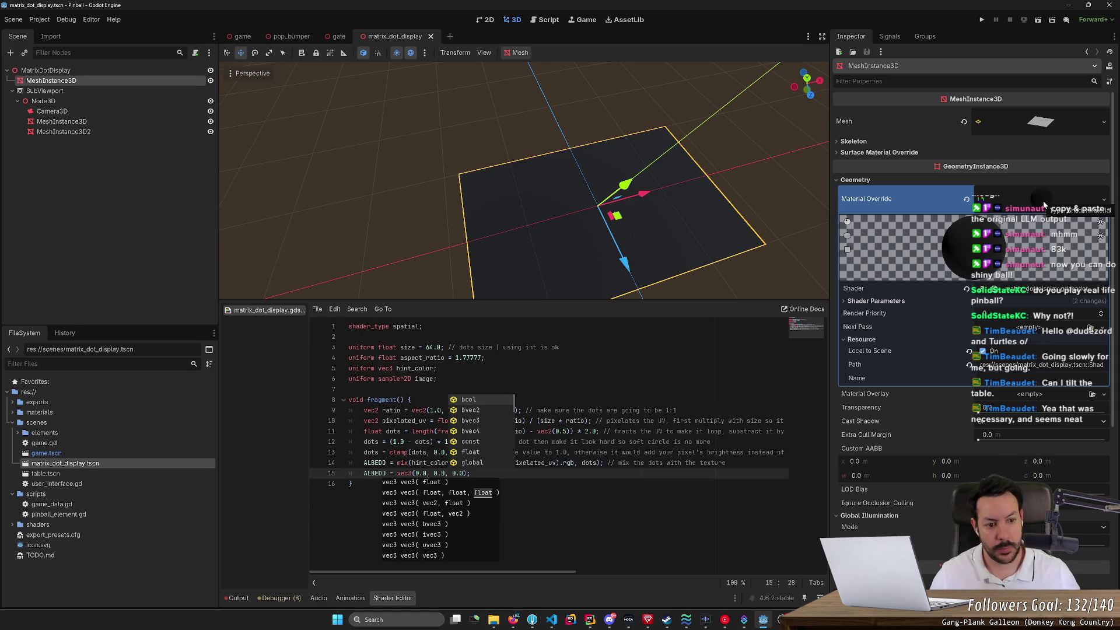
{"action": "left_click", "coordinate": [874, 302]}
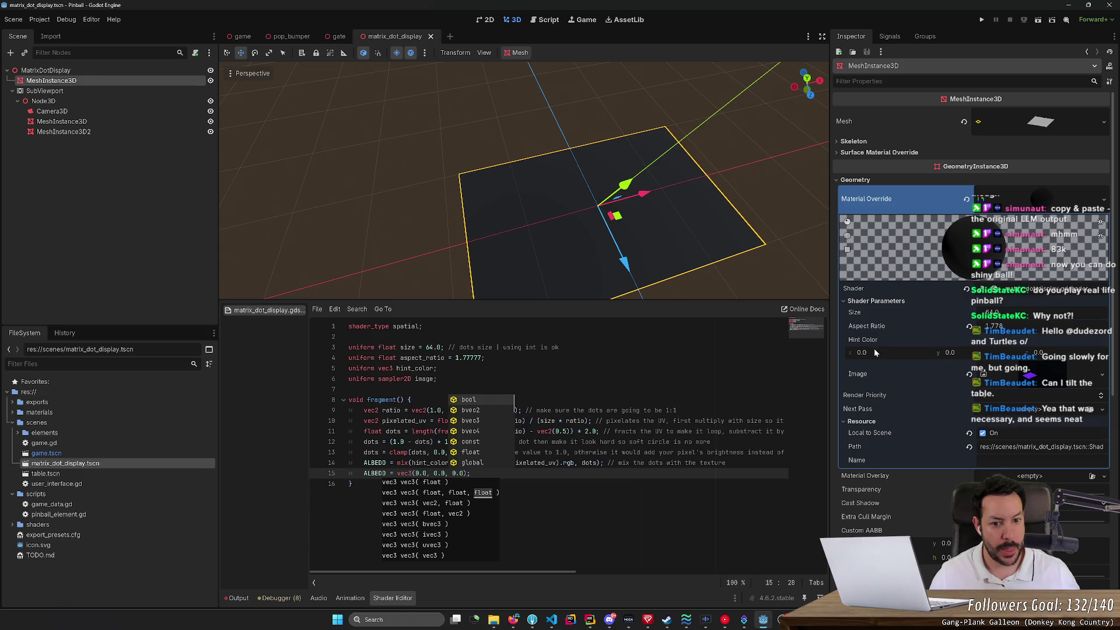
{"action": "left_click_drag", "start_coordinate": [874, 351], "coordinate": [890, 352]}
{"action": "key", "text": "Escape"}
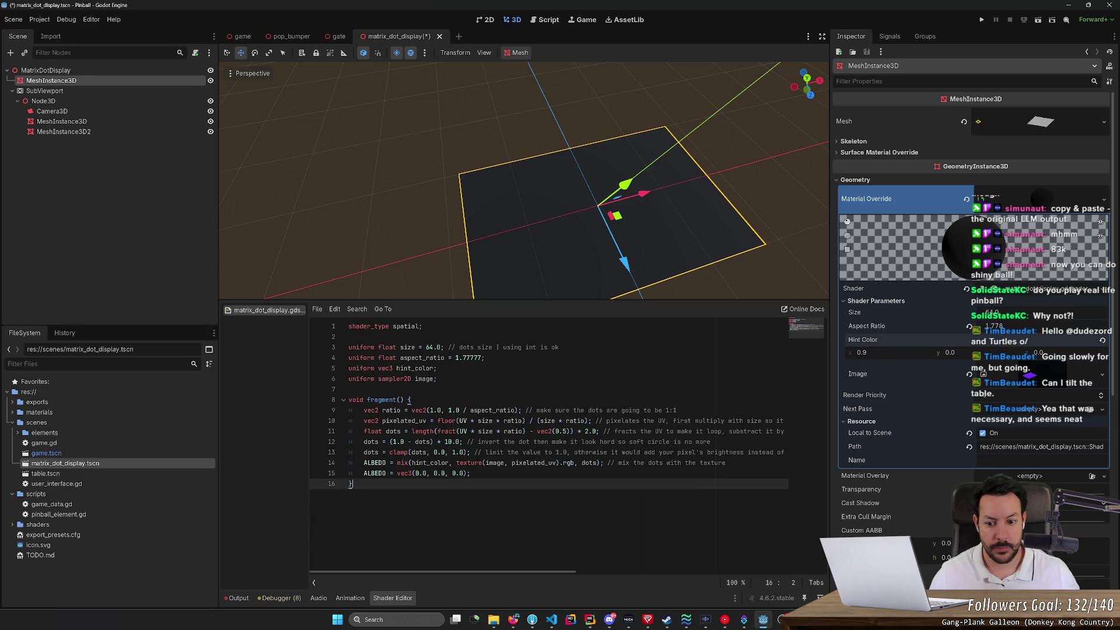
Step: Remove the black ALBEDO line from the shader and set the Hint Color x value to 0.0, saving
{"action": "key", "text": "ctrl+shift+k"}
{"action": "key", "text": "ctrl+s"}
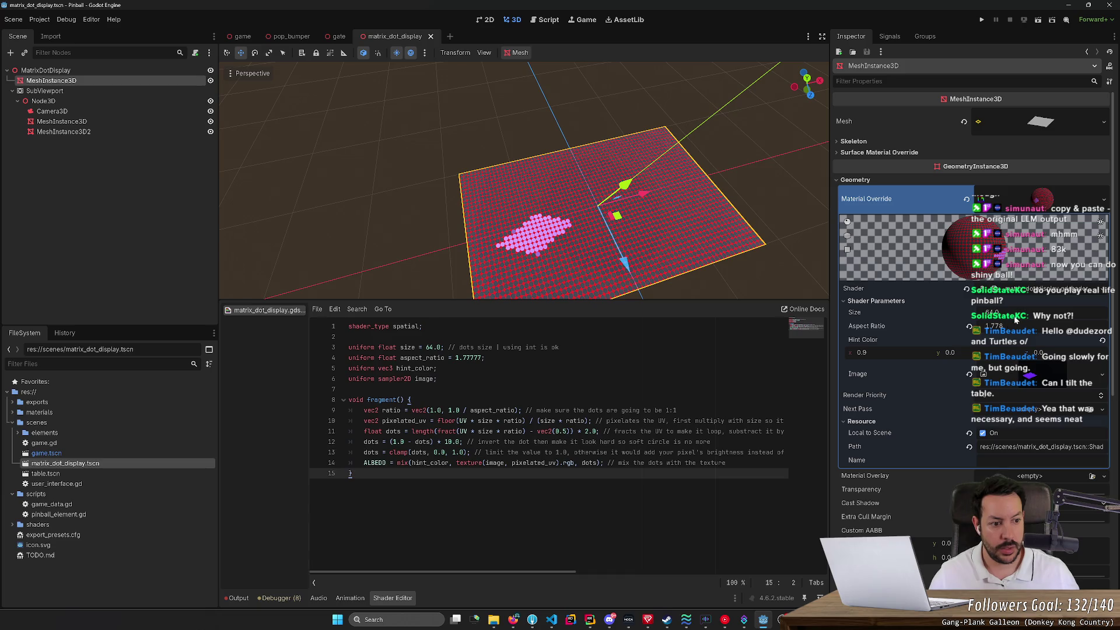
{"action": "left_click_drag", "start_coordinate": [882, 354], "coordinate": [869, 355]}
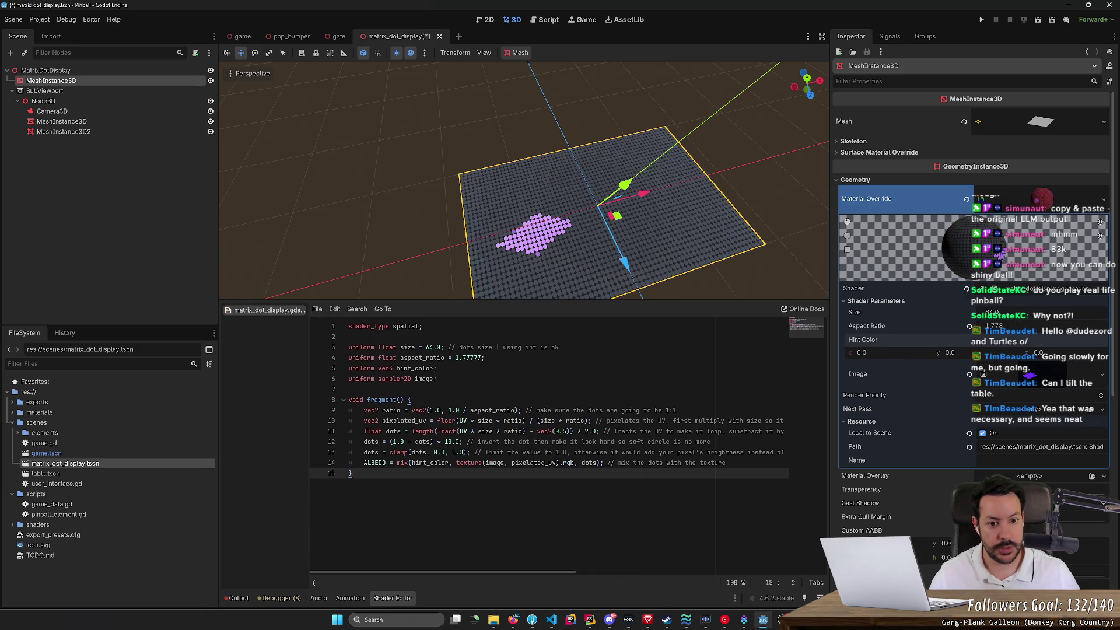
{"action": "key", "text": "ctrl+s"}
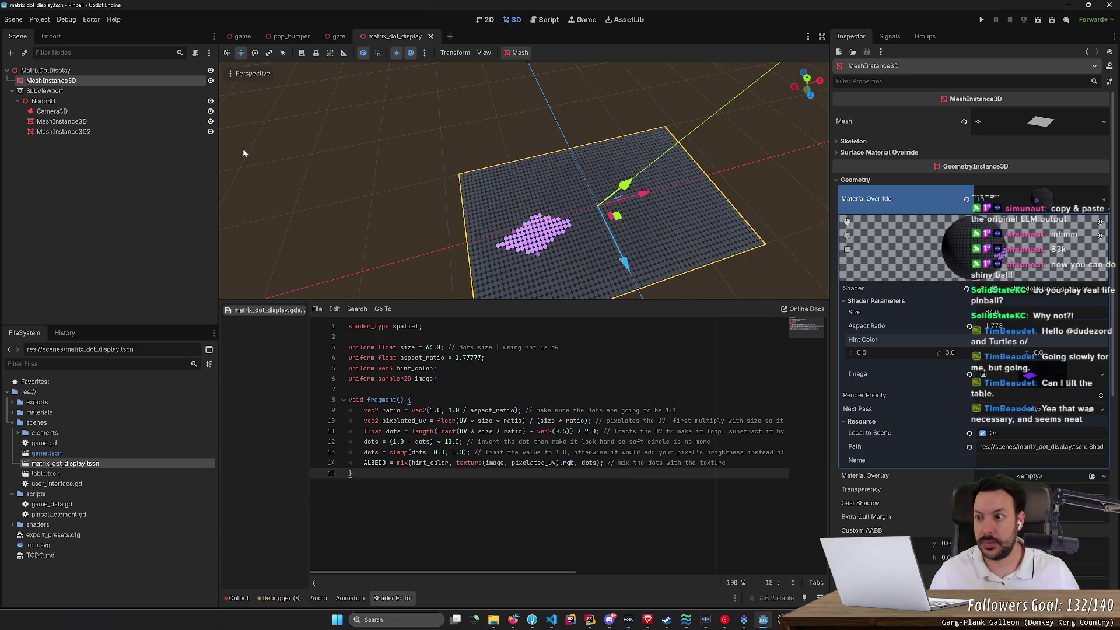
Step: Tilt the plane about 44.7° on its X axis, then revert its X rotation
{"action": "mouse_move", "coordinate": [244, 153]}
{"action": "left_mouse_down"}
{"action": "mouse_move", "coordinate": [350, 146]}
{"action": "mouse_move", "coordinate": [385, 164]}
{"action": "mouse_move", "coordinate": [375, 175]}
{"action": "left_mouse_up"}
{"action": "key", "text": "e"}
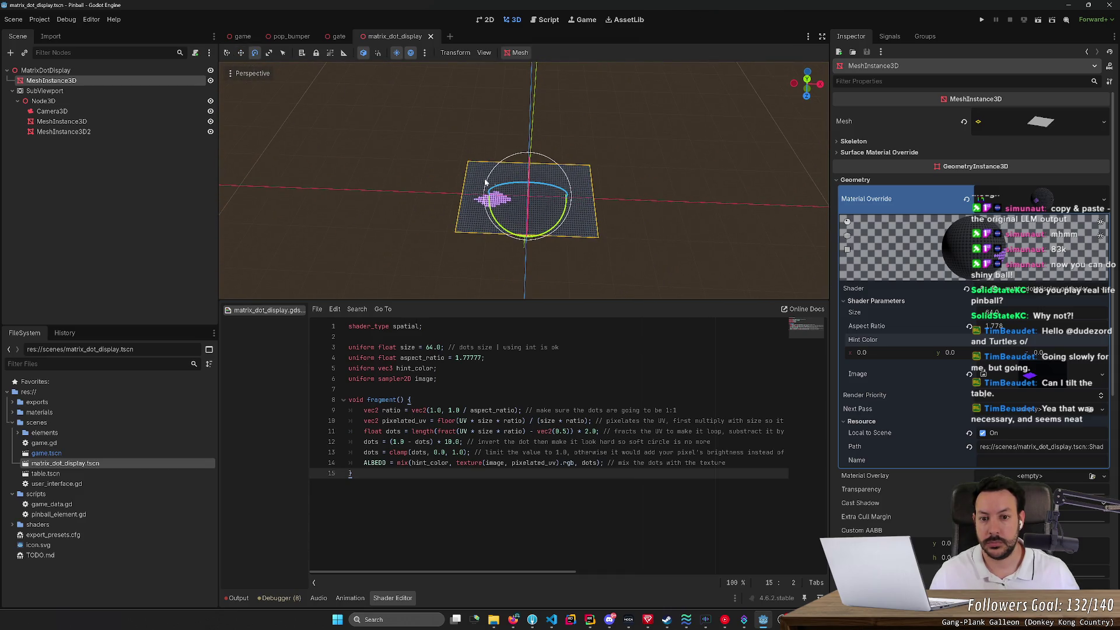
{"action": "mouse_move", "coordinate": [486, 182]}
{"action": "left_mouse_down"}
{"action": "mouse_move", "coordinate": [584, 193]}
{"action": "mouse_move", "coordinate": [639, 177]}
{"action": "mouse_move", "coordinate": [592, 233]}
{"action": "mouse_move", "coordinate": [584, 215]}
{"action": "mouse_move", "coordinate": [583, 245]}
{"action": "mouse_move", "coordinate": [572, 233]}
{"action": "mouse_move", "coordinate": [589, 227]}
{"action": "mouse_move", "coordinate": [589, 204]}
{"action": "mouse_move", "coordinate": [572, 233]}
{"action": "mouse_move", "coordinate": [593, 249]}
{"action": "left_mouse_up"}
{"action": "scroll", "coordinate": [525, 181], "scroll_direction": "up", "scroll_amount": 3}
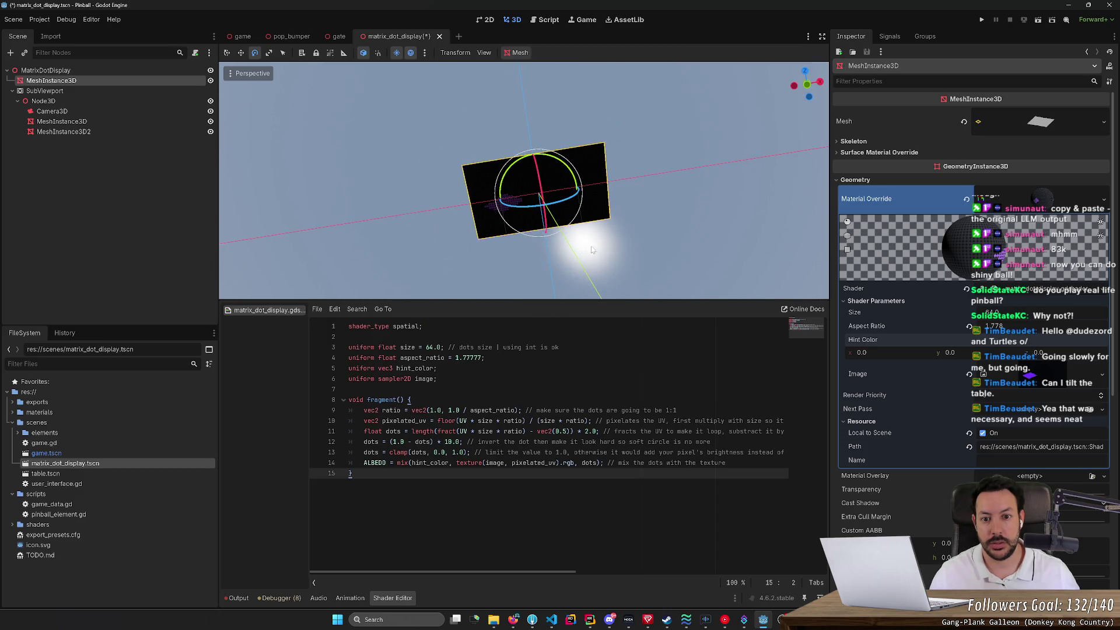
{"action": "mouse_move", "coordinate": [548, 199]}
{"action": "left_mouse_down"}
{"action": "mouse_move", "coordinate": [551, 219]}
{"action": "mouse_move", "coordinate": [562, 193]}
{"action": "mouse_move", "coordinate": [555, 169]}
{"action": "mouse_move", "coordinate": [591, 137]}
{"action": "mouse_move", "coordinate": [592, 117]}
{"action": "mouse_move", "coordinate": [563, 193]}
{"action": "left_mouse_up"}
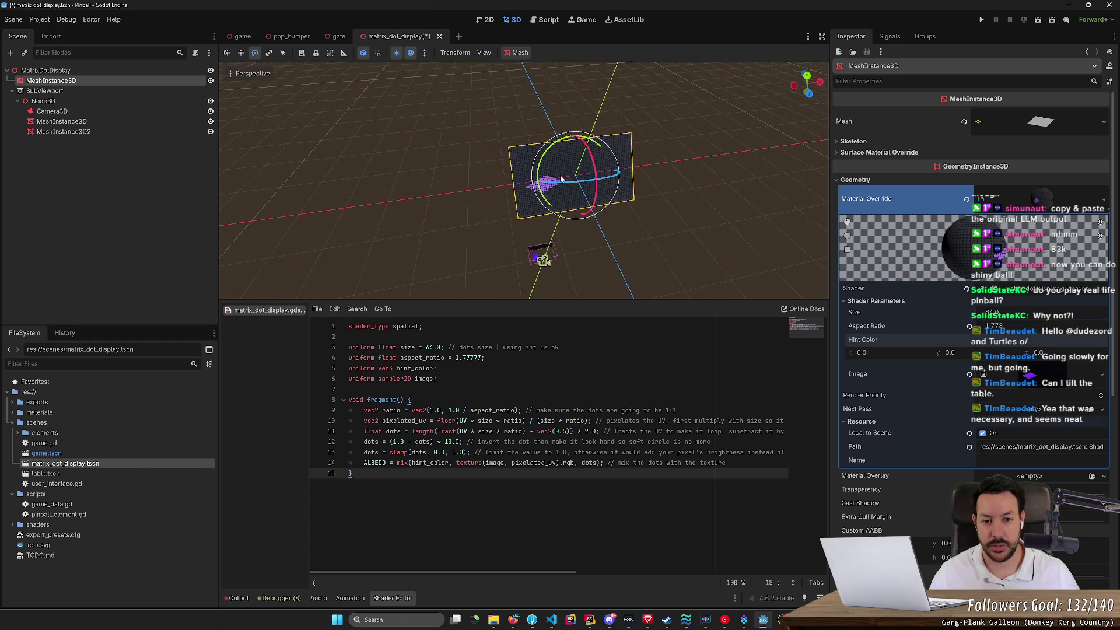
{"action": "scroll", "coordinate": [910, 396], "scroll_direction": "down", "scroll_amount": 8}
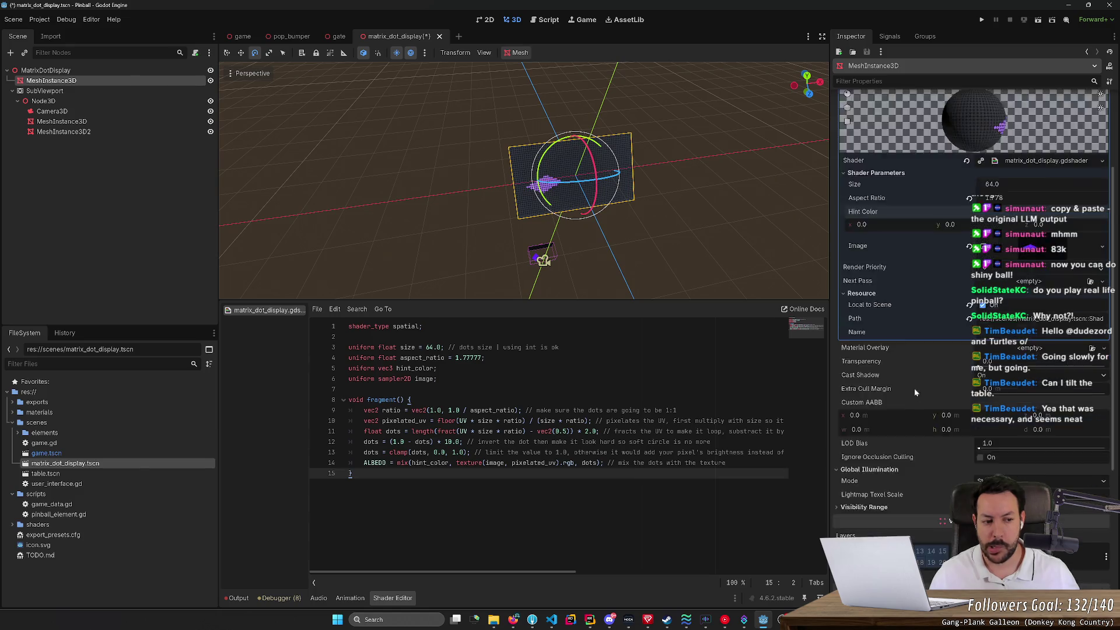
{"action": "left_click", "coordinate": [1105, 411]}
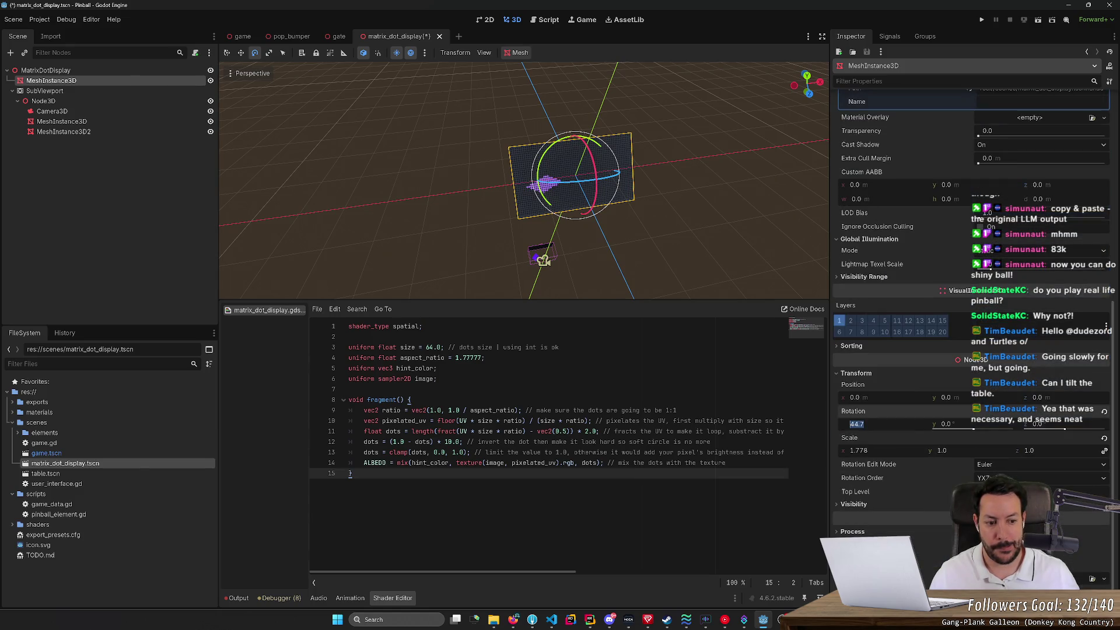
Step: Save the scene and turn on the viewport's preview environment to show the sky background
{"action": "key", "text": "ctrl+s"}
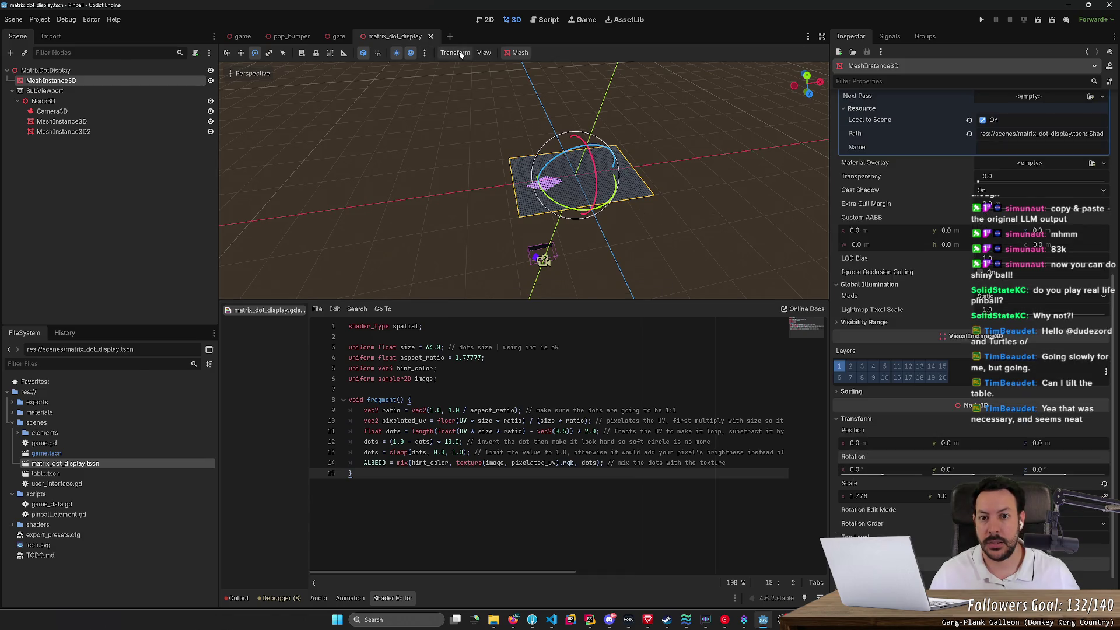
{"action": "left_click", "coordinate": [412, 53]}
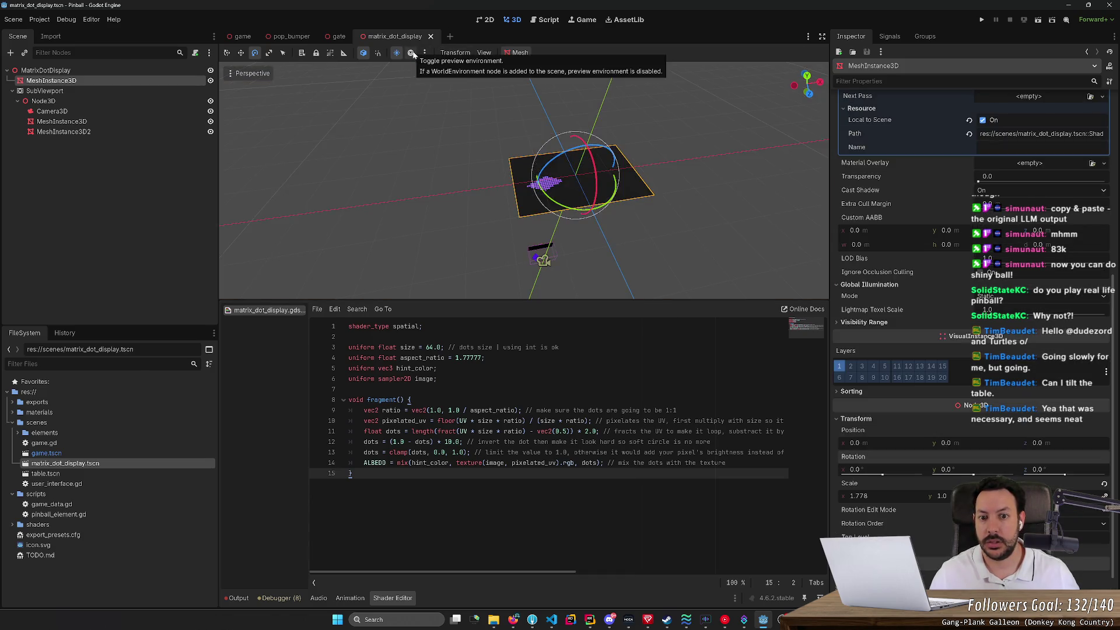
{"action": "left_click", "coordinate": [412, 53]}
{"action": "left_click", "coordinate": [412, 53]}
{"action": "left_click", "coordinate": [411, 53]}
{"action": "left_click", "coordinate": [426, 53]}
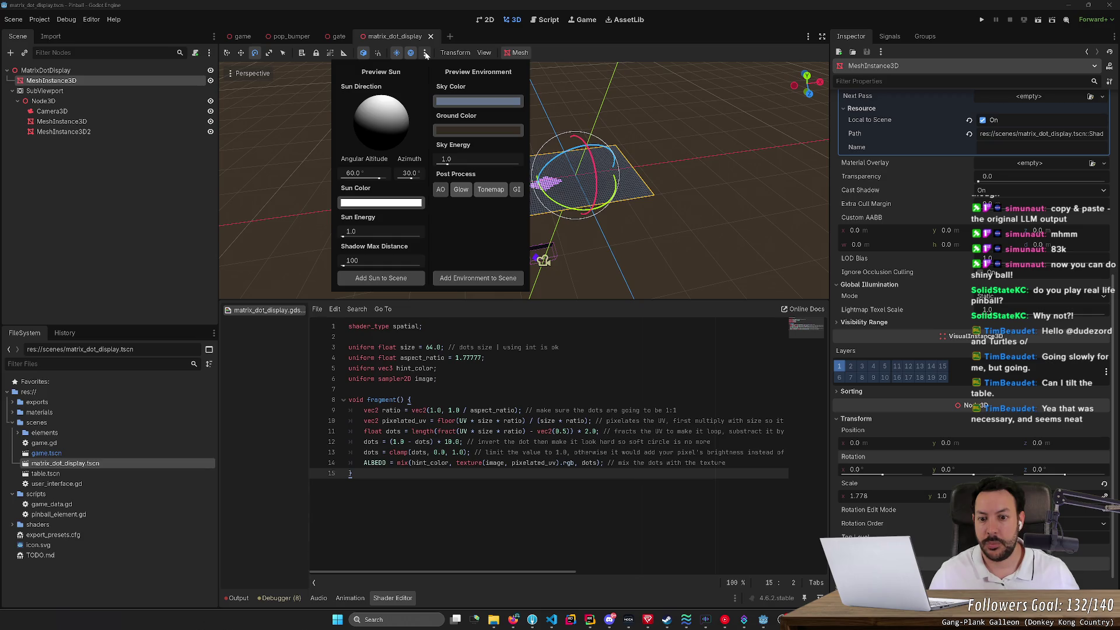
{"action": "left_click", "coordinate": [635, 121]}
Step: Flip the display plane over to exactly 180° on its X axis
{"action": "left_click_drag", "start_coordinate": [639, 111], "coordinate": [618, 140]}
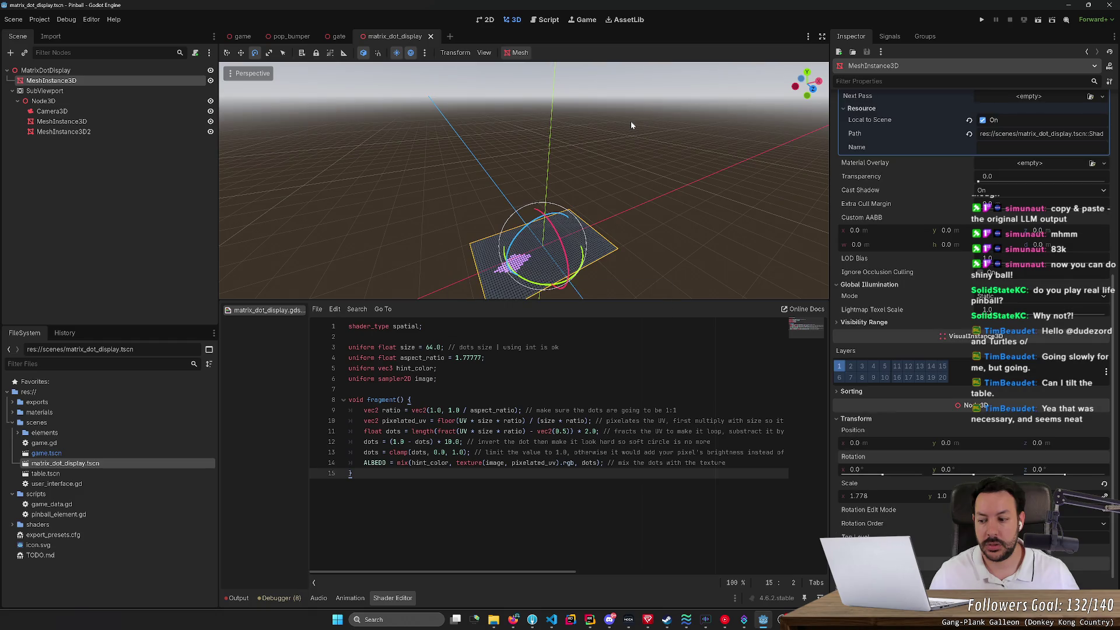
{"action": "mouse_move", "coordinate": [555, 219]}
{"action": "left_mouse_down"}
{"action": "mouse_move", "coordinate": [577, 310]}
{"action": "mouse_move", "coordinate": [605, 320]}
{"action": "mouse_move", "coordinate": [524, 318]}
{"action": "left_mouse_up"}
{"action": "left_click_drag", "start_coordinate": [525, 263], "coordinate": [525, 186]}
{"action": "scroll", "coordinate": [524, 181], "scroll_direction": "up", "scroll_amount": 5}
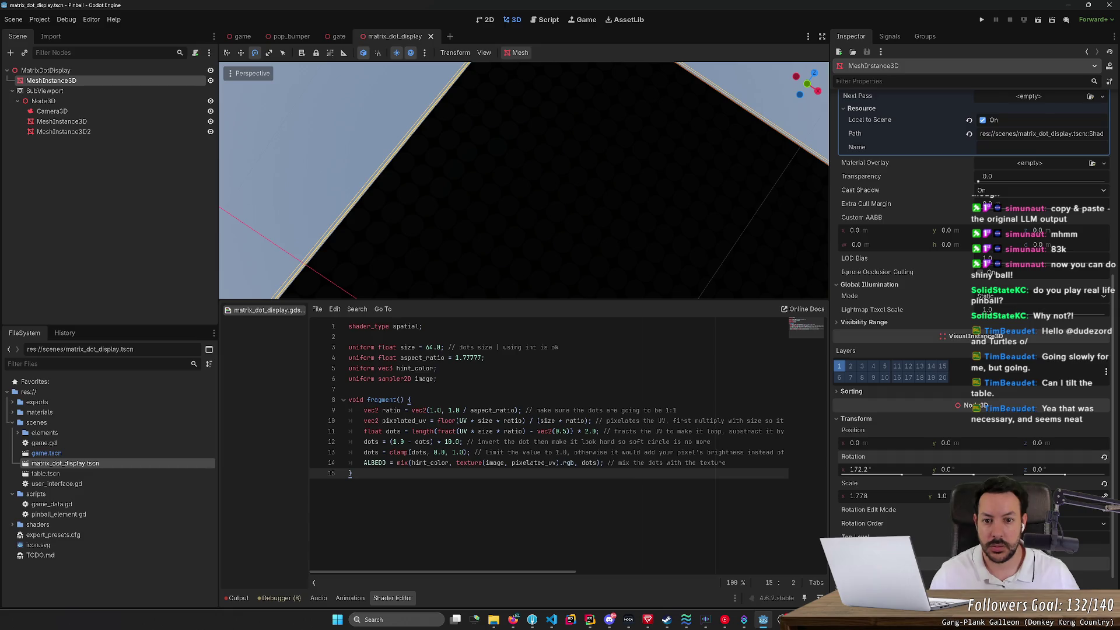
{"action": "scroll", "coordinate": [524, 180], "scroll_direction": "down", "scroll_amount": 5}
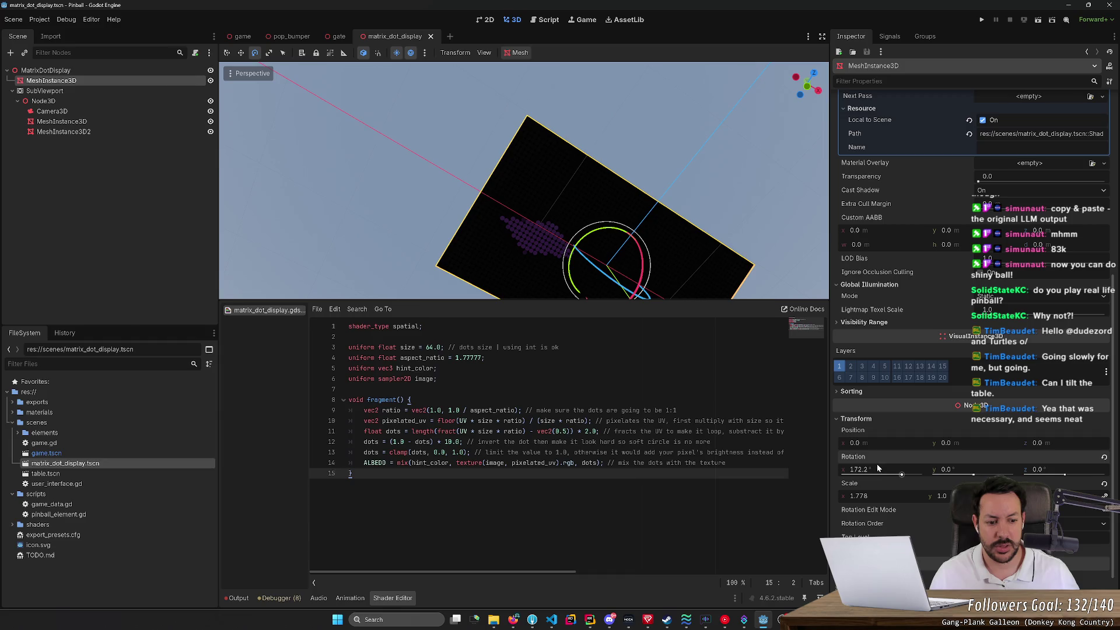
{"action": "type", "text": "180"}
{"action": "key", "text": "Return"}
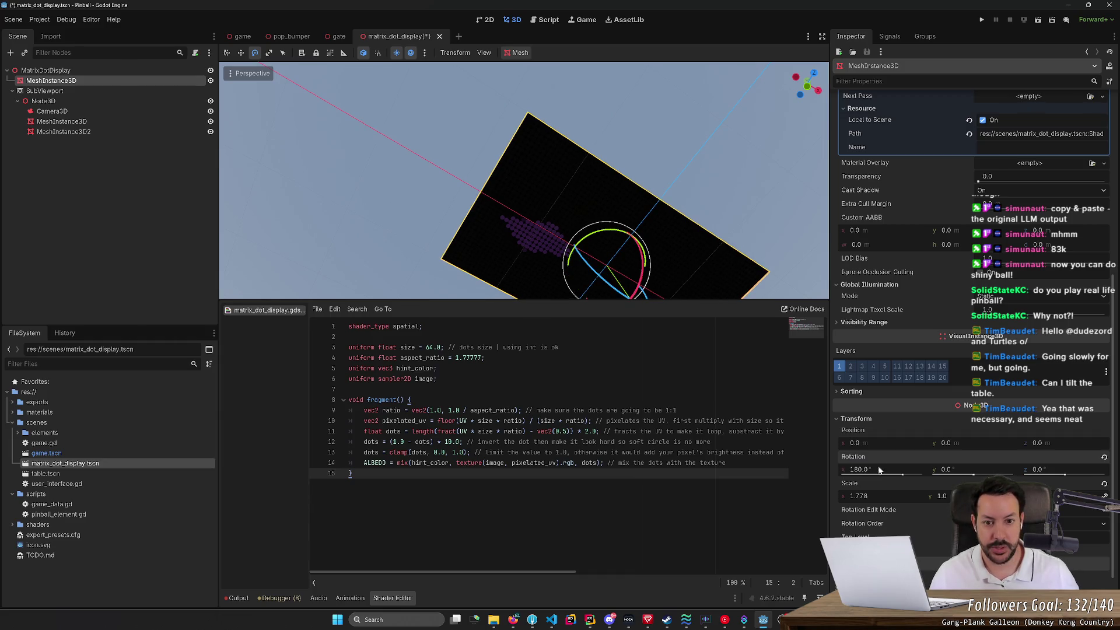
Step: Try another tilt, undo back to 0° X rotation, and save the scene
{"action": "scroll", "coordinate": [524, 180], "scroll_direction": "up", "scroll_amount": 5}
{"action": "scroll", "coordinate": [523, 180], "scroll_direction": "down", "scroll_amount": 5}
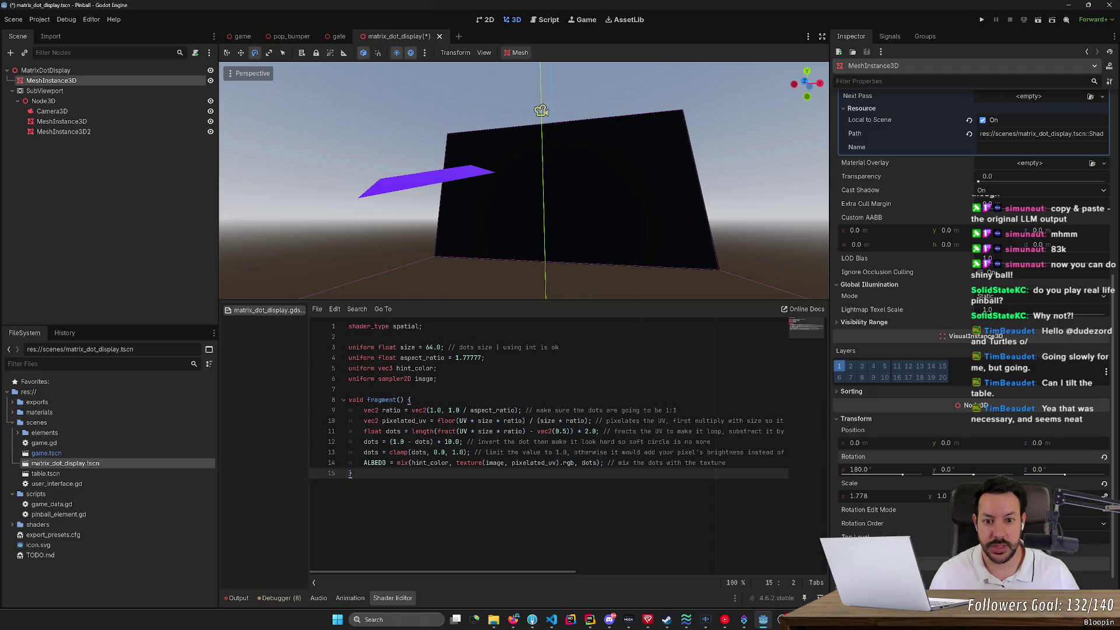
{"action": "scroll", "coordinate": [593, 199], "scroll_direction": "up", "scroll_amount": 5}
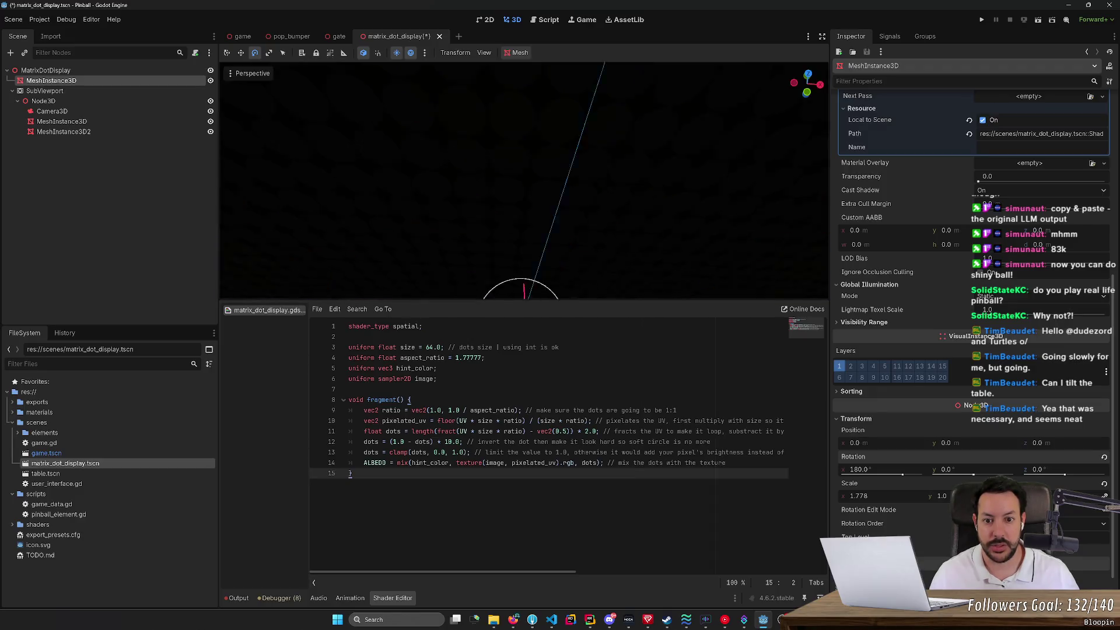
{"action": "mouse_move", "coordinate": [592, 185]}
{"action": "left_mouse_down"}
{"action": "mouse_move", "coordinate": [634, 196]}
{"action": "mouse_move", "coordinate": [561, 313]}
{"action": "left_mouse_up"}
{"action": "key", "text": "ctrl+z"}
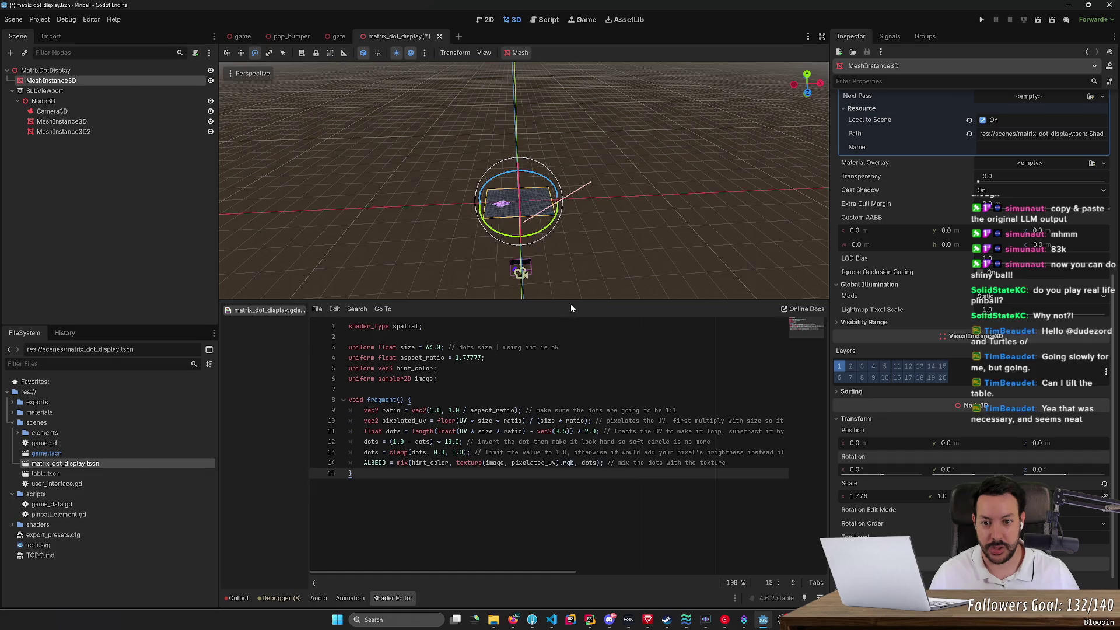
{"action": "key", "text": "ctrl+s"}
{"action": "left_click_drag", "start_coordinate": [582, 263], "coordinate": [589, 210]}
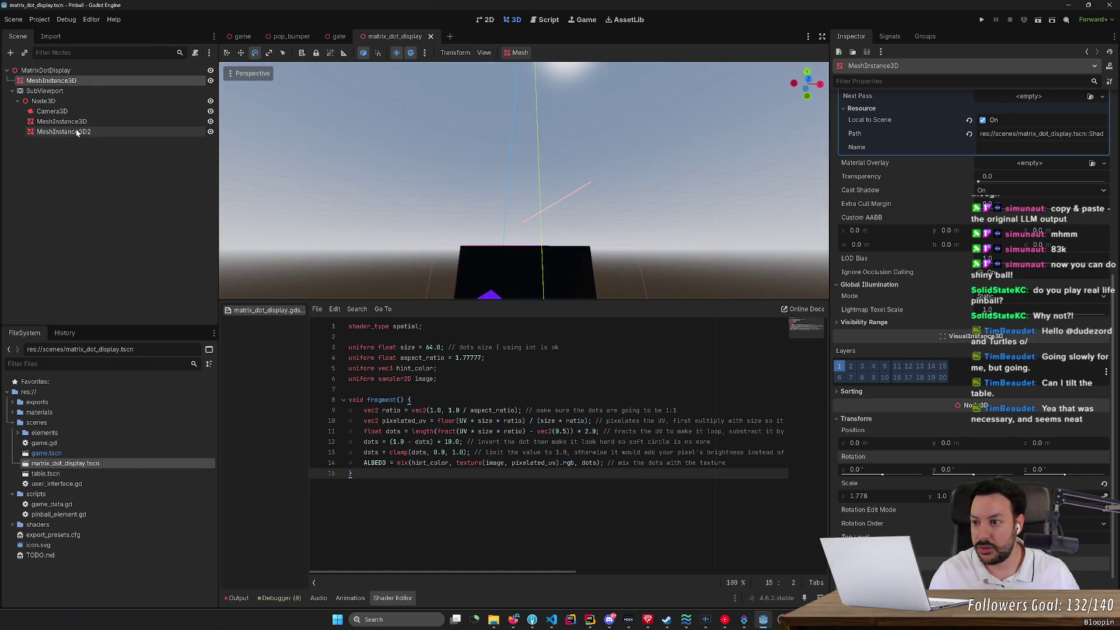
Step: Preview the SubViewport's Camera3D view, then open a new Firefox tab
{"action": "left_click", "coordinate": [70, 112]}
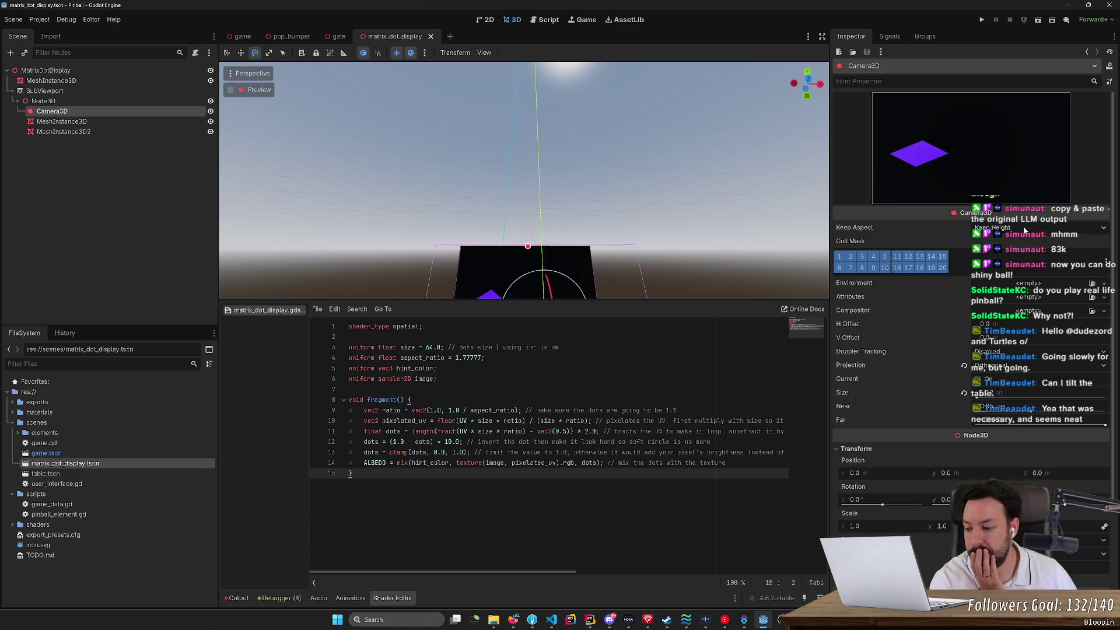
{"action": "left_click", "coordinate": [512, 620]}
{"action": "left_click", "coordinate": [1017, 9]}
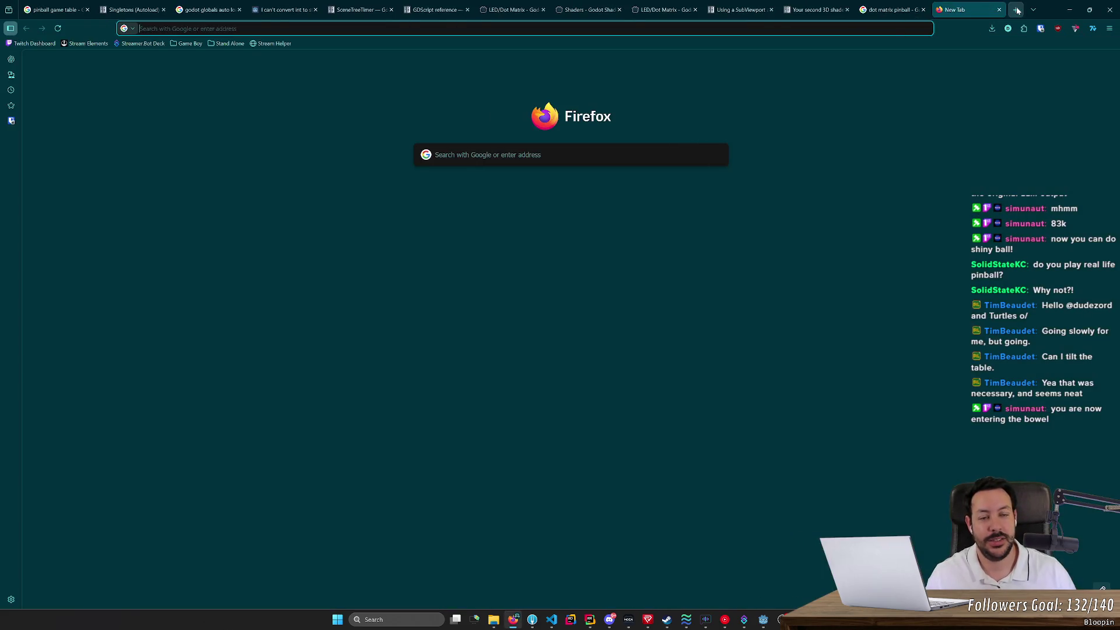
Step: Search Google for 'godot unlit camera' from the address bar
{"action": "type", "text": "godot unlit cam"}
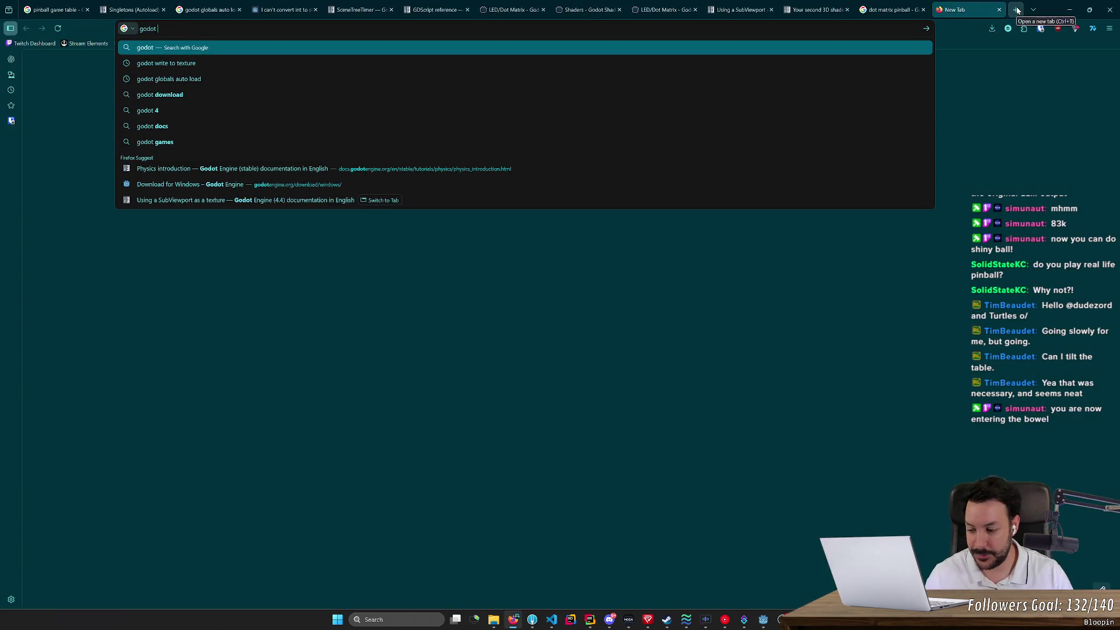
{"action": "type", "text": "era"}
{"action": "key", "text": "Return"}
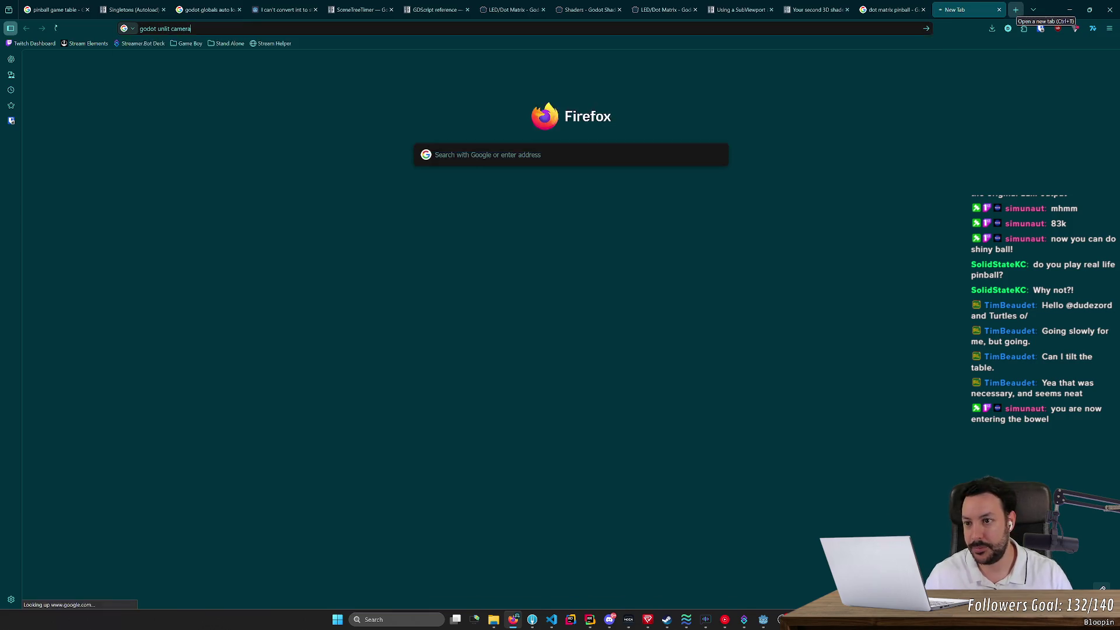
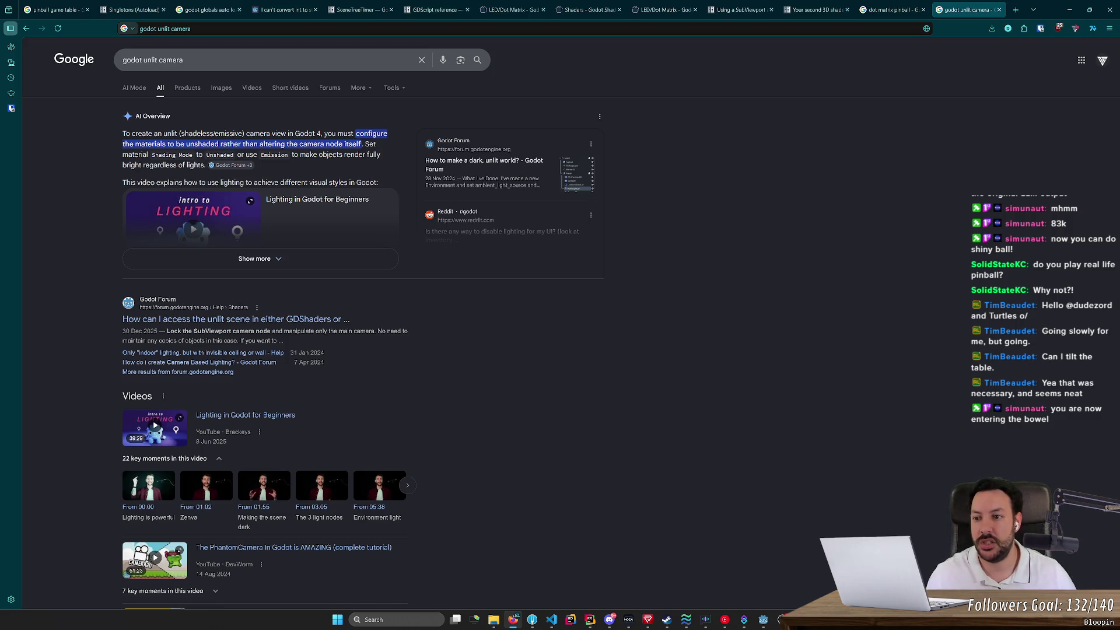
Step: Set the display quad MeshInstance3D's material override Shading Mode to Unshaded
{"action": "key", "text": "alt+Tab"}
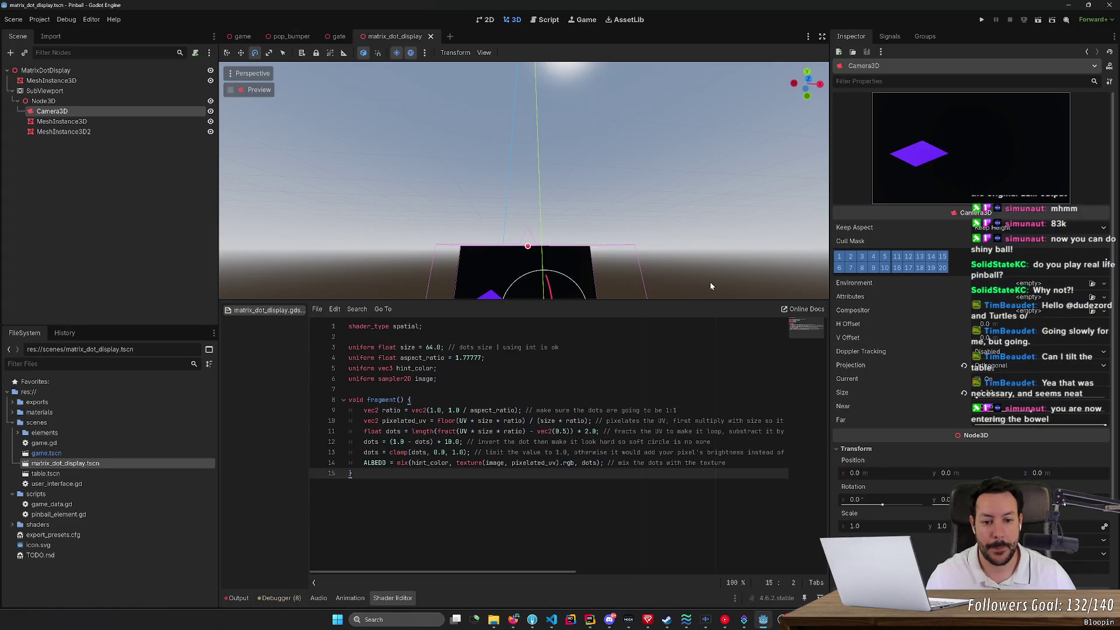
{"action": "key", "text": "f"}
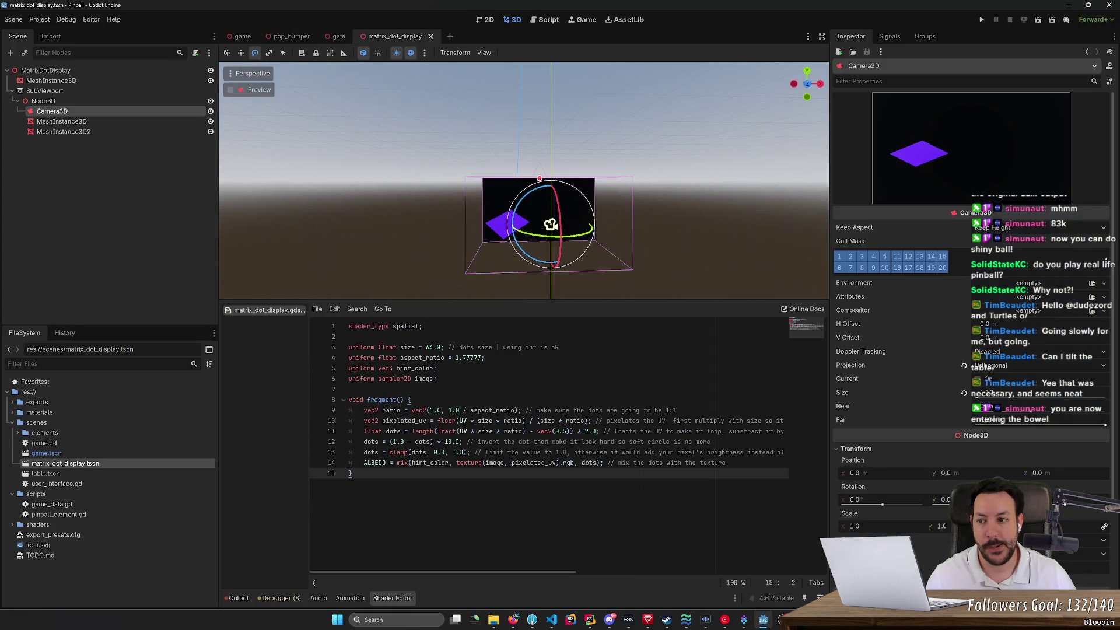
{"action": "left_click", "coordinate": [134, 120]}
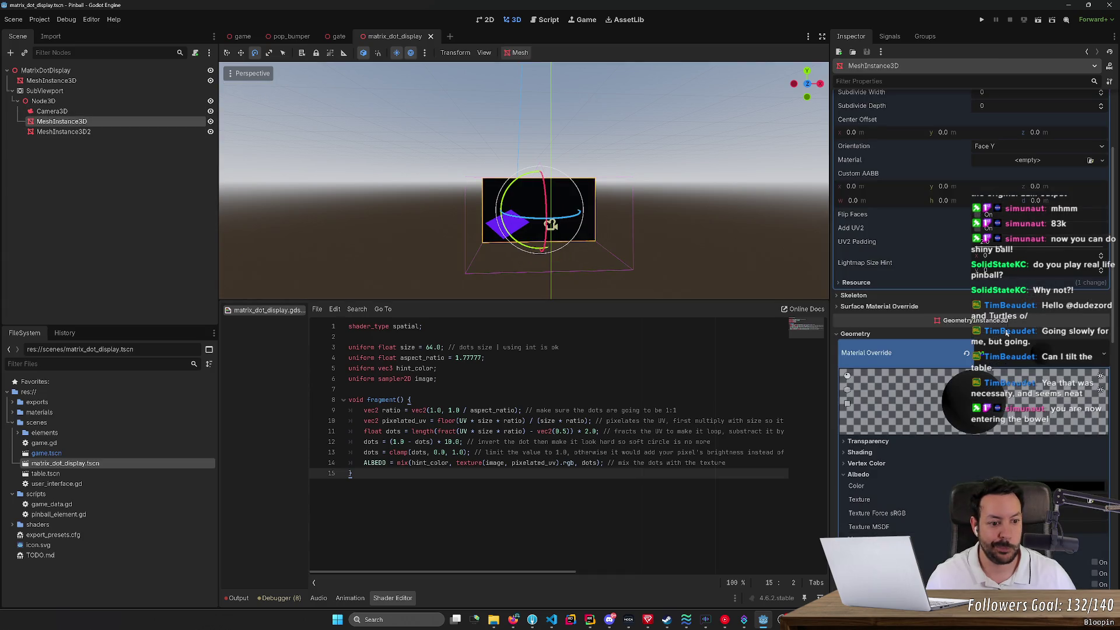
{"action": "scroll", "coordinate": [942, 471], "scroll_direction": "down", "scroll_amount": 5}
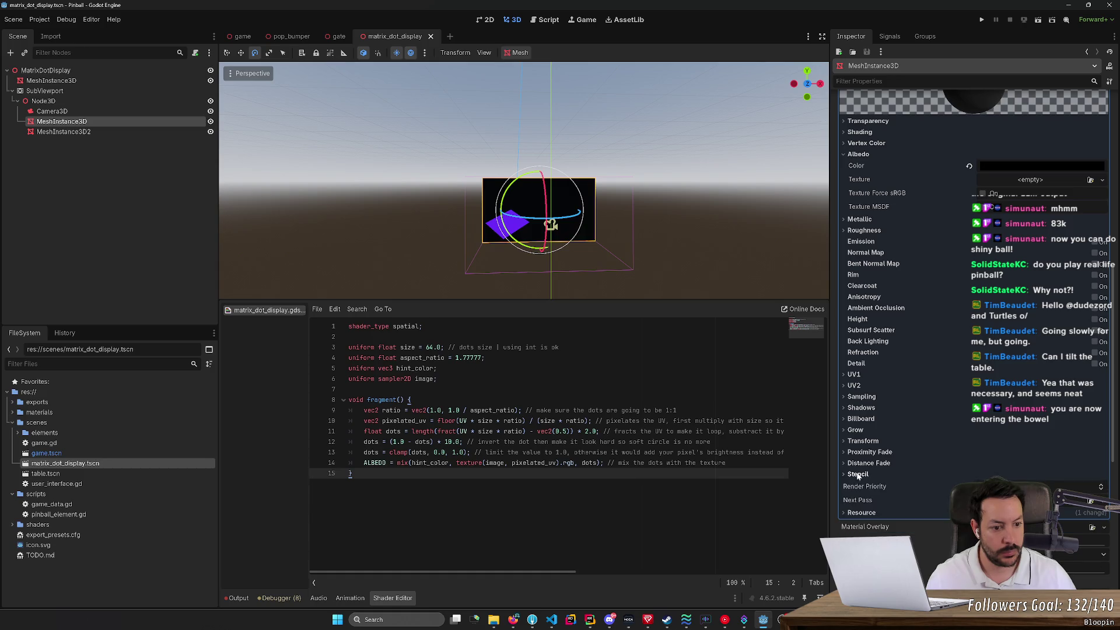
{"action": "scroll", "coordinate": [865, 377], "scroll_direction": "up", "scroll_amount": 1}
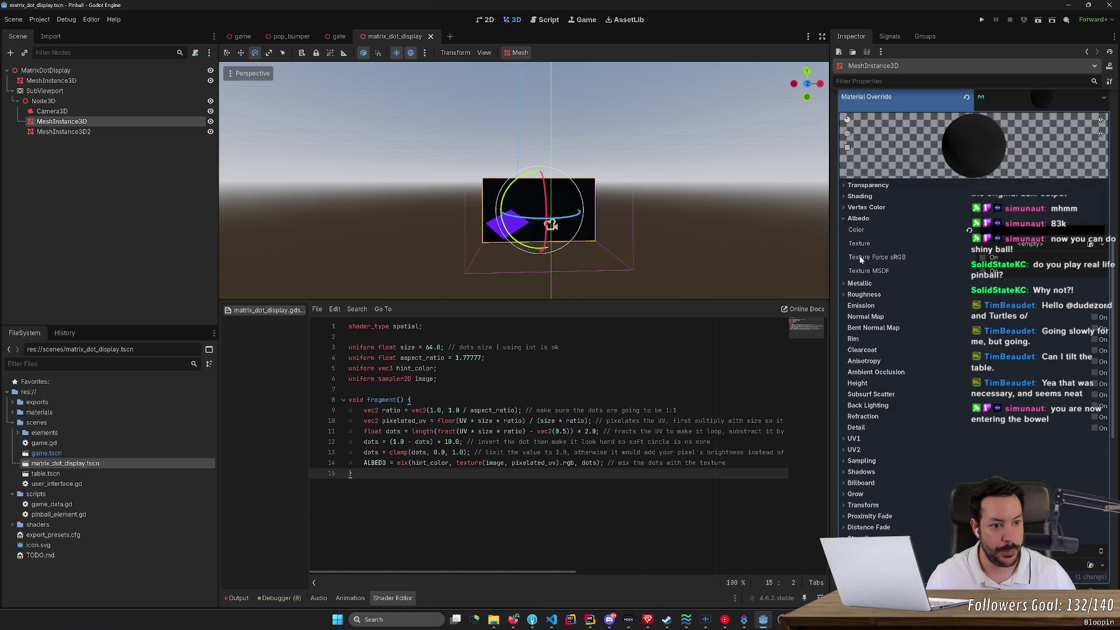
{"action": "scroll", "coordinate": [861, 260], "scroll_direction": "up", "scroll_amount": 2}
{"action": "left_click", "coordinate": [860, 324]}
{"action": "left_click", "coordinate": [1008, 336]}
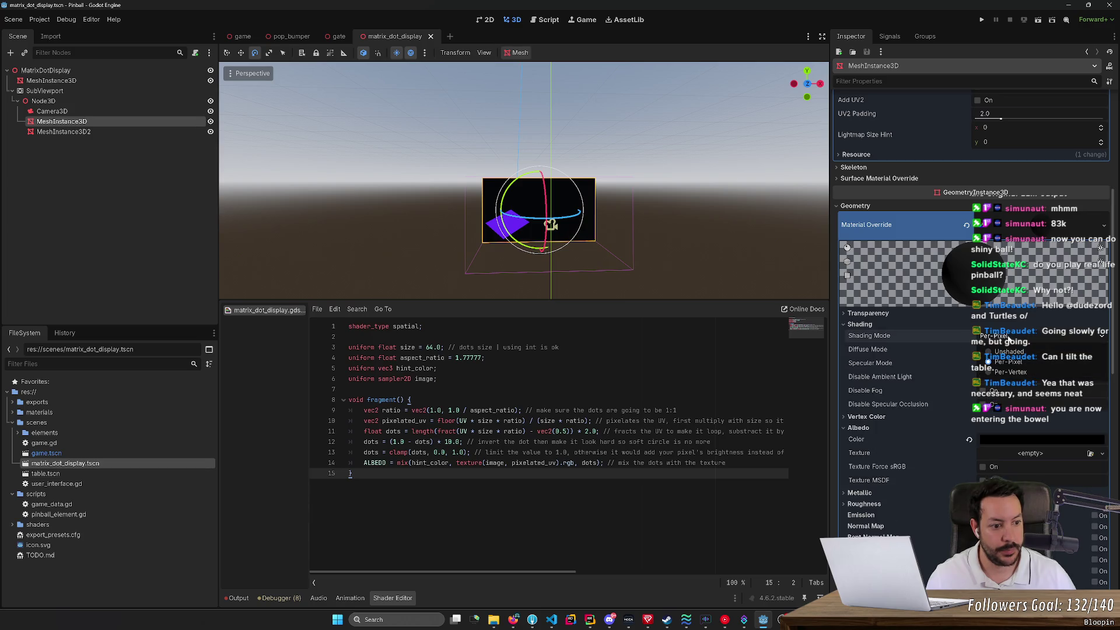
{"action": "left_click", "coordinate": [1009, 350]}
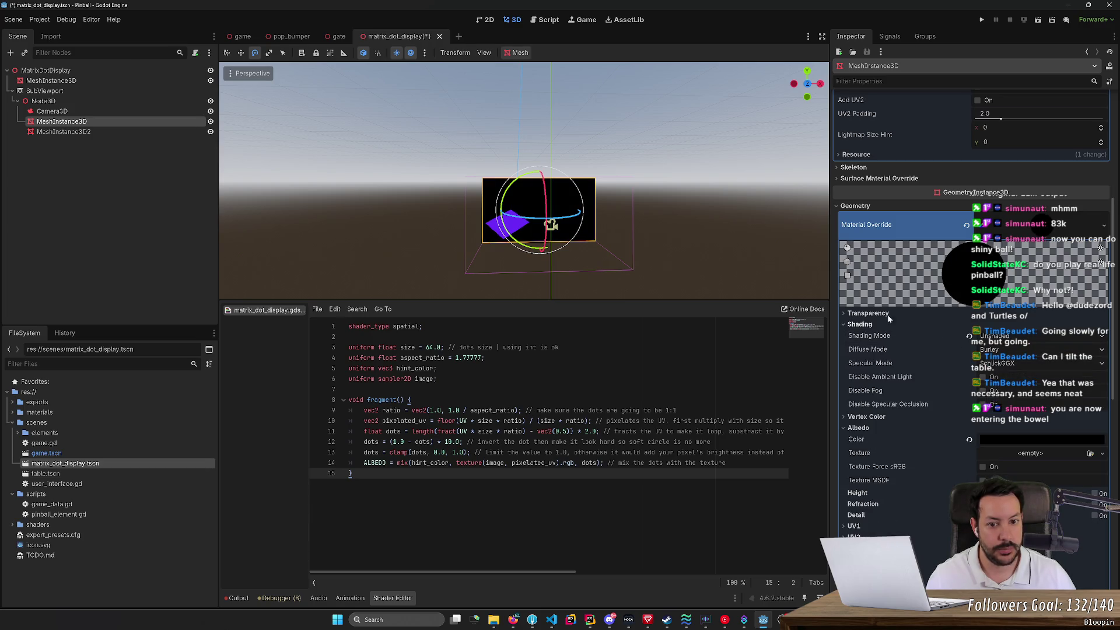
Step: Check MeshInstance3D2's shading settings, then view the game scene
{"action": "scroll", "coordinate": [729, 275], "scroll_direction": "up", "scroll_amount": 2}
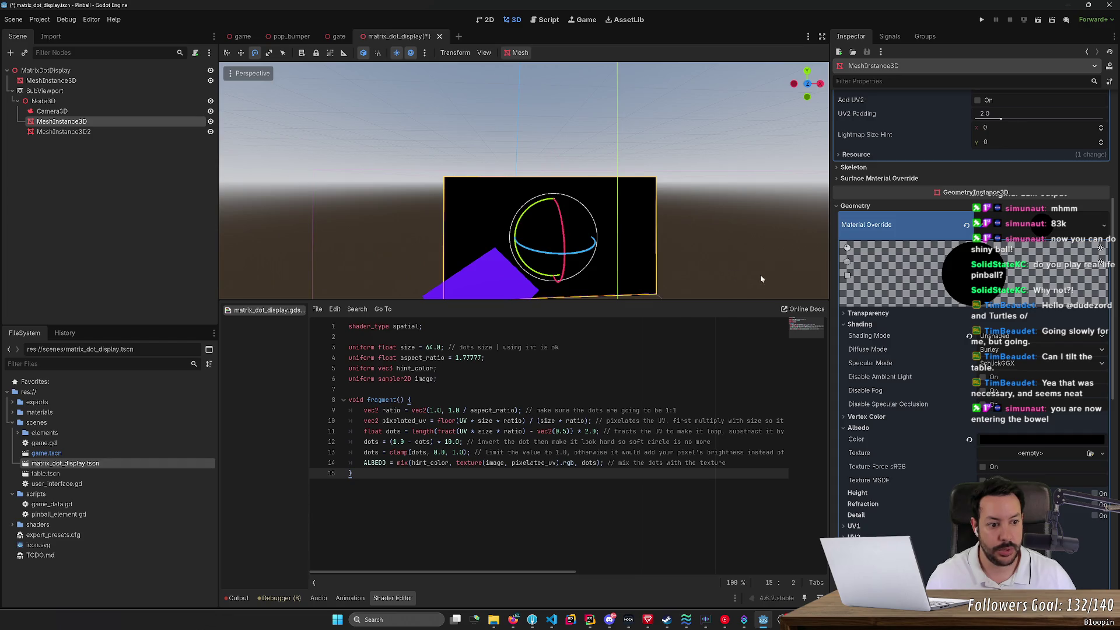
{"action": "left_click", "coordinate": [488, 274]}
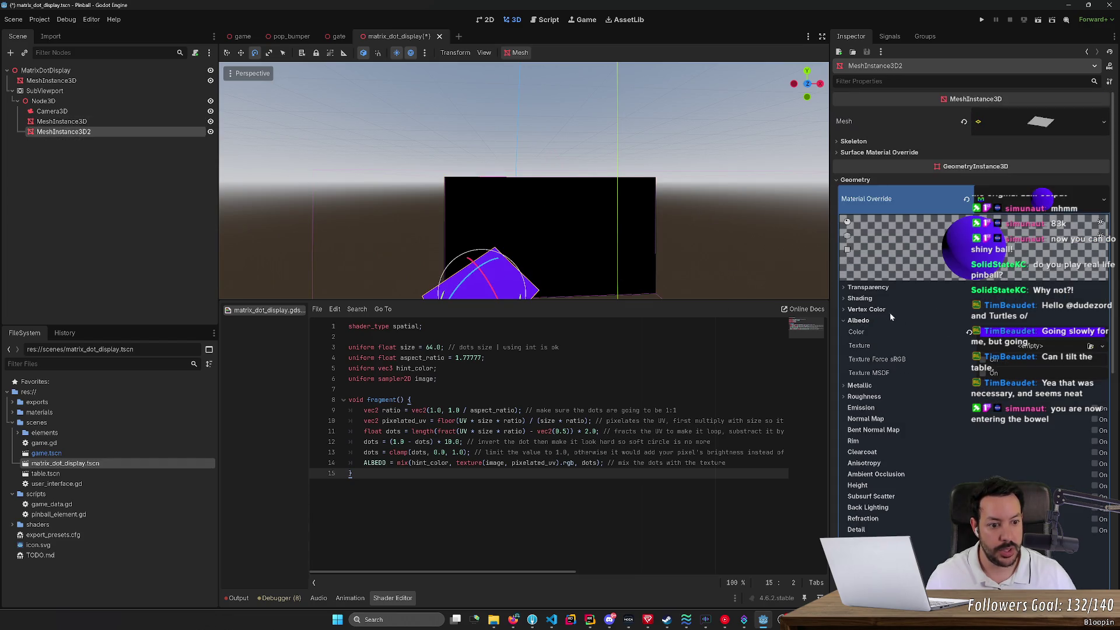
{"action": "left_click", "coordinate": [859, 298]}
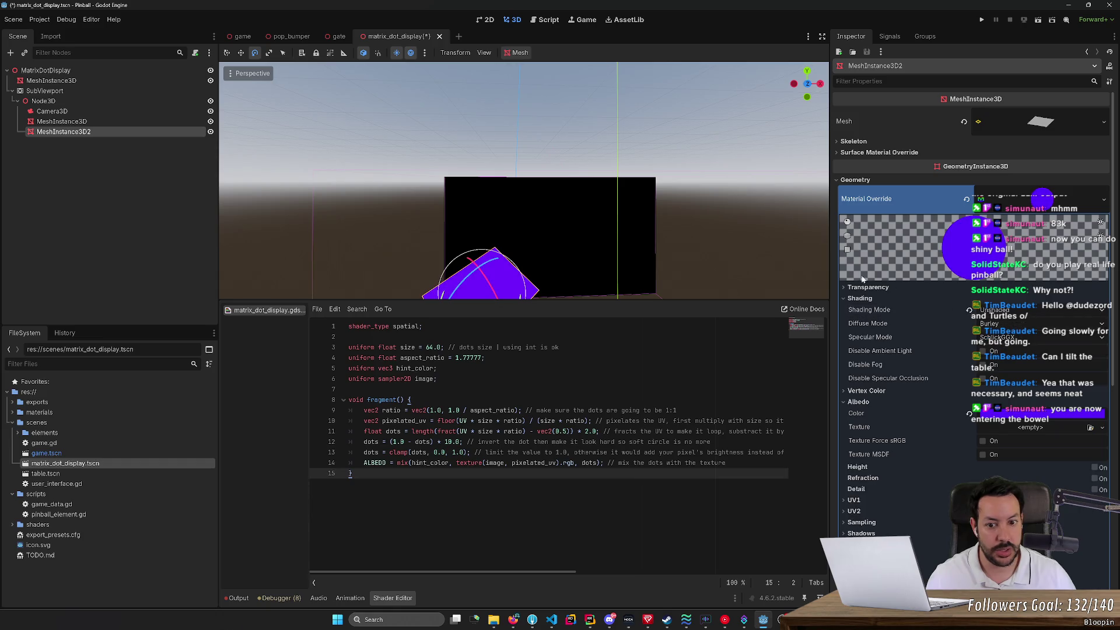
{"action": "left_click", "coordinate": [243, 36]}
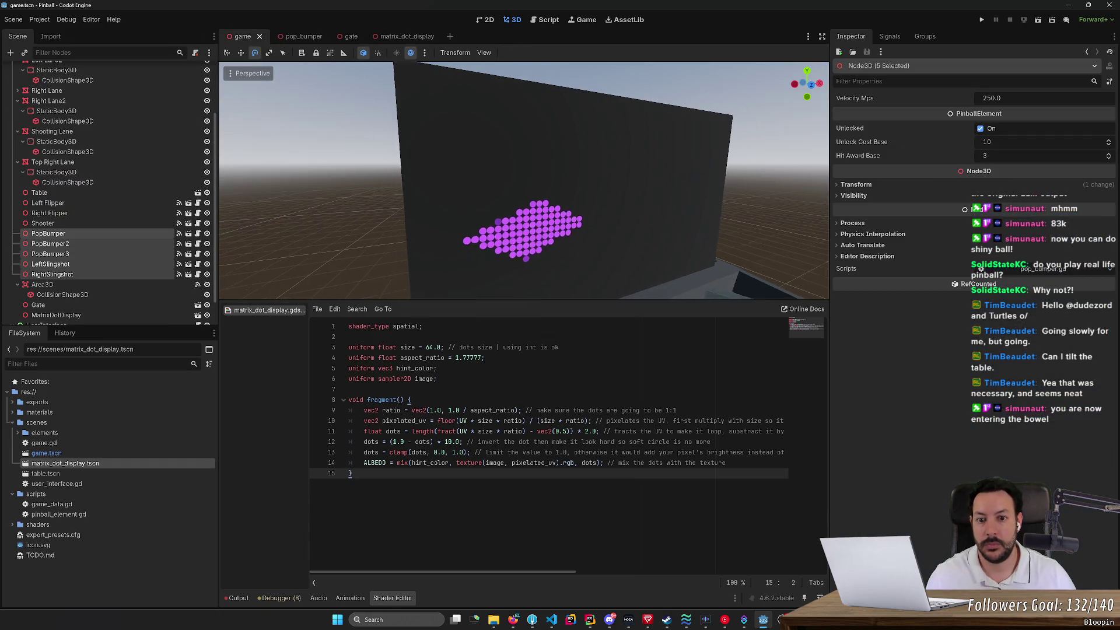
Step: Fly around the magenta dot backboard in the game scene, then return to matrix_dot_display
{"action": "key", "text": "s"}
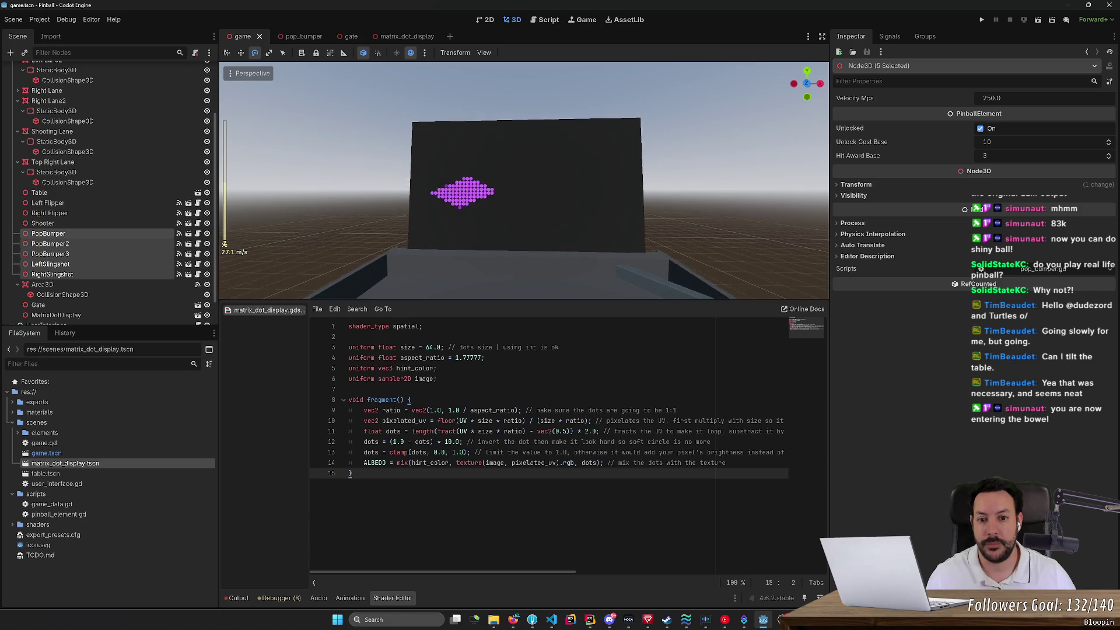
{"action": "key", "text": "a"}
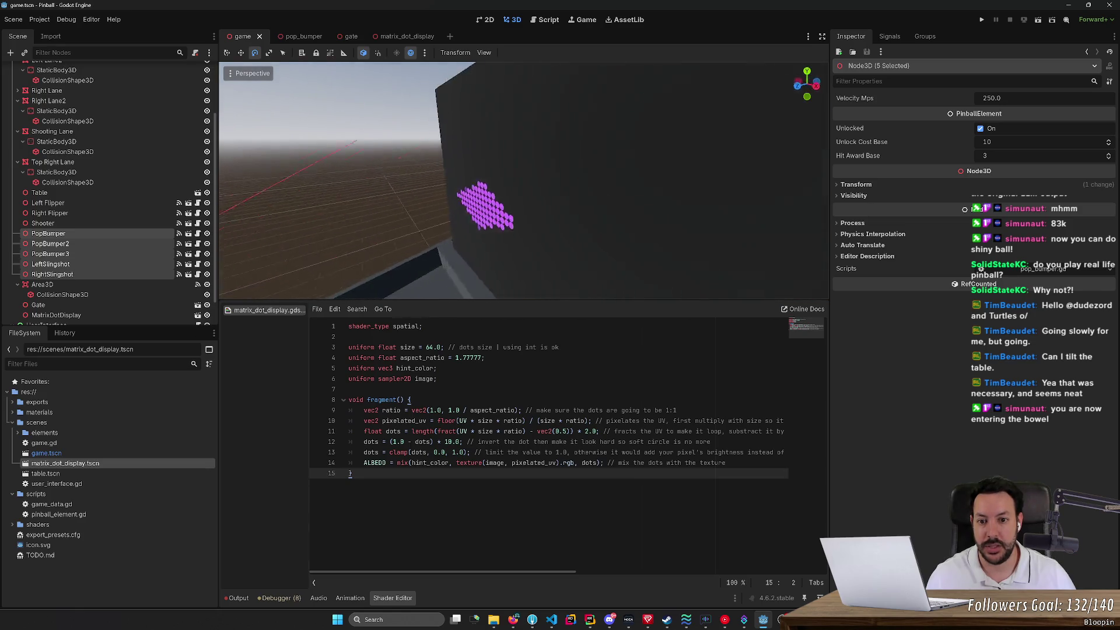
{"action": "key", "text": "w"}
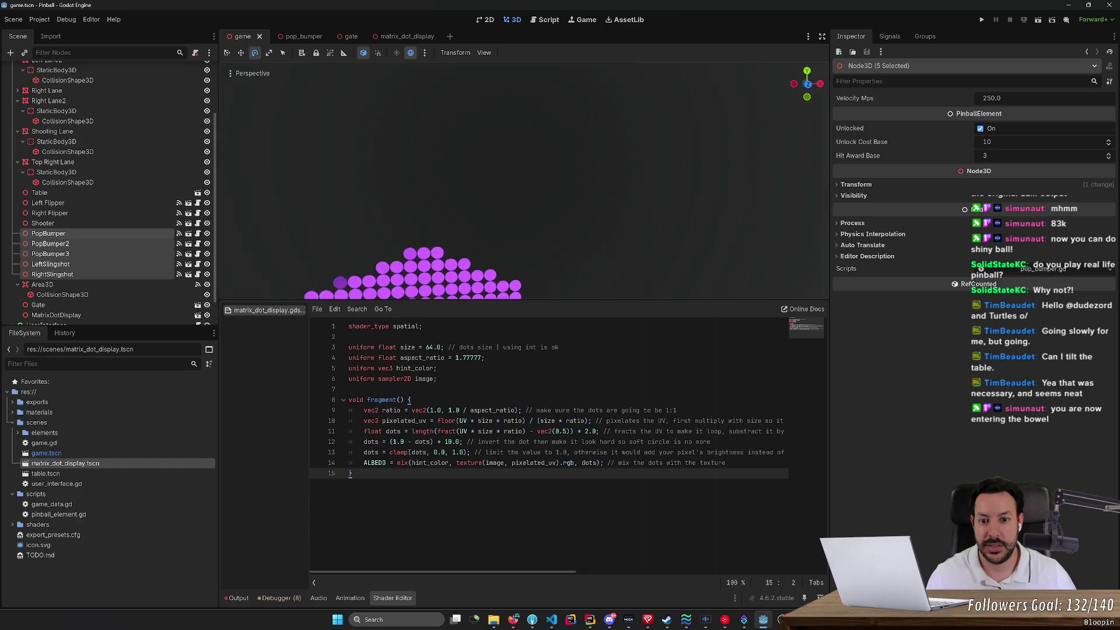
{"action": "key", "text": "s"}
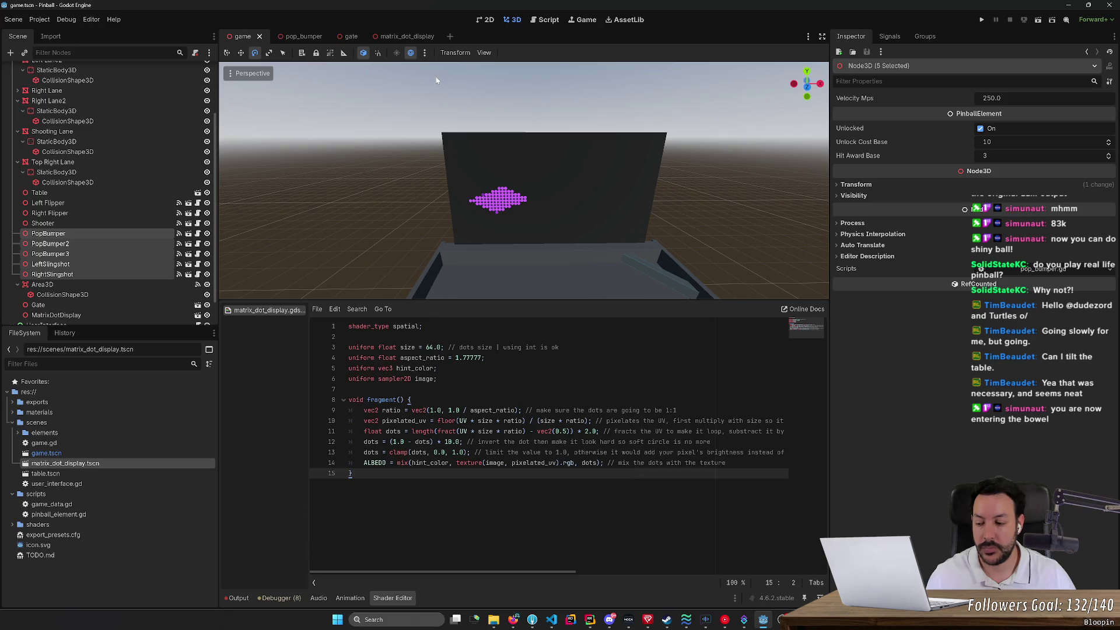
{"action": "key", "text": "d"}
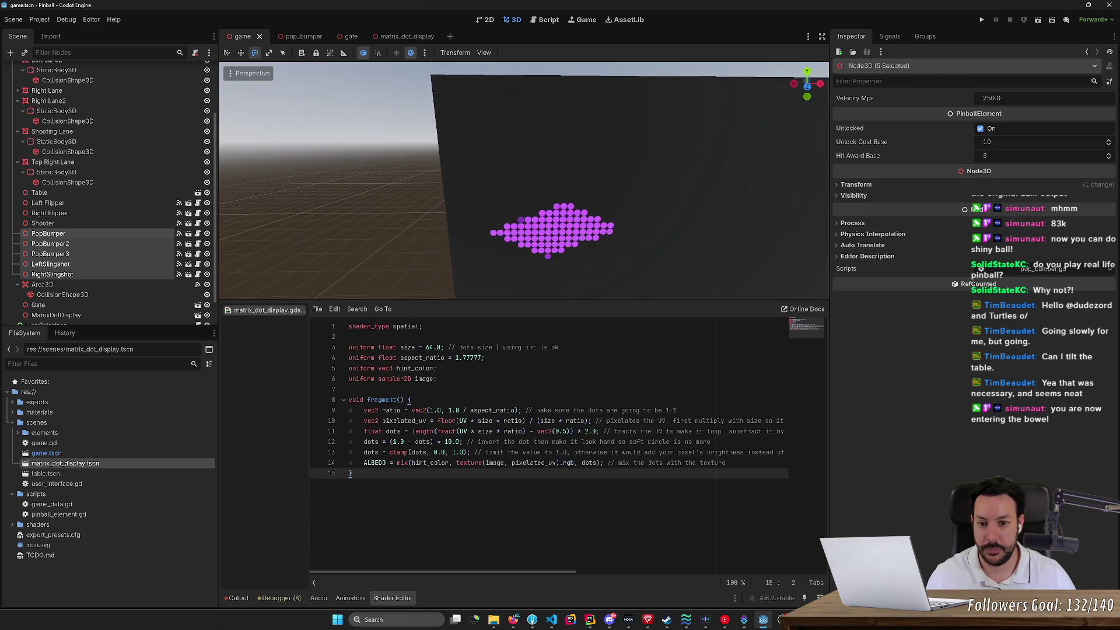
{"action": "key", "text": "s"}
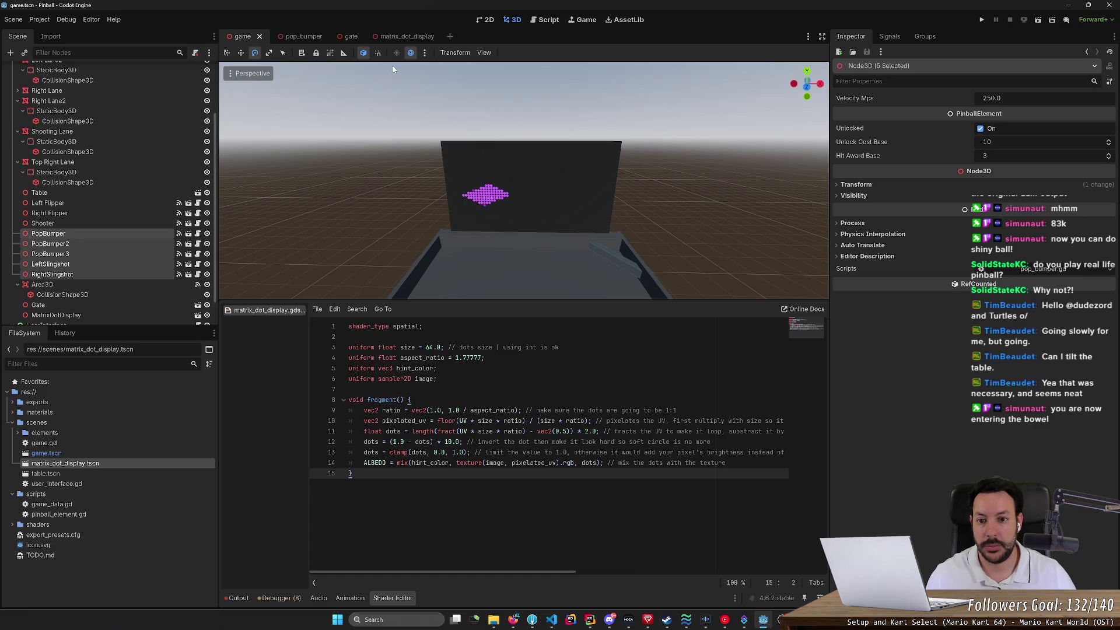
{"action": "left_click", "coordinate": [416, 36]}
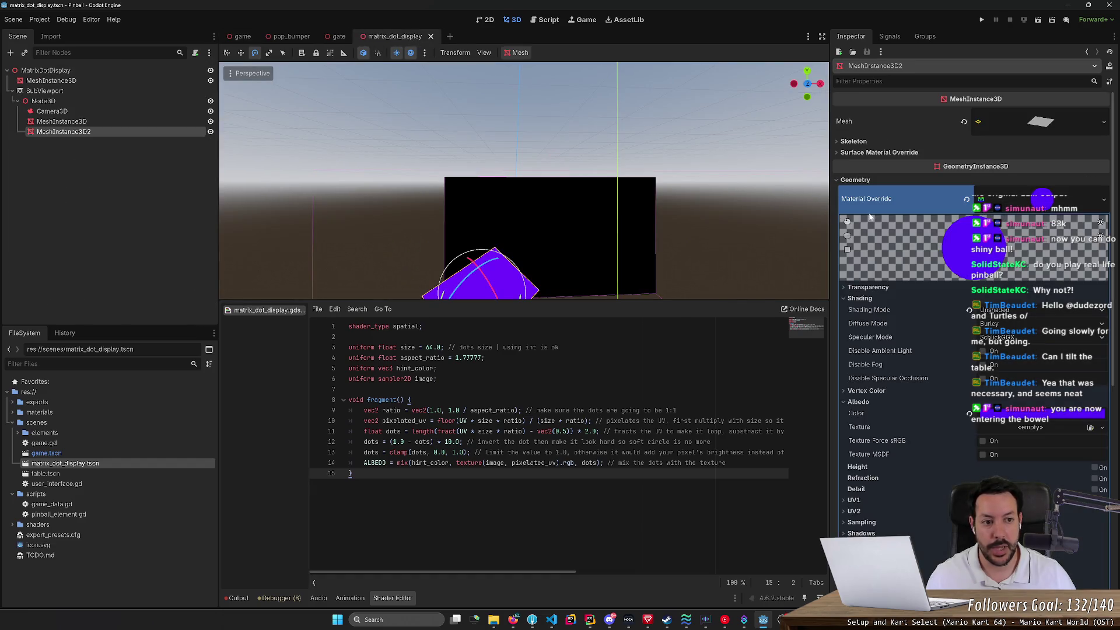
Step: Set the display quad's dot Size to 128 and save the matrix_dot_display scene
{"action": "key", "text": "s"}
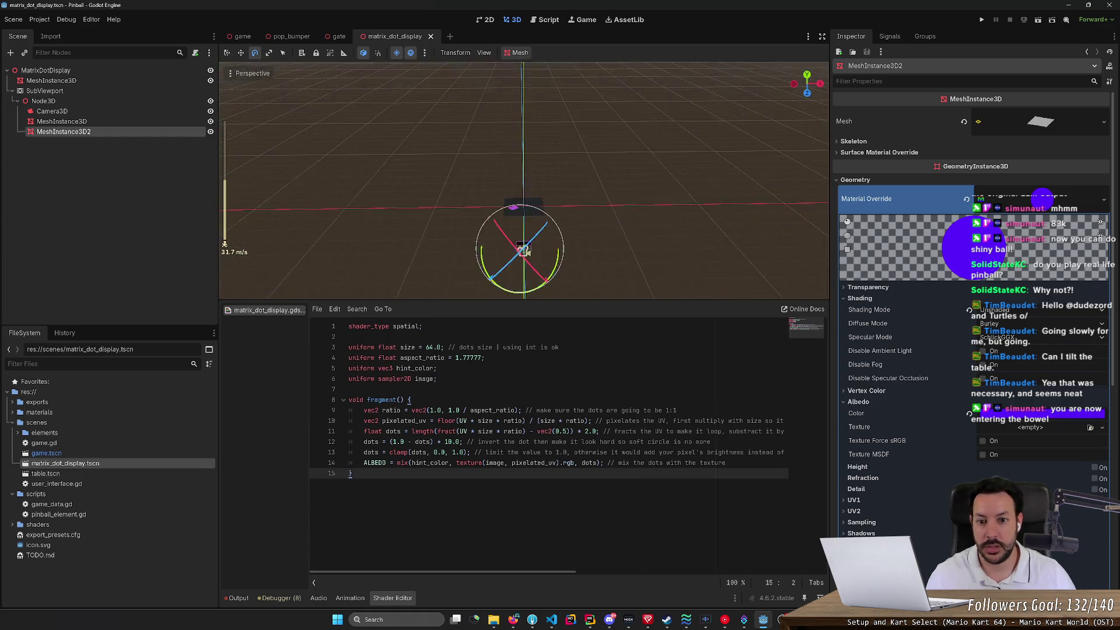
{"action": "scroll", "coordinate": [382, 179], "scroll_direction": "up", "scroll_amount": 3}
{"action": "left_click", "coordinate": [607, 221]}
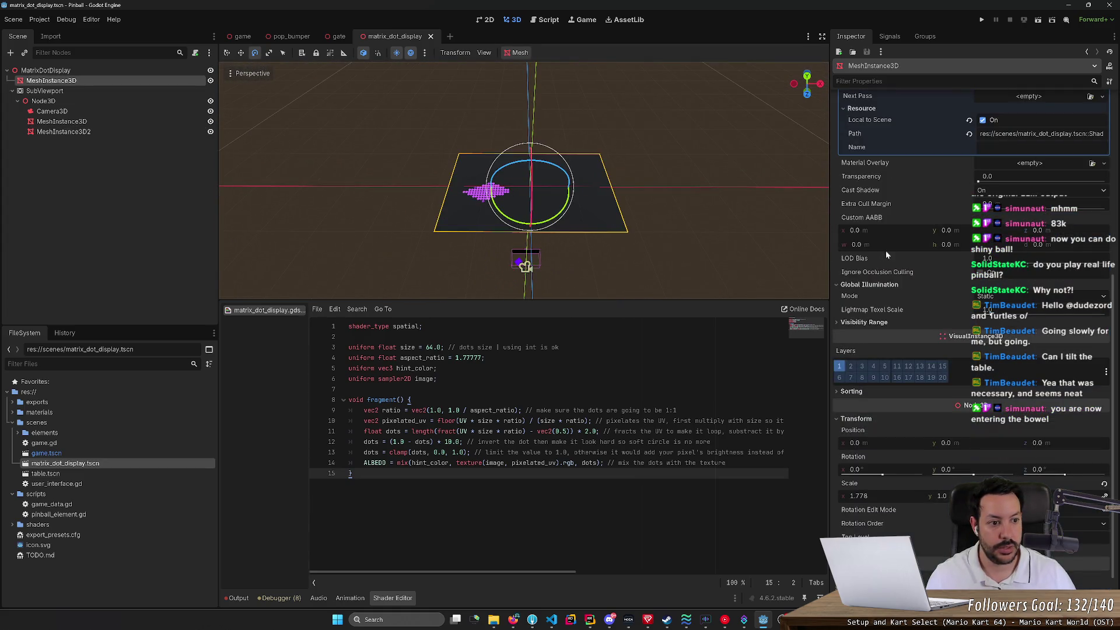
{"action": "scroll", "coordinate": [932, 239], "scroll_direction": "up", "scroll_amount": 4}
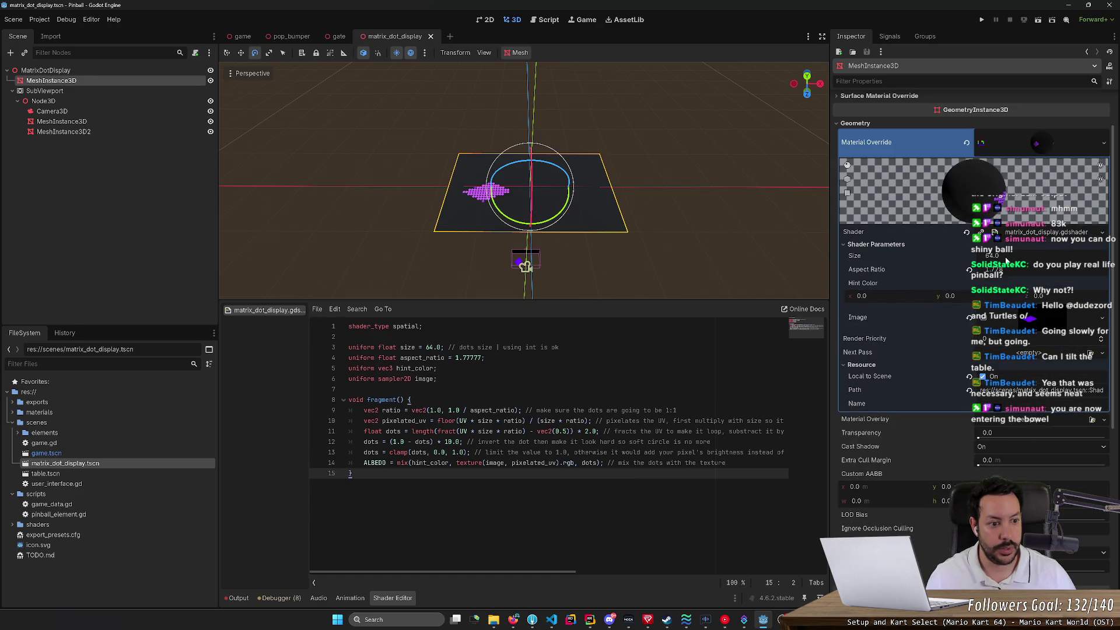
{"action": "key", "text": "Return"}
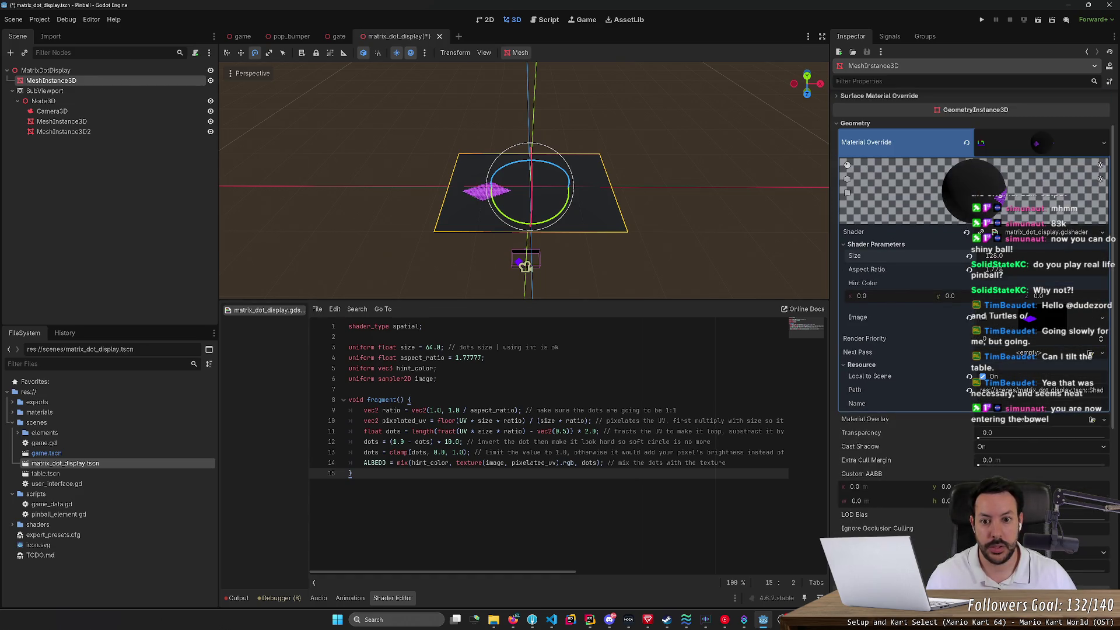
{"action": "key", "text": "ctrl+s"}
Step: Fly around the dot-matrix display in the game scene to check the result
{"action": "left_click", "coordinate": [242, 37]}
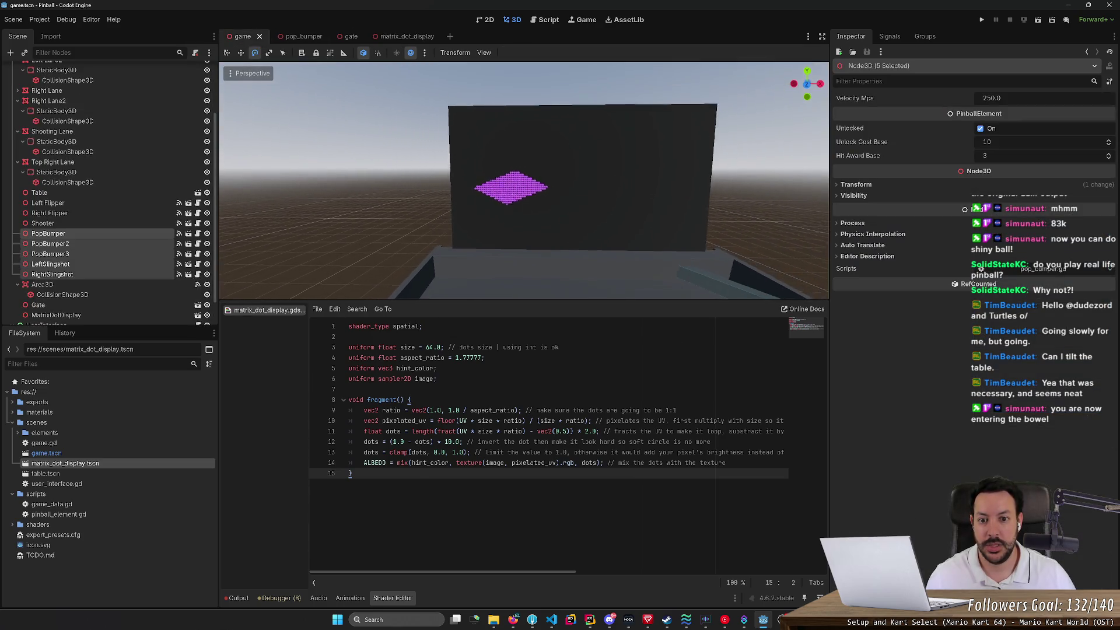
{"action": "key", "text": "s"}
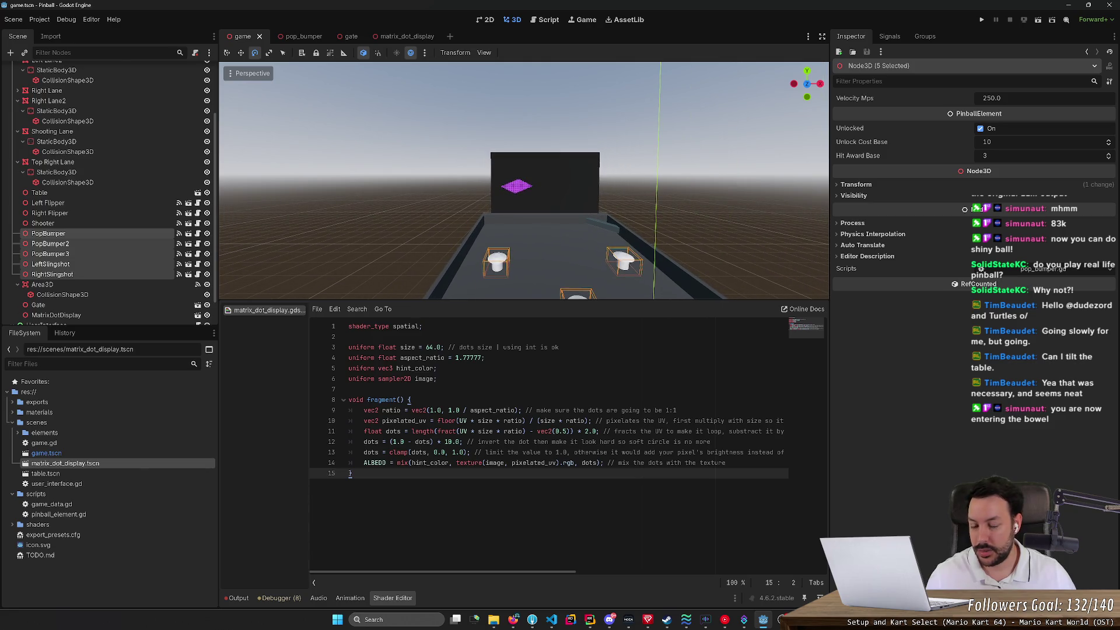
{"action": "key", "text": "w"}
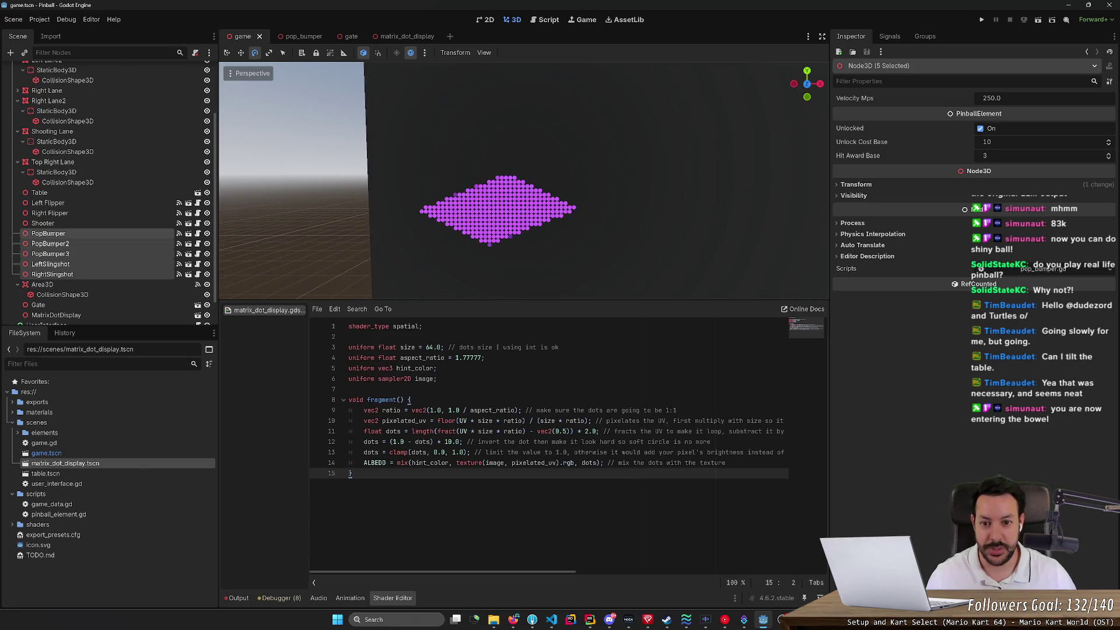
{"action": "key", "text": "a"}
{"action": "key", "text": "w"}
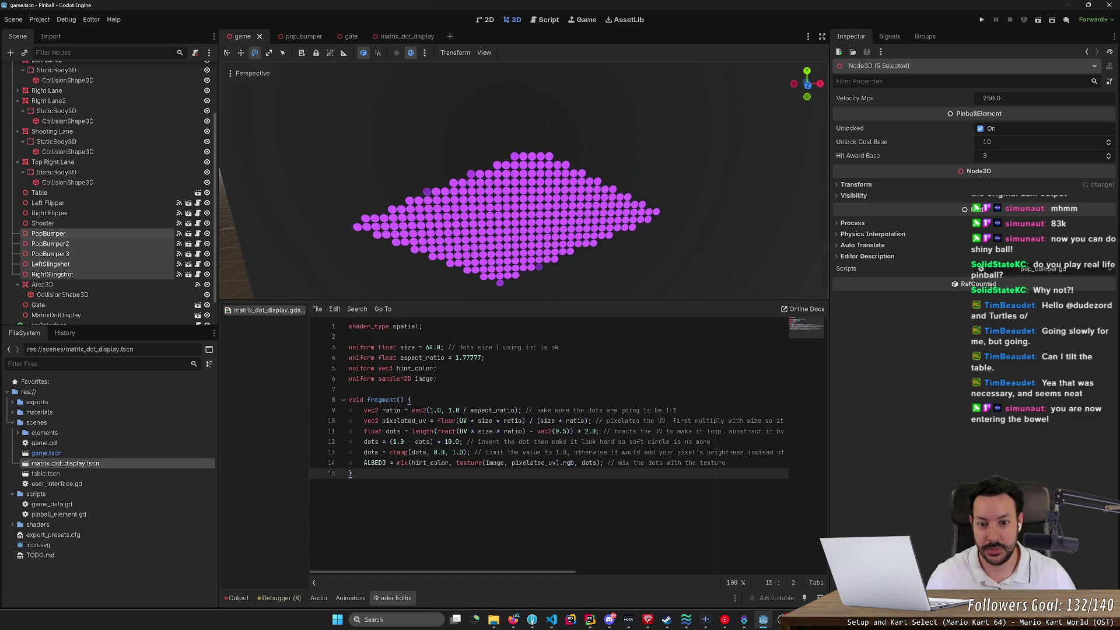
{"action": "key", "text": "s"}
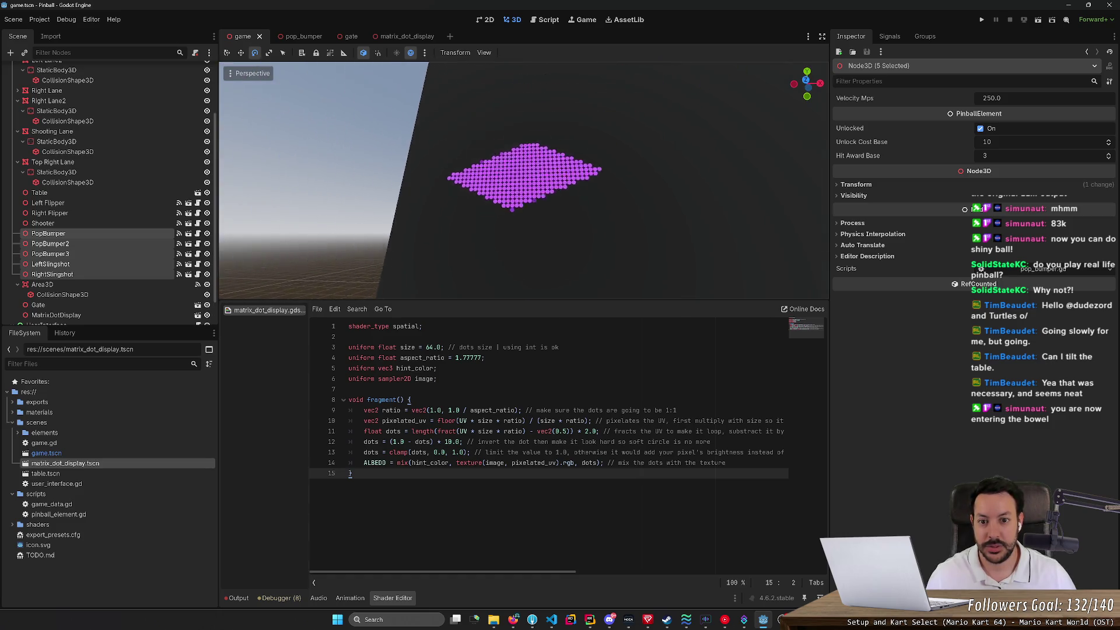
{"action": "key", "text": "w"}
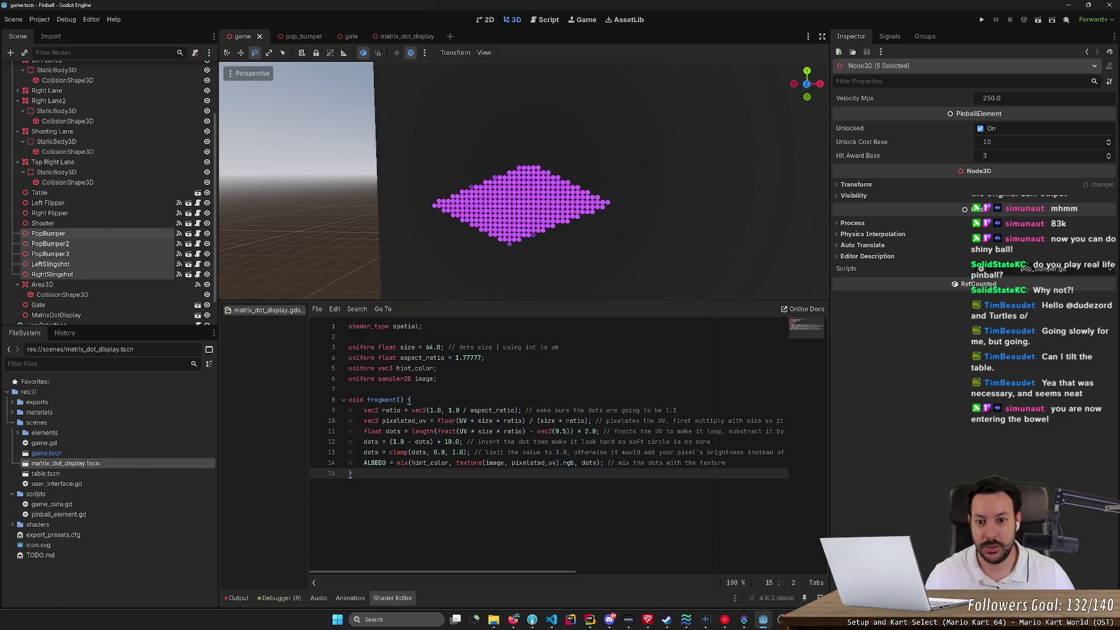
{"action": "key", "text": "s"}
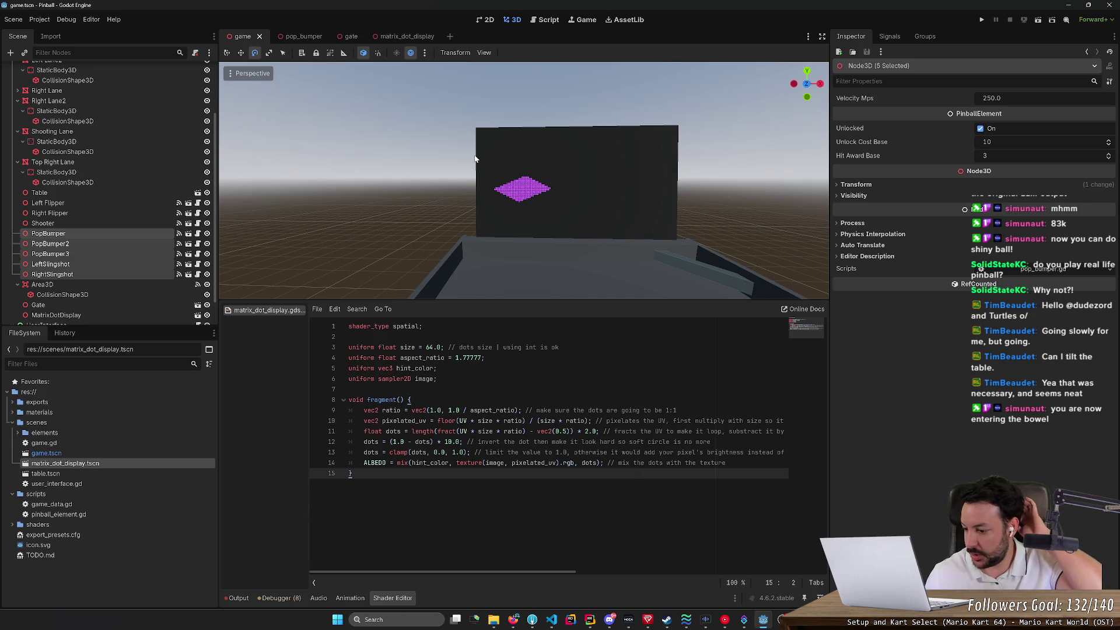
Step: Close the 'godot unlit camera' browser search and return to the matrix_dot_display scene
{"action": "key", "text": "alt+Tab"}
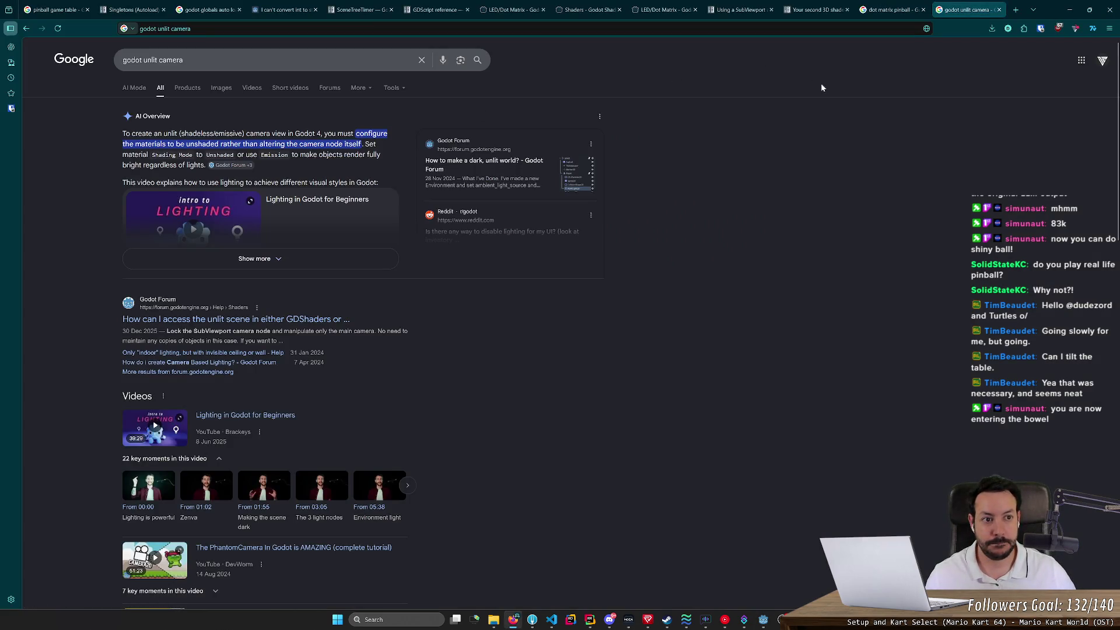
{"action": "key", "text": "ctrl+w"}
{"action": "key", "text": "ctrl+w"}
{"action": "key", "text": "alt+Tab"}
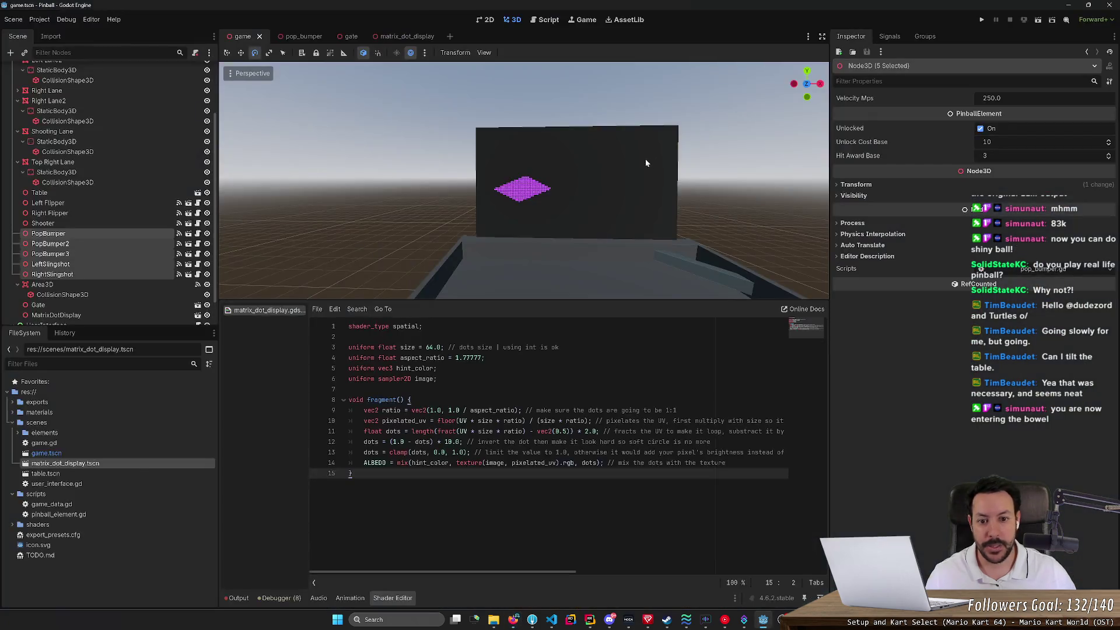
{"action": "left_click", "coordinate": [407, 36]}
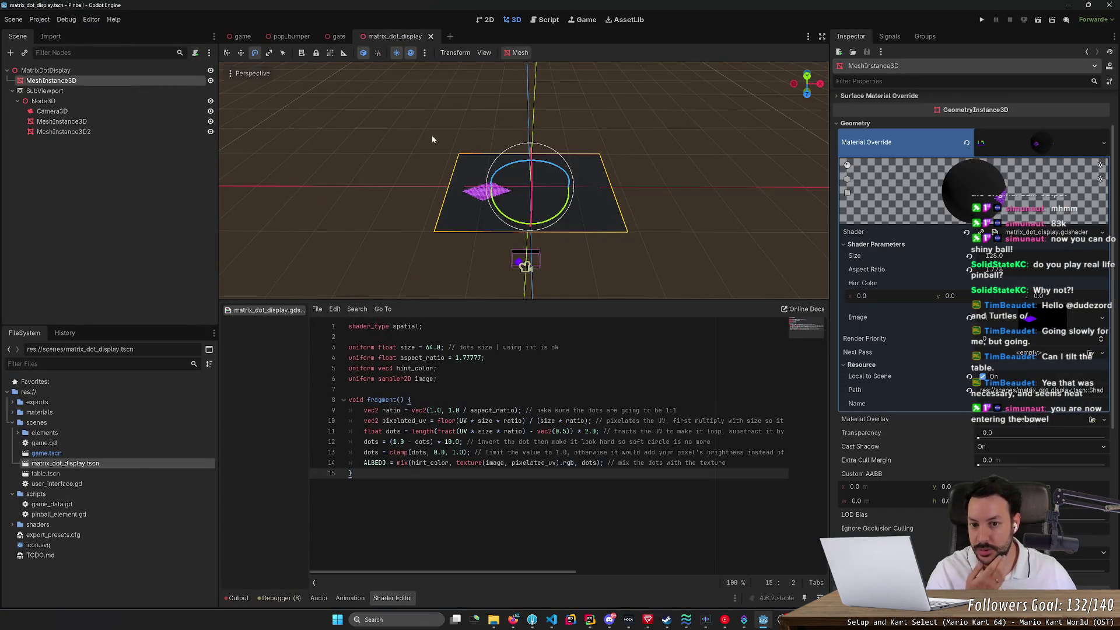
Step: Add a Label3D child under the SubViewport's Node3D, found by searching 'text'
{"action": "scroll", "coordinate": [432, 134], "scroll_direction": "up", "scroll_amount": 2}
{"action": "mouse_move", "coordinate": [525, 181]}
{"action": "left_mouse_down"}
{"action": "mouse_move", "coordinate": [513, 175]}
{"action": "mouse_move", "coordinate": [525, 187]}
{"action": "mouse_move", "coordinate": [536, 175]}
{"action": "mouse_move", "coordinate": [525, 181]}
{"action": "left_mouse_up"}
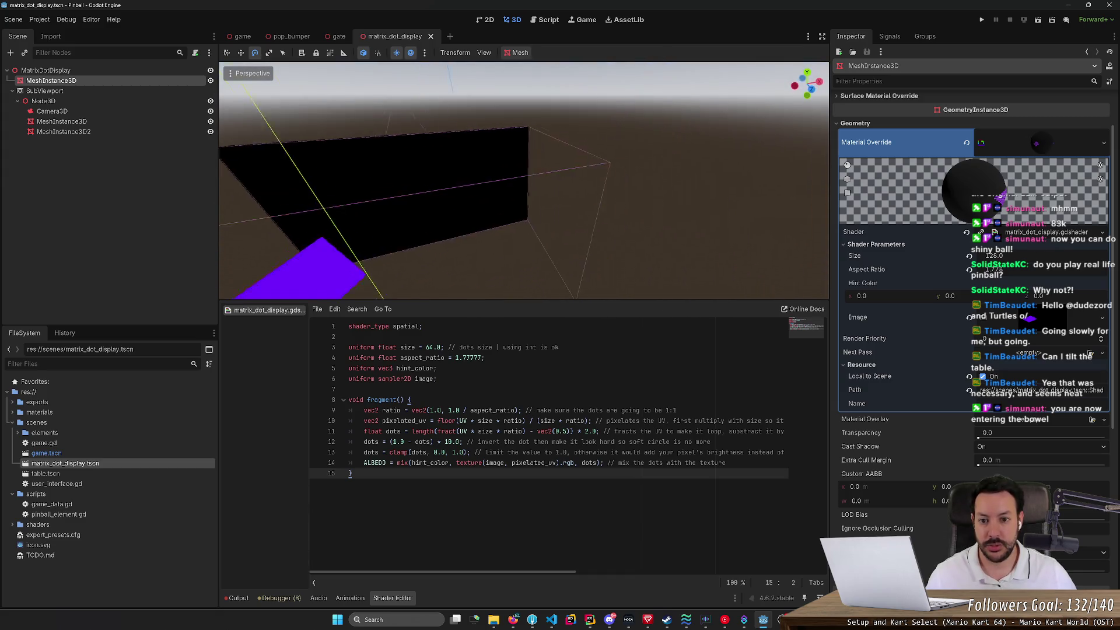
{"action": "left_click", "coordinate": [79, 103]}
{"action": "right_click", "coordinate": [79, 103]}
{"action": "left_click", "coordinate": [123, 114]}
{"action": "type", "text": "text"}
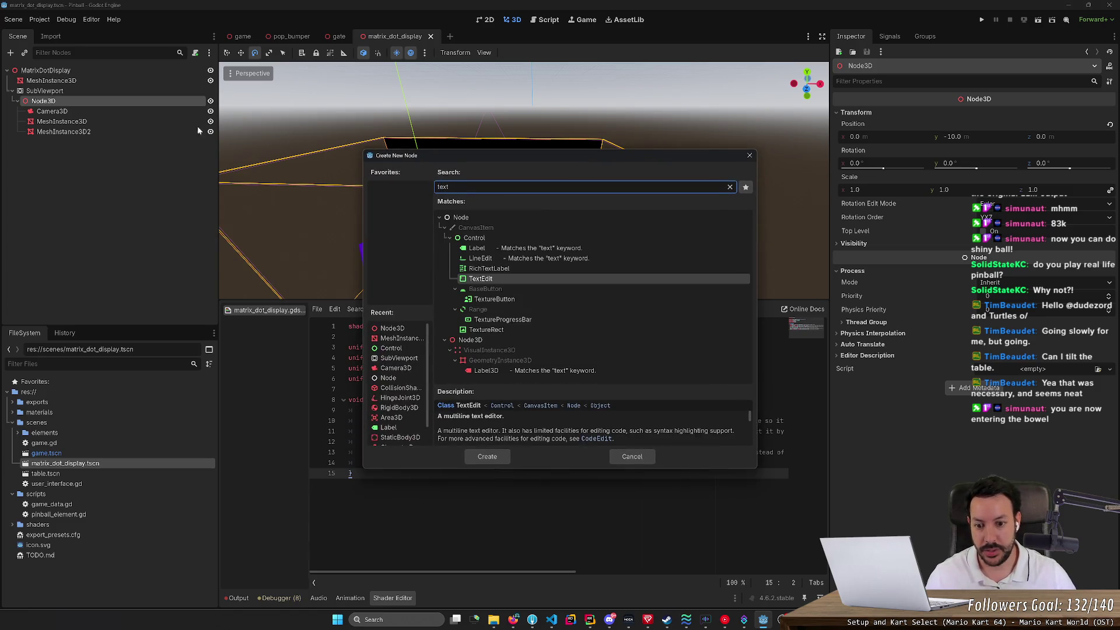
{"action": "left_click", "coordinate": [538, 371]}
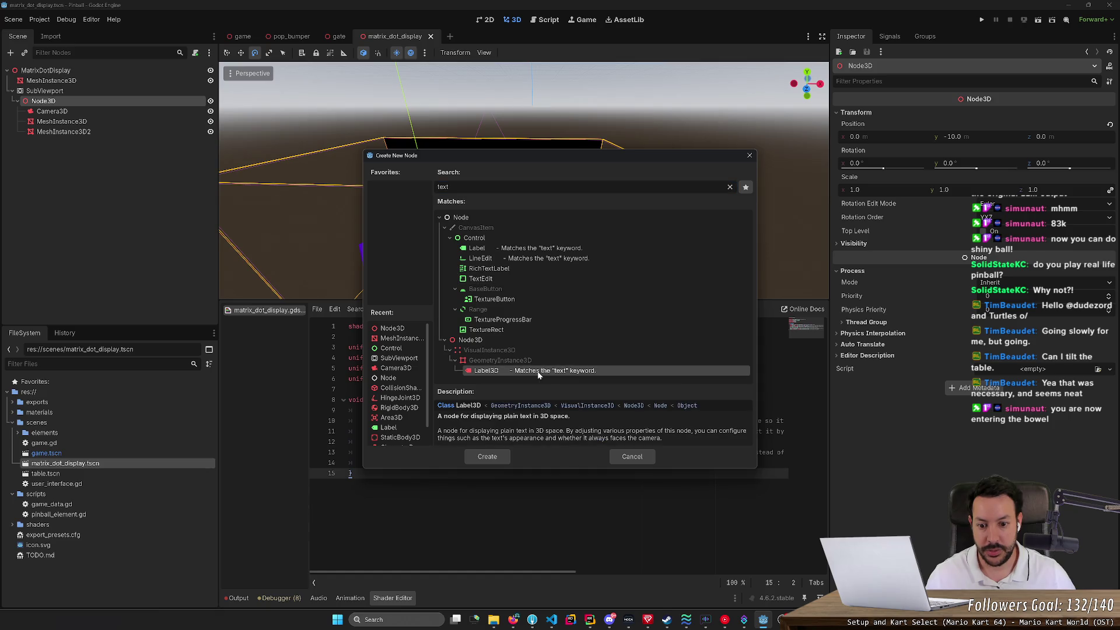
{"action": "left_click", "coordinate": [487, 456]}
Step: Set the new Label3D's text to CONFIRM
{"action": "key", "text": "f"}
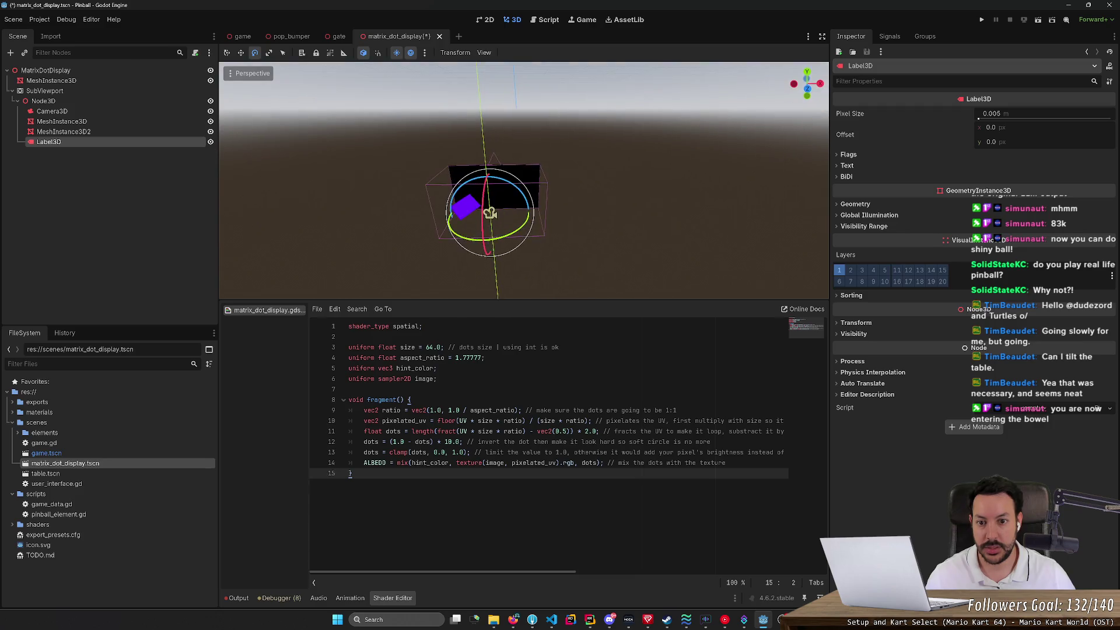
{"action": "scroll", "coordinate": [466, 255], "scroll_direction": "up", "scroll_amount": 3}
{"action": "scroll", "coordinate": [466, 255], "scroll_direction": "down", "scroll_amount": 2}
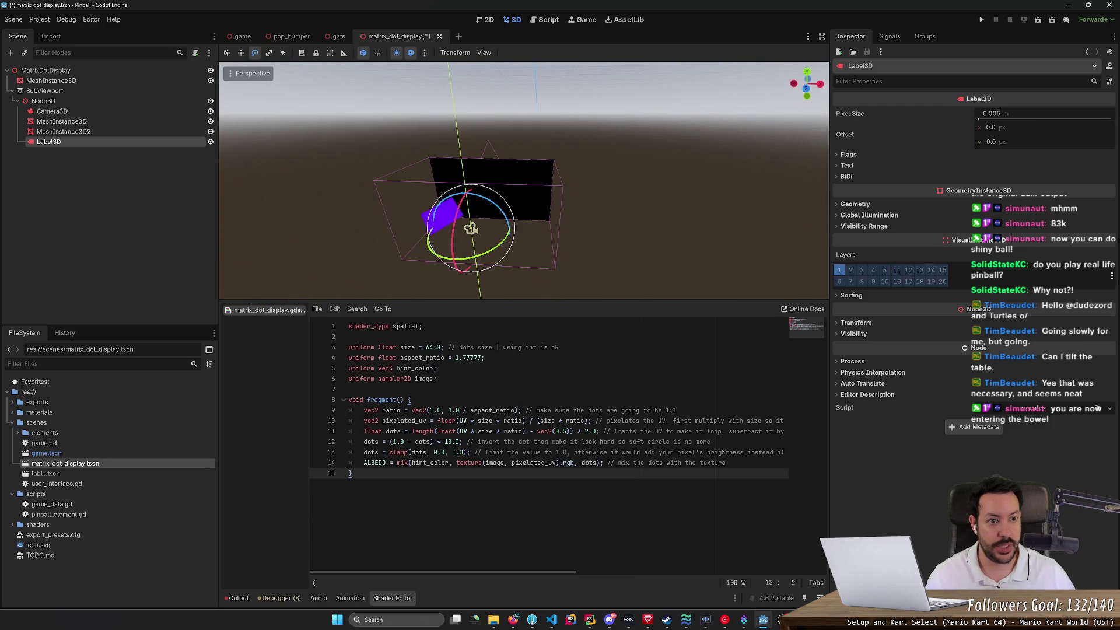
{"action": "left_click", "coordinate": [848, 165]}
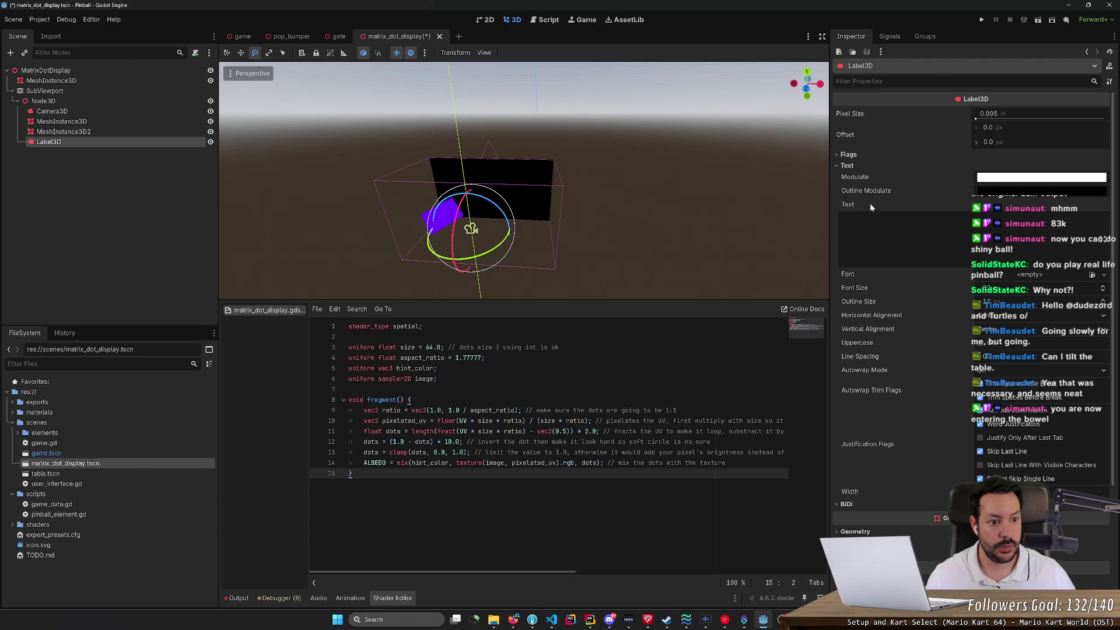
{"action": "left_click", "coordinate": [887, 239]}
{"action": "type", "text": "ASDASDASD"}
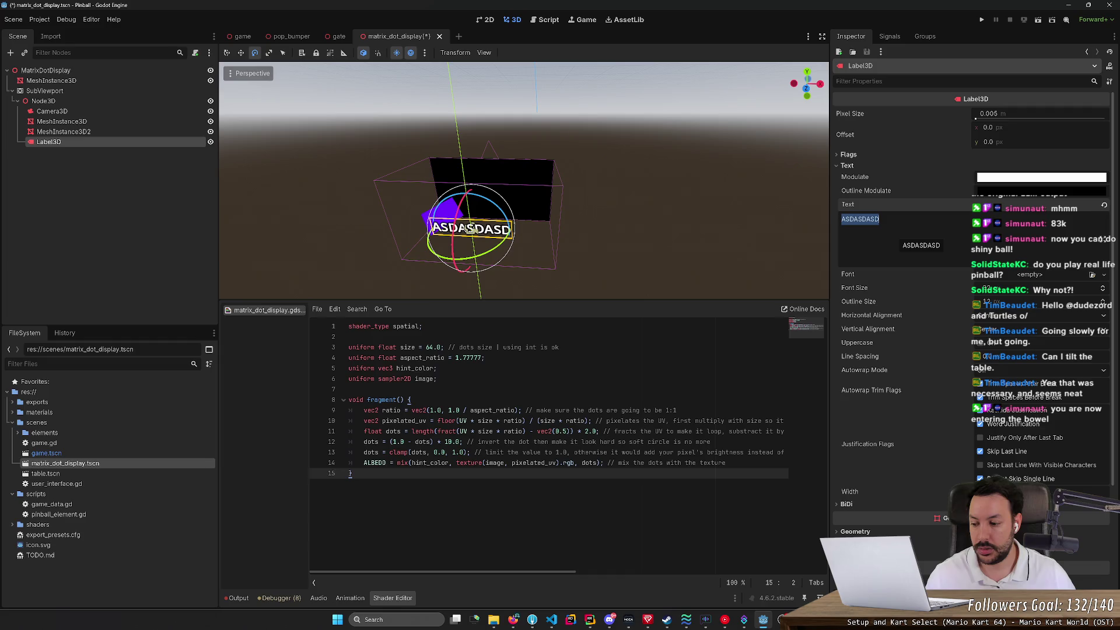
{"action": "type", "text": "CO"}
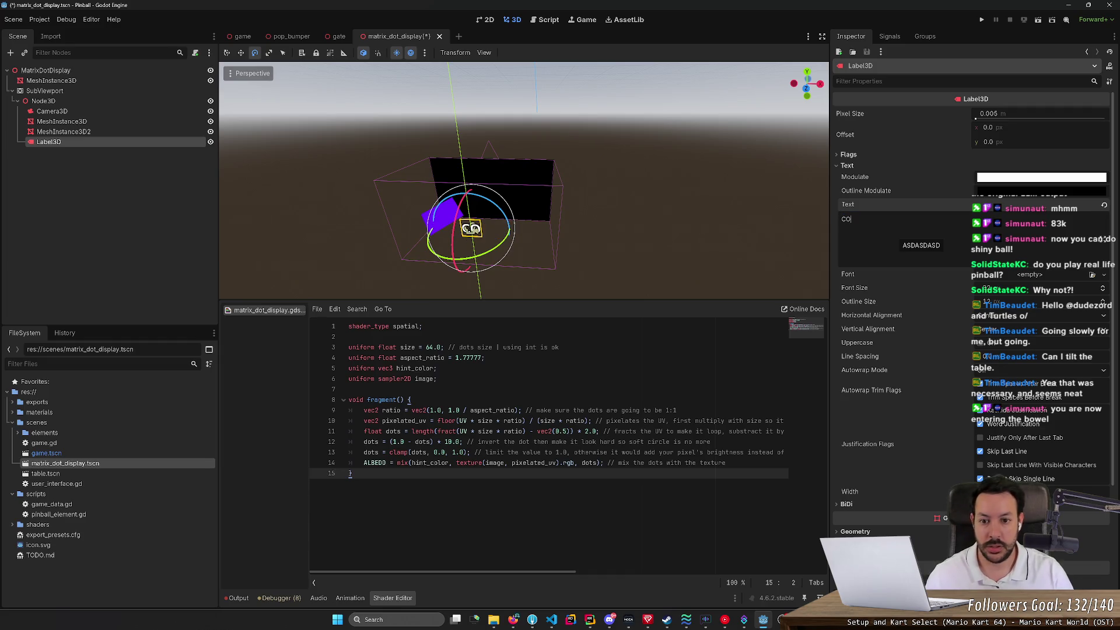
{"action": "type", "text": "NFIRM"}
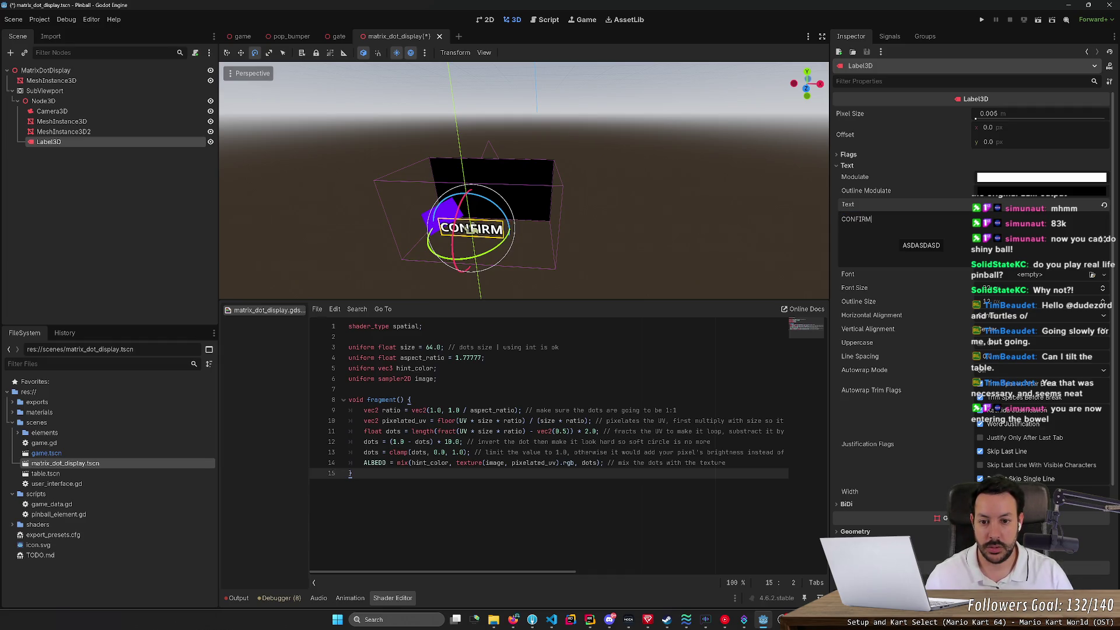
Step: Move the CONFIRM label lower, shrink its font size, and save the scene
{"action": "left_click_drag", "start_coordinate": [469, 229], "coordinate": [512, 248]}
{"action": "key", "text": "w"}
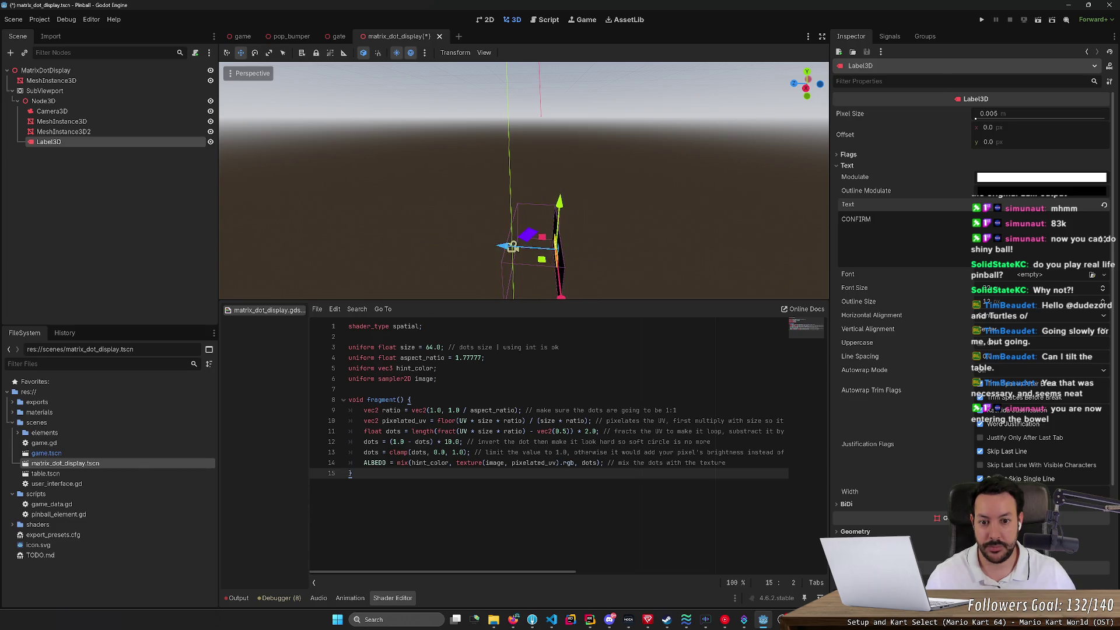
{"action": "scroll", "coordinate": [461, 244], "scroll_direction": "up", "scroll_amount": 3}
{"action": "mouse_move", "coordinate": [524, 181]}
{"action": "left_mouse_down"}
{"action": "mouse_move", "coordinate": [513, 175]}
{"action": "mouse_move", "coordinate": [528, 169]}
{"action": "mouse_move", "coordinate": [507, 183]}
{"action": "mouse_move", "coordinate": [566, 242]}
{"action": "left_mouse_up"}
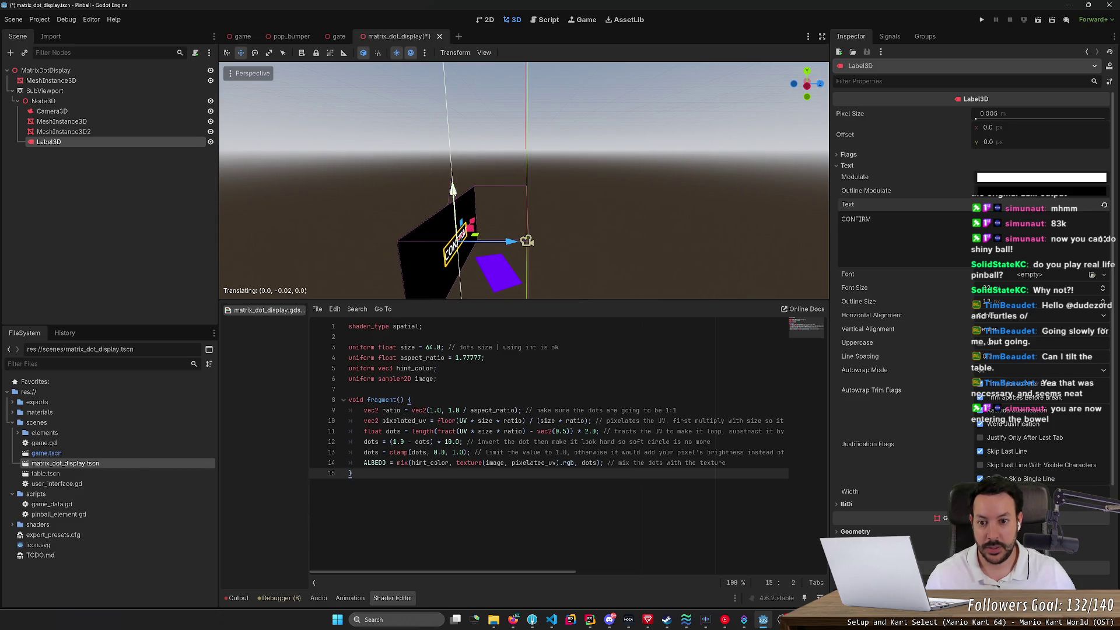
{"action": "mouse_move", "coordinate": [455, 227]}
{"action": "left_mouse_down"}
{"action": "mouse_move", "coordinate": [513, 198]}
{"action": "mouse_move", "coordinate": [501, 245]}
{"action": "left_mouse_up"}
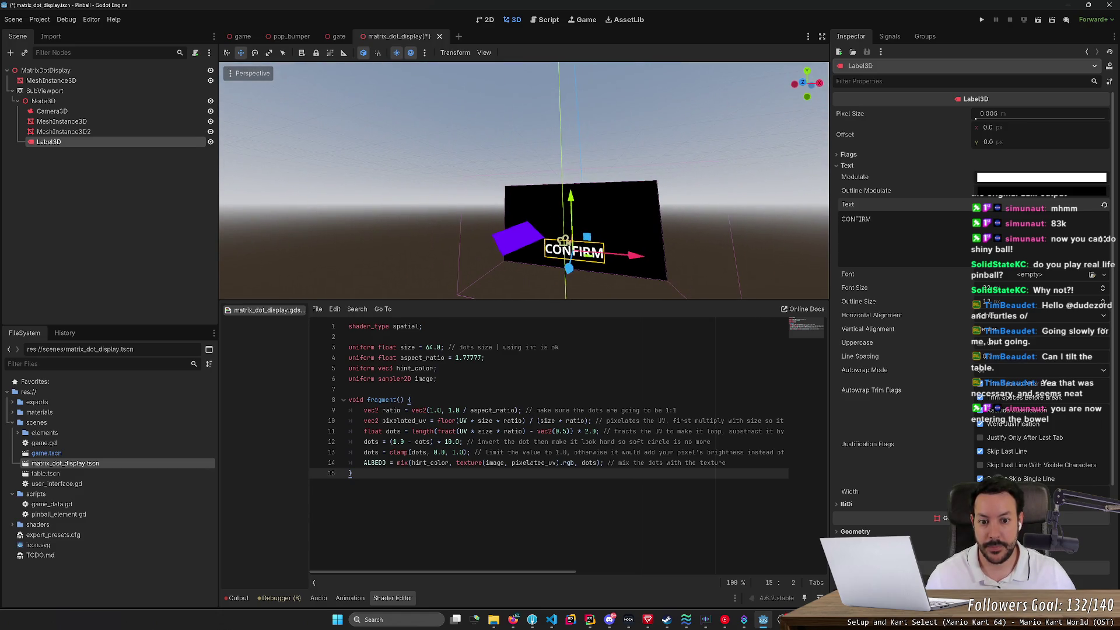
{"action": "left_click_drag", "start_coordinate": [577, 205], "coordinate": [583, 210]}
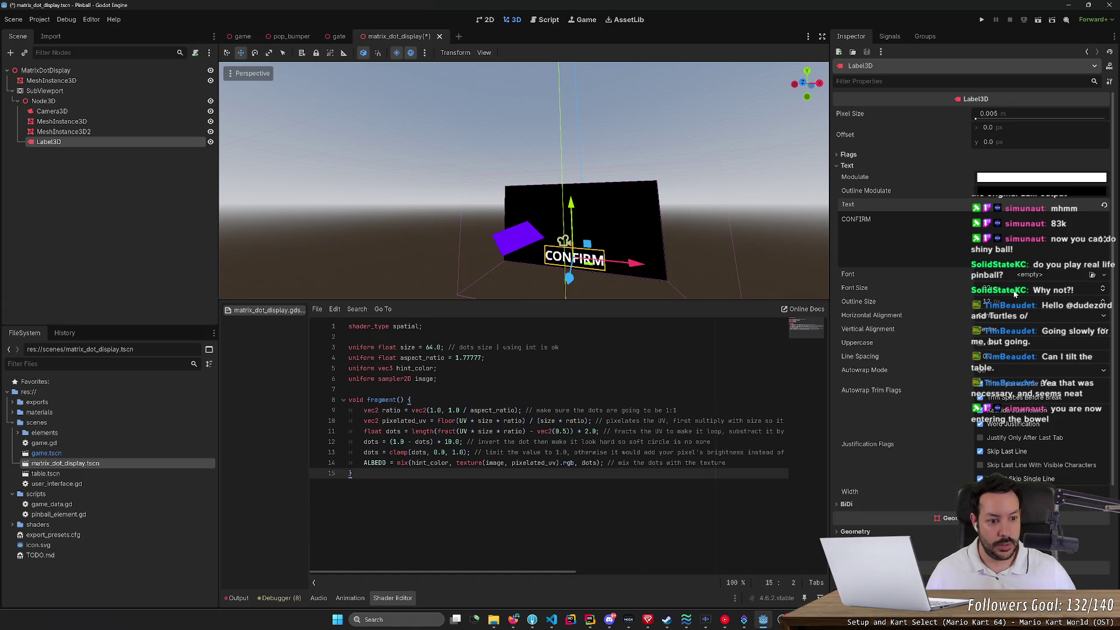
{"action": "left_click_drag", "start_coordinate": [986, 287], "coordinate": [977, 287]}
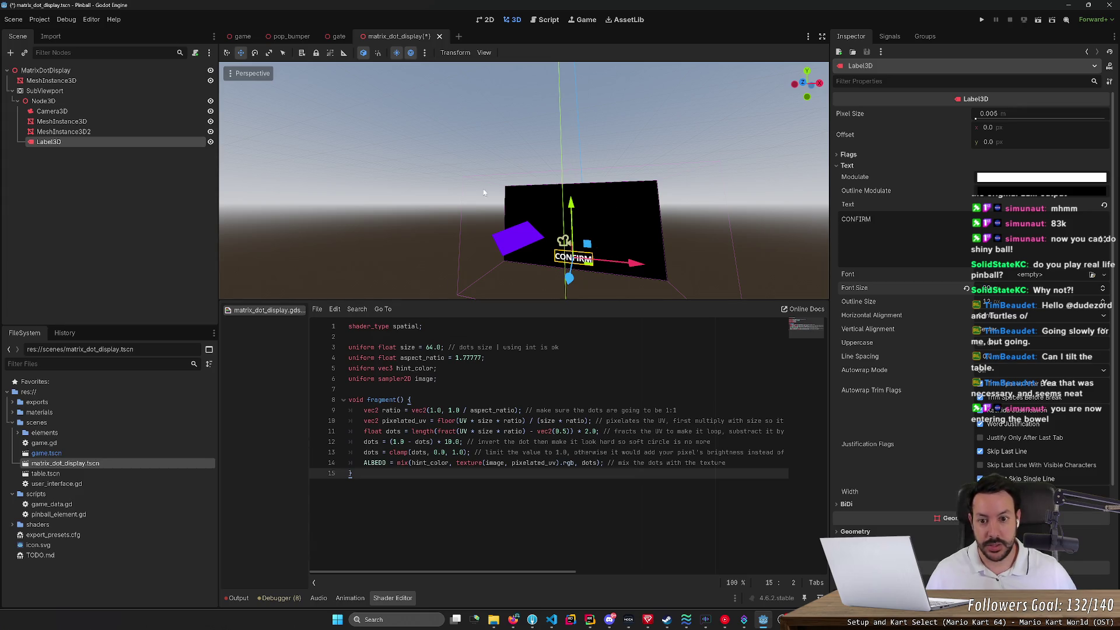
{"action": "key", "text": "ctrl+s"}
{"action": "left_click", "coordinate": [240, 38]}
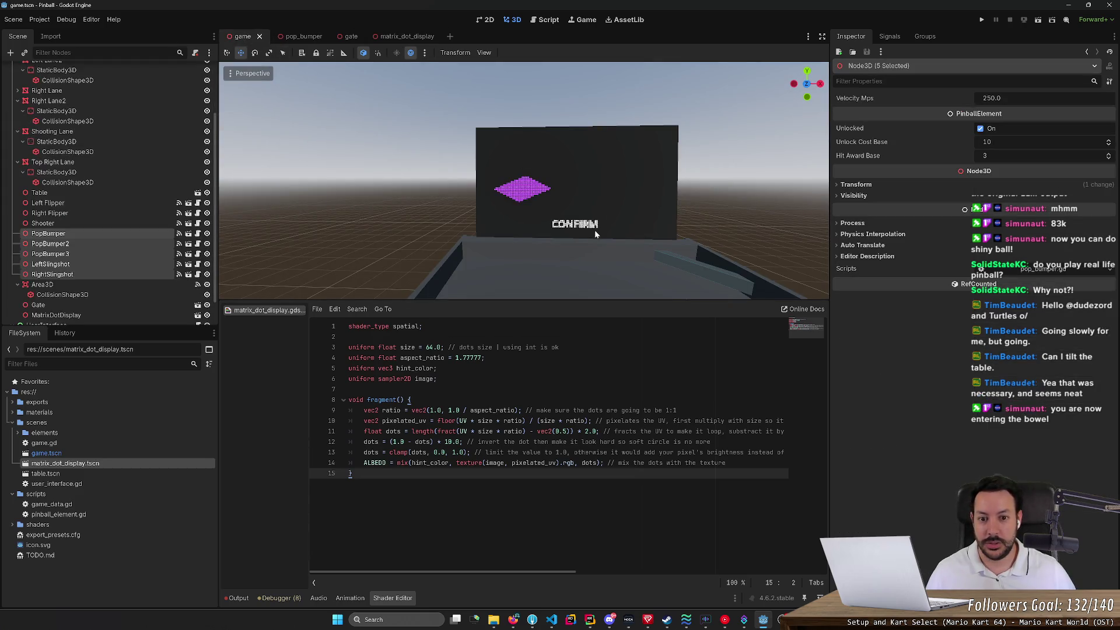
{"action": "scroll", "coordinate": [594, 230], "scroll_direction": "up", "scroll_amount": 5}
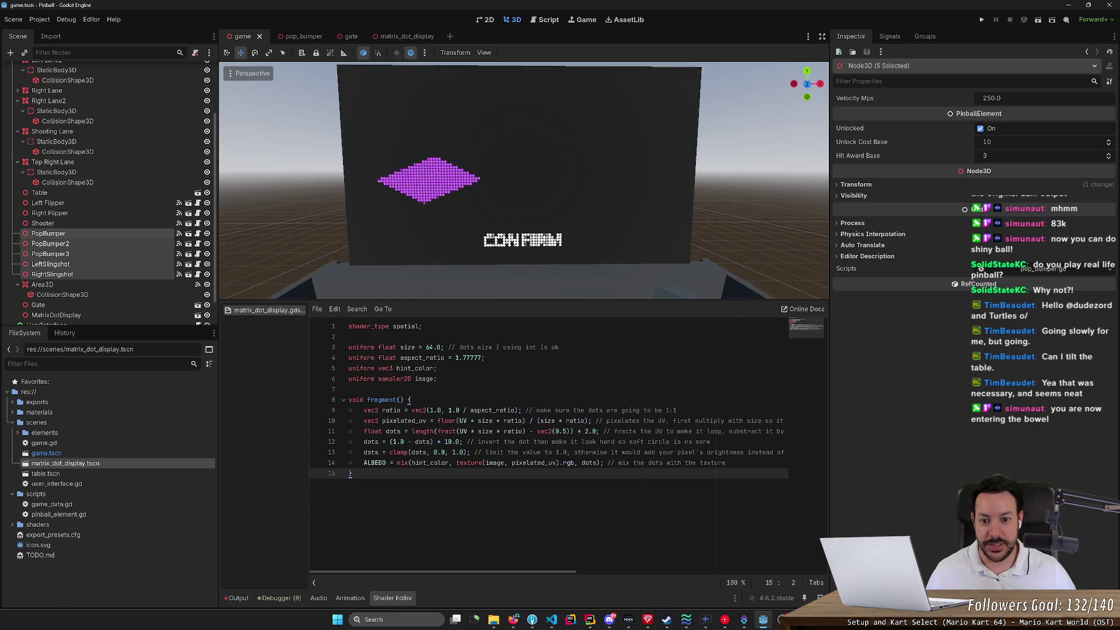
Step: View the backboard from the table, then reset the CONFIRM label's font size to default
{"action": "scroll", "coordinate": [521, 183], "scroll_direction": "down", "scroll_amount": 4}
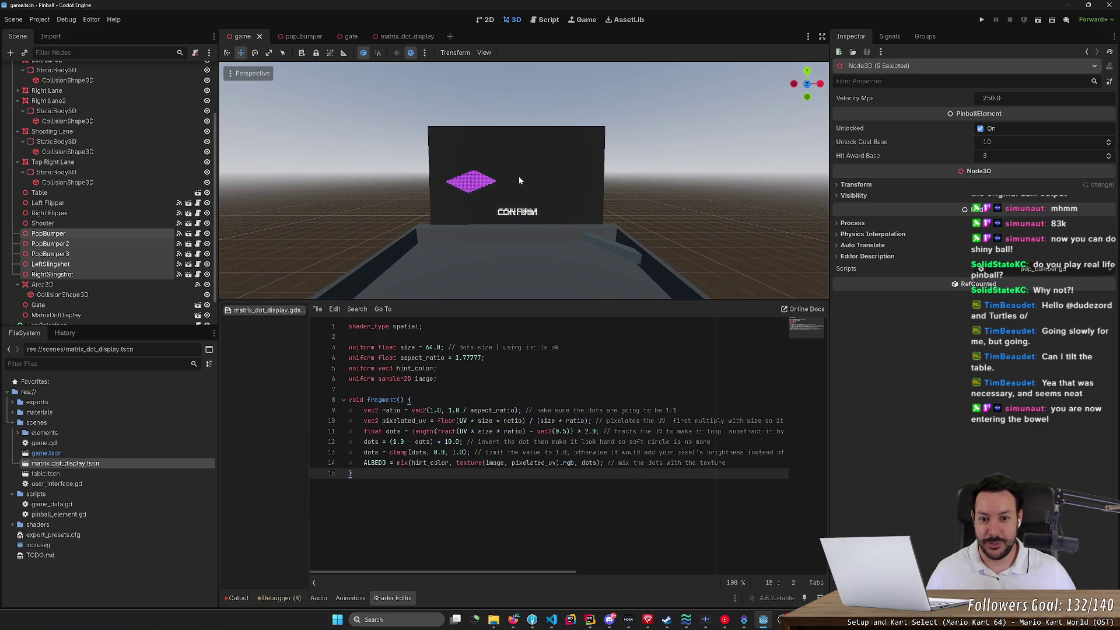
{"action": "scroll", "coordinate": [511, 167], "scroll_direction": "down", "scroll_amount": 4}
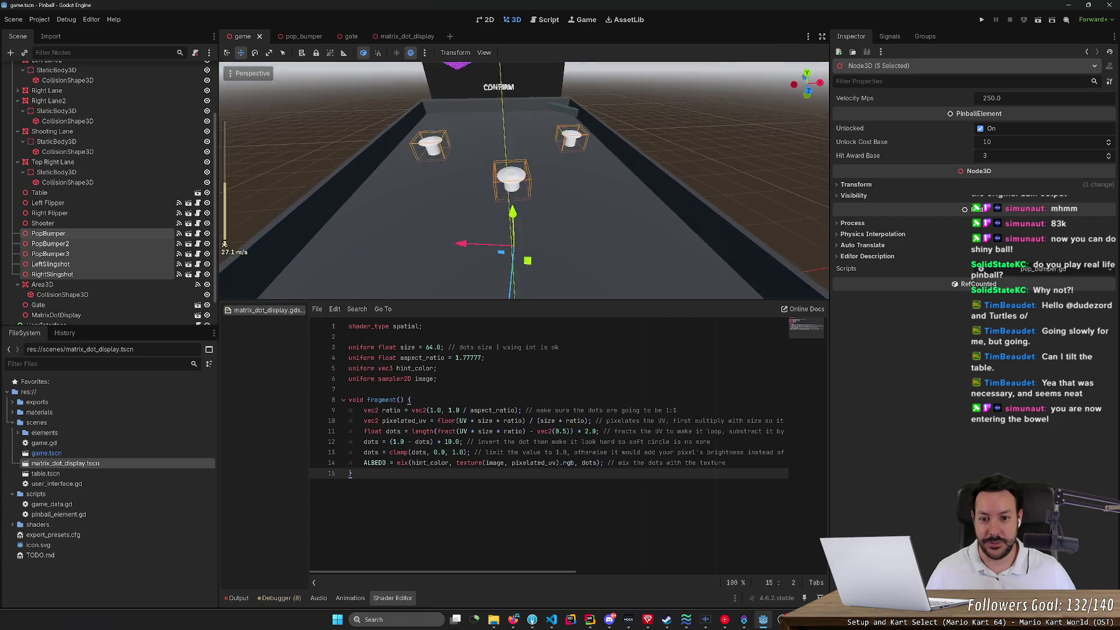
{"action": "key", "text": "s"}
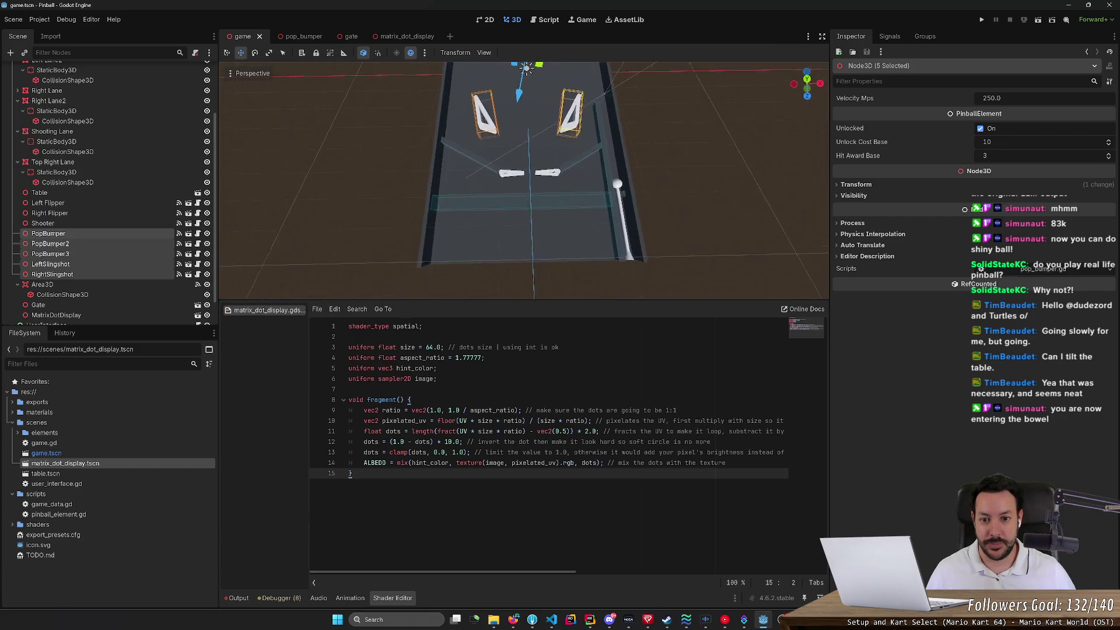
{"action": "key", "text": "w"}
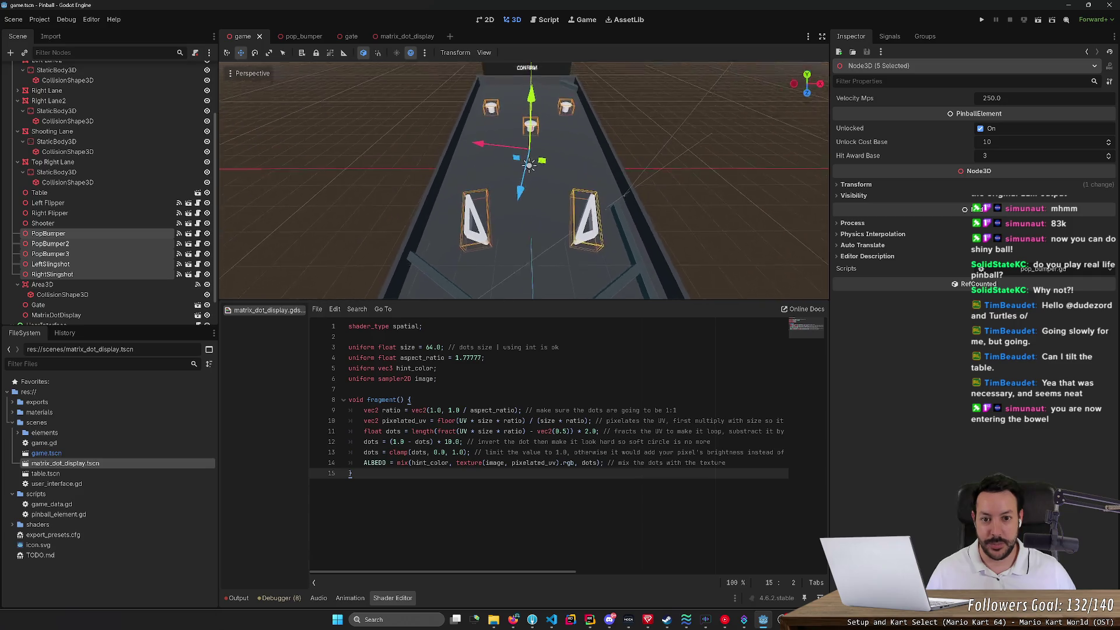
{"action": "key", "text": "q"}
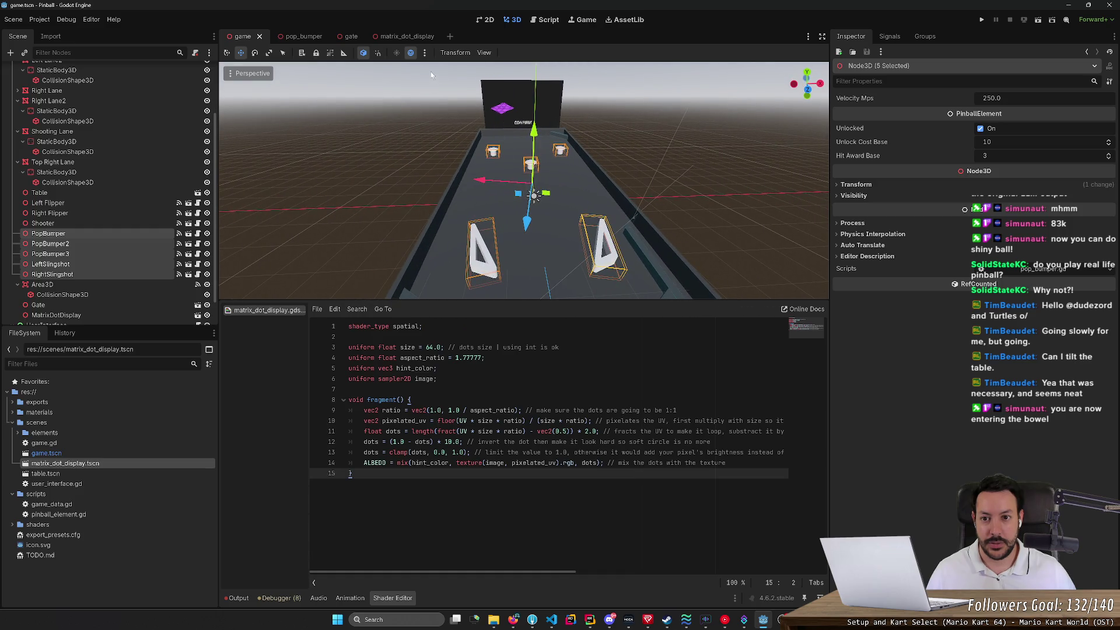
{"action": "left_click", "coordinate": [421, 40]}
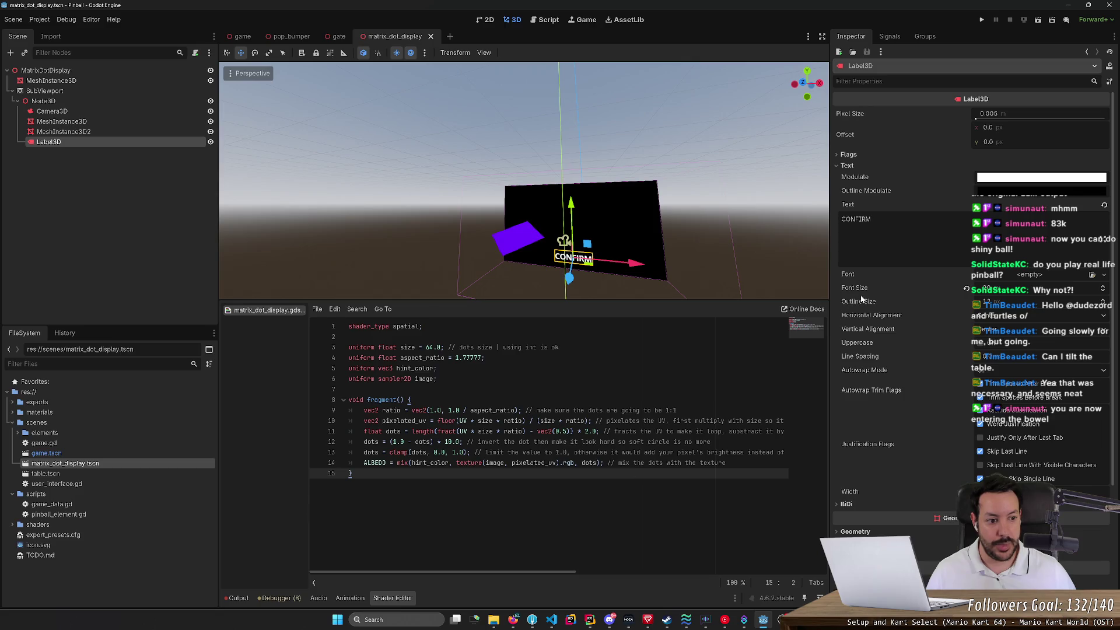
{"action": "left_click", "coordinate": [966, 288]}
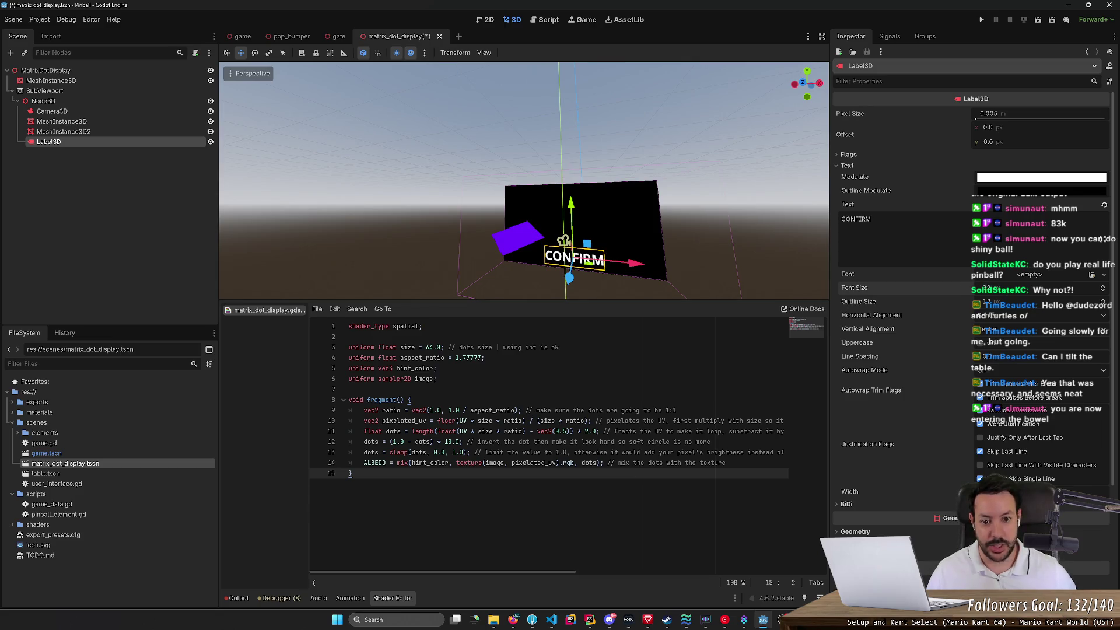
{"action": "left_click", "coordinate": [241, 36]}
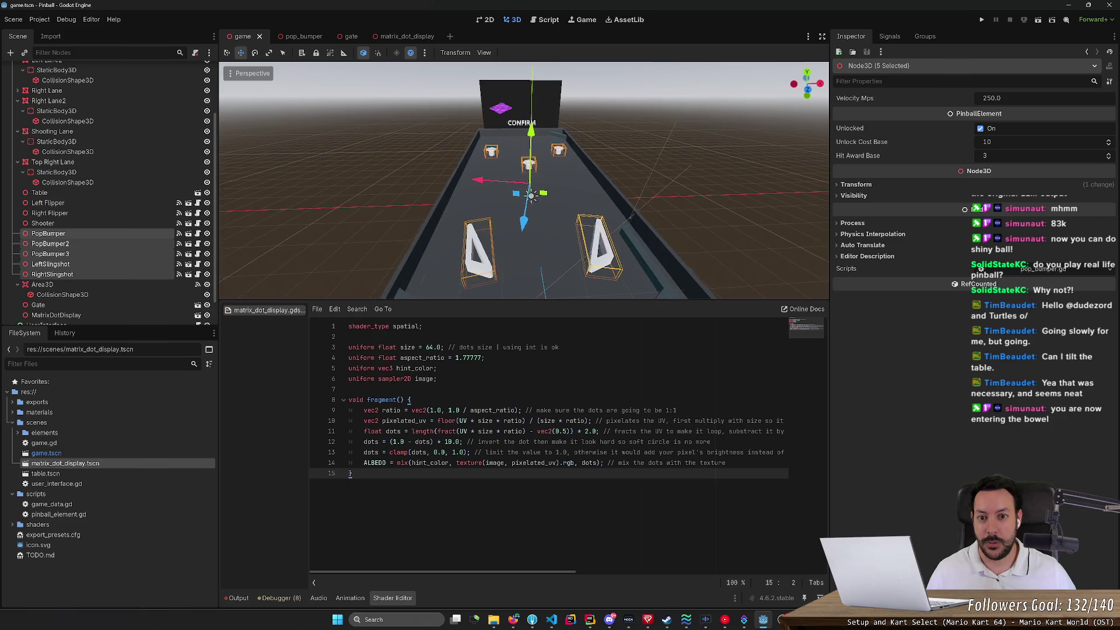
Step: Fly over the table to inspect the CONFIRM display from several angles, then check the preview environment
{"action": "scroll", "coordinate": [524, 180], "scroll_direction": "up", "scroll_amount": 5}
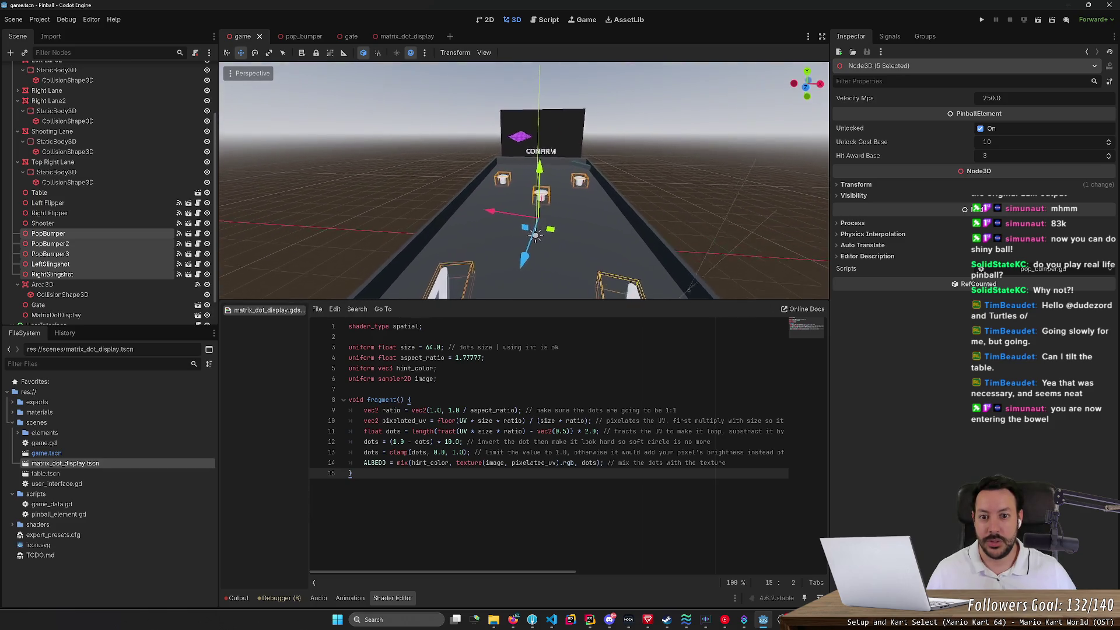
{"action": "scroll", "coordinate": [523, 181], "scroll_direction": "up", "scroll_amount": 5}
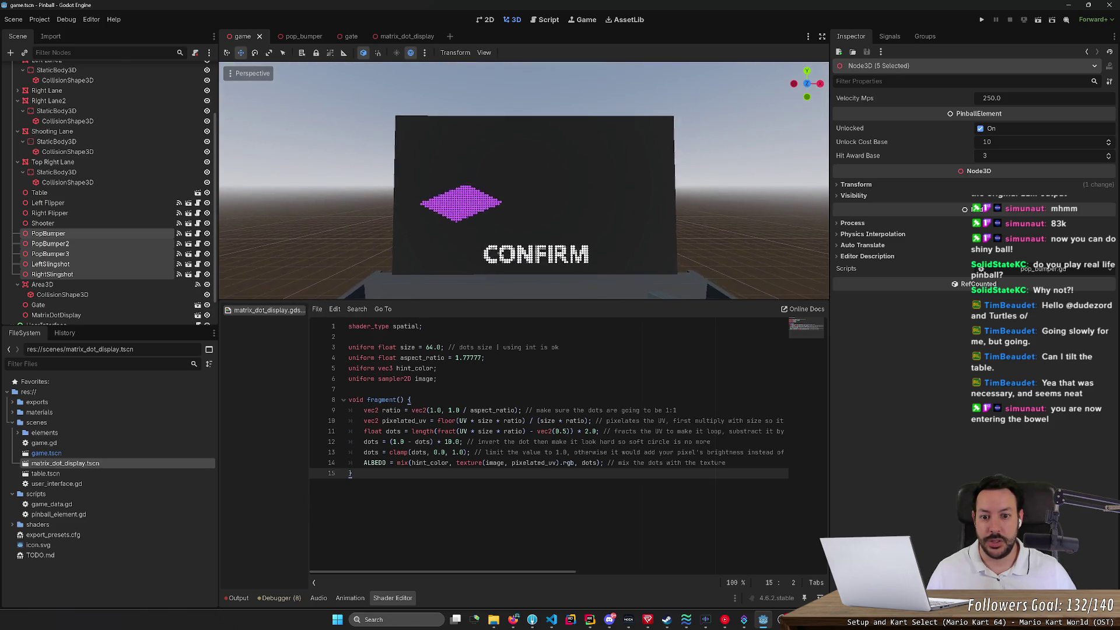
{"action": "scroll", "coordinate": [524, 180], "scroll_direction": "up", "scroll_amount": 2}
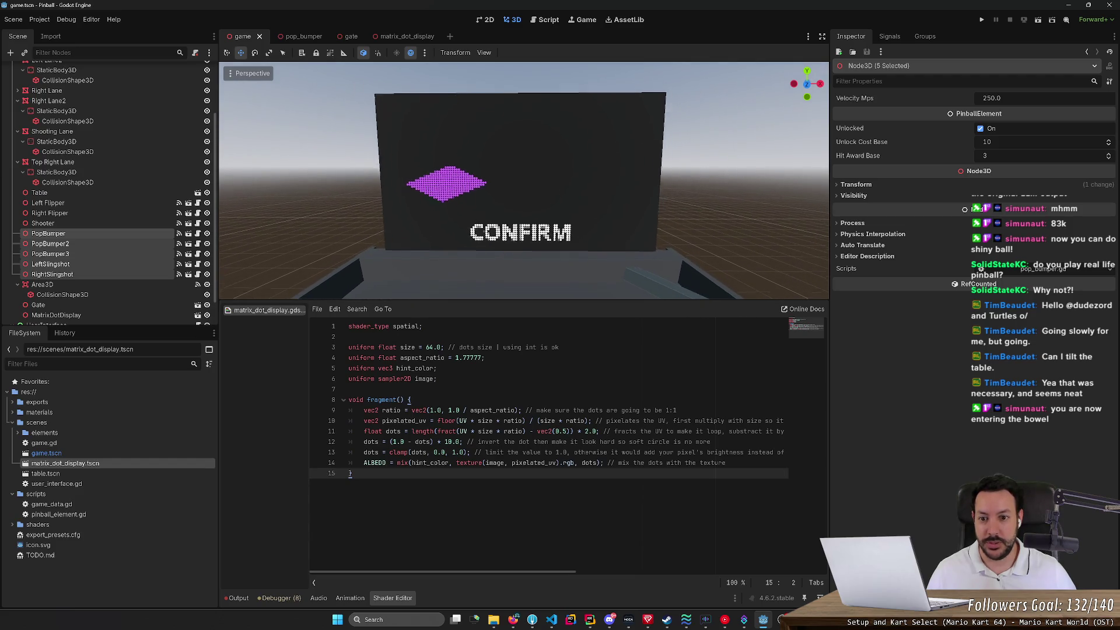
{"action": "mouse_move", "coordinate": [467, 125]}
{"action": "left_mouse_down"}
{"action": "mouse_move", "coordinate": [443, 175]}
{"action": "mouse_move", "coordinate": [467, 152]}
{"action": "mouse_move", "coordinate": [514, 157]}
{"action": "left_mouse_up"}
{"action": "key", "text": "f"}
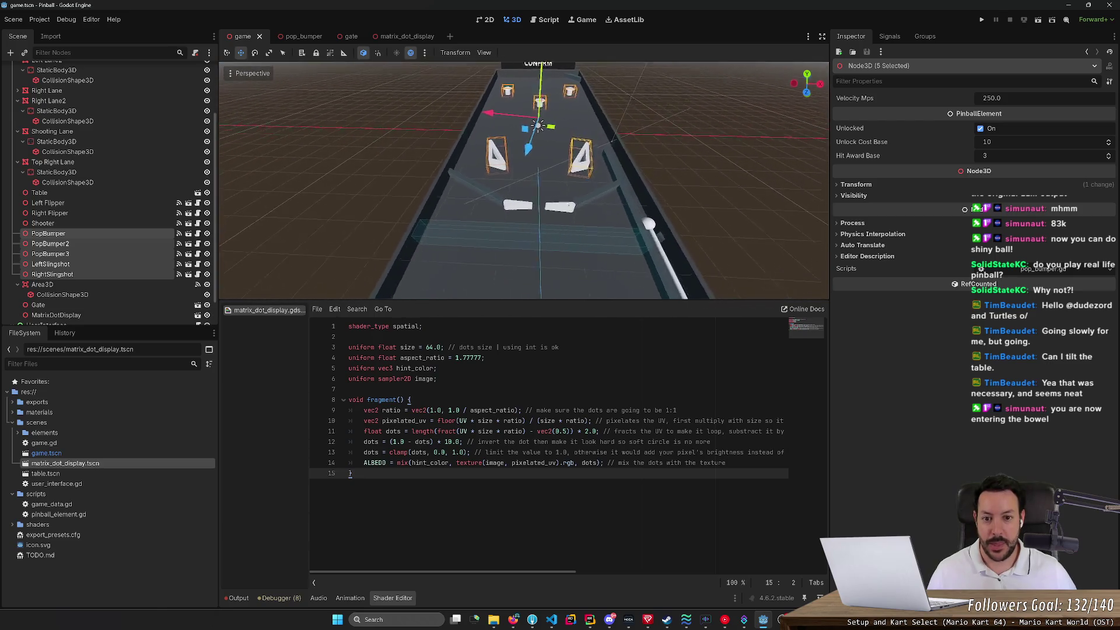
{"action": "scroll", "coordinate": [524, 180], "scroll_direction": "down", "scroll_amount": 3}
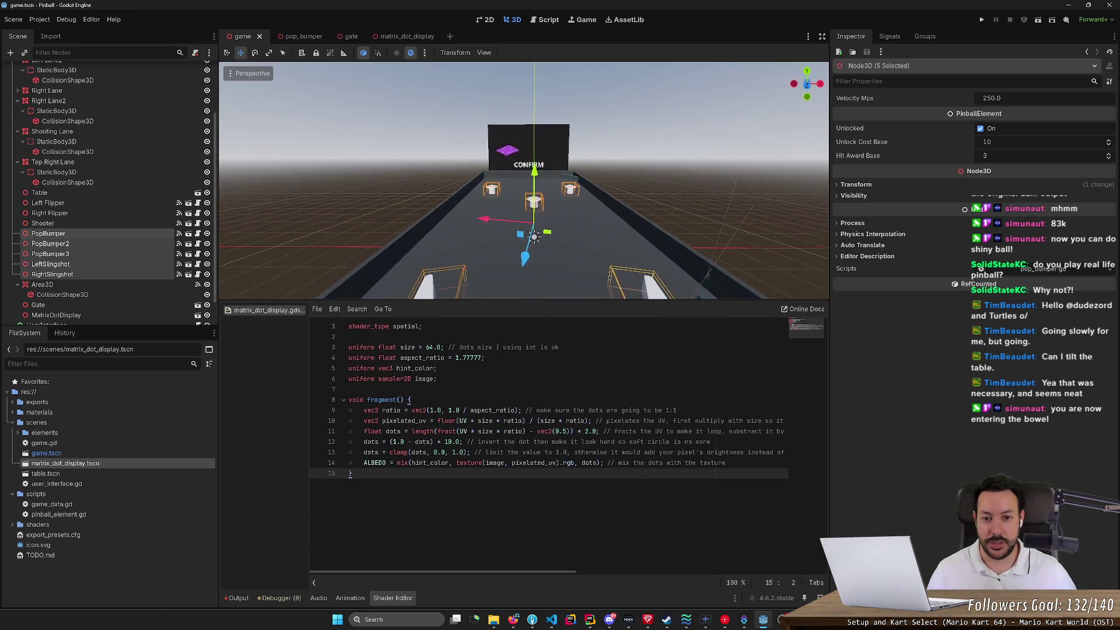
{"action": "key", "text": "w"}
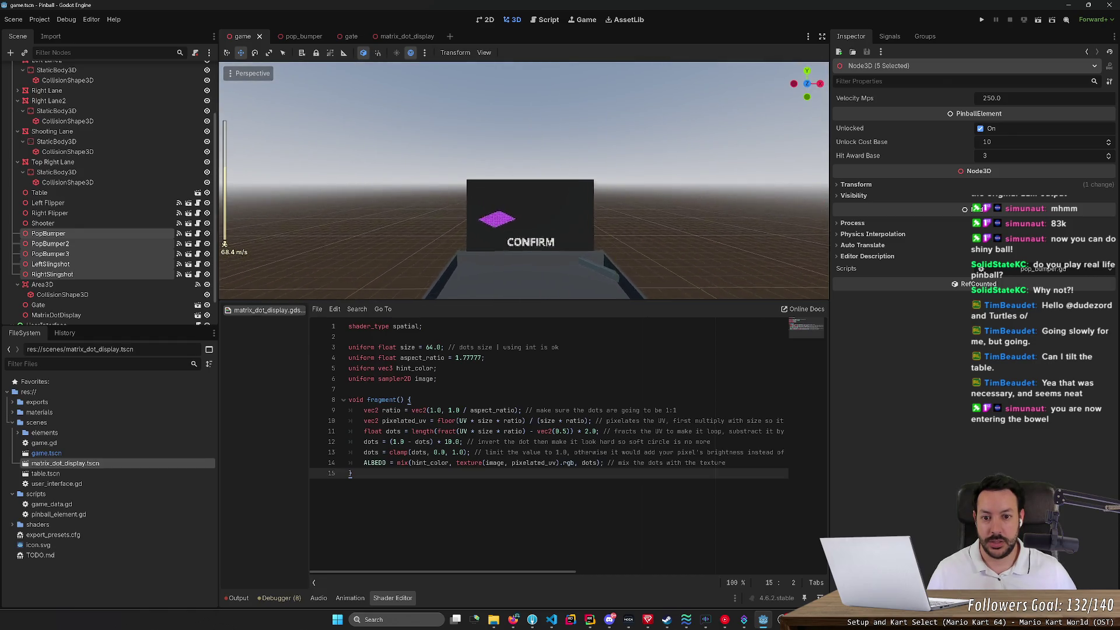
{"action": "scroll", "coordinate": [523, 180], "scroll_direction": "up", "scroll_amount": 2}
{"action": "key", "text": "s"}
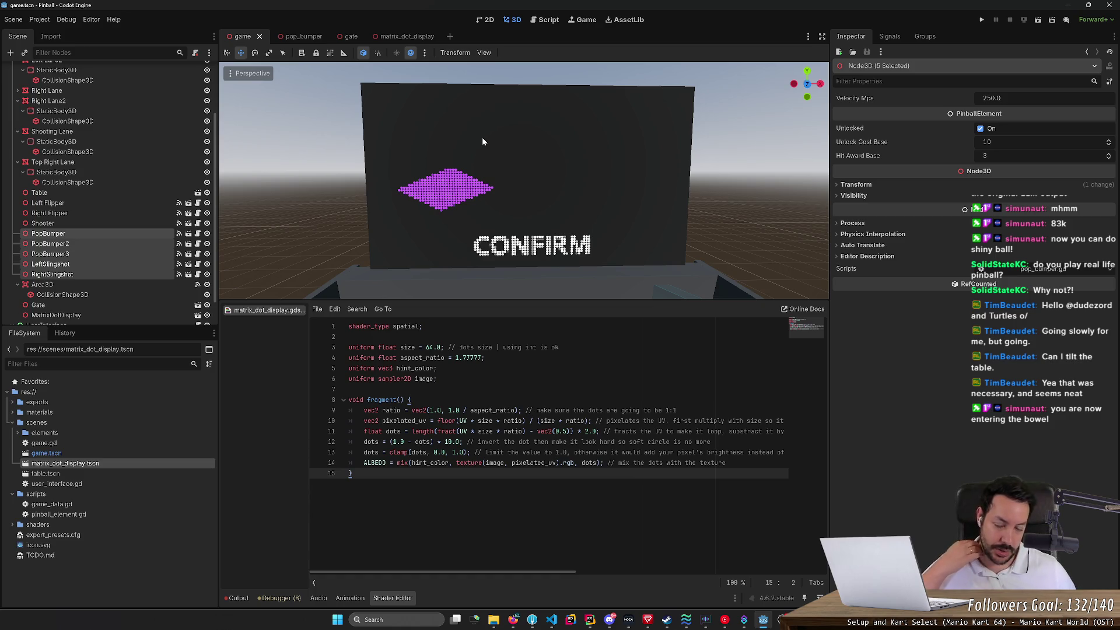
{"action": "key", "text": "s"}
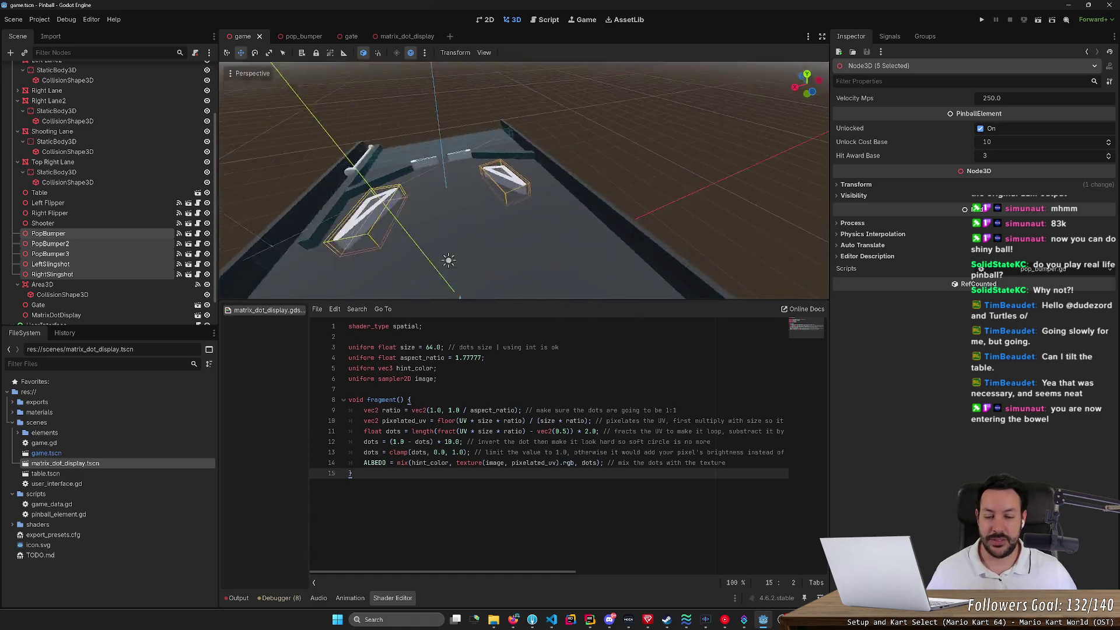
{"action": "key", "text": "s"}
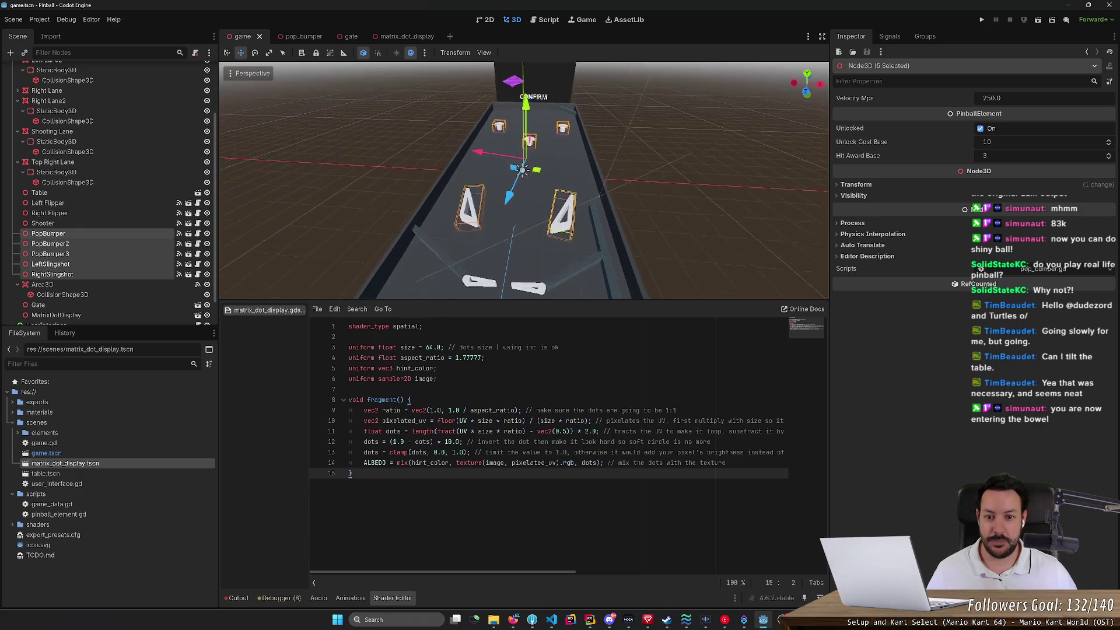
{"action": "key", "text": "w"}
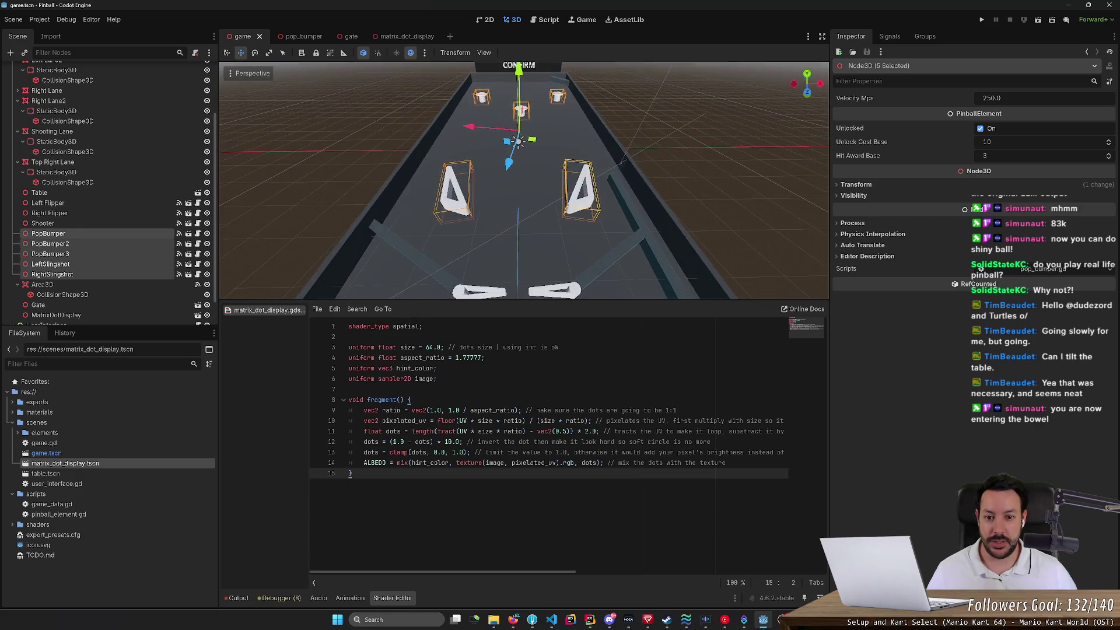
{"action": "key", "text": "s"}
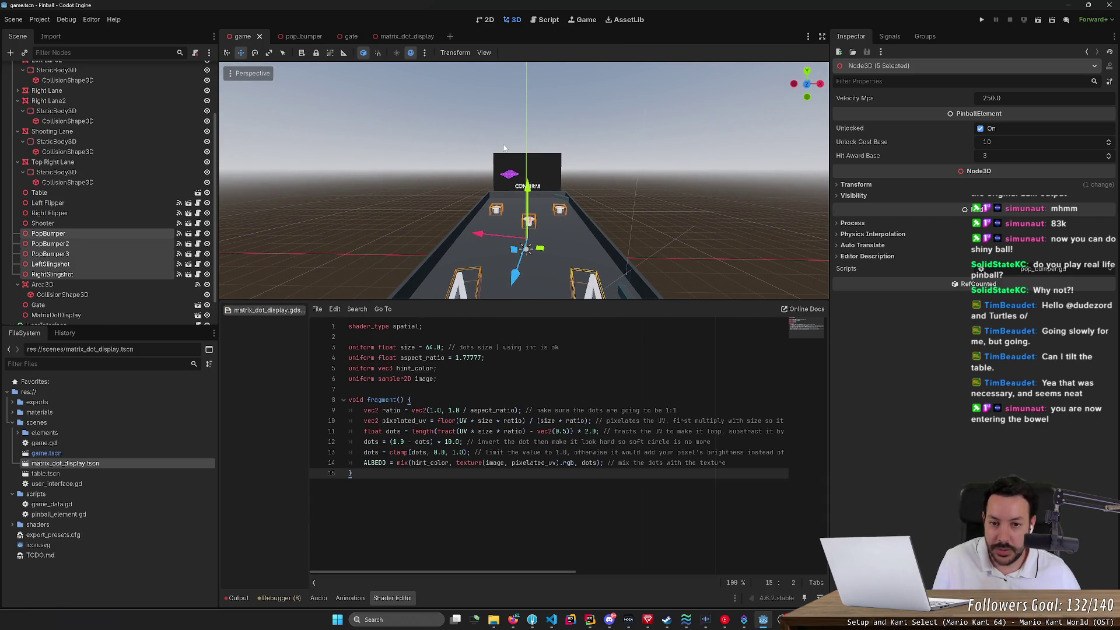
{"action": "left_click", "coordinate": [425, 53]}
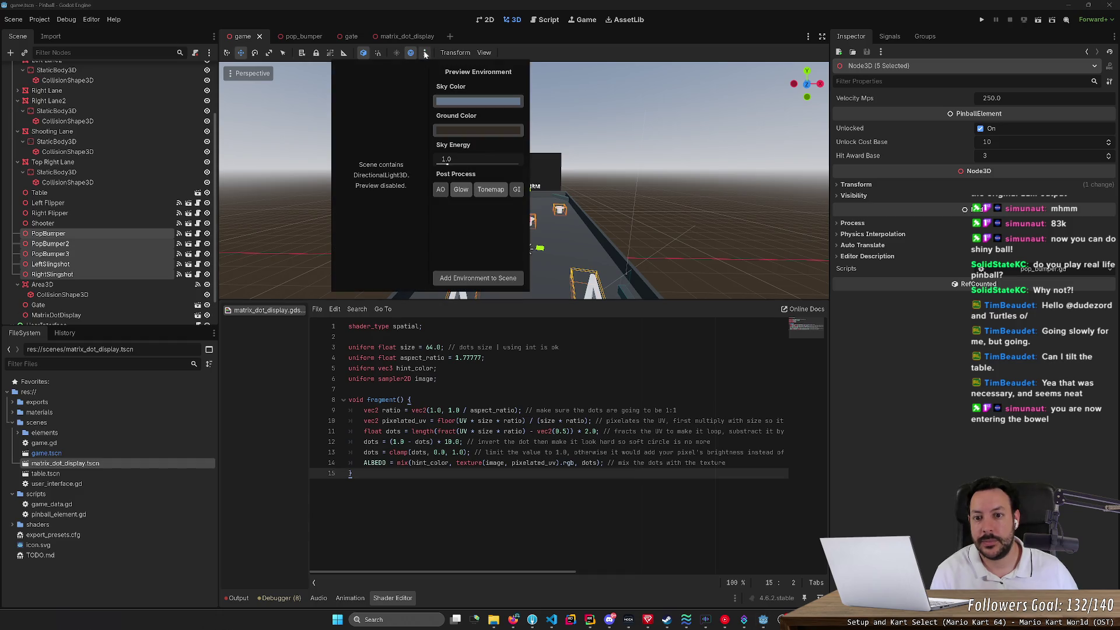
Step: Toggle the preview sky and lighting off and on, zoom in, then return to matrix_dot_display
{"action": "left_click", "coordinate": [424, 53]}
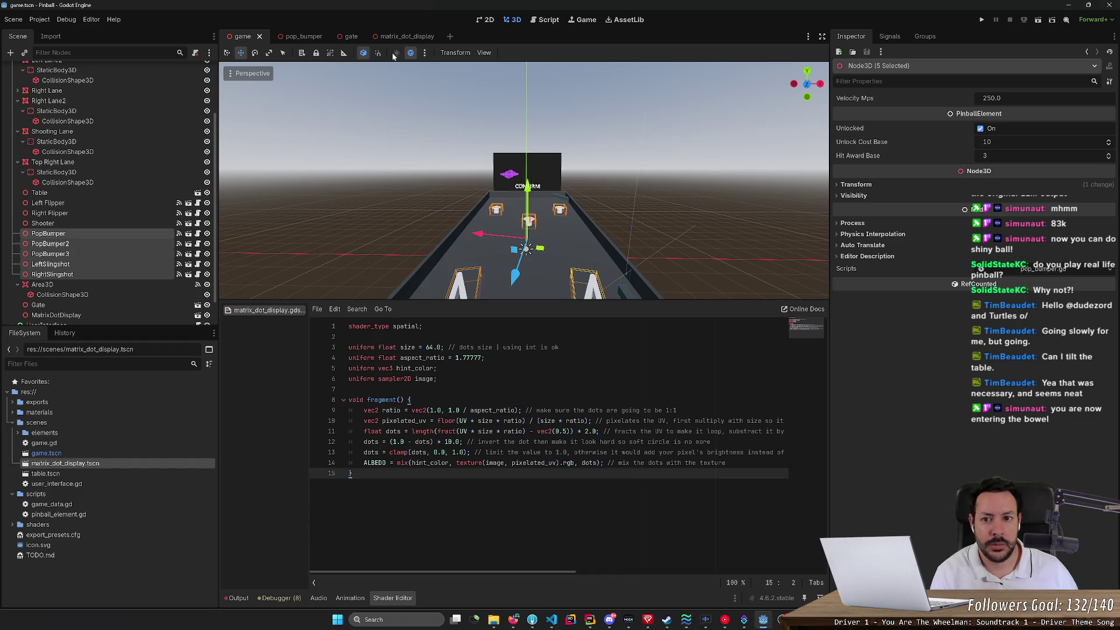
{"action": "left_click", "coordinate": [411, 53]}
{"action": "left_click", "coordinate": [411, 53]}
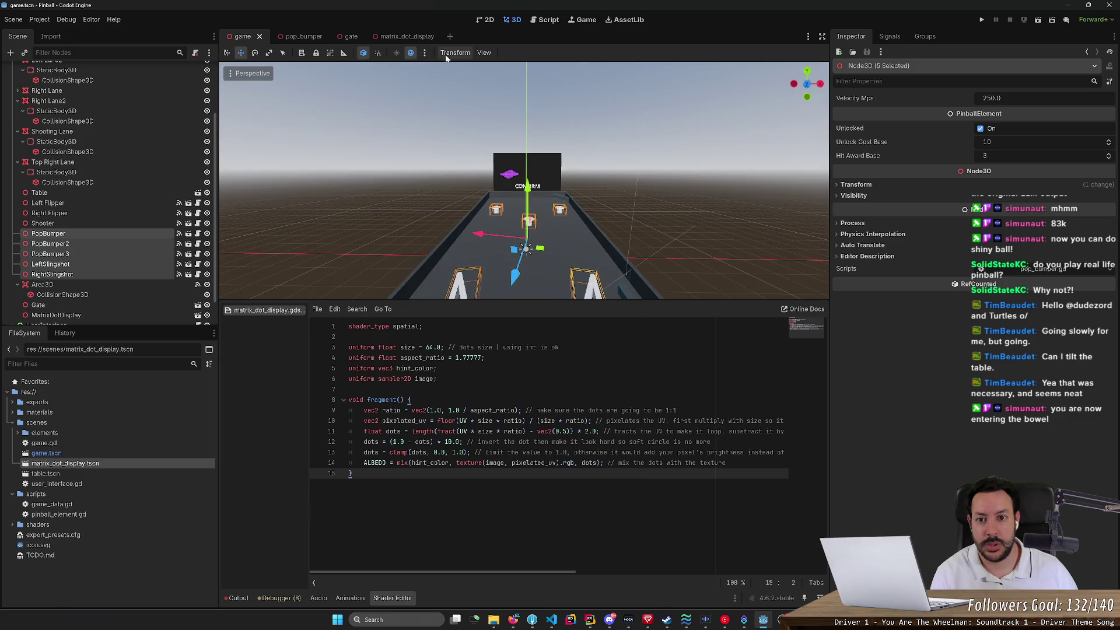
{"action": "left_click", "coordinate": [454, 53]}
{"action": "left_click", "coordinate": [425, 53]}
{"action": "left_click", "coordinate": [425, 53]}
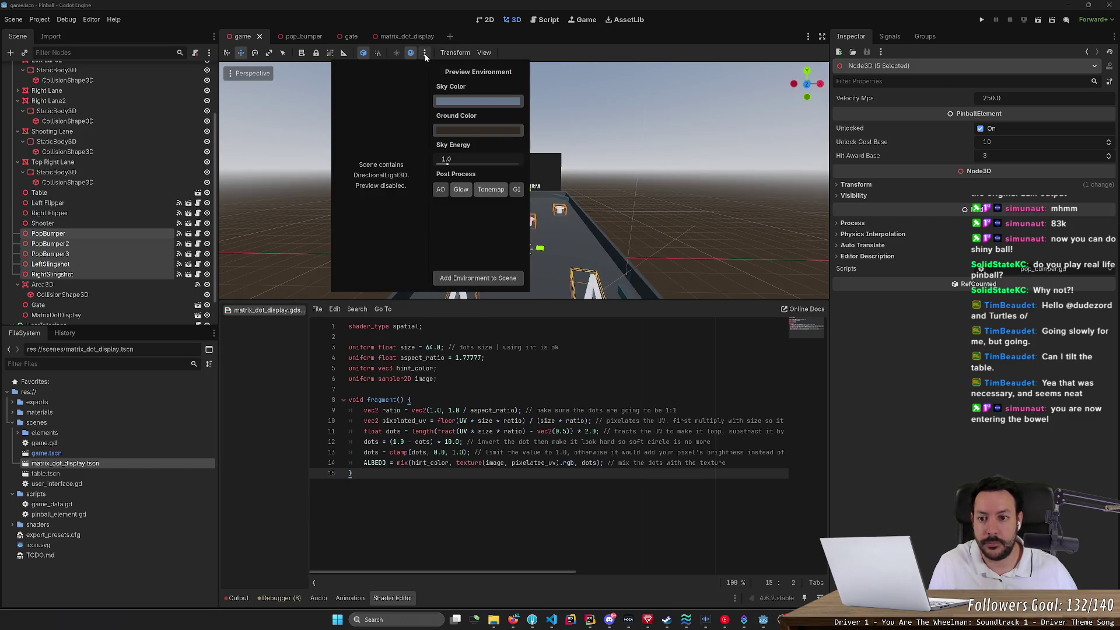
{"action": "left_click", "coordinate": [424, 53]}
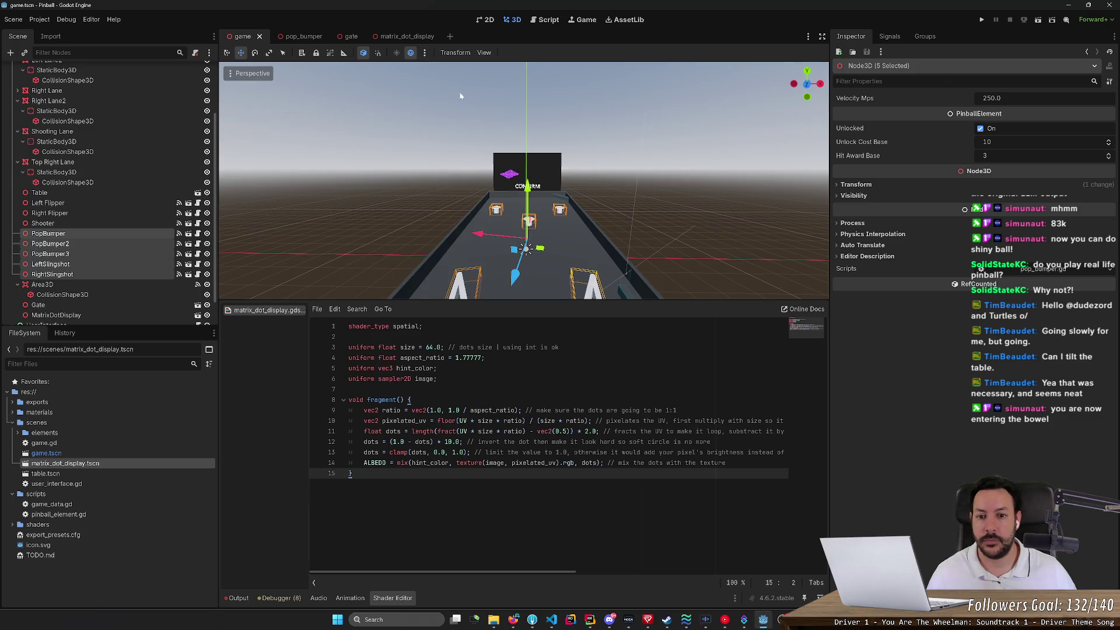
{"action": "scroll", "coordinate": [525, 181], "scroll_direction": "up", "scroll_amount": 5}
{"action": "scroll", "coordinate": [525, 181], "scroll_direction": "up", "scroll_amount": 2}
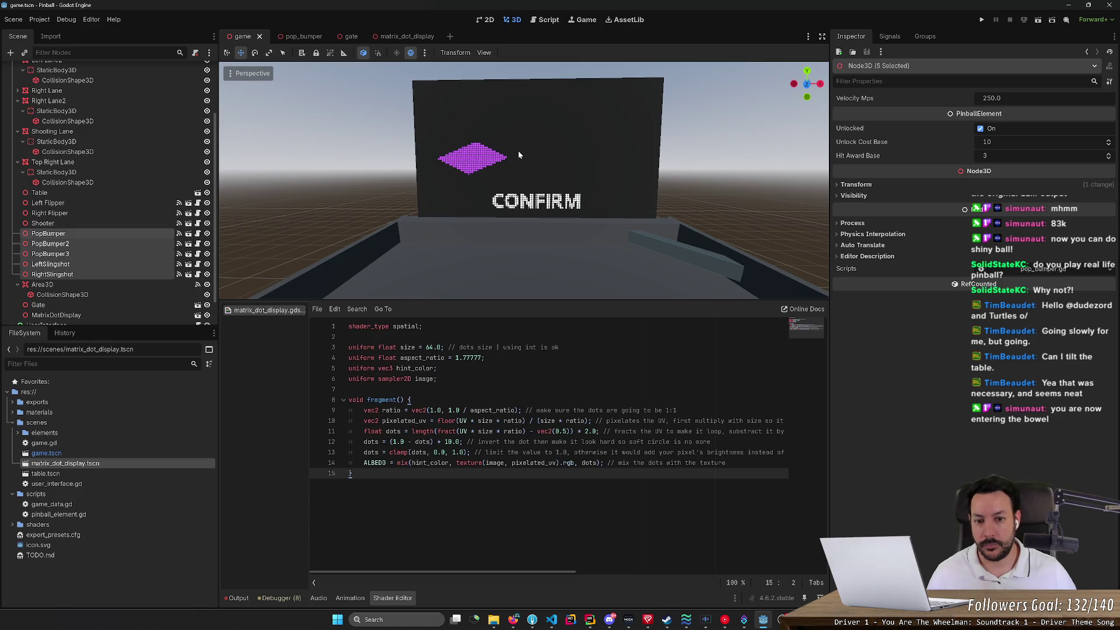
{"action": "scroll", "coordinate": [514, 155], "scroll_direction": "up", "scroll_amount": 4}
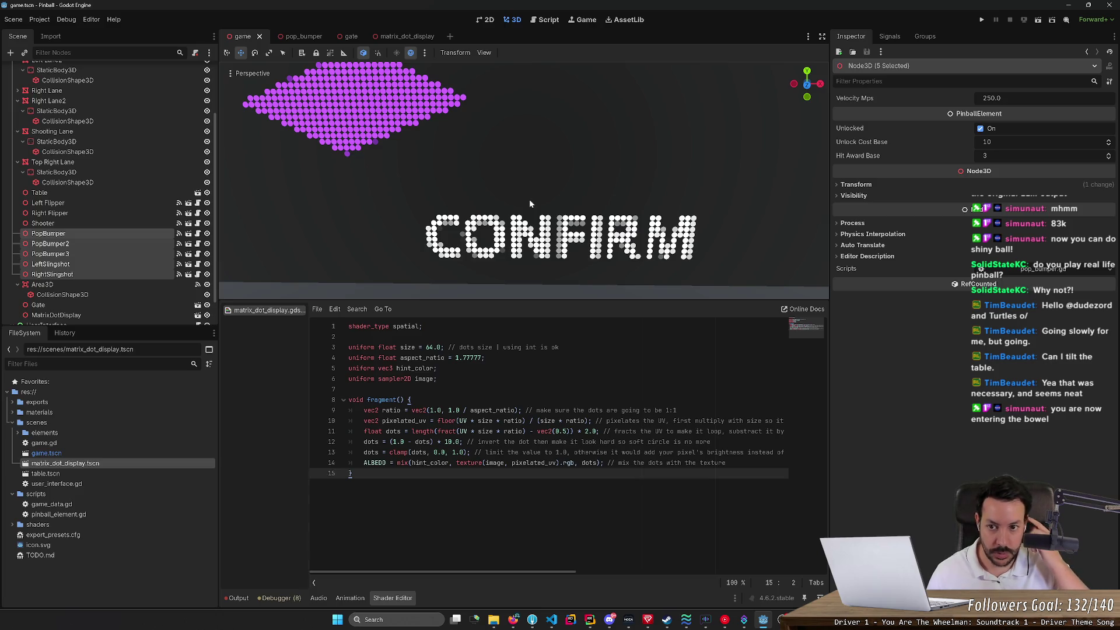
{"action": "left_click", "coordinate": [397, 37]}
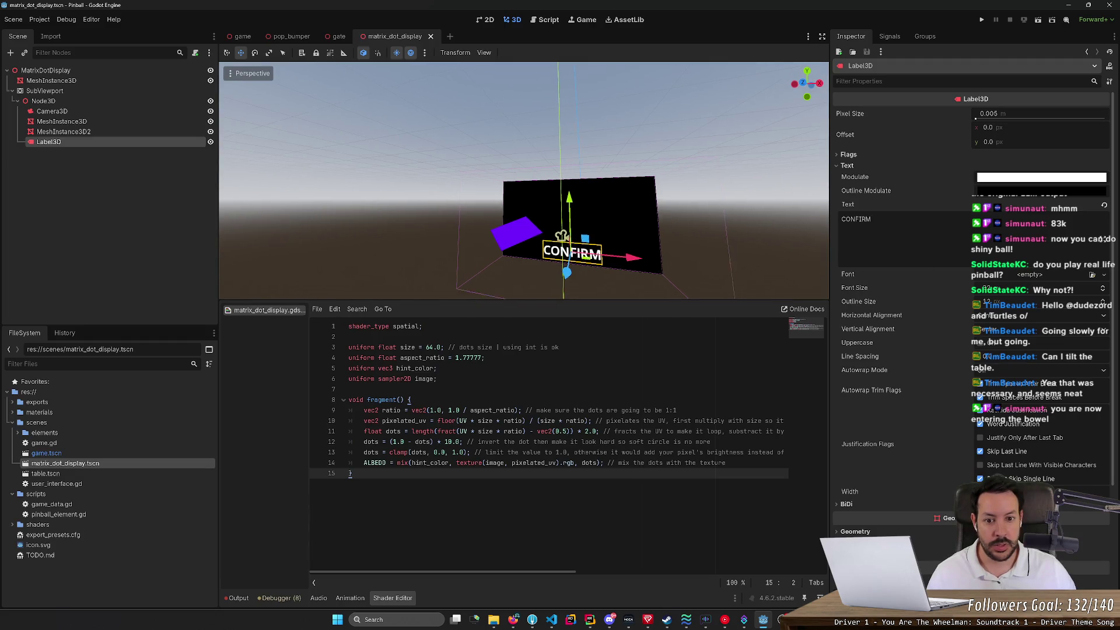
Step: Rename the Label3D node to LabelConfirm
{"action": "scroll", "coordinate": [676, 226], "scroll_direction": "down", "scroll_amount": 5}
{"action": "key", "text": "f"}
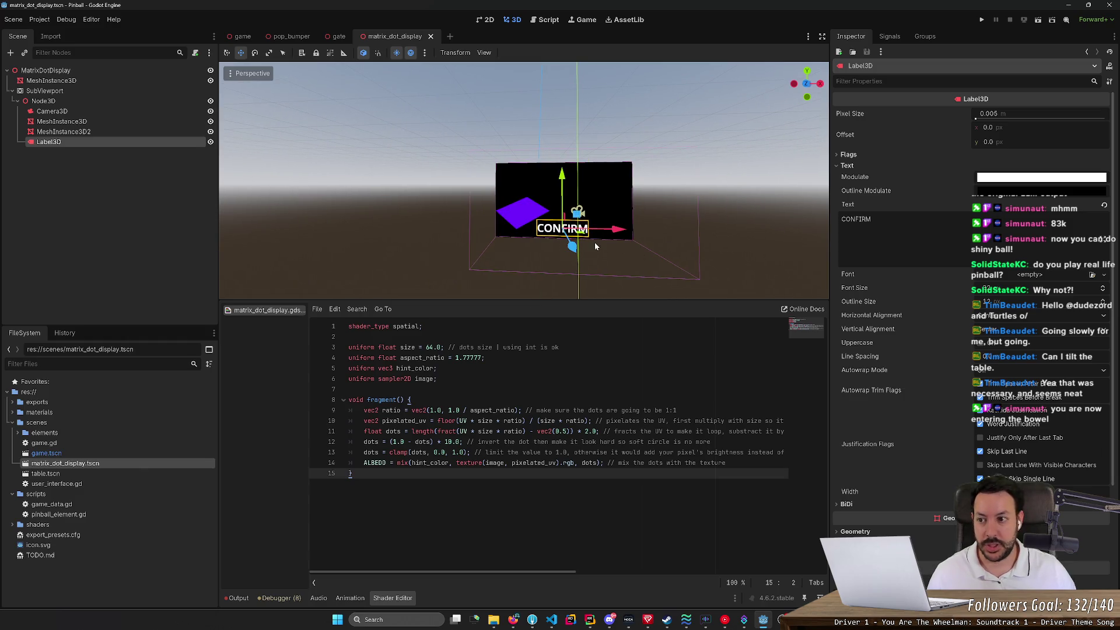
{"action": "left_click", "coordinate": [78, 133]}
{"action": "double_click", "coordinate": [58, 142]}
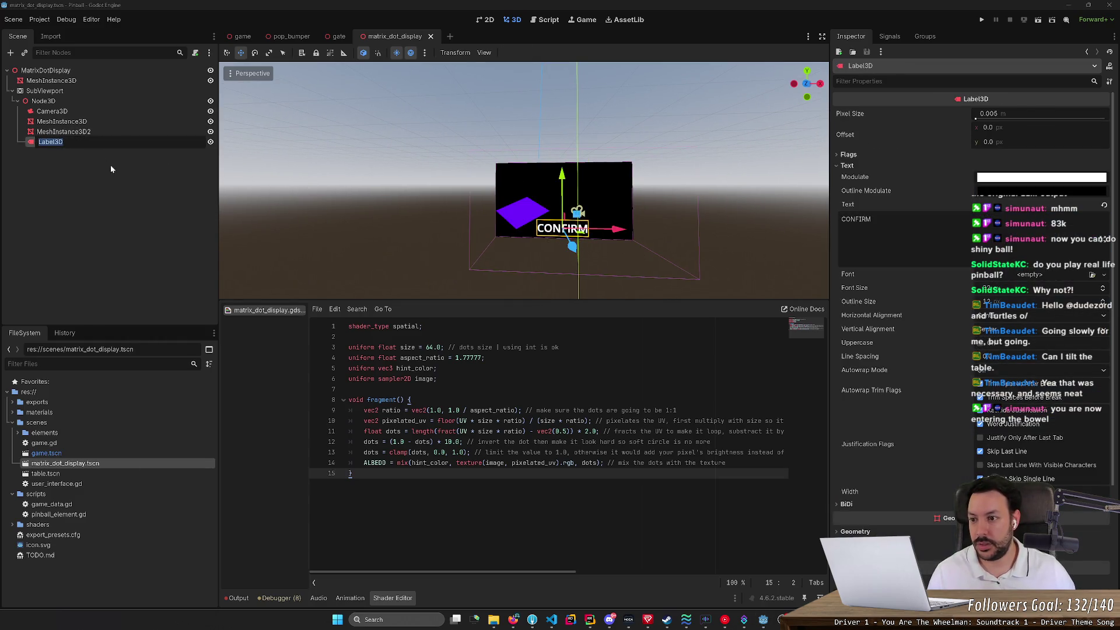
{"action": "key", "text": "End"}
{"action": "key", "text": "BackSpace"}
{"action": "key", "text": "BackSpace"}
{"action": "type", "text": "Confirm"}
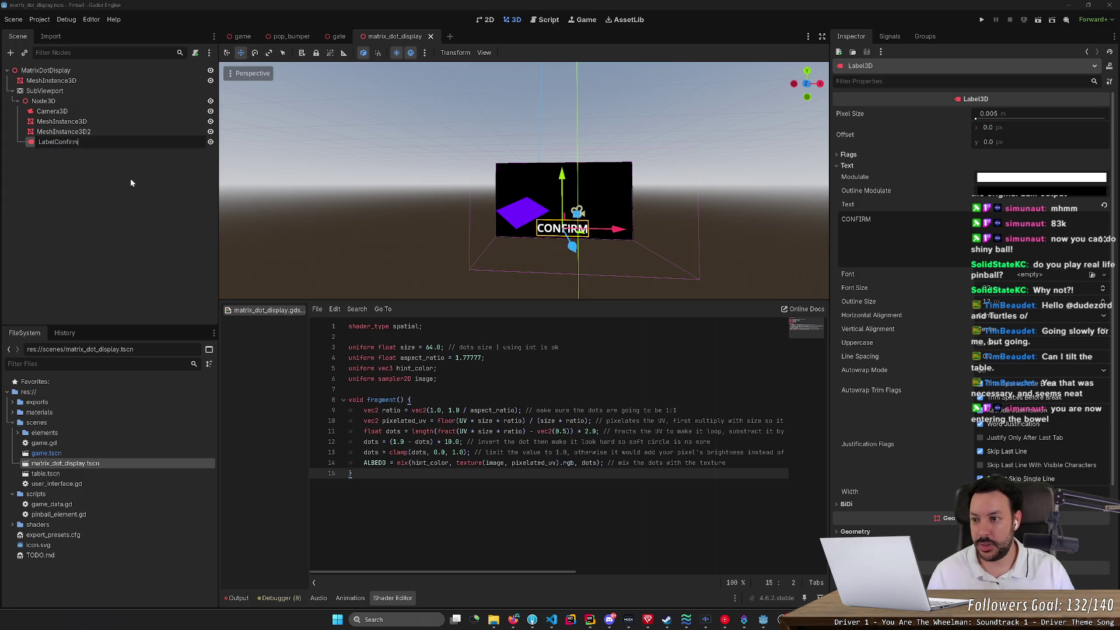
{"action": "key", "text": "Return"}
Step: Duplicate LabelConfirm and name the copy LabelPrevious
{"action": "key", "text": "ctrl+c"}
{"action": "key", "text": "ctrl+v"}
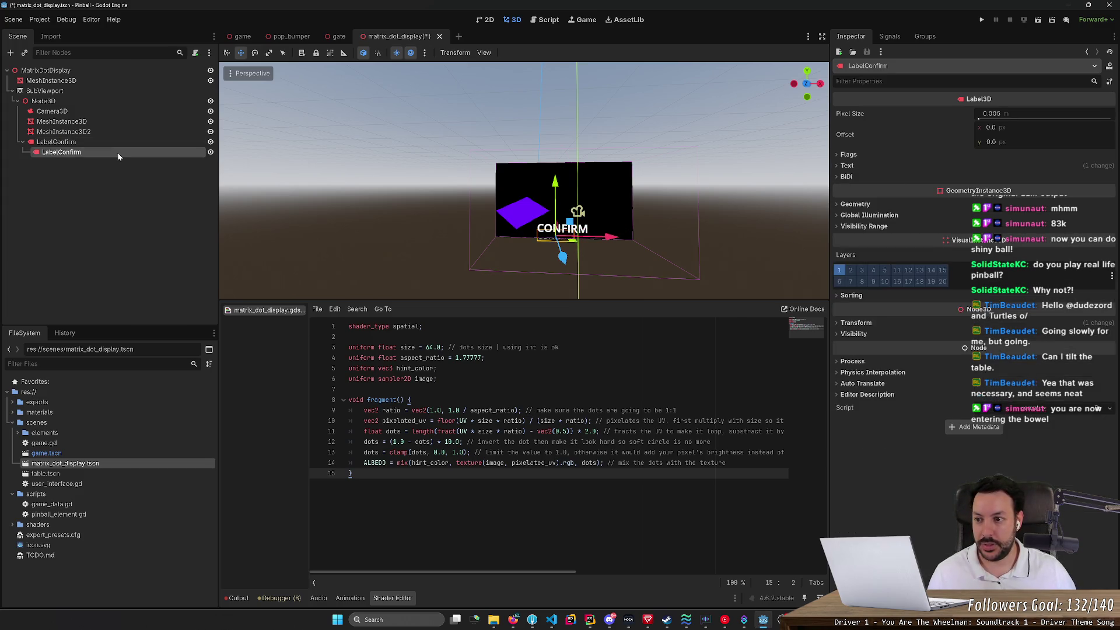
{"action": "double_click", "coordinate": [86, 153]}
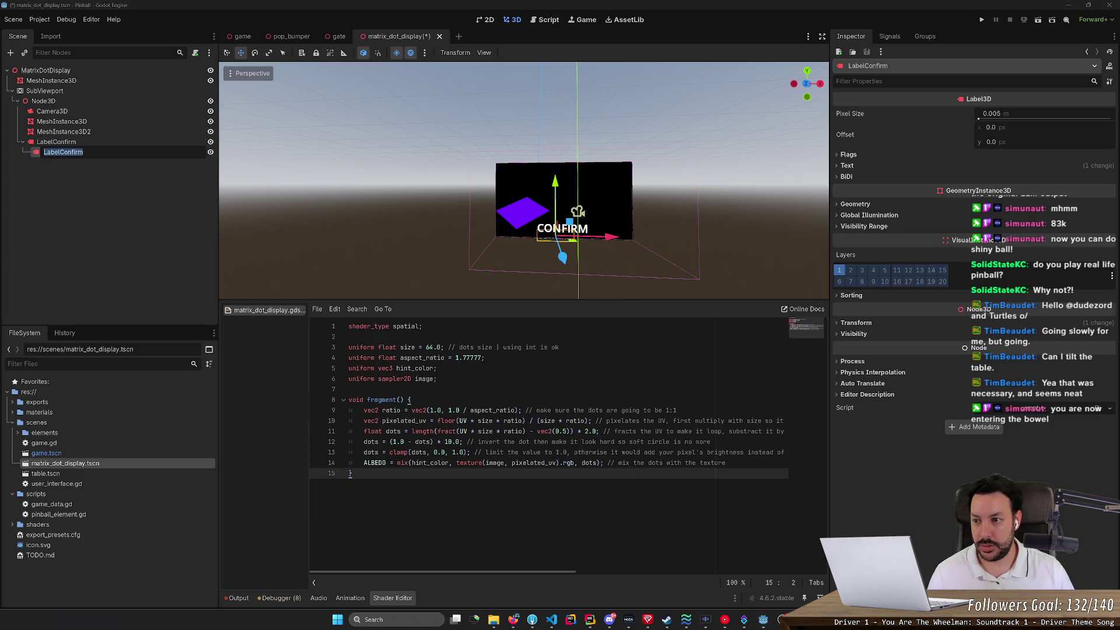
{"action": "type", "text": "PreviousC"}
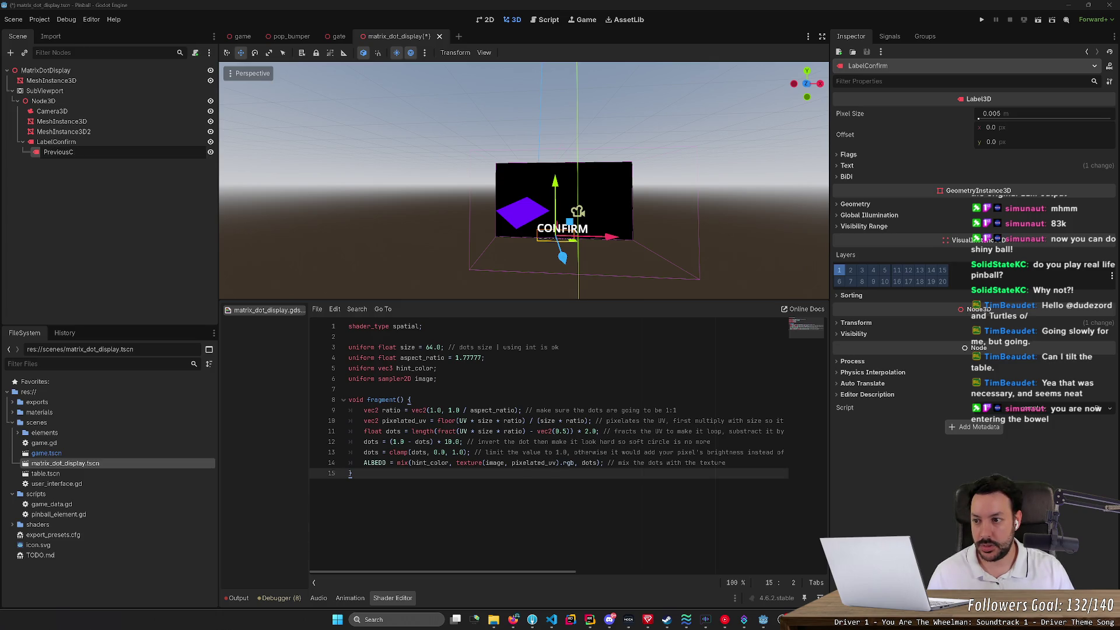
{"action": "key", "text": "BackSpace"}
{"action": "key", "text": "Return"}
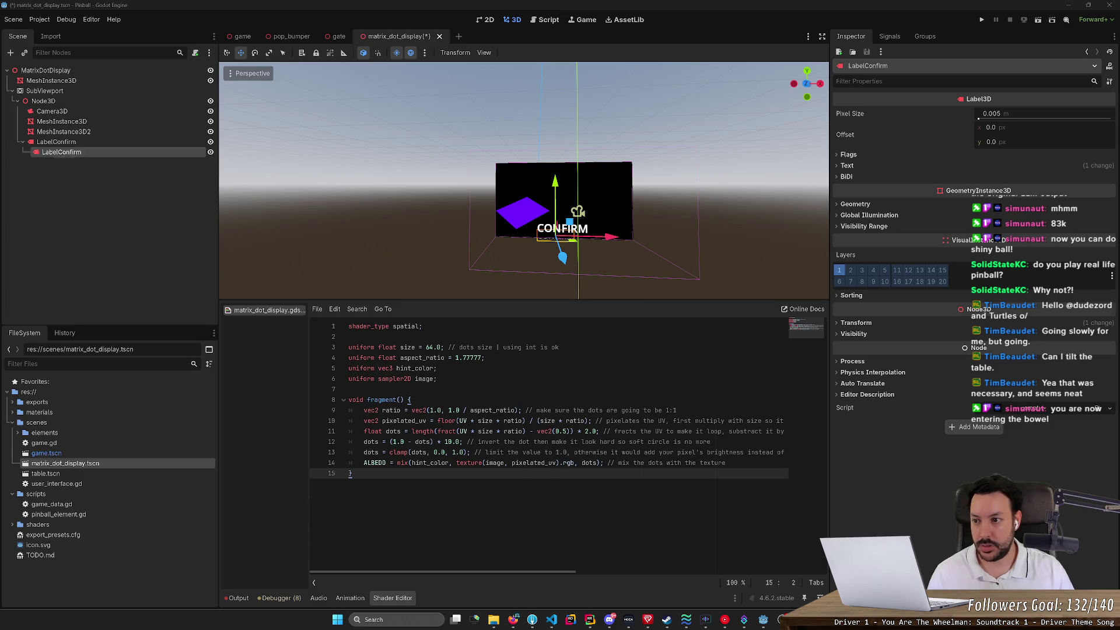
{"action": "double_click", "coordinate": [105, 152]}
{"action": "key", "text": "Home"}
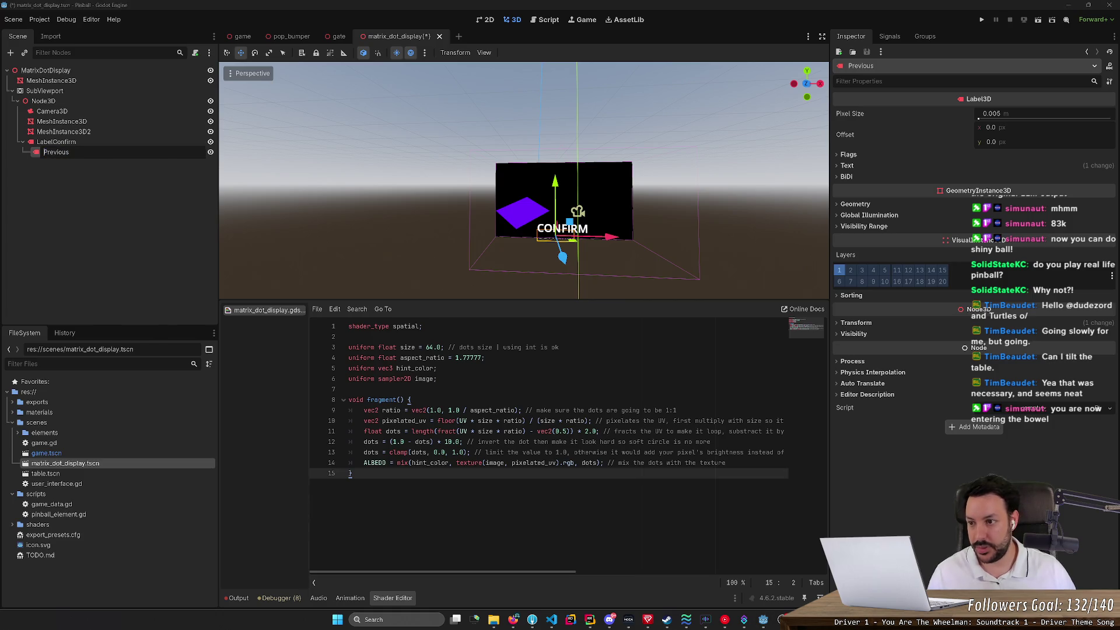
{"action": "type", "text": "Label"}
{"action": "key", "text": "Return"}
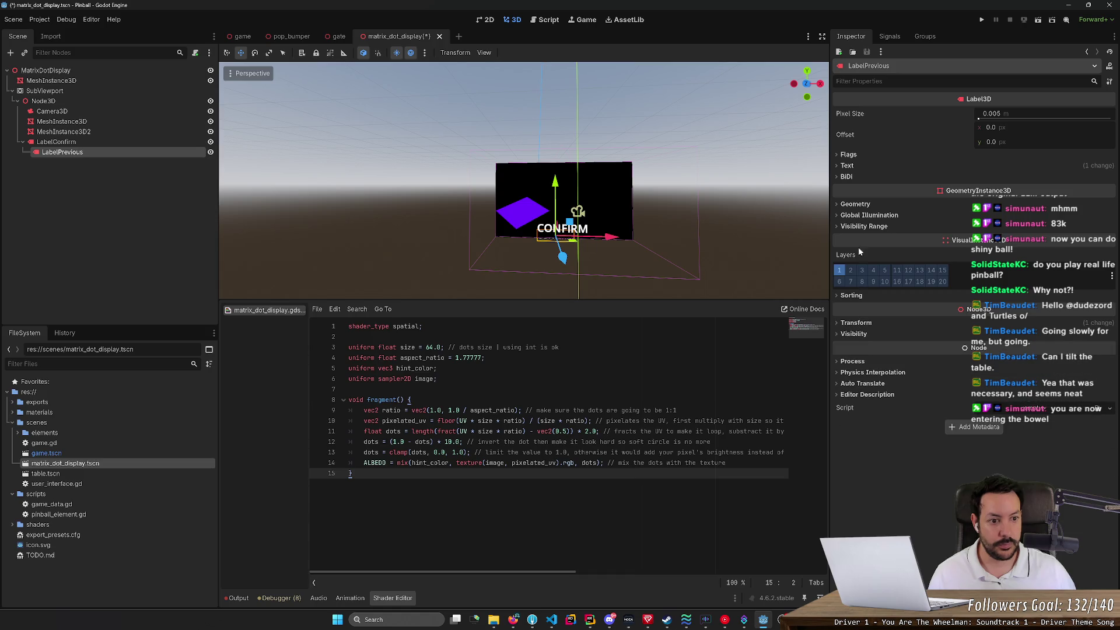
Step: Change LabelPrevious's text to PREVIOUS
{"action": "left_click", "coordinate": [848, 166]}
{"action": "triple_click", "coordinate": [852, 219]}
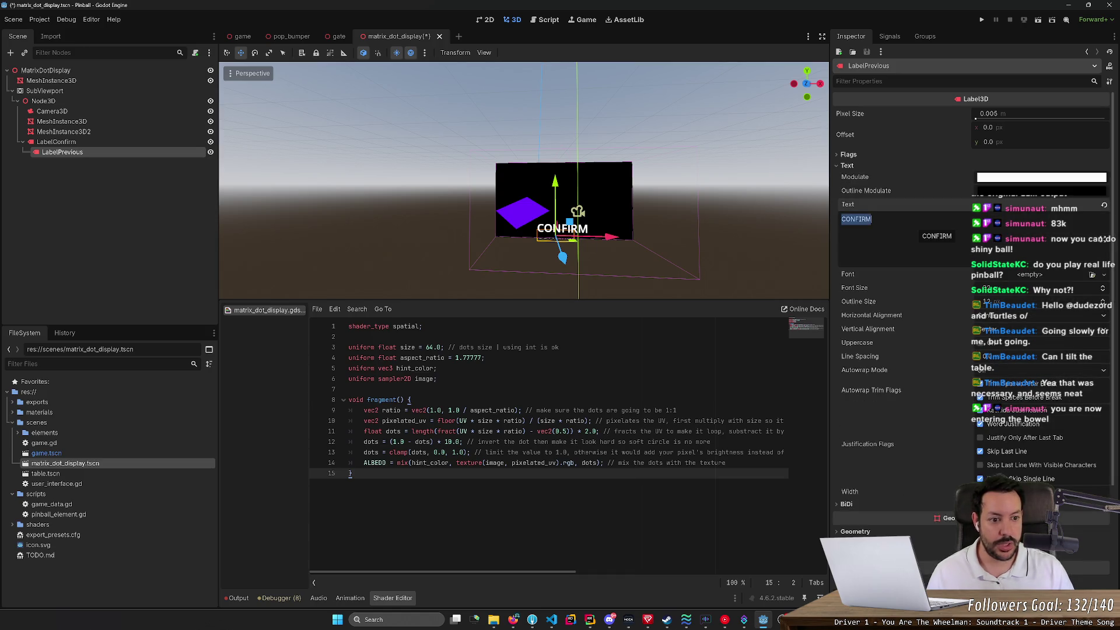
{"action": "type", "text": "Prev"}
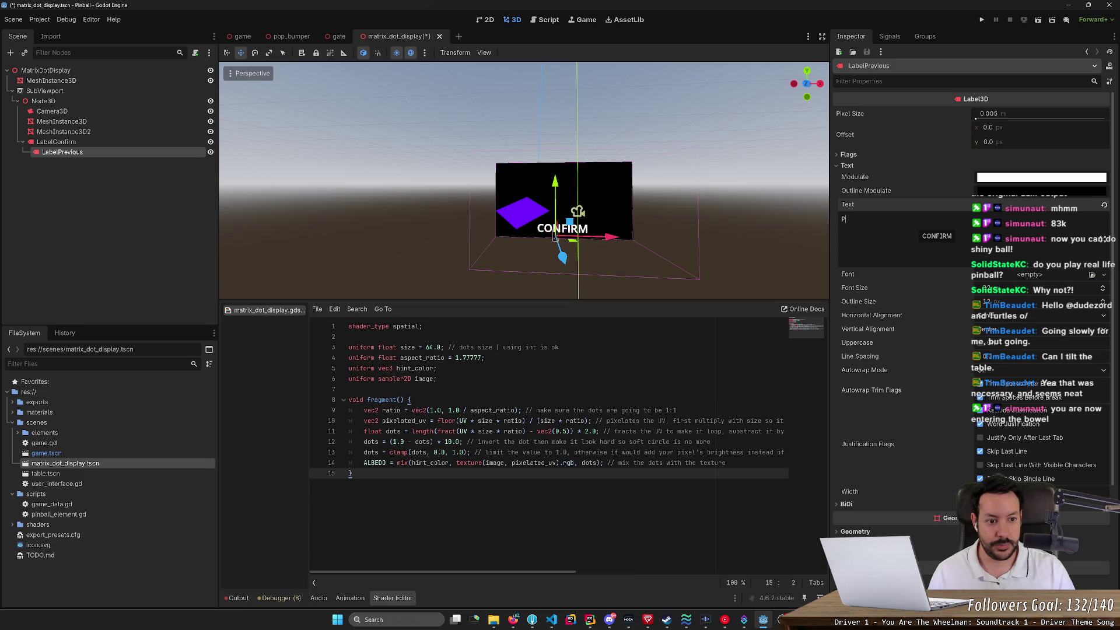
{"action": "key", "text": "BackSpace"}
{"action": "key", "text": "BackSpace"}
{"action": "key", "text": "BackSpace"}
{"action": "type", "text": "REVIOSUS"}
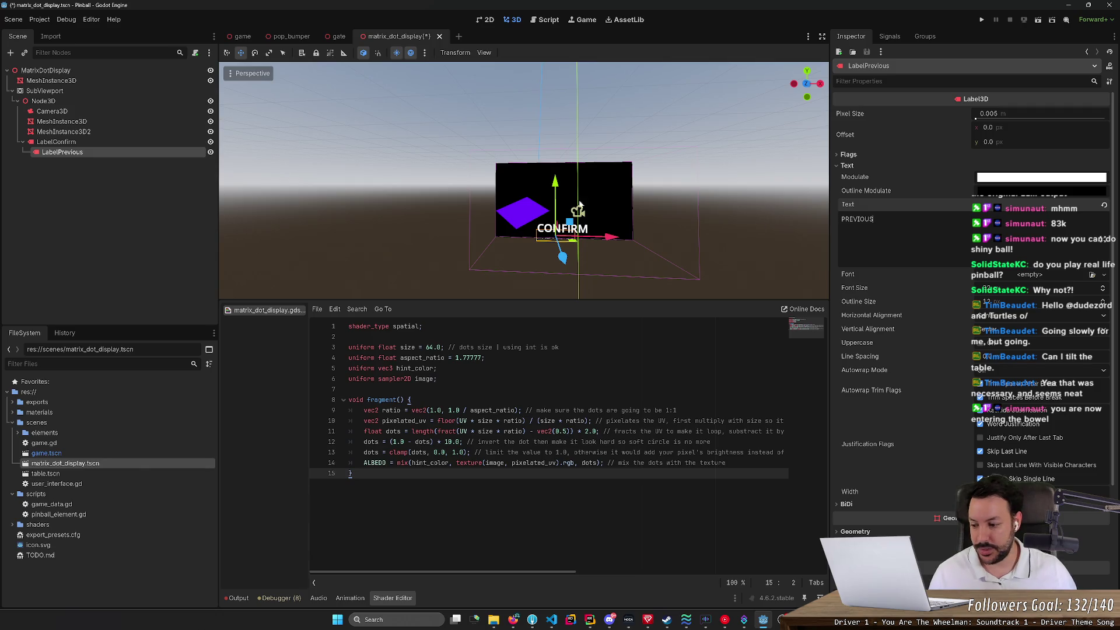
{"action": "mouse_move", "coordinate": [525, 186]}
{"action": "left_mouse_down"}
{"action": "mouse_move", "coordinate": [500, 200]}
{"action": "mouse_move", "coordinate": [540, 207]}
{"action": "left_mouse_up"}
Step: Place the PREVIOUS label above and left of CONFIRM, then save the scene
{"action": "key", "text": "f"}
{"action": "left_click_drag", "start_coordinate": [521, 104], "coordinate": [520, 89]}
{"action": "left_click_drag", "start_coordinate": [528, 151], "coordinate": [558, 147]}
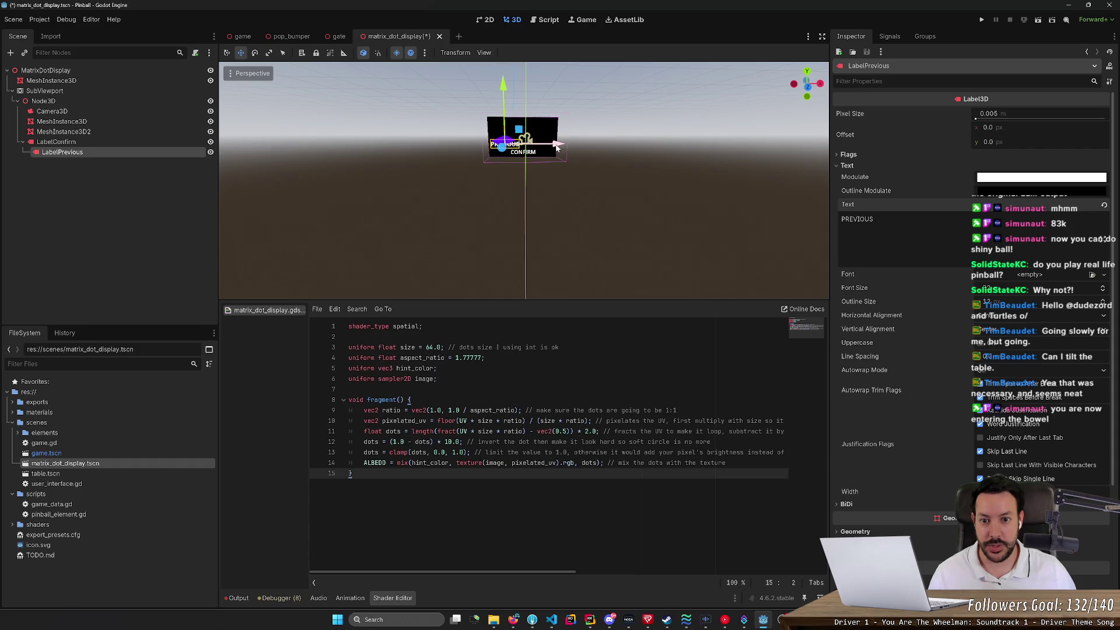
{"action": "left_click_drag", "start_coordinate": [503, 87], "coordinate": [503, 87]}
{"action": "key", "text": "ctrl+s"}
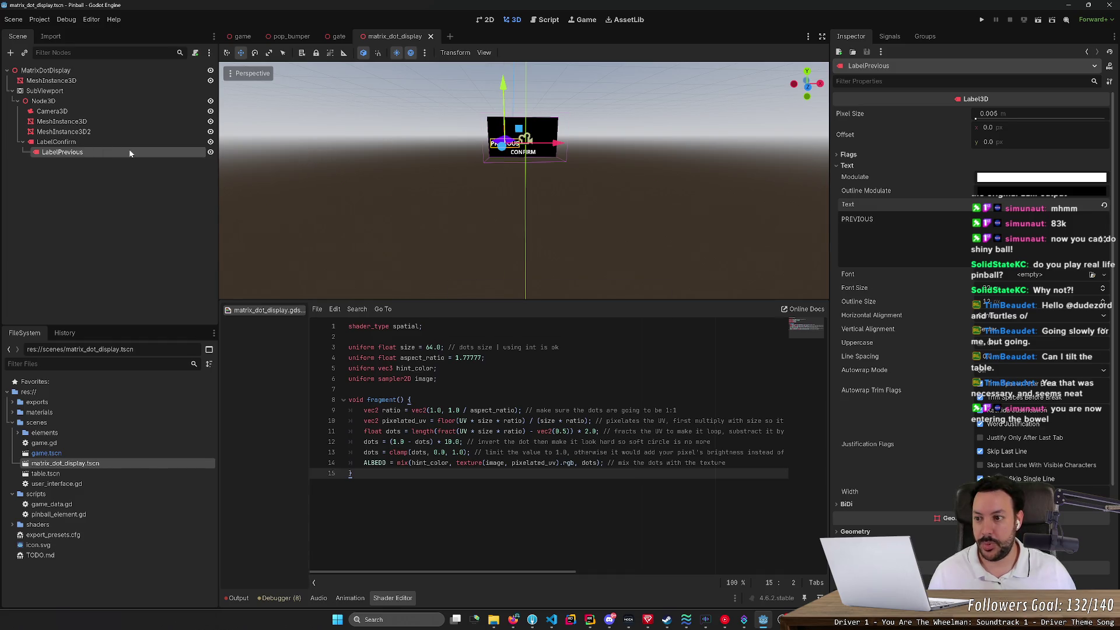
Step: Duplicate LabelPrevious and rename the copy LabelNext
{"action": "key", "text": "ctrl+d"}
{"action": "key", "text": "End"}
{"action": "key", "text": "shift+Left"}
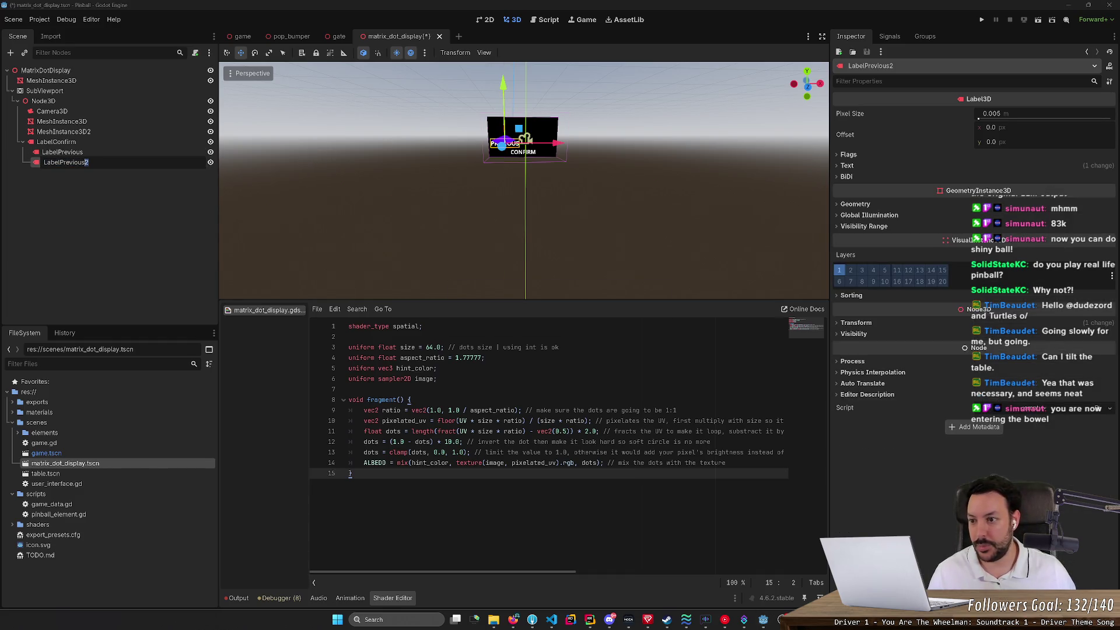
{"action": "type", "text": "N"}
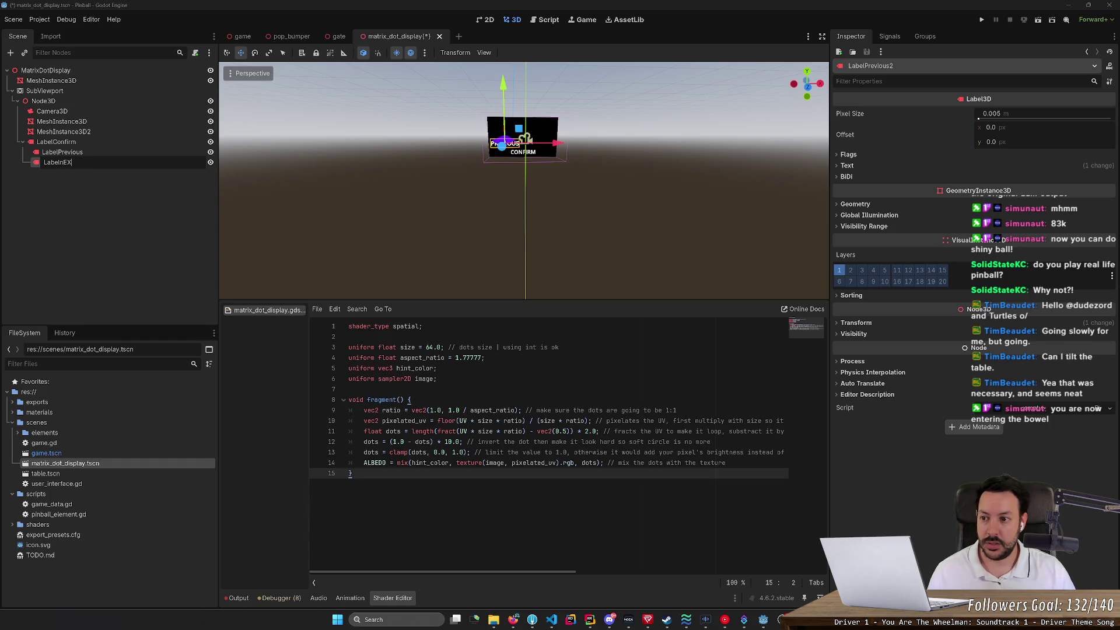
{"action": "type", "text": "ext"}
{"action": "key", "text": "Return"}
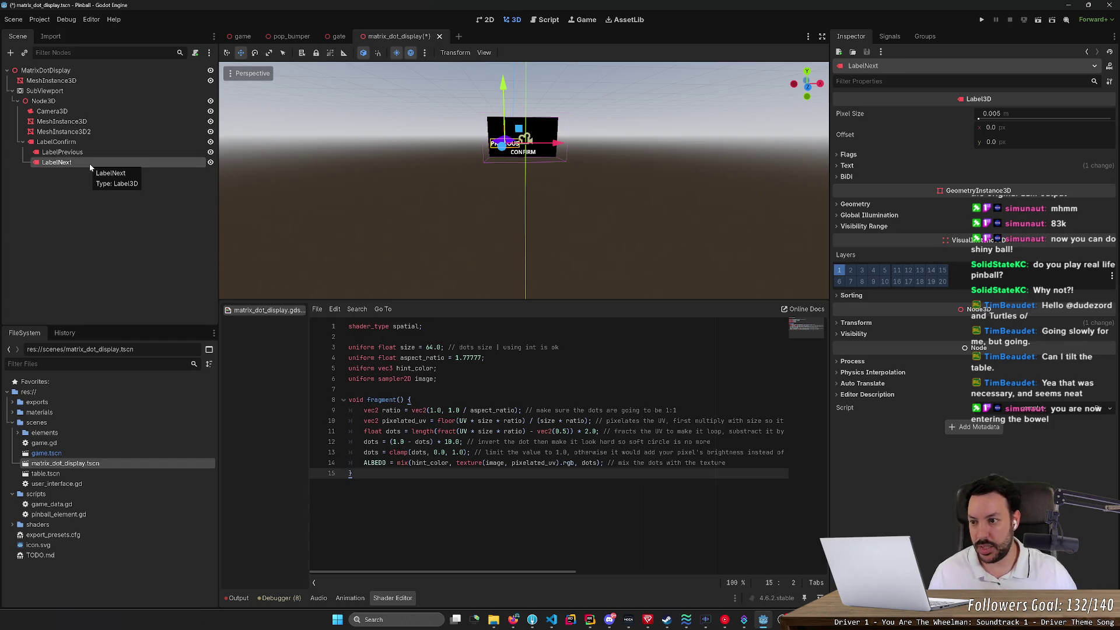
Step: Set LabelNext's text to NEXT and move it to the display's right side
{"action": "left_click", "coordinate": [847, 177]}
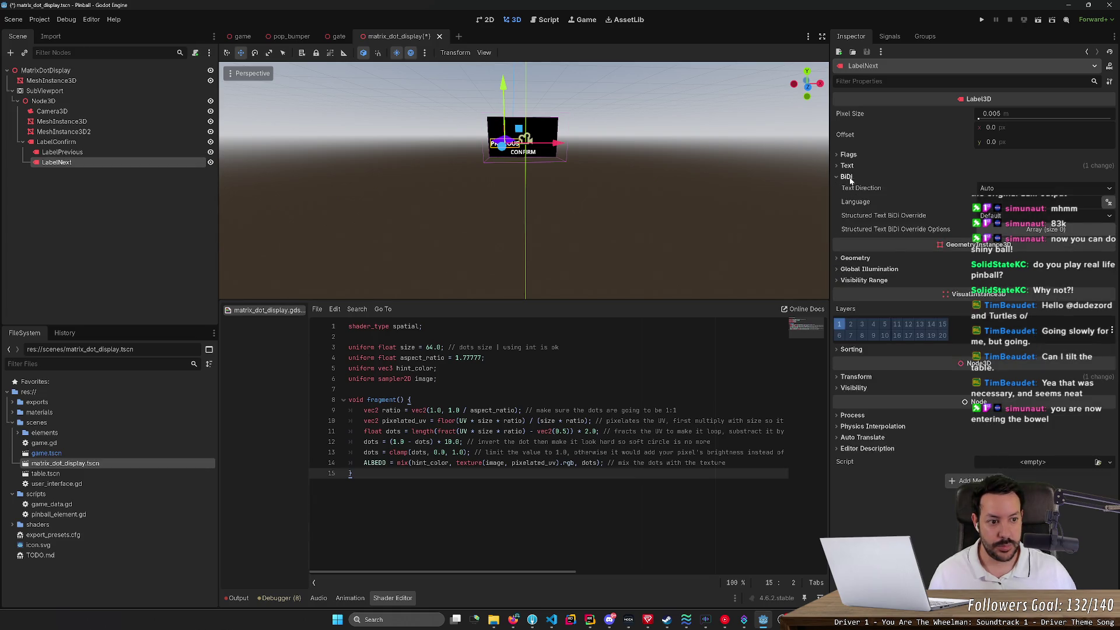
{"action": "left_click", "coordinate": [848, 166]}
{"action": "double_click", "coordinate": [857, 219]}
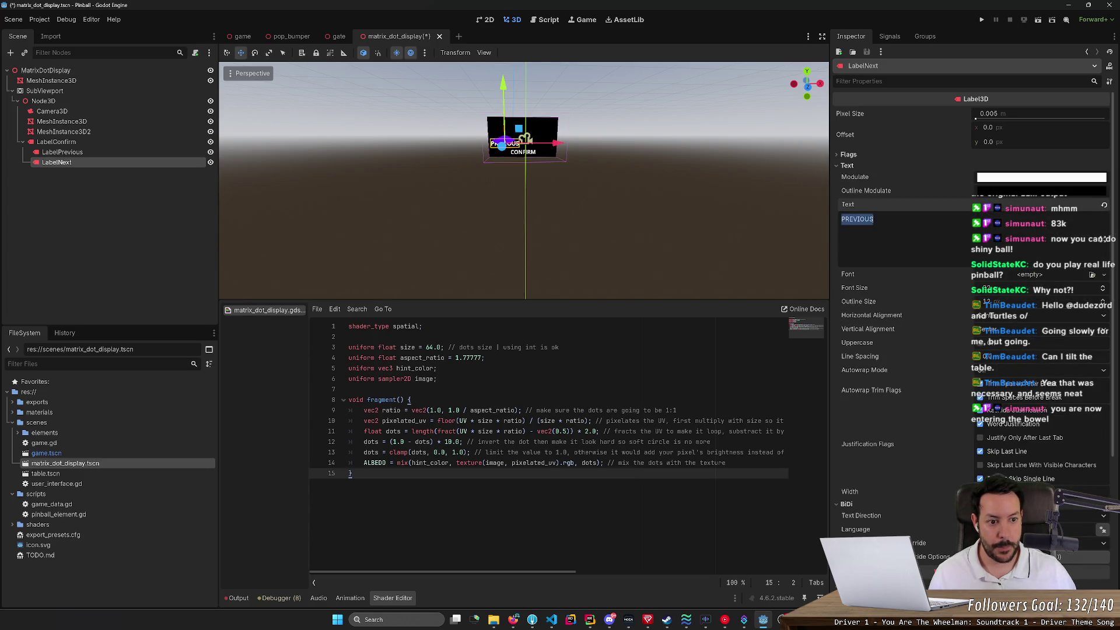
{"action": "type", "text": "NEXT"}
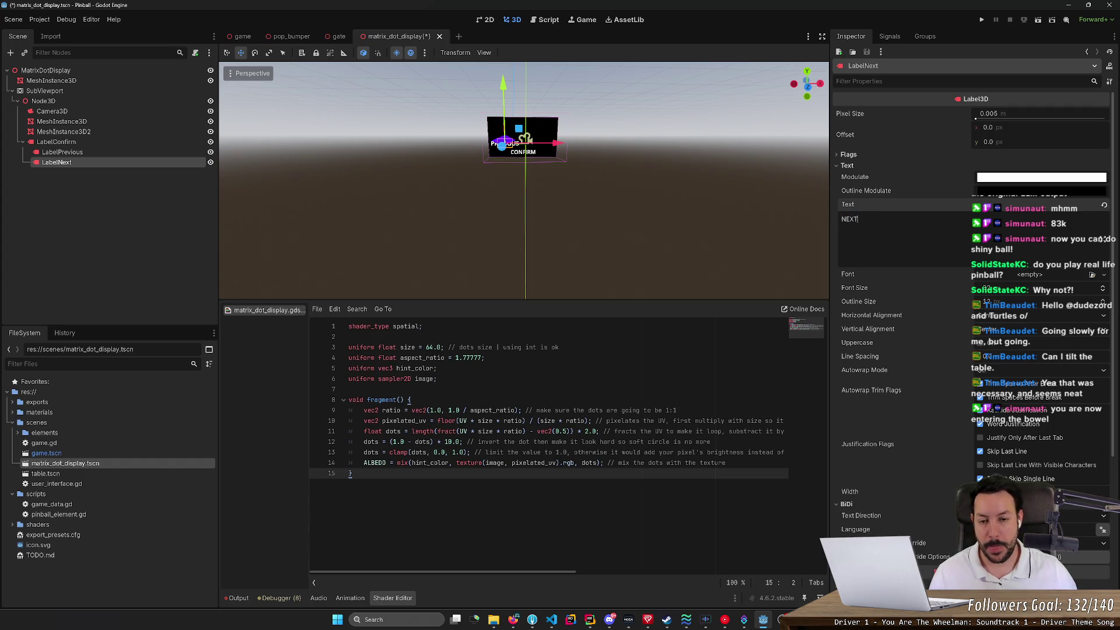
{"action": "left_click_drag", "start_coordinate": [574, 143], "coordinate": [610, 150]}
Step: Save the display scene and check it in the game scene
{"action": "left_click", "coordinate": [697, 154]}
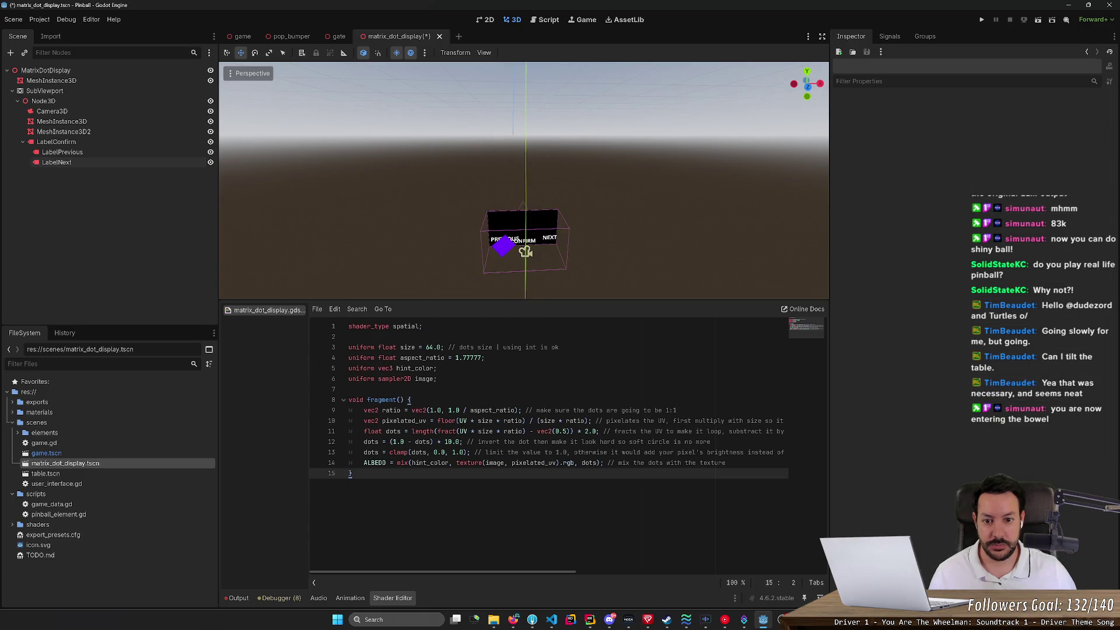
{"action": "key", "text": "ctrl+s"}
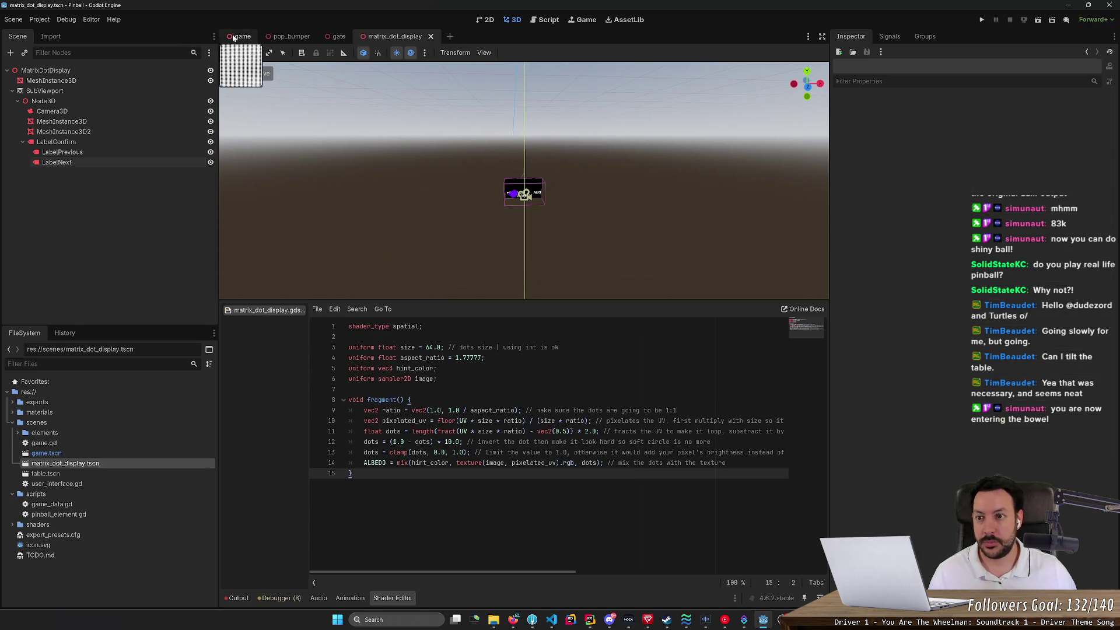
{"action": "left_click", "coordinate": [241, 38]}
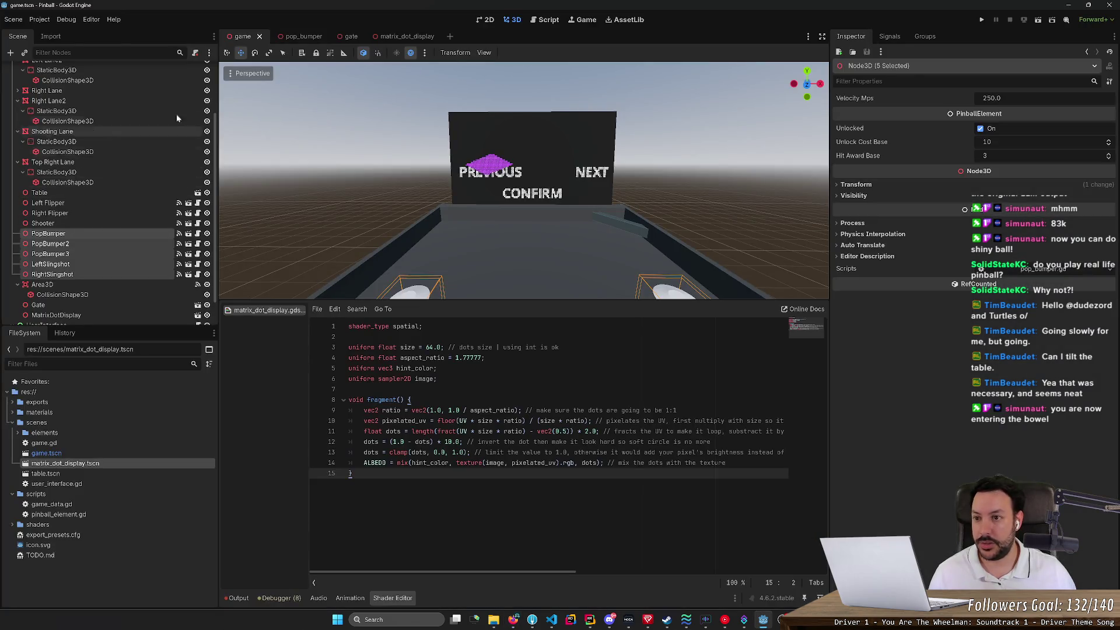
Step: Delete the extra MeshInstance3D2 node from matrix_dot_display and return to the game scene
{"action": "left_click", "coordinate": [407, 36]}
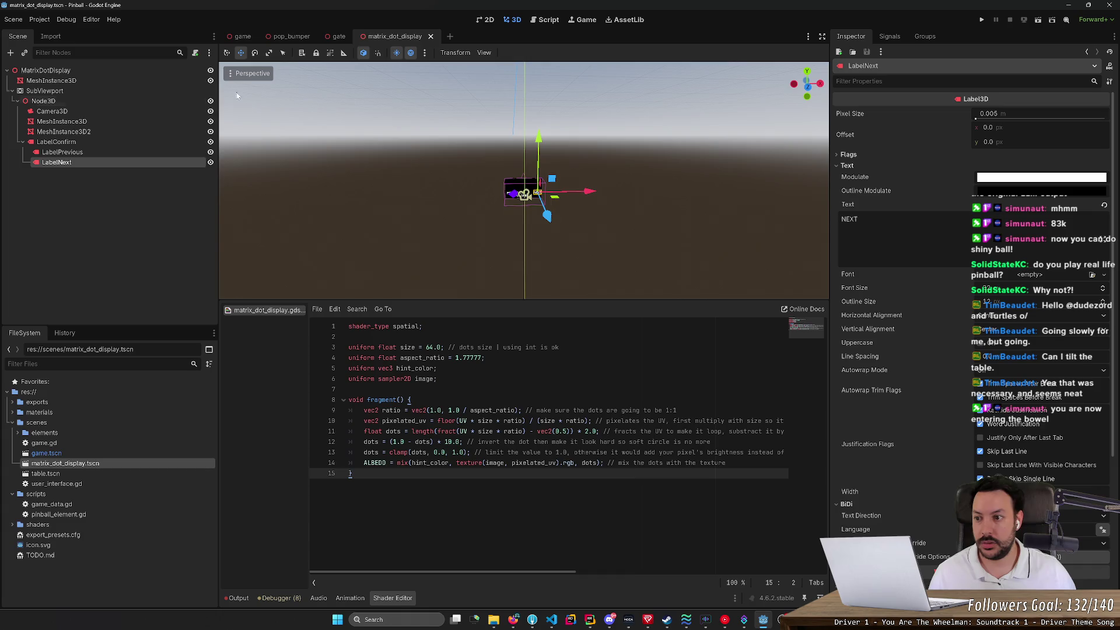
{"action": "left_click", "coordinate": [116, 122]}
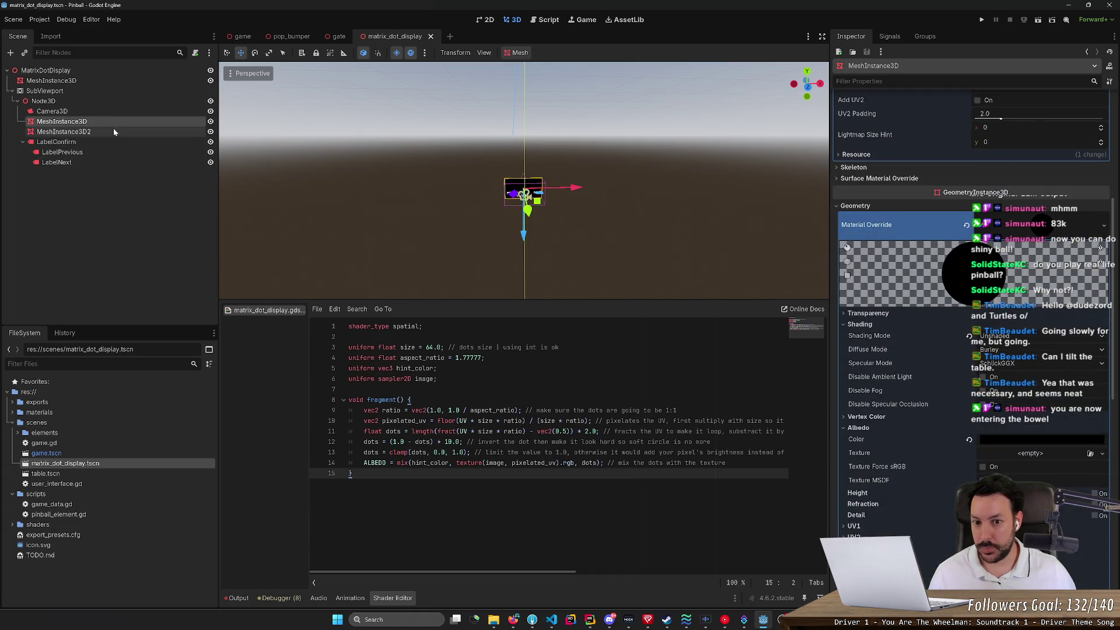
{"action": "left_click", "coordinate": [115, 132]}
{"action": "key", "text": "Delete"}
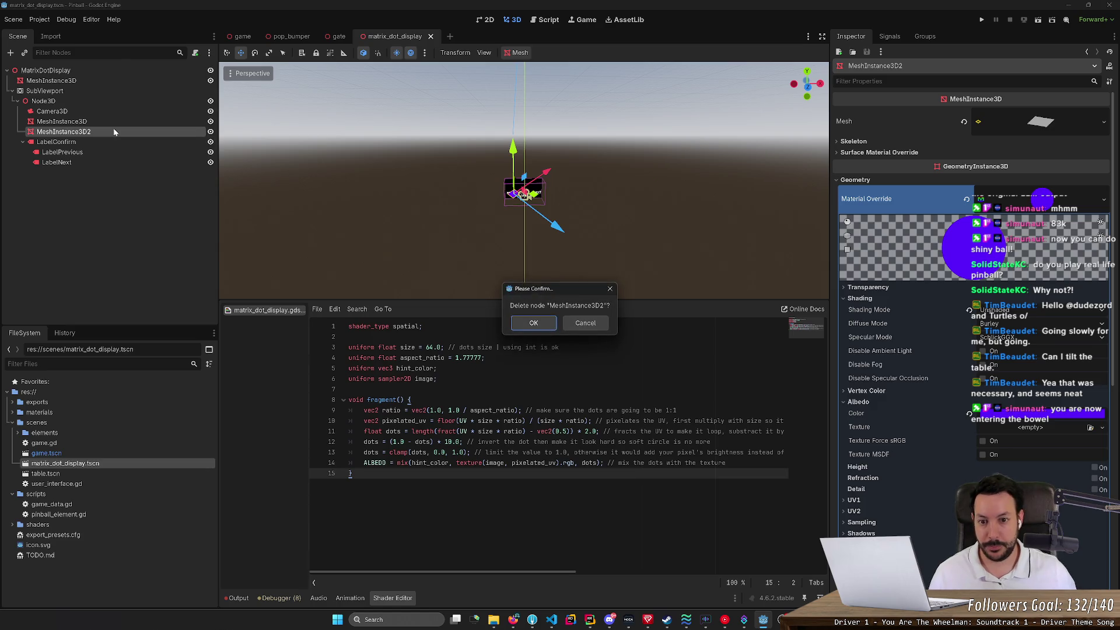
{"action": "key", "text": "Return"}
{"action": "left_click", "coordinate": [243, 36]}
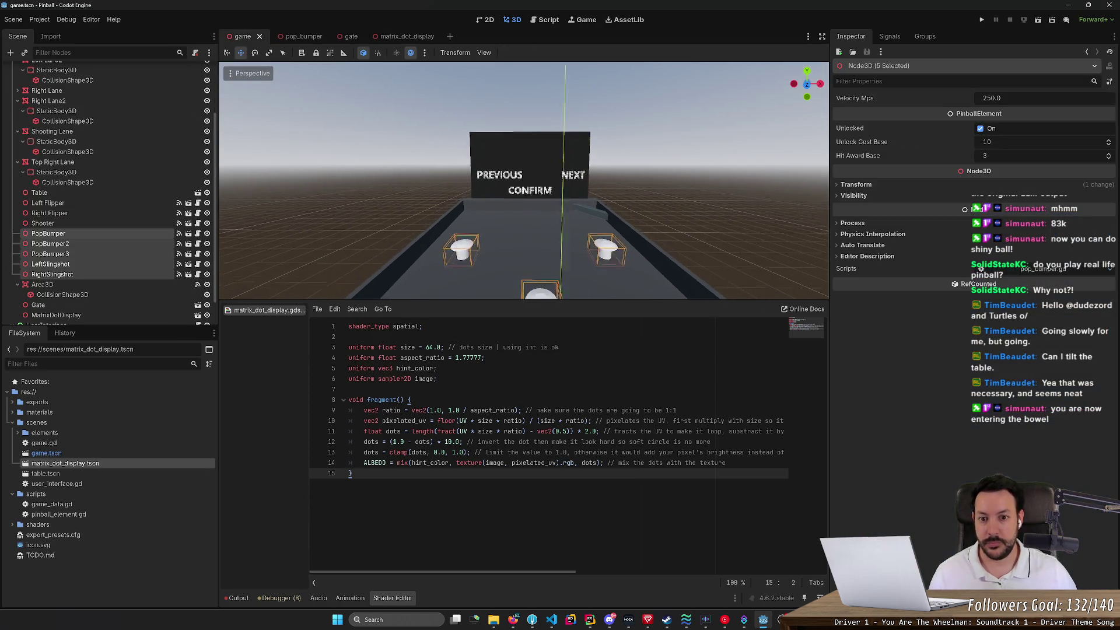
{"action": "scroll", "coordinate": [523, 181], "scroll_direction": "up", "scroll_amount": 5}
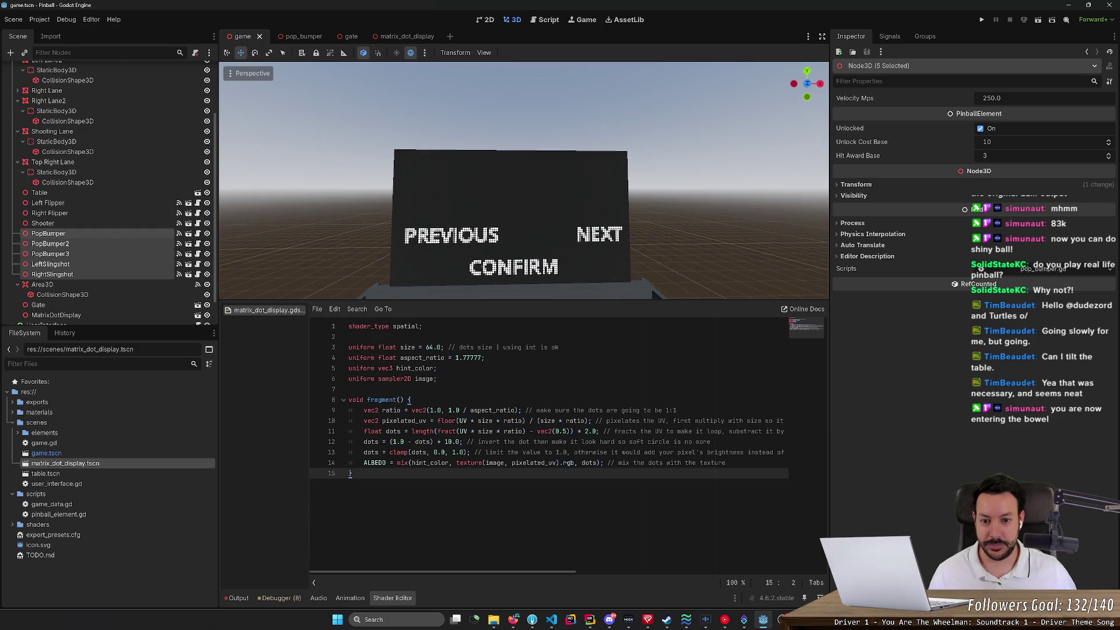
{"action": "scroll", "coordinate": [407, 146], "scroll_direction": "down", "scroll_amount": 4}
{"action": "scroll", "coordinate": [407, 146], "scroll_direction": "up", "scroll_amount": 3}
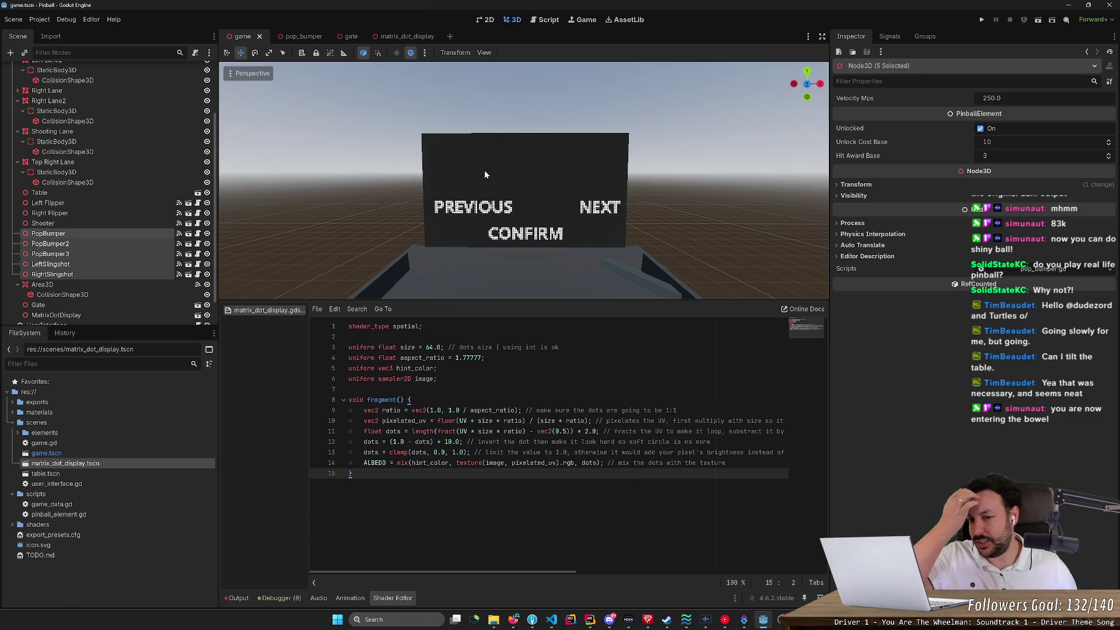
{"action": "mouse_move", "coordinate": [485, 174]}
{"action": "left_mouse_down"}
{"action": "mouse_move", "coordinate": [508, 198]}
{"action": "mouse_move", "coordinate": [519, 187]}
{"action": "mouse_move", "coordinate": [444, 178]}
{"action": "mouse_move", "coordinate": [446, 163]}
{"action": "mouse_move", "coordinate": [379, 166]}
{"action": "mouse_move", "coordinate": [443, 166]}
{"action": "mouse_move", "coordinate": [445, 192]}
{"action": "left_mouse_up"}
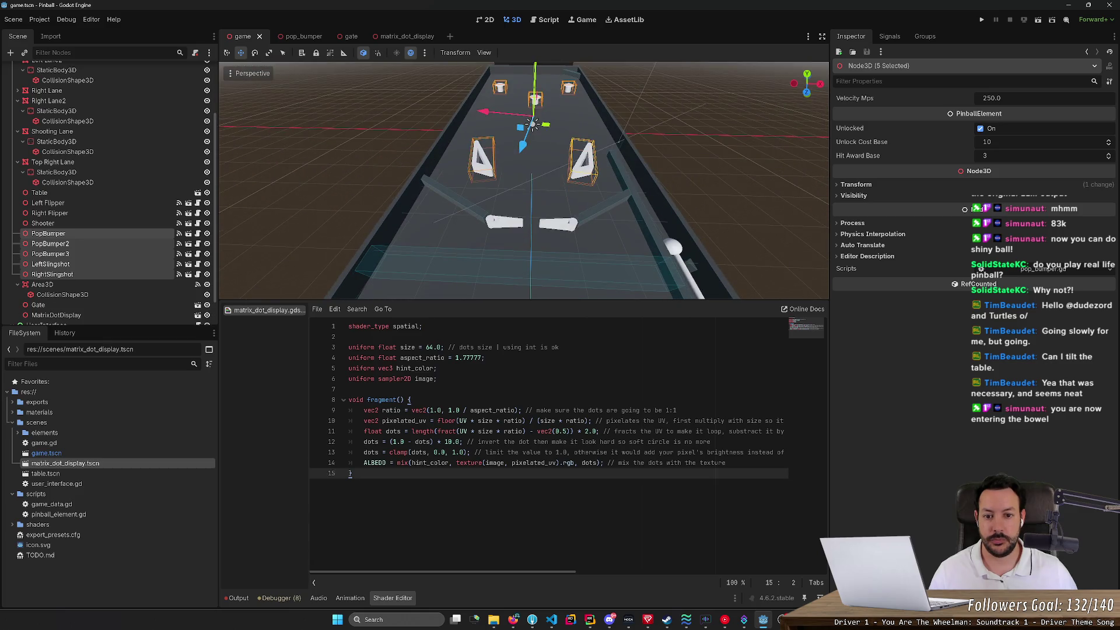
Step: Run the project, enable the camera override in 3D mode, and tilt up to the backboard
{"action": "left_click", "coordinate": [983, 19]}
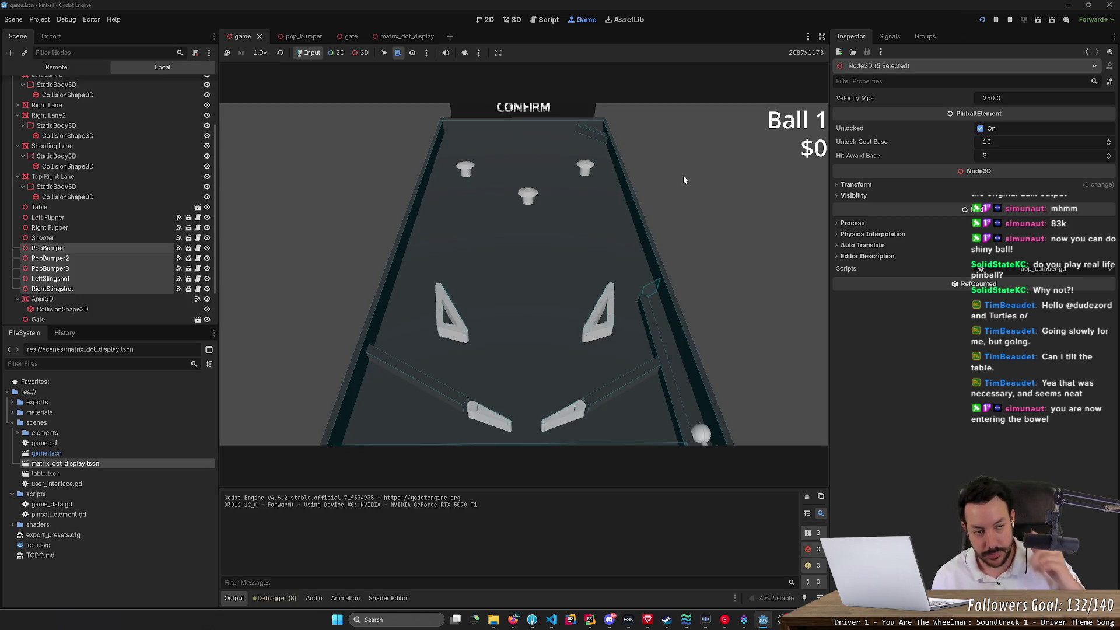
{"action": "left_click", "coordinate": [465, 53]}
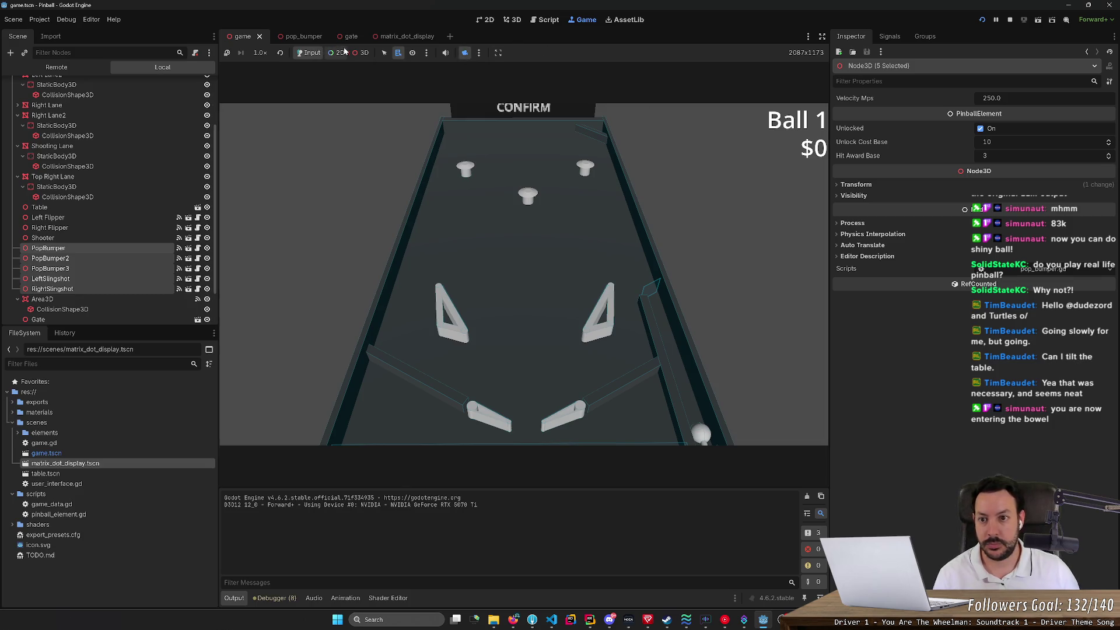
{"action": "left_click", "coordinate": [360, 53]}
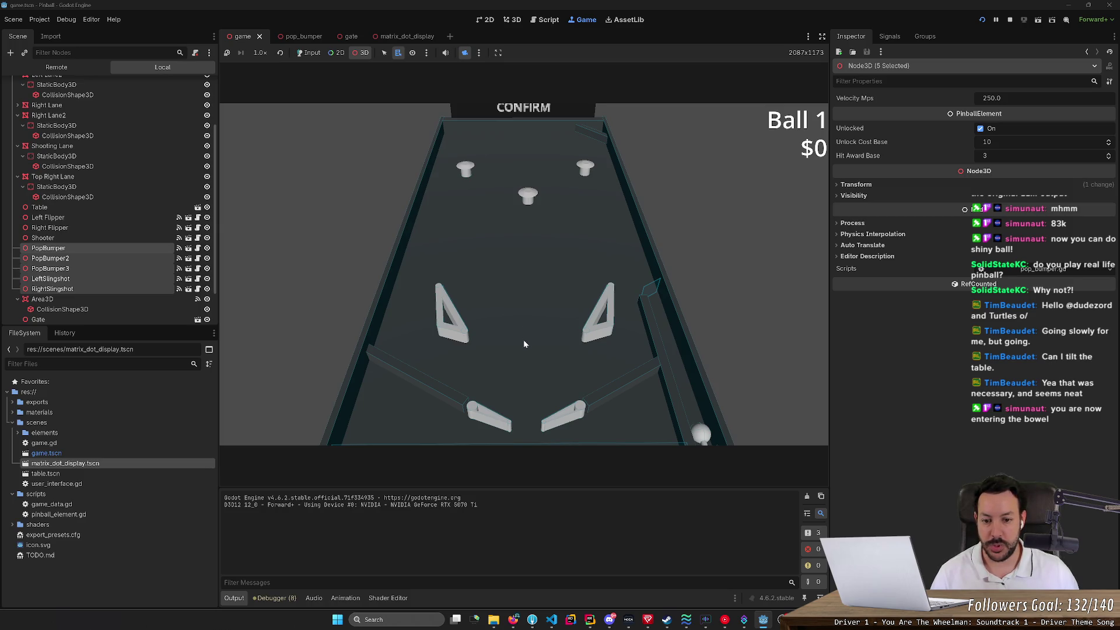
{"action": "mouse_move", "coordinate": [524, 344]}
{"action": "left_mouse_down"}
{"action": "mouse_move", "coordinate": [524, 298]}
{"action": "mouse_move", "coordinate": [524, 323]}
{"action": "left_mouse_up"}
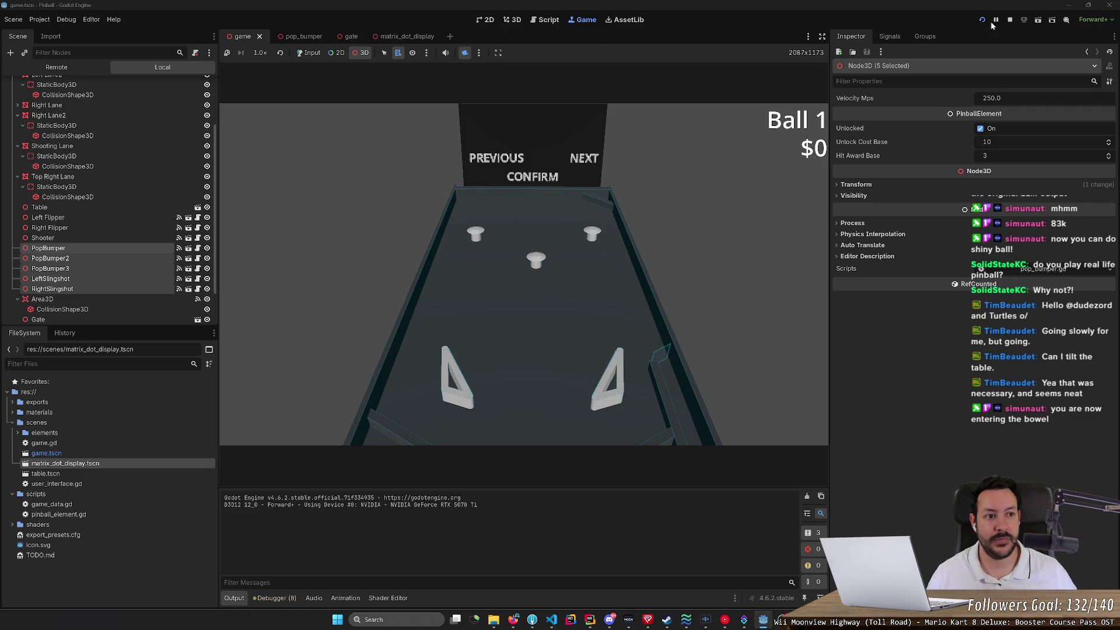
Step: Stop the game and change LabelPrevious text to '<' and LabelNext text to '>'
{"action": "key", "text": "F8"}
{"action": "left_click", "coordinate": [401, 37]}
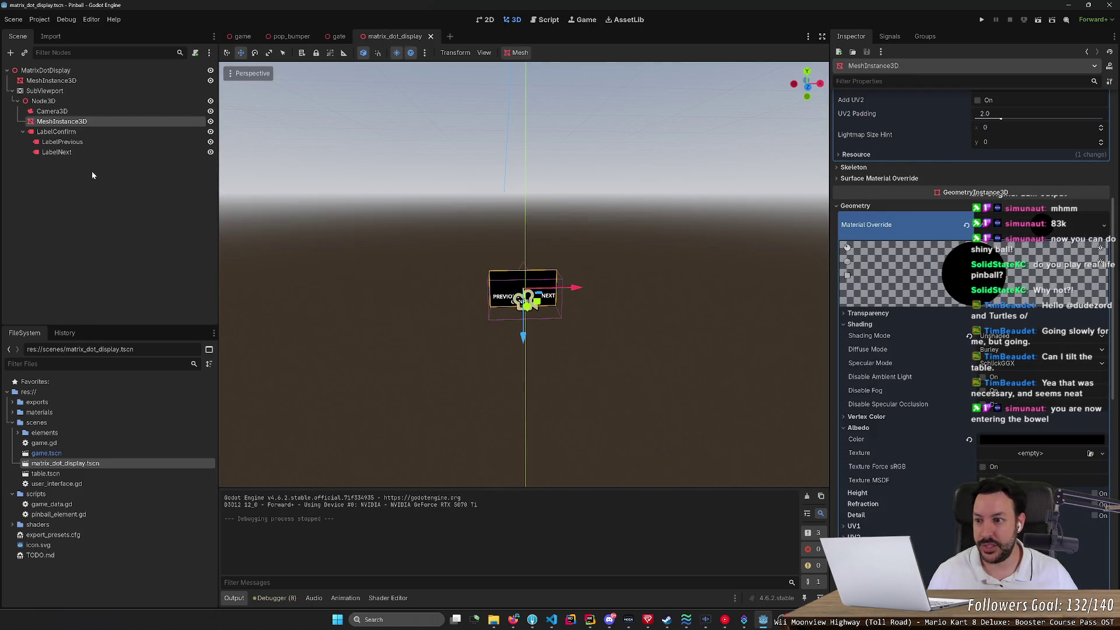
{"action": "left_click", "coordinate": [62, 142]}
{"action": "type", "text": "<"}
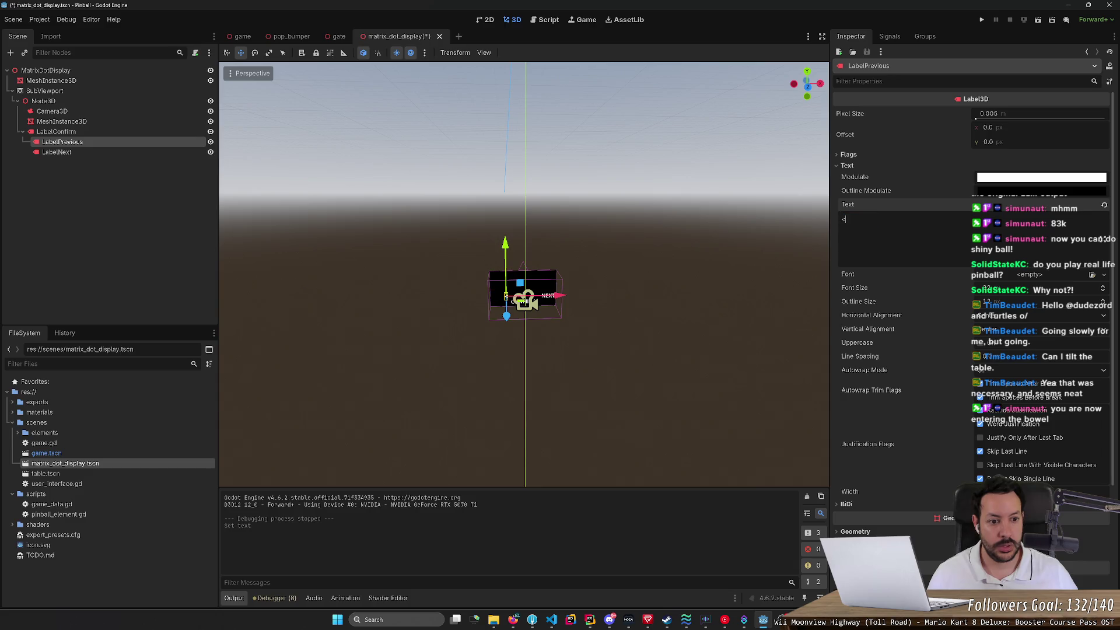
{"action": "left_click", "coordinate": [56, 152]}
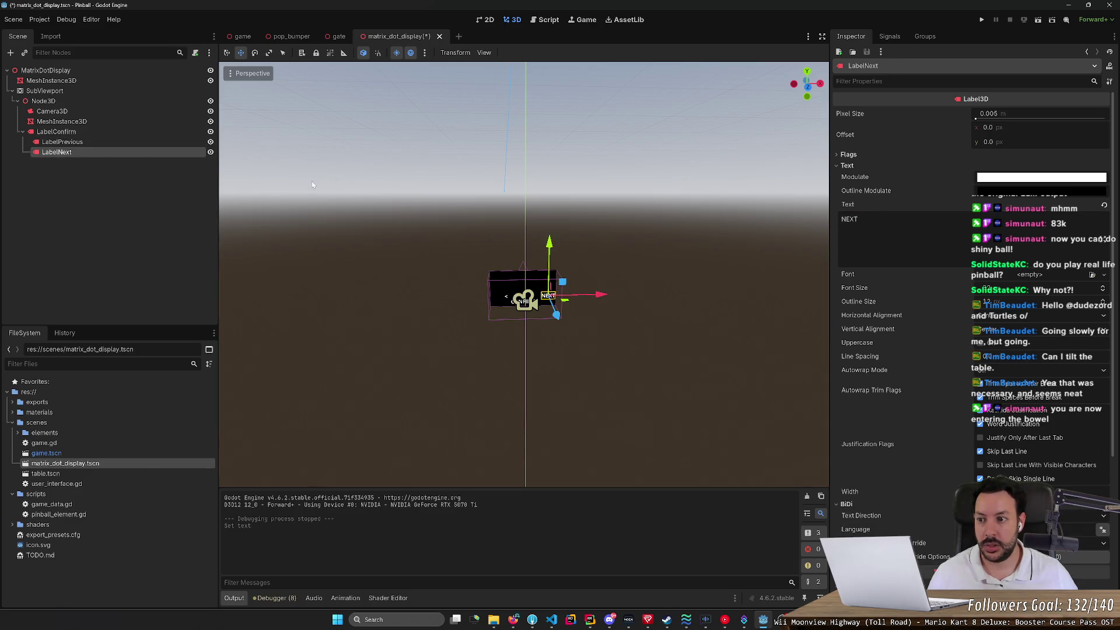
{"action": "double_click", "coordinate": [930, 242]}
{"action": "type", "text": ">"}
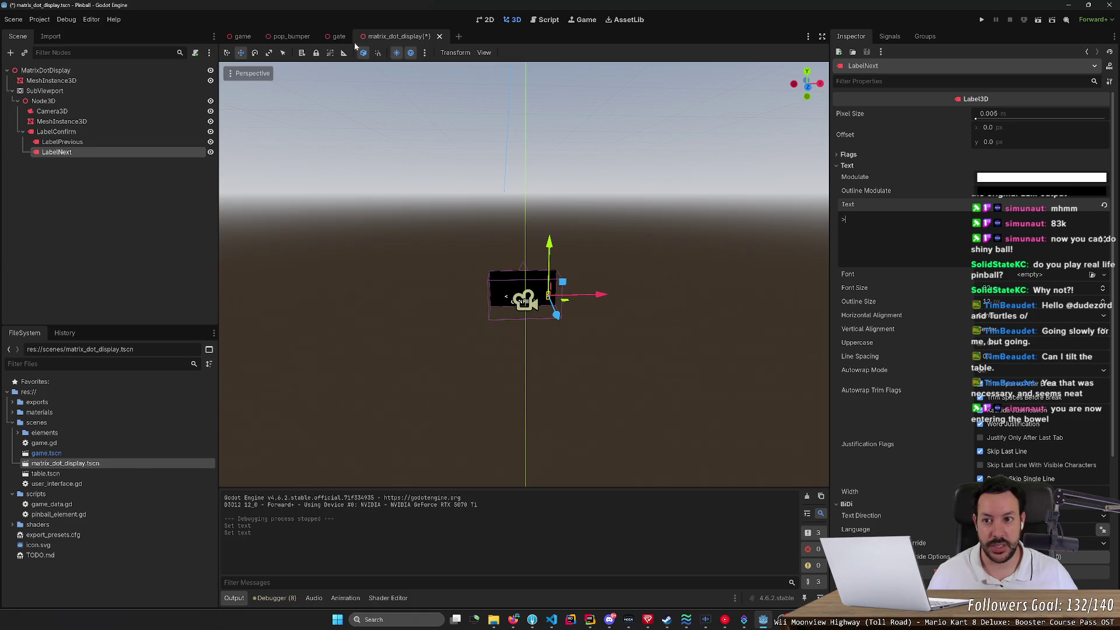
Step: Save the matrix_dot_display scene and return to the game scene
{"action": "left_click", "coordinate": [243, 36]}
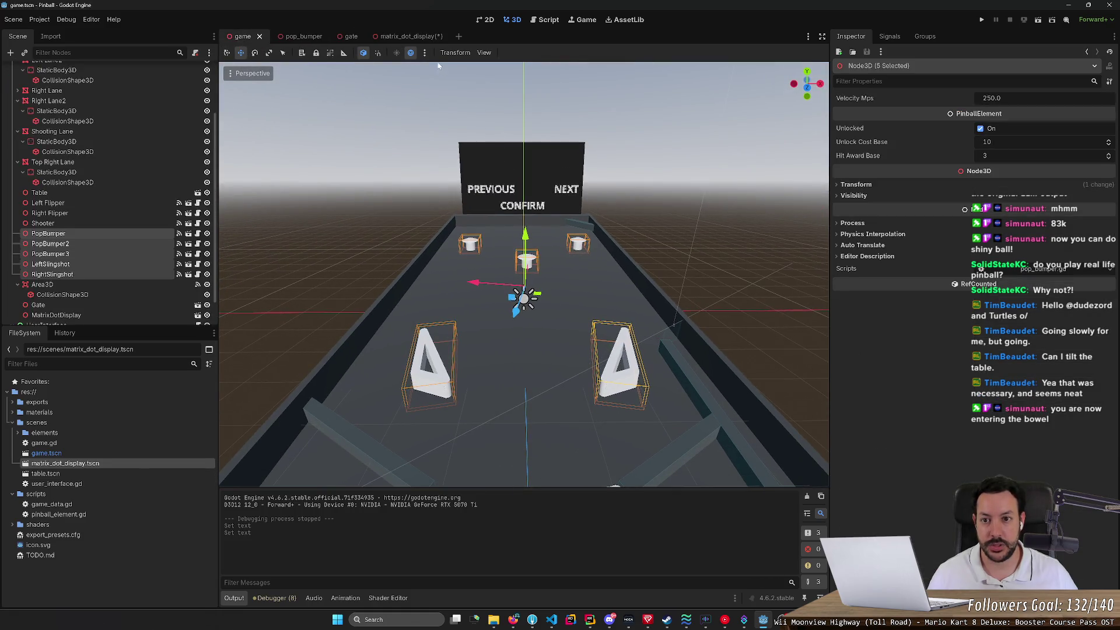
{"action": "left_click", "coordinate": [408, 36]}
{"action": "key", "text": "ctrl+s"}
{"action": "left_click", "coordinate": [239, 36]}
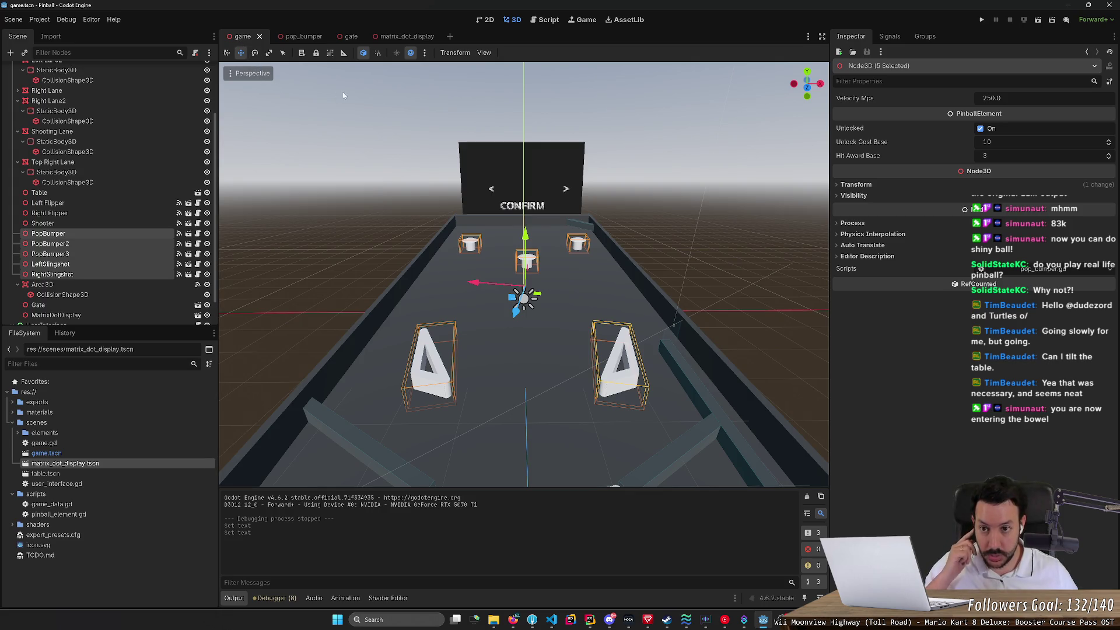
Step: Zoom in and out over the pinball table in the 3D viewport
{"action": "scroll", "coordinate": [525, 275], "scroll_direction": "down", "scroll_amount": 3}
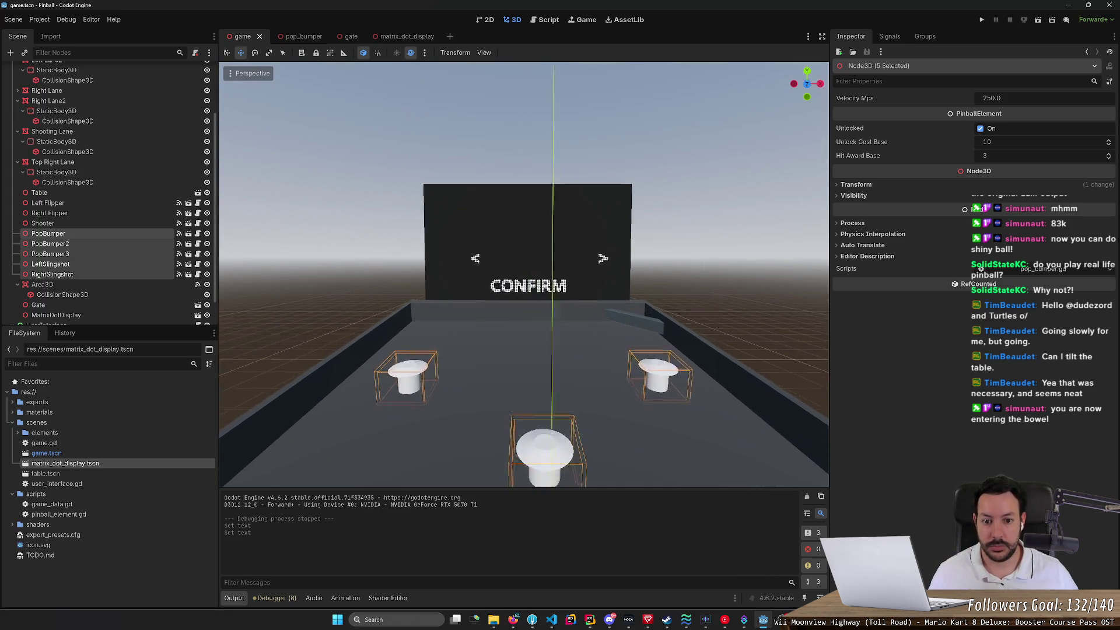
{"action": "scroll", "coordinate": [525, 274], "scroll_direction": "up", "scroll_amount": 5}
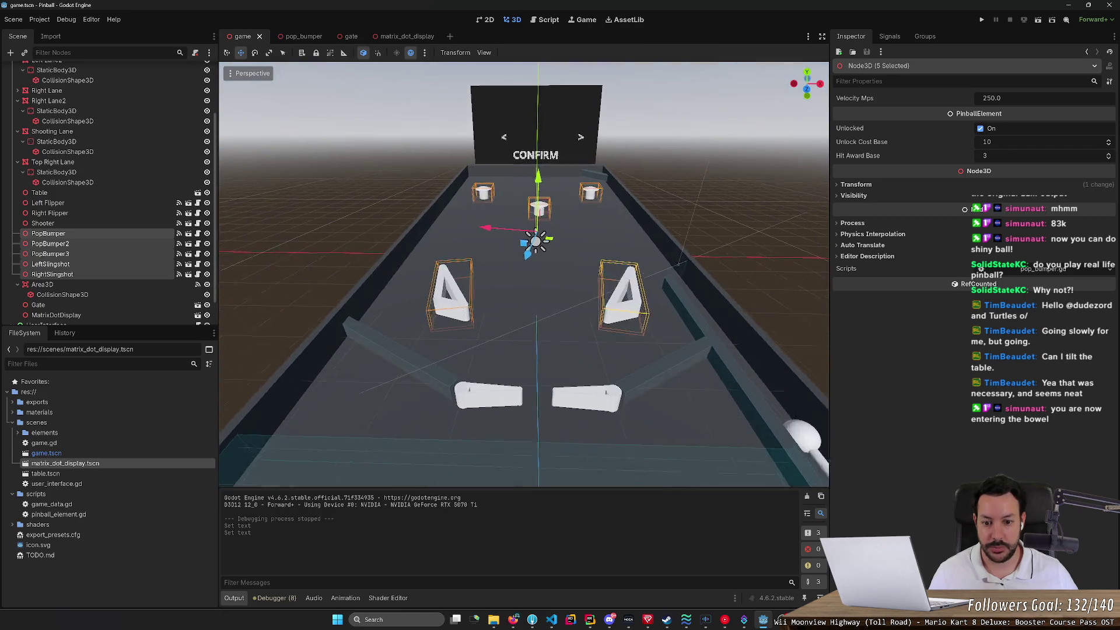
{"action": "scroll", "coordinate": [525, 274], "scroll_direction": "down", "scroll_amount": 3}
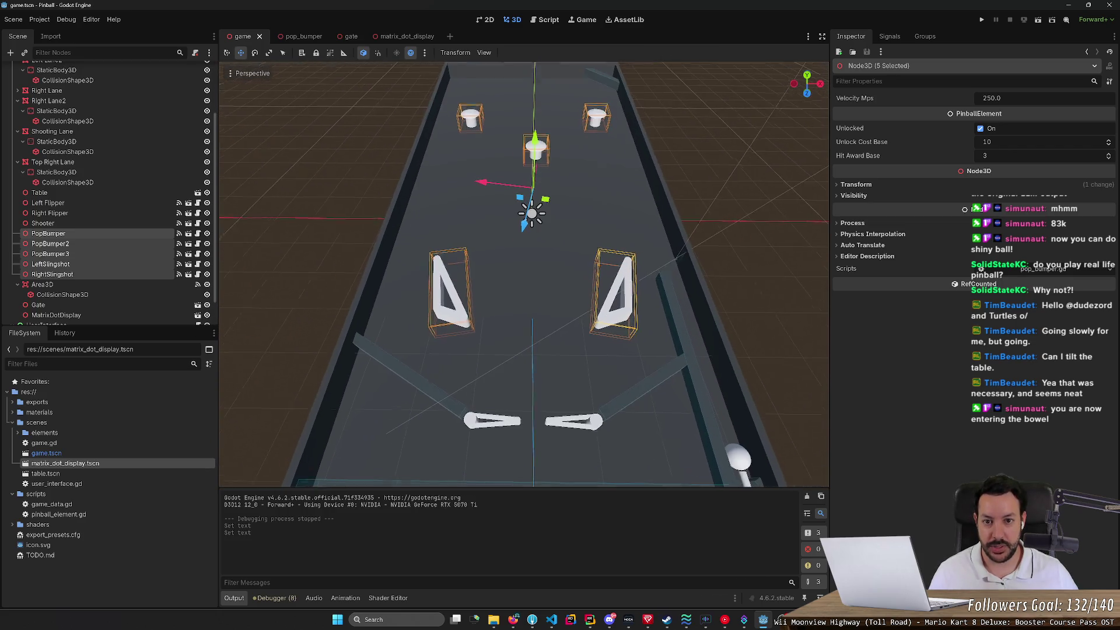
{"action": "scroll", "coordinate": [525, 275], "scroll_direction": "up", "scroll_amount": 3}
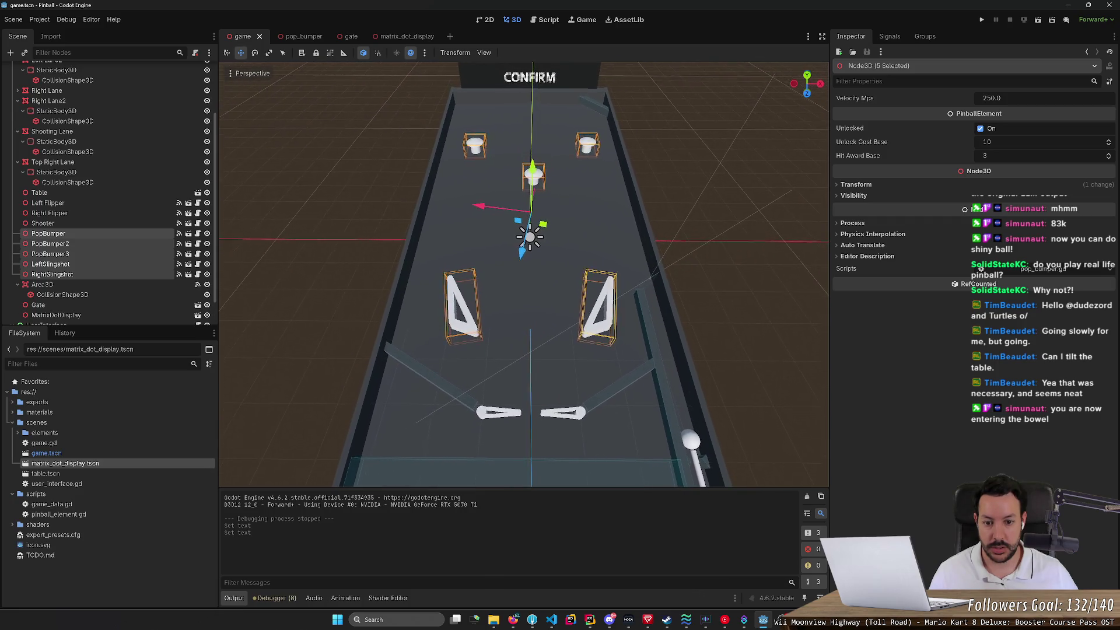
{"action": "scroll", "coordinate": [525, 274], "scroll_direction": "down", "scroll_amount": 2}
{"action": "scroll", "coordinate": [525, 274], "scroll_direction": "up", "scroll_amount": 2}
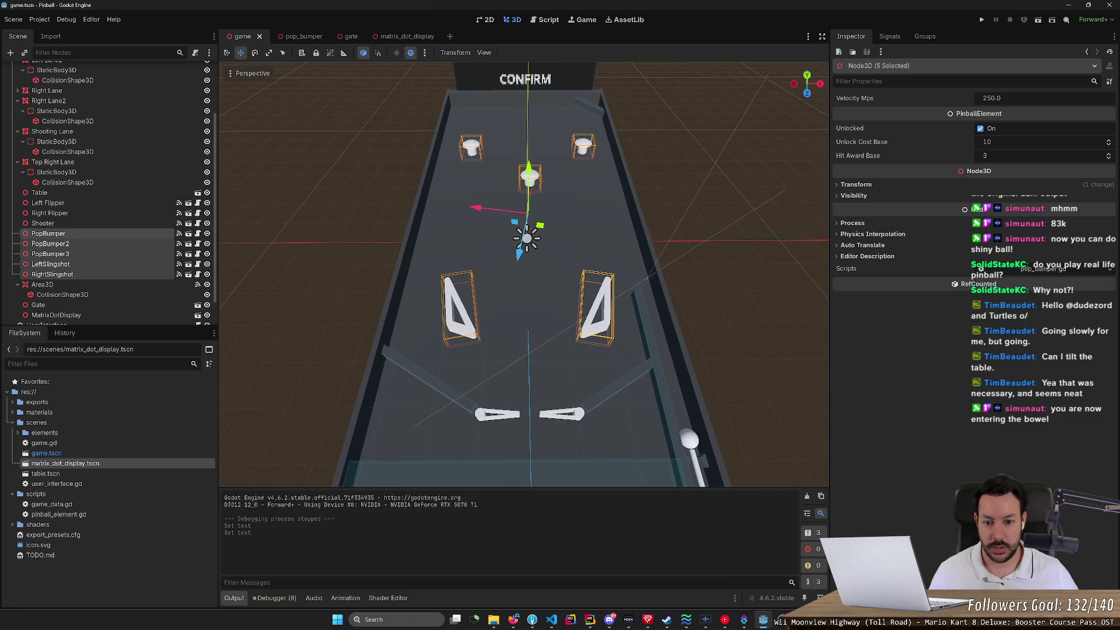
{"action": "scroll", "coordinate": [516, 157], "scroll_direction": "down", "scroll_amount": 2}
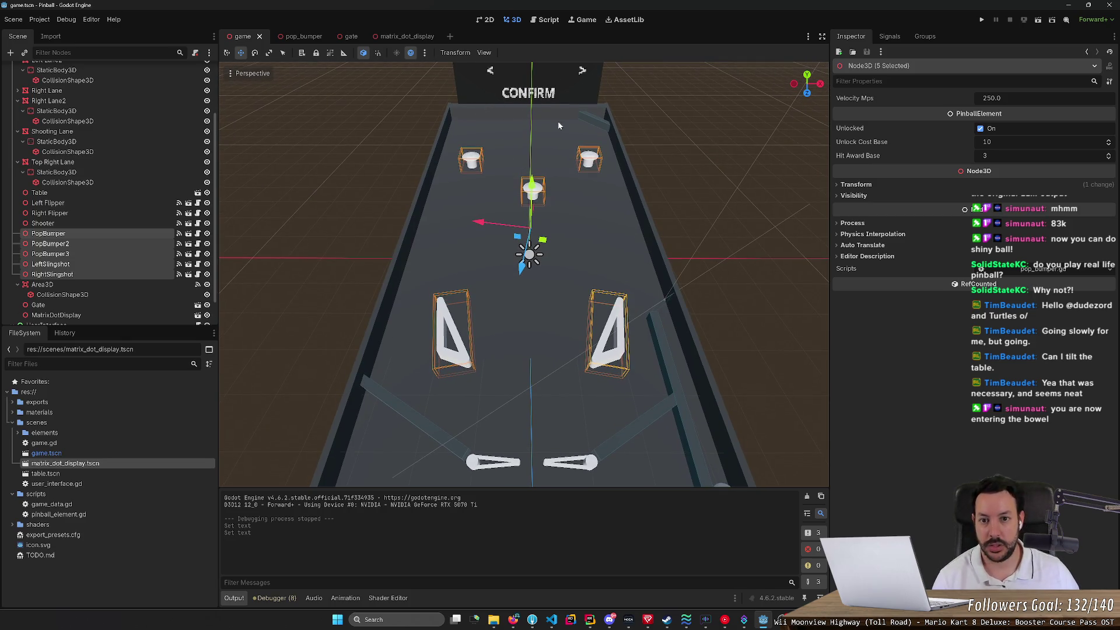
{"action": "scroll", "coordinate": [558, 121], "scroll_direction": "down", "scroll_amount": 2}
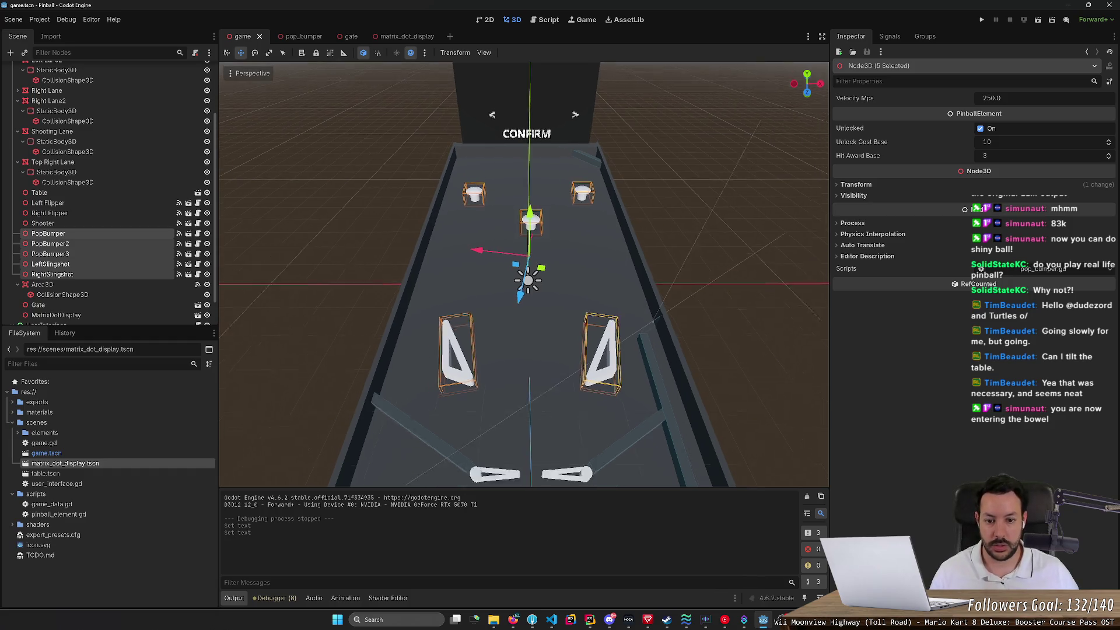
{"action": "scroll", "coordinate": [524, 275], "scroll_direction": "down", "scroll_amount": 2}
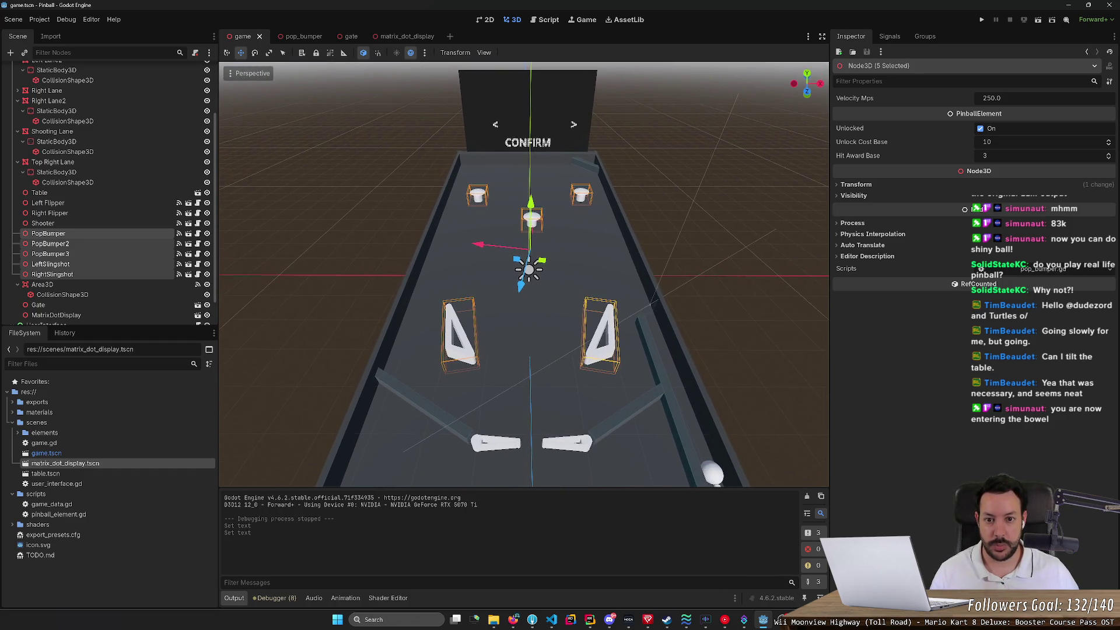
{"action": "scroll", "coordinate": [524, 274], "scroll_direction": "up", "scroll_amount": 1}
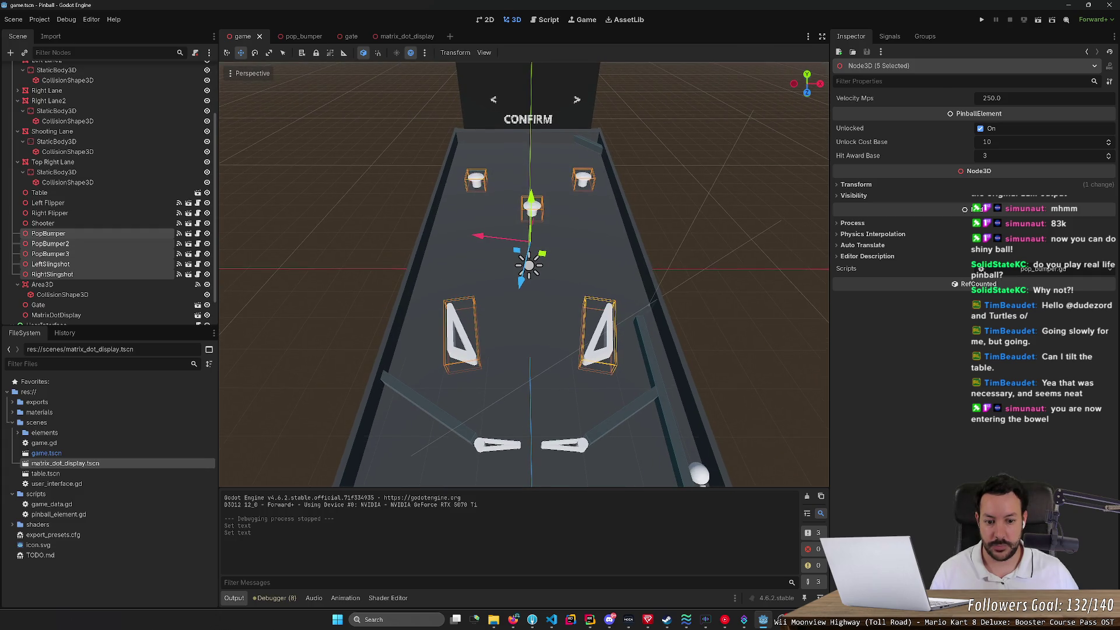
Step: Fly the view along the table toward the CONFIRM board and select Camera3D
{"action": "key", "text": "e"}
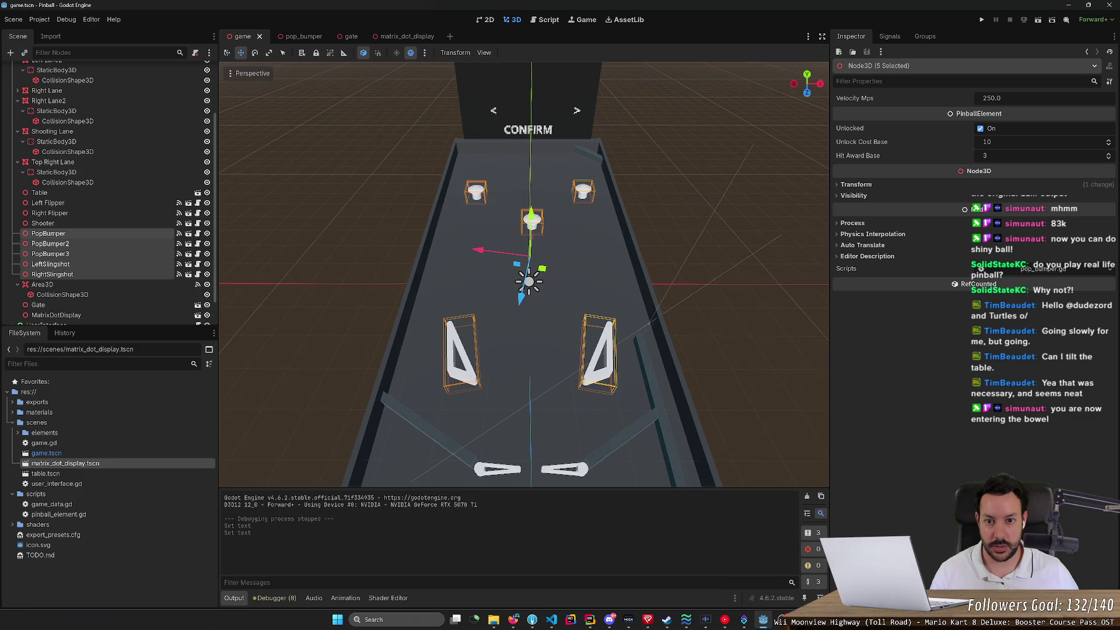
{"action": "key", "text": "s"}
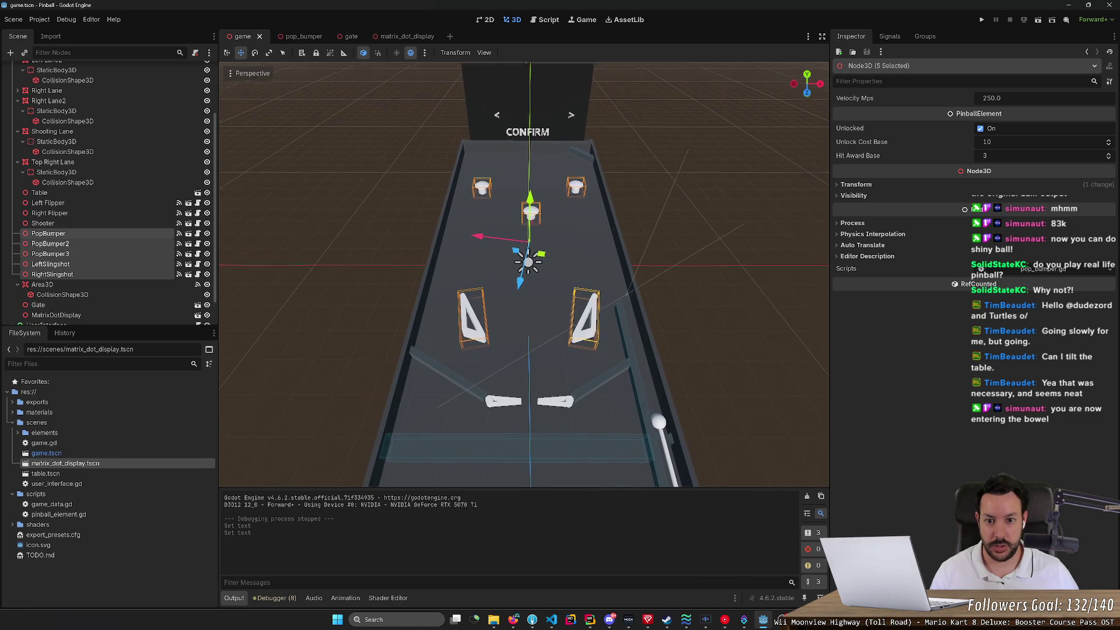
{"action": "key", "text": "w"}
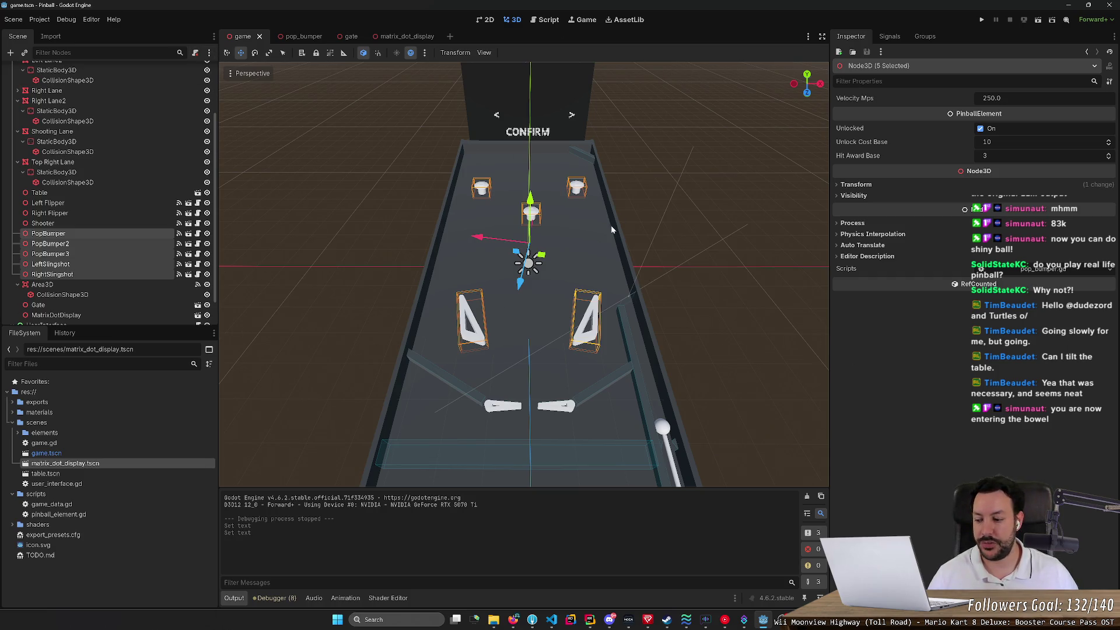
{"action": "left_click_drag", "start_coordinate": [611, 225], "coordinate": [611, 210]}
{"action": "mouse_move", "coordinate": [525, 292]}
{"action": "left_mouse_down"}
{"action": "mouse_move", "coordinate": [525, 234]}
{"action": "mouse_move", "coordinate": [525, 268]}
{"action": "left_mouse_up"}
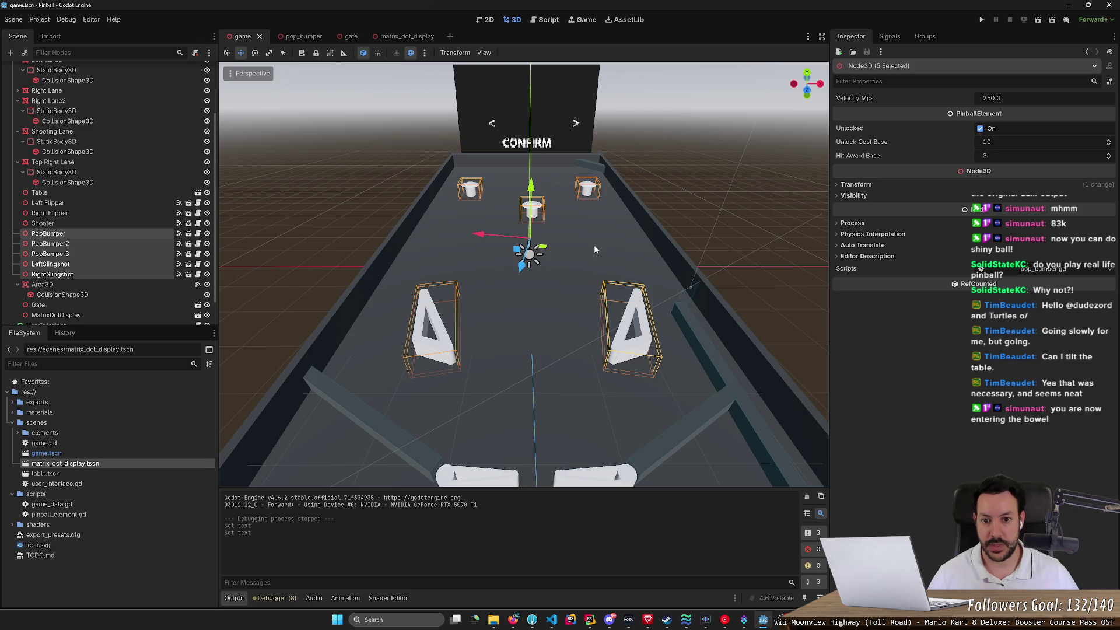
{"action": "left_click_drag", "start_coordinate": [588, 250], "coordinate": [592, 249]}
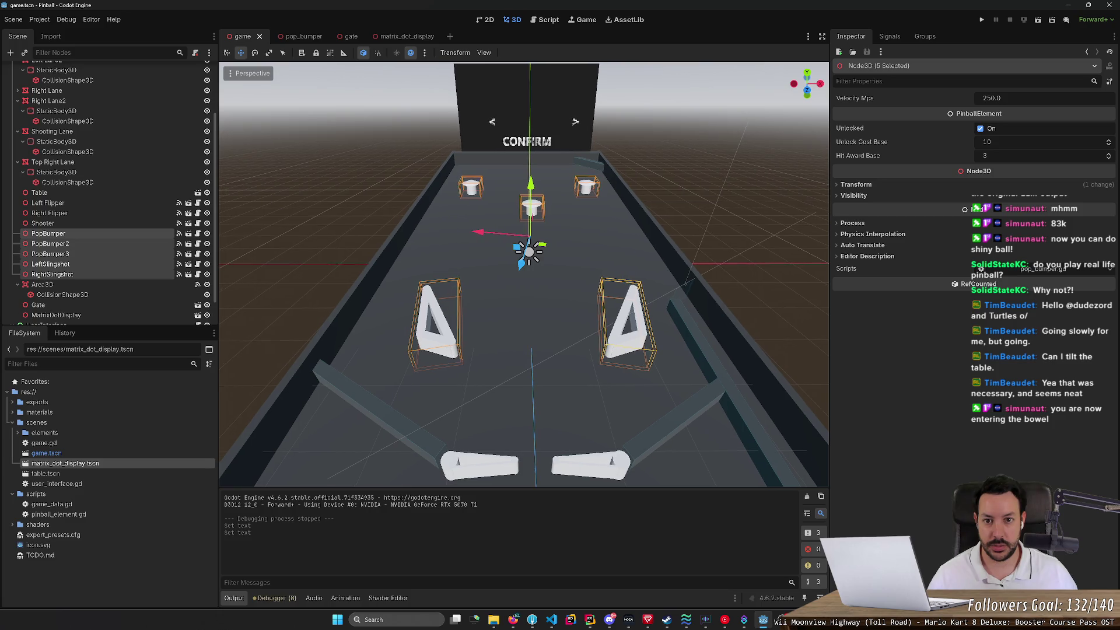
{"action": "scroll", "coordinate": [100, 122], "scroll_direction": "up", "scroll_amount": 4}
{"action": "left_click", "coordinate": [99, 81]}
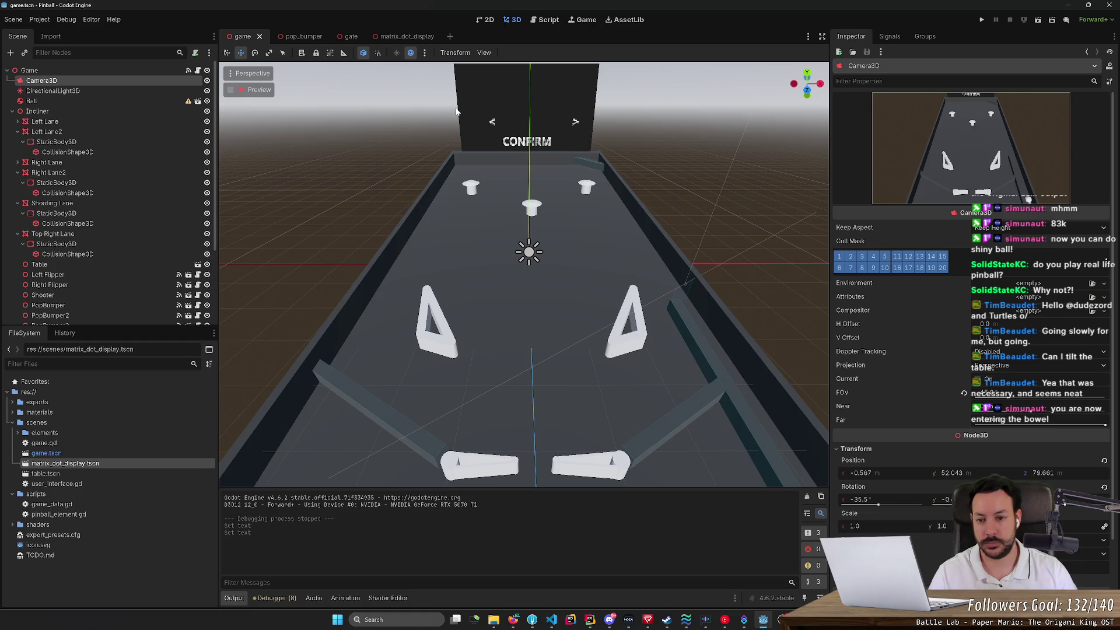
{"action": "scroll", "coordinate": [456, 111], "scroll_direction": "up", "scroll_amount": 5}
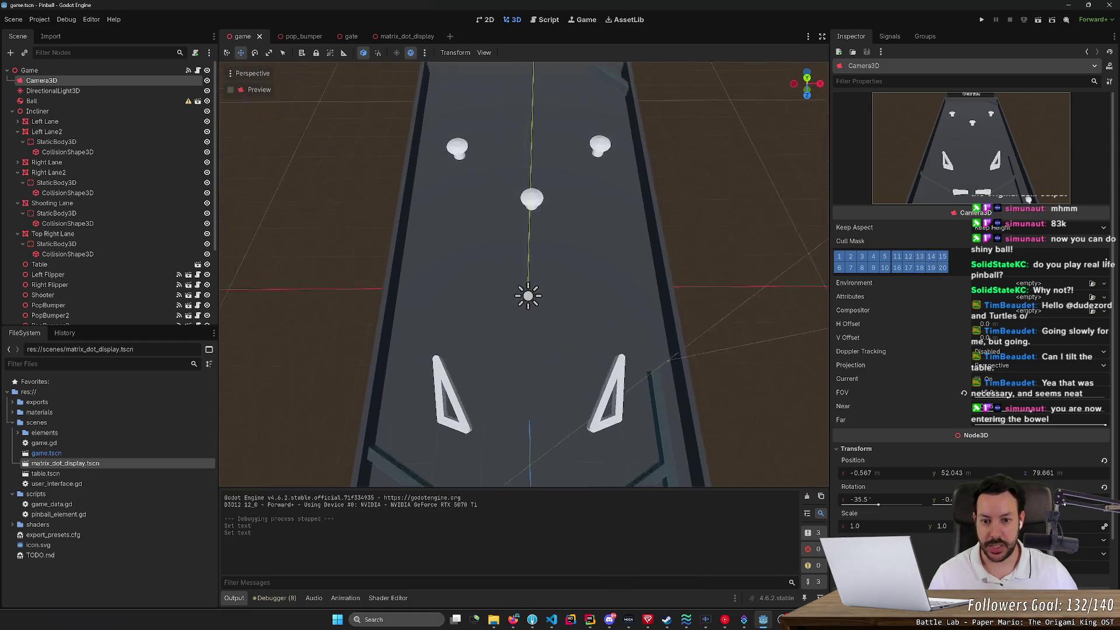
{"action": "scroll", "coordinate": [525, 274], "scroll_direction": "down", "scroll_amount": 3}
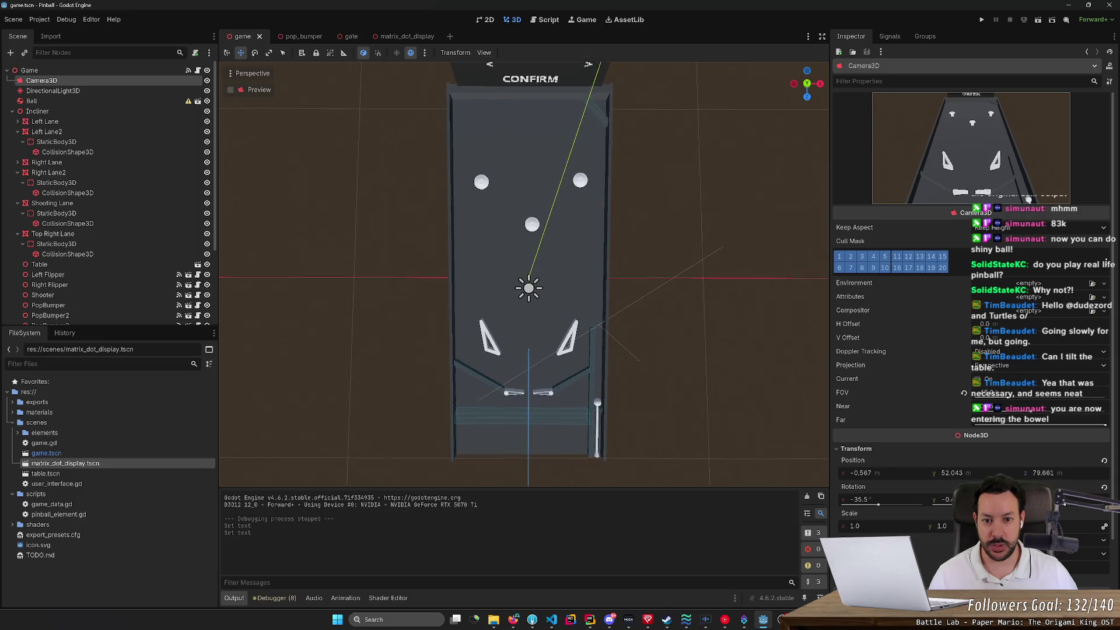
{"action": "scroll", "coordinate": [525, 274], "scroll_direction": "up", "scroll_amount": 3}
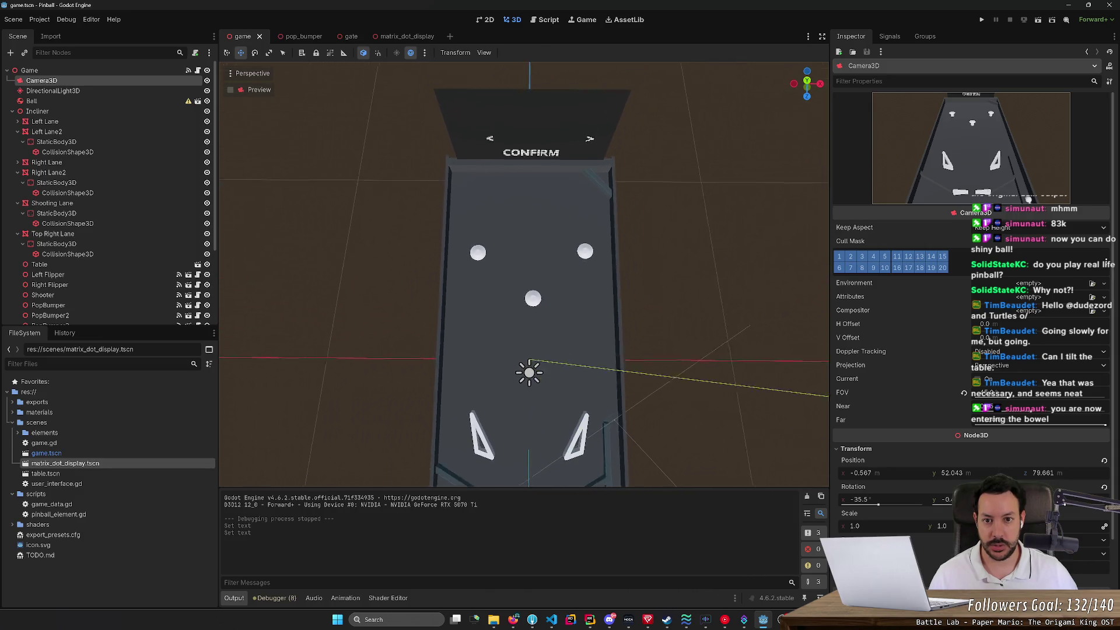
{"action": "scroll", "coordinate": [525, 274], "scroll_direction": "down", "scroll_amount": 2}
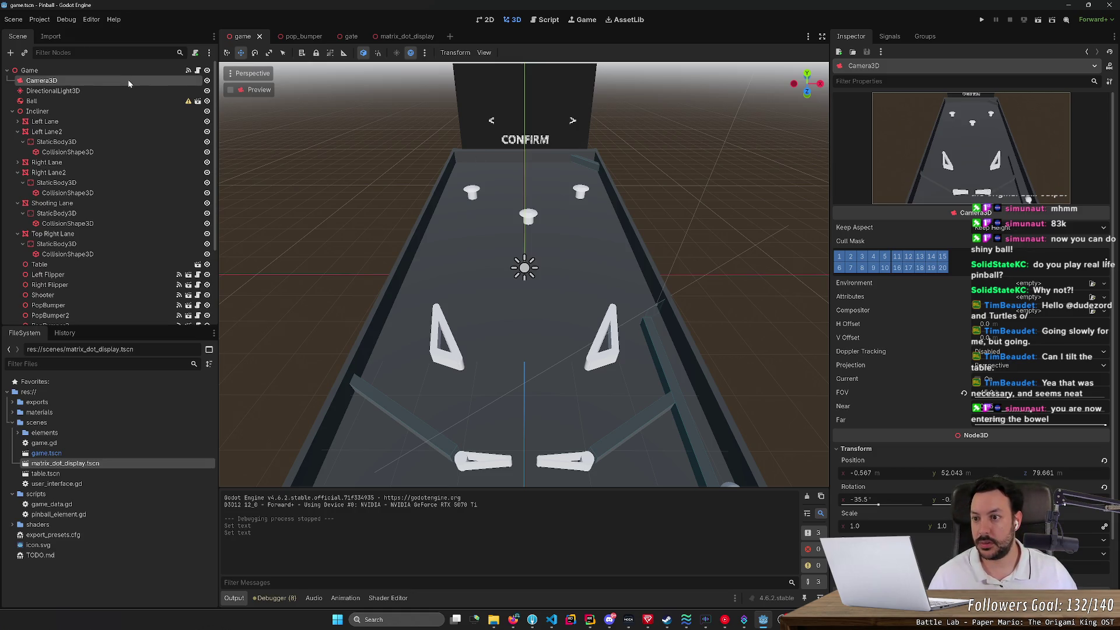
{"action": "left_click", "coordinate": [250, 73]}
{"action": "key", "text": "Escape"}
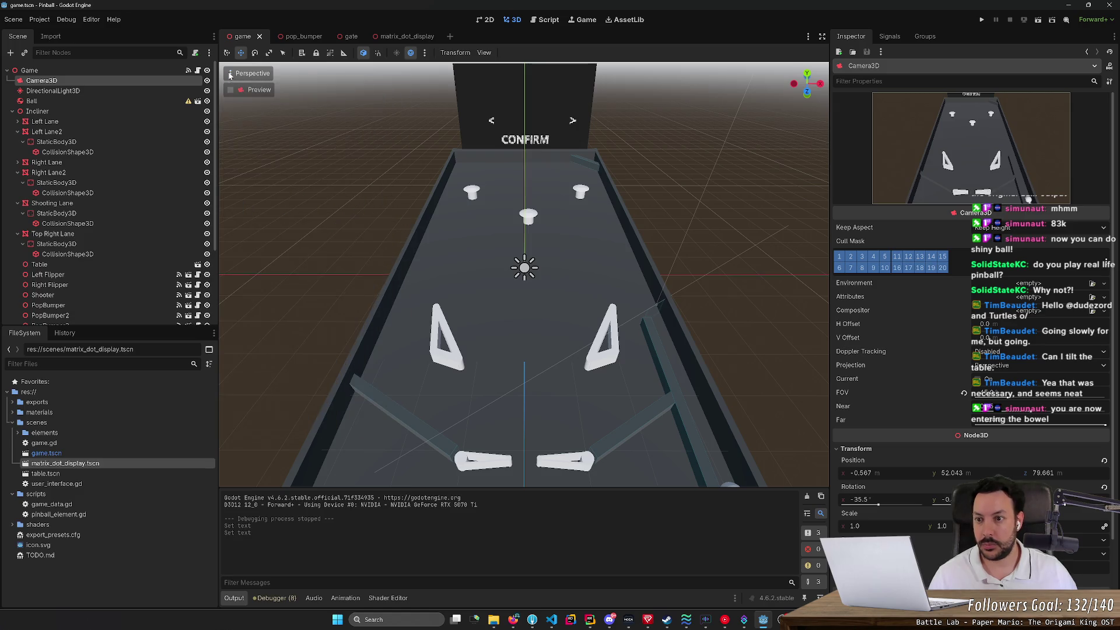
{"action": "left_click", "coordinate": [229, 91]}
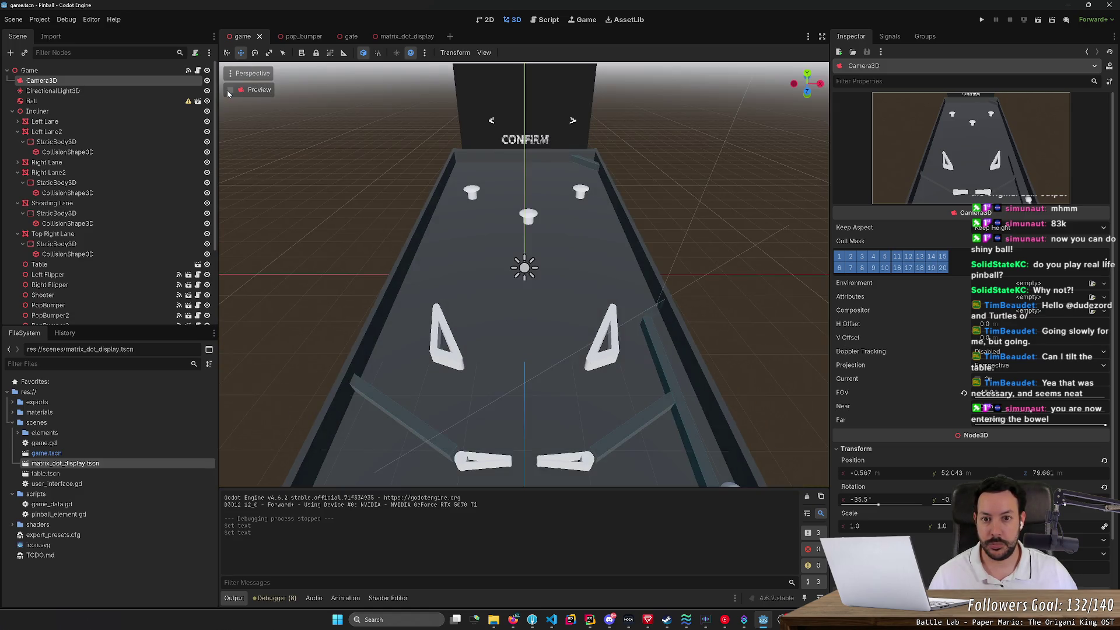
{"action": "left_click", "coordinate": [229, 91]}
{"action": "left_click", "coordinate": [229, 92]}
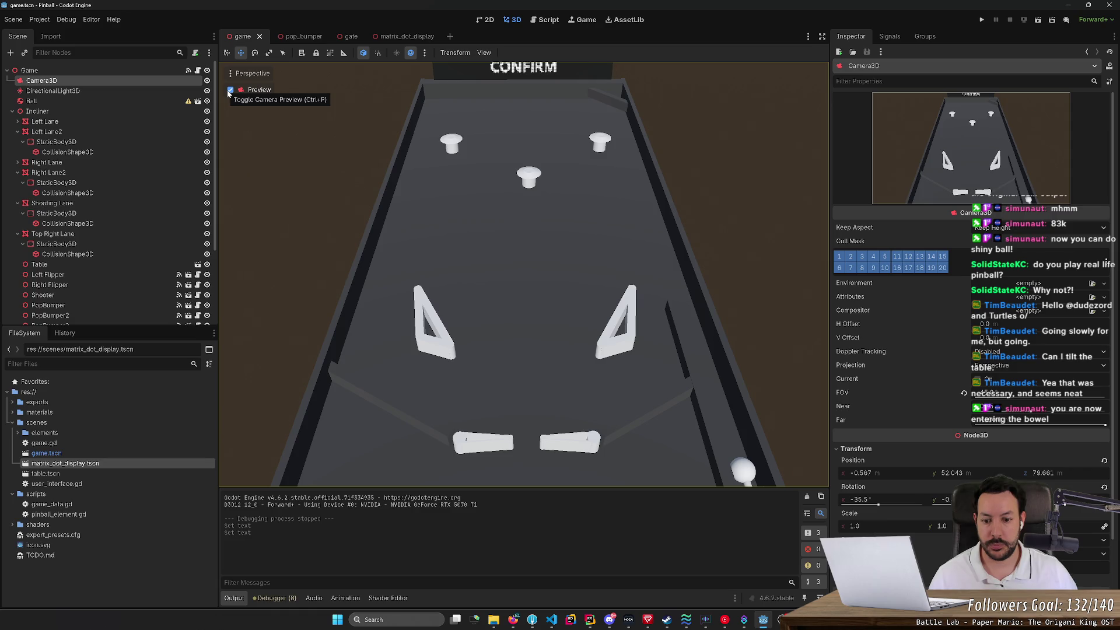
{"action": "left_click", "coordinate": [229, 91]}
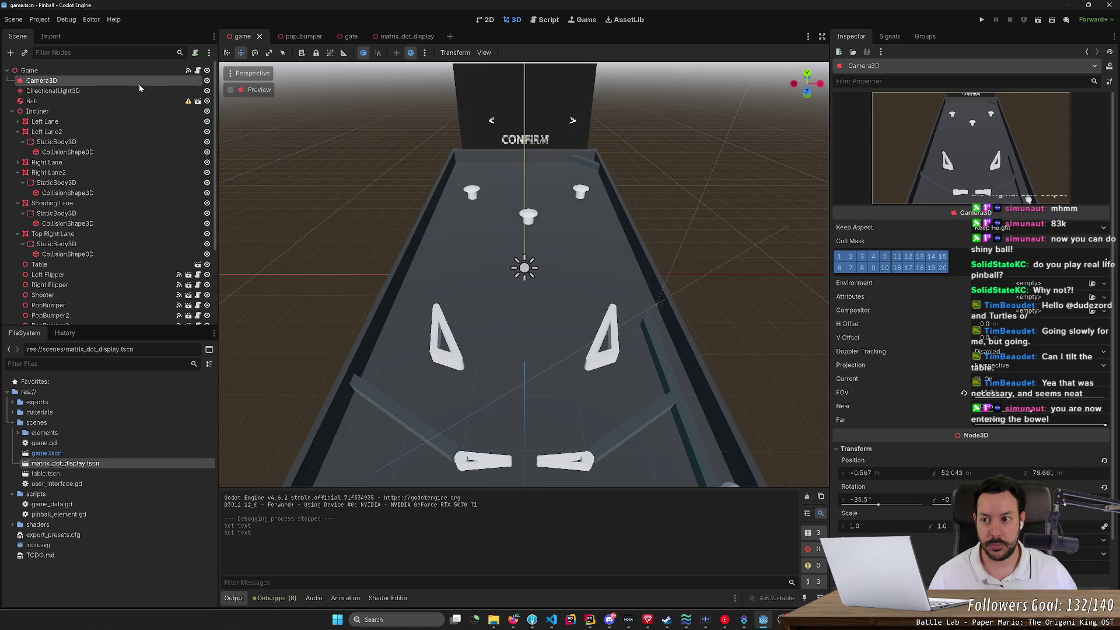
{"action": "scroll", "coordinate": [305, 132], "scroll_direction": "down", "scroll_amount": 5}
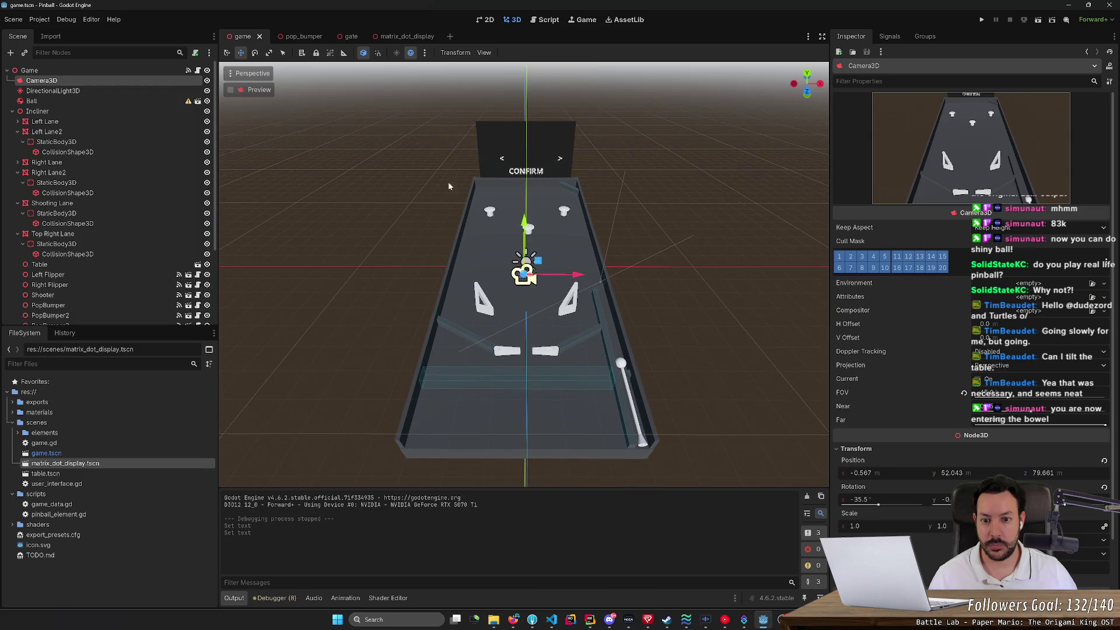
Step: Tilt the camera about 5.6 degrees and lower it closer to the table
{"action": "key", "text": "e"}
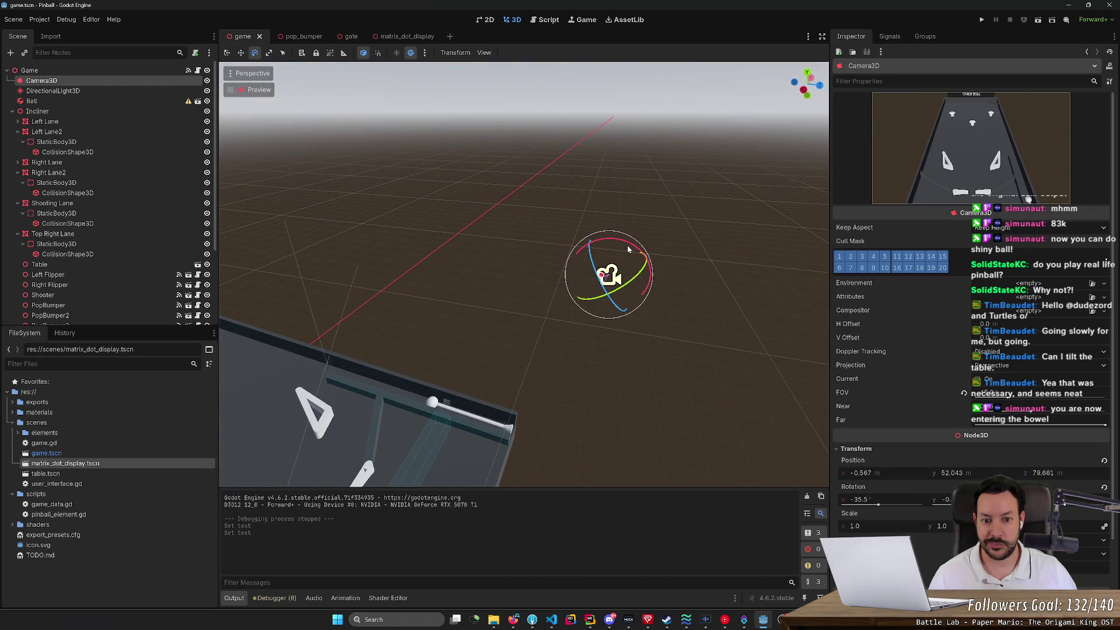
{"action": "left_click_drag", "start_coordinate": [628, 249], "coordinate": [634, 252]}
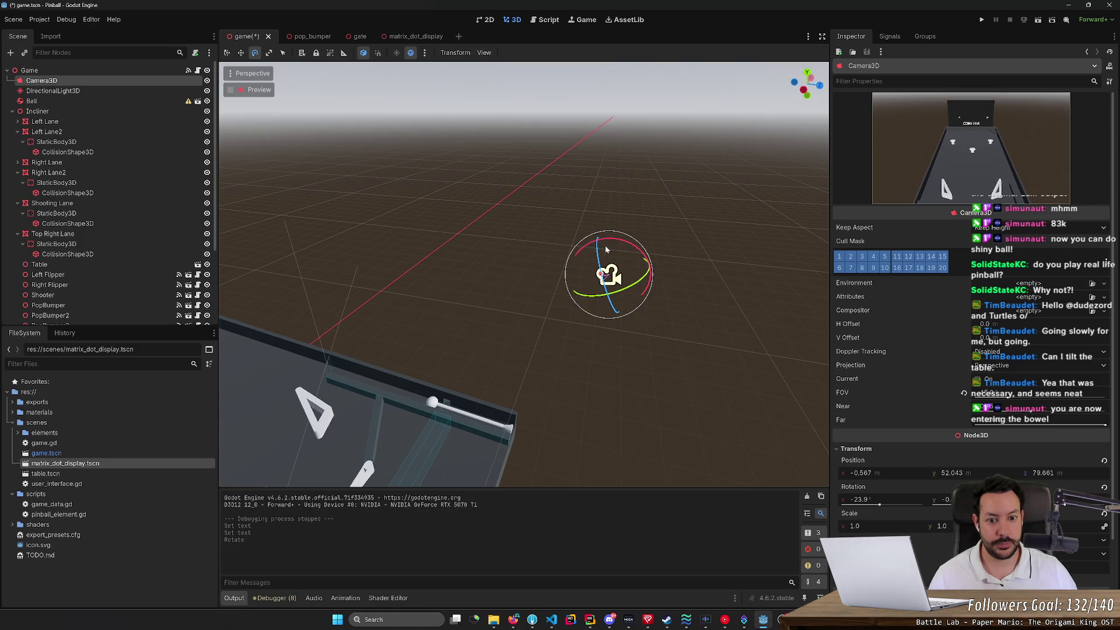
{"action": "key", "text": "w"}
{"action": "key", "text": "t"}
{"action": "mouse_move", "coordinate": [617, 225]}
{"action": "left_mouse_down"}
{"action": "mouse_move", "coordinate": [570, 436]}
{"action": "mouse_move", "coordinate": [700, 464]}
{"action": "mouse_move", "coordinate": [822, 467]}
{"action": "mouse_move", "coordinate": [875, 492]}
{"action": "mouse_move", "coordinate": [784, 450]}
{"action": "left_mouse_up"}
{"action": "key", "text": "e"}
{"action": "key", "text": "t"}
{"action": "key", "text": "w"}
{"action": "key", "text": "e"}
Step: Save the scene and run the game with input going to it
{"action": "key", "text": "ctrl+s"}
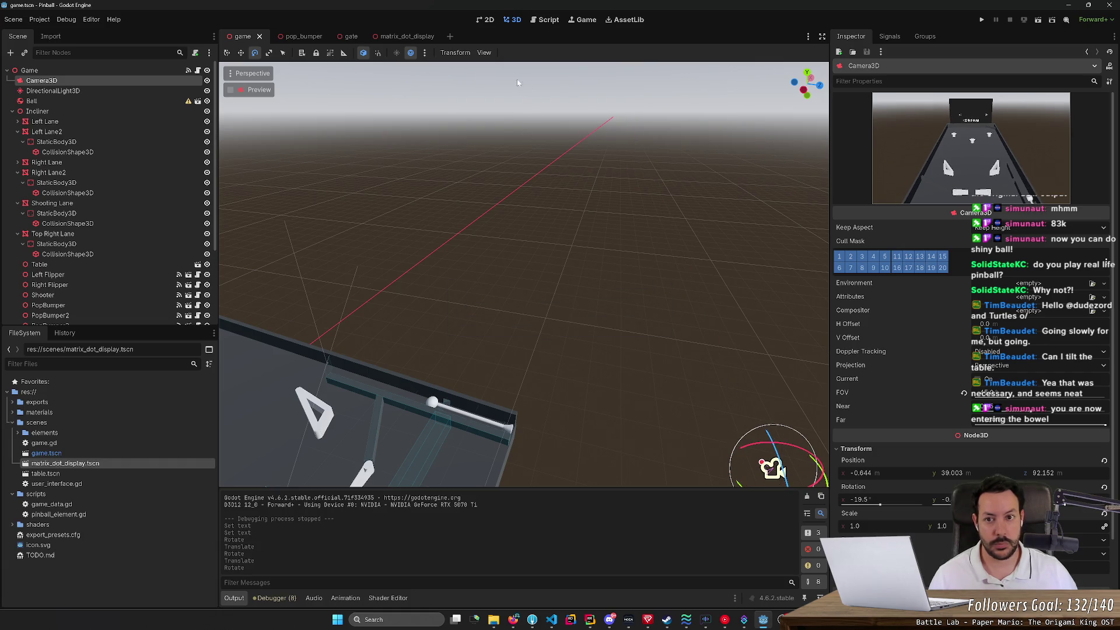
{"action": "left_click", "coordinate": [979, 20]}
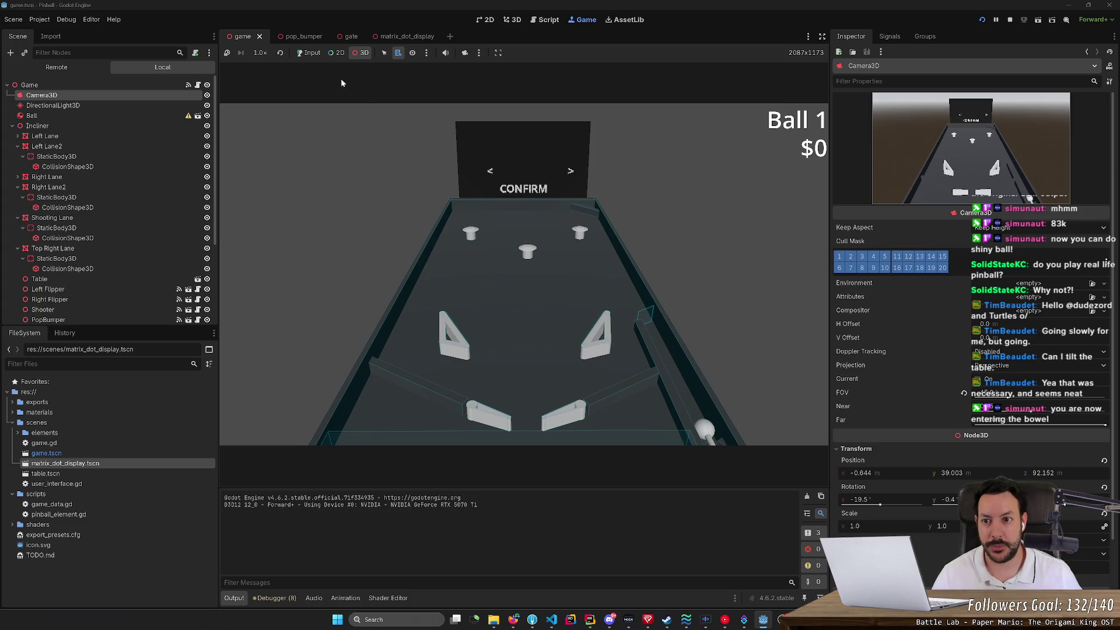
{"action": "left_click", "coordinate": [308, 53]}
Step: Play with the launch and flipper keys until Ball 3, then switch to the browser
{"action": "key", "text": "space"}
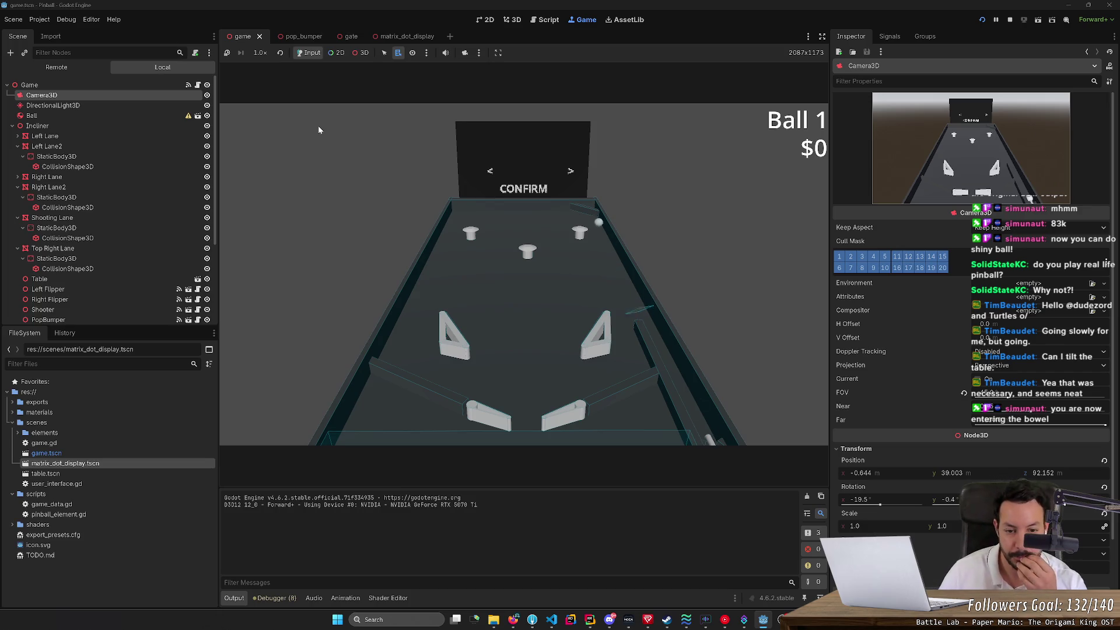
{"action": "key", "text": "Left"}
{"action": "key", "text": "Right"}
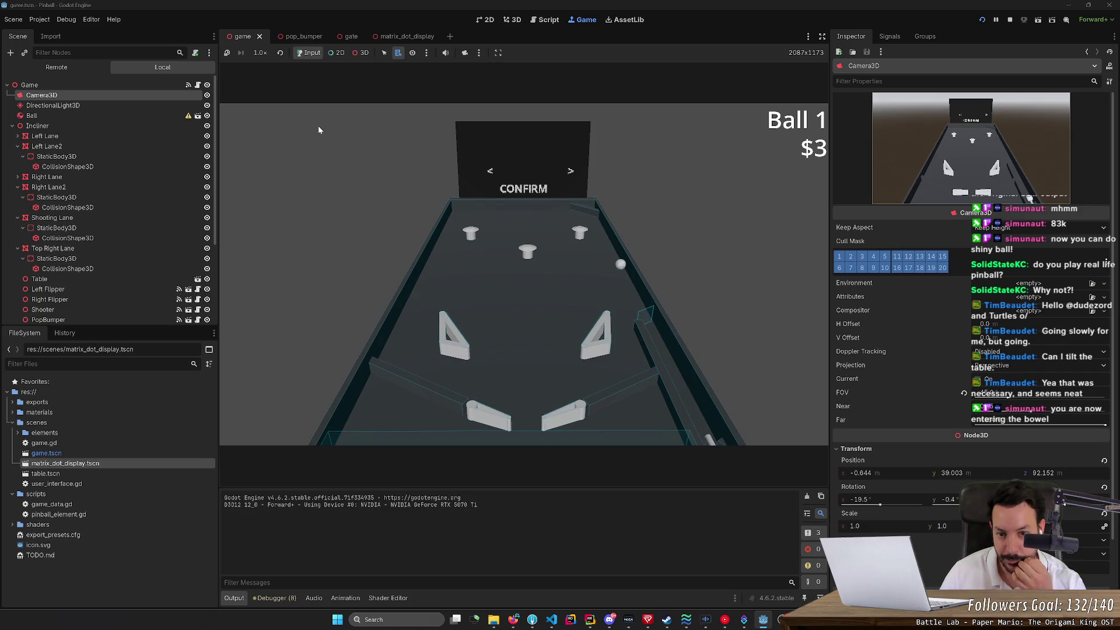
{"action": "key", "text": "Right"}
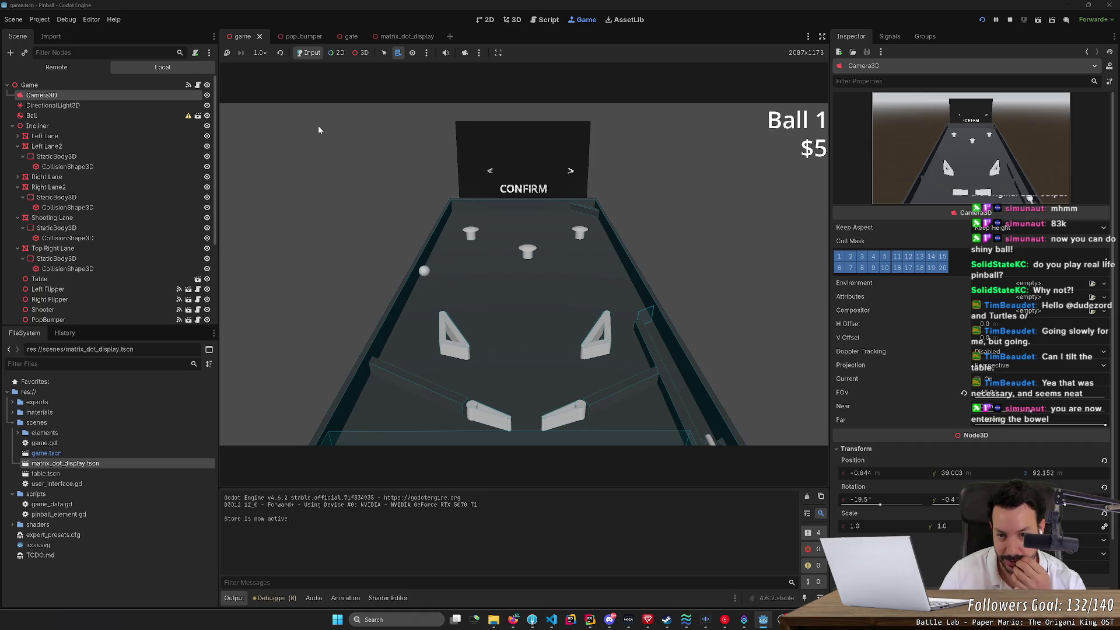
{"action": "key", "text": "Left"}
{"action": "key", "text": "Right"}
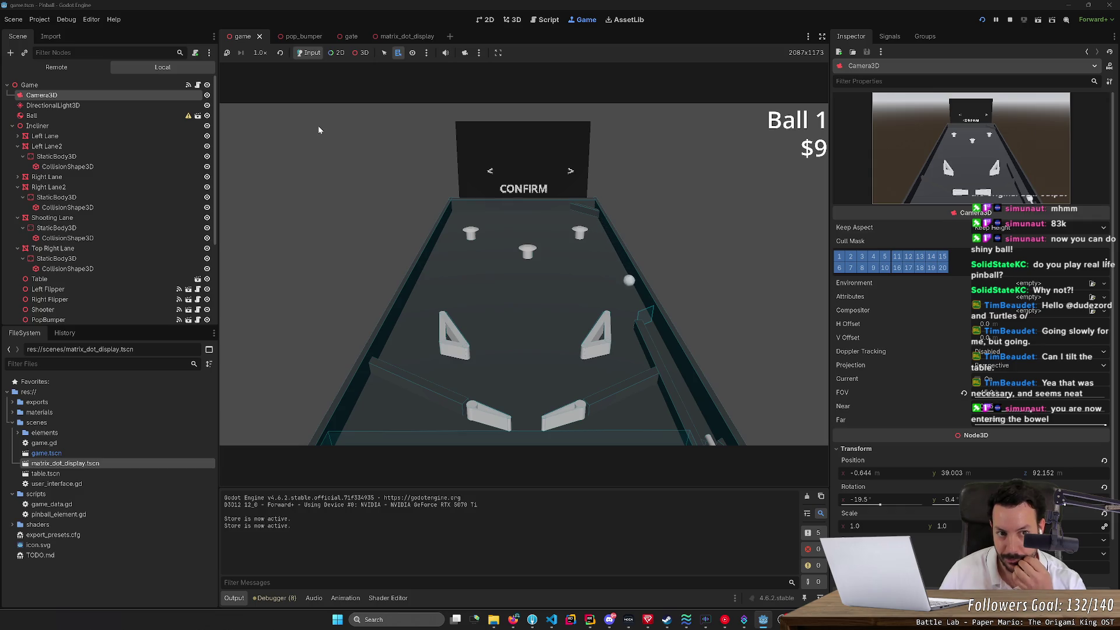
{"action": "key", "text": "Left"}
{"action": "key", "text": "Right"}
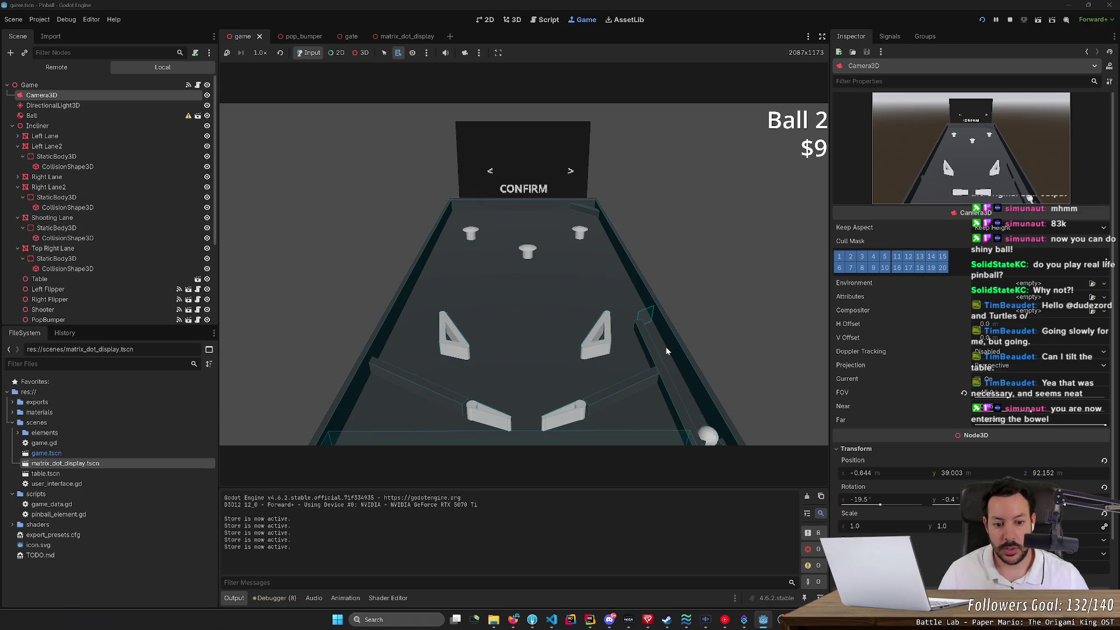
{"action": "key", "text": "space"}
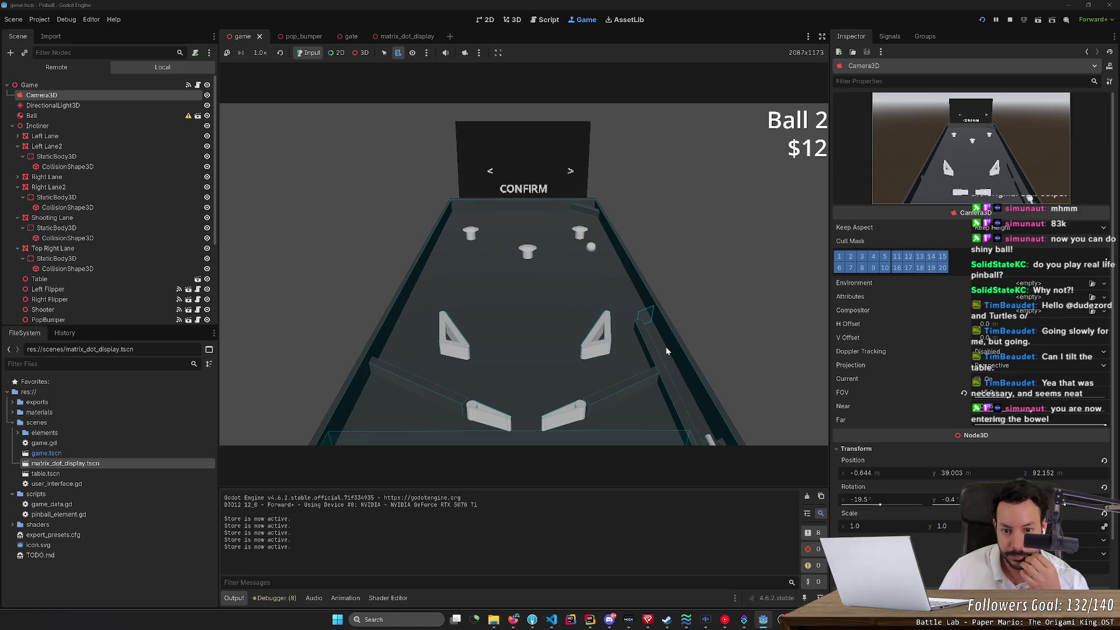
{"action": "key", "text": "Right"}
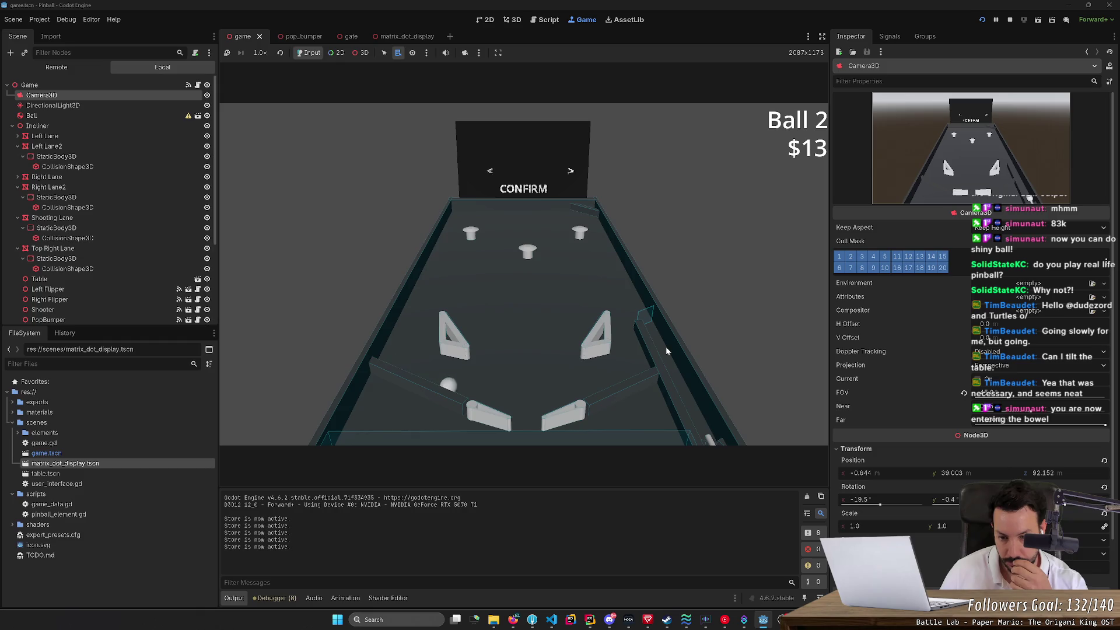
{"action": "key", "text": "Left"}
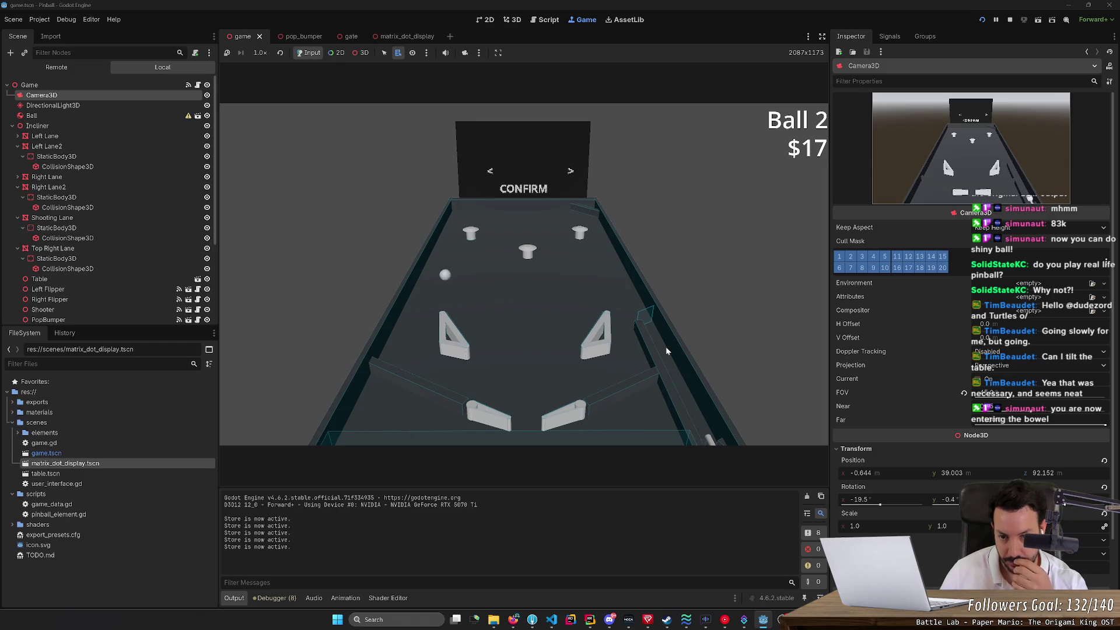
{"action": "key", "text": "Left"}
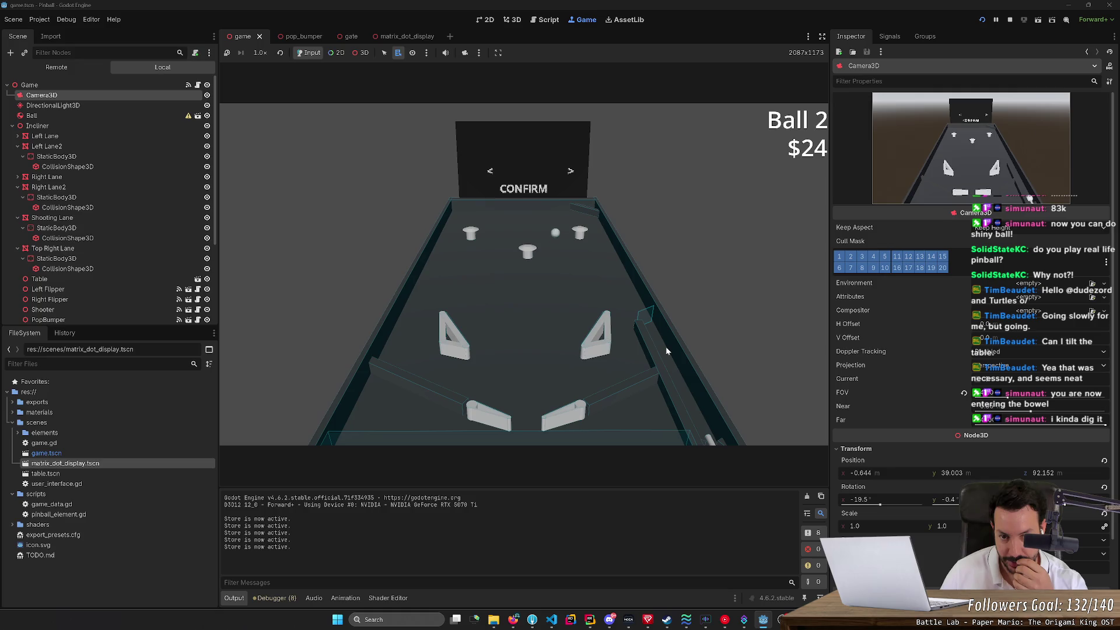
{"action": "key", "text": "Left"}
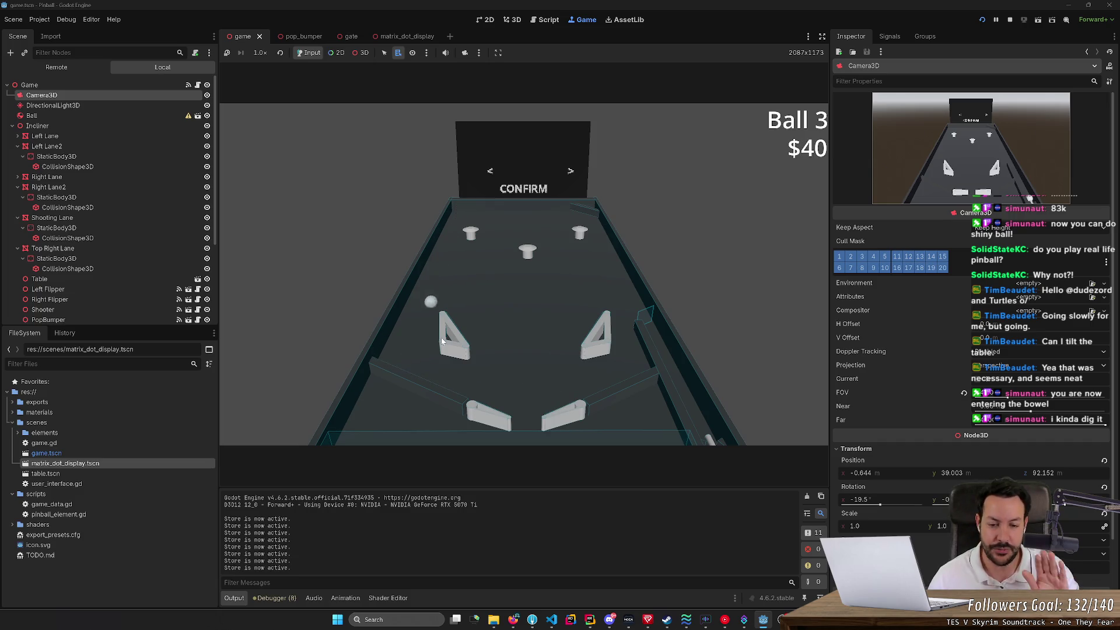
{"action": "key", "text": "alt+Tab"}
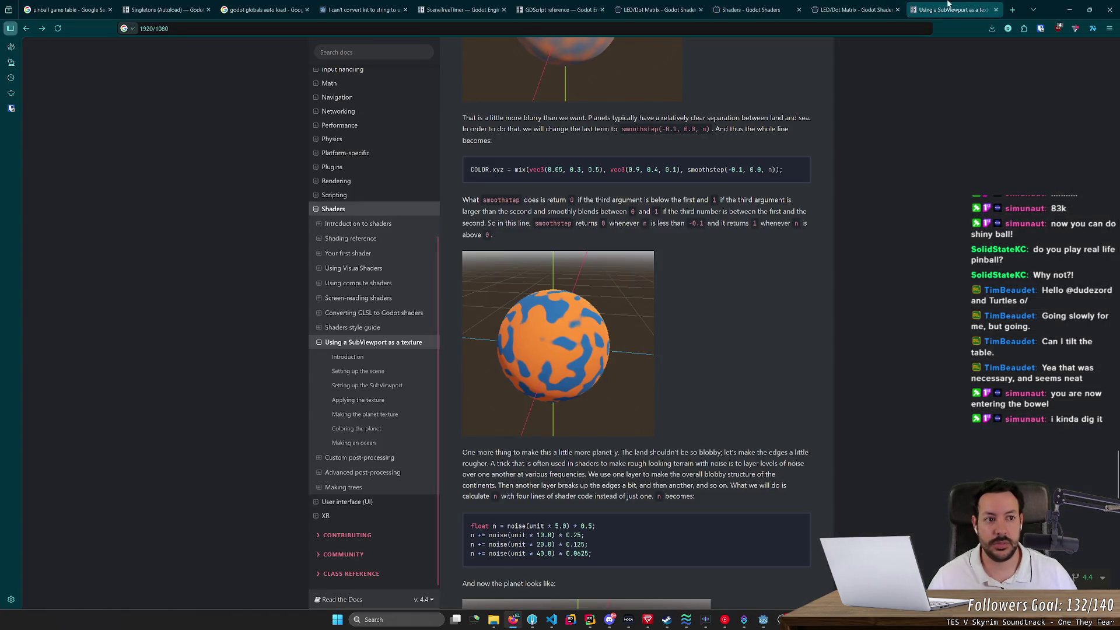
Step: Search Google for 'PINBALL vod' and preview the [VOD] Pinball (part 1) video
{"action": "left_click", "coordinate": [1013, 10]}
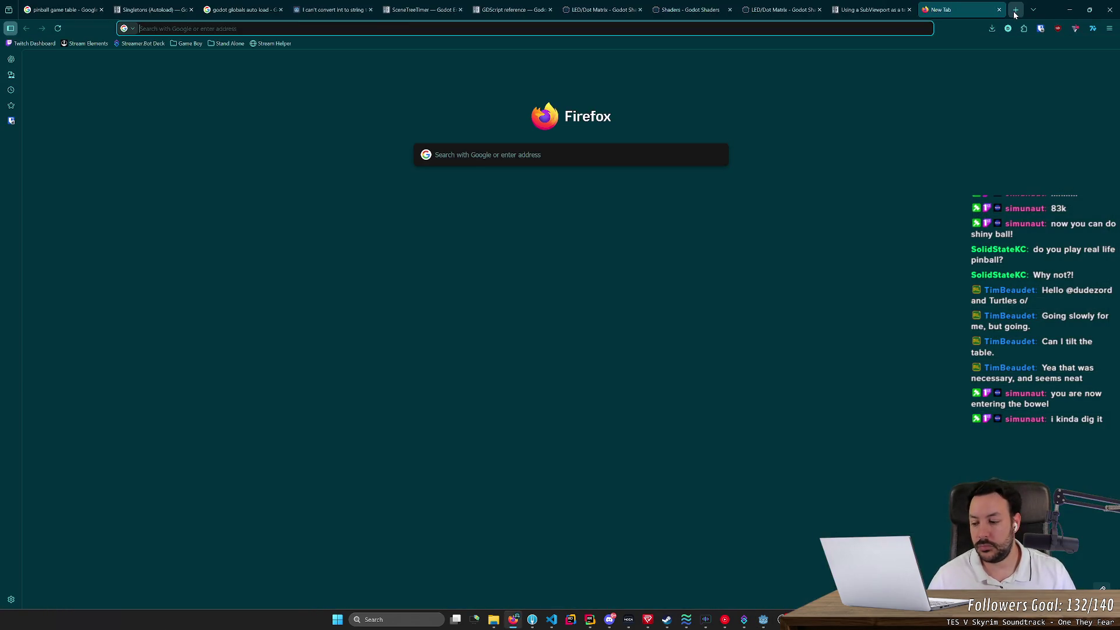
{"action": "type", "text": "PINBALL B"}
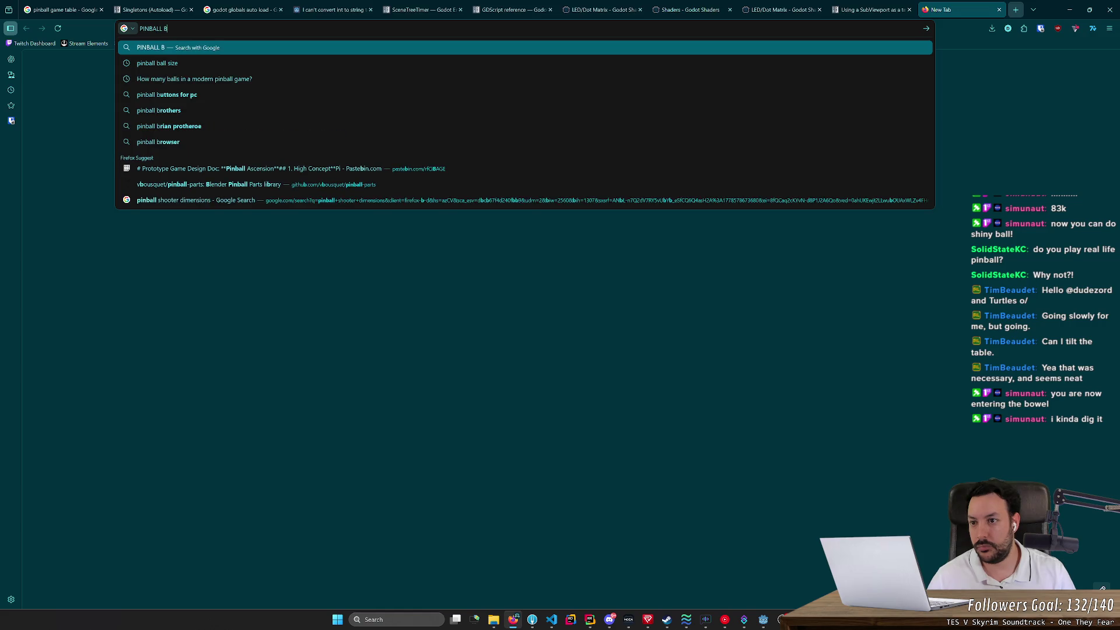
{"action": "key", "text": "BackSpace"}
{"action": "type", "text": "VOD"}
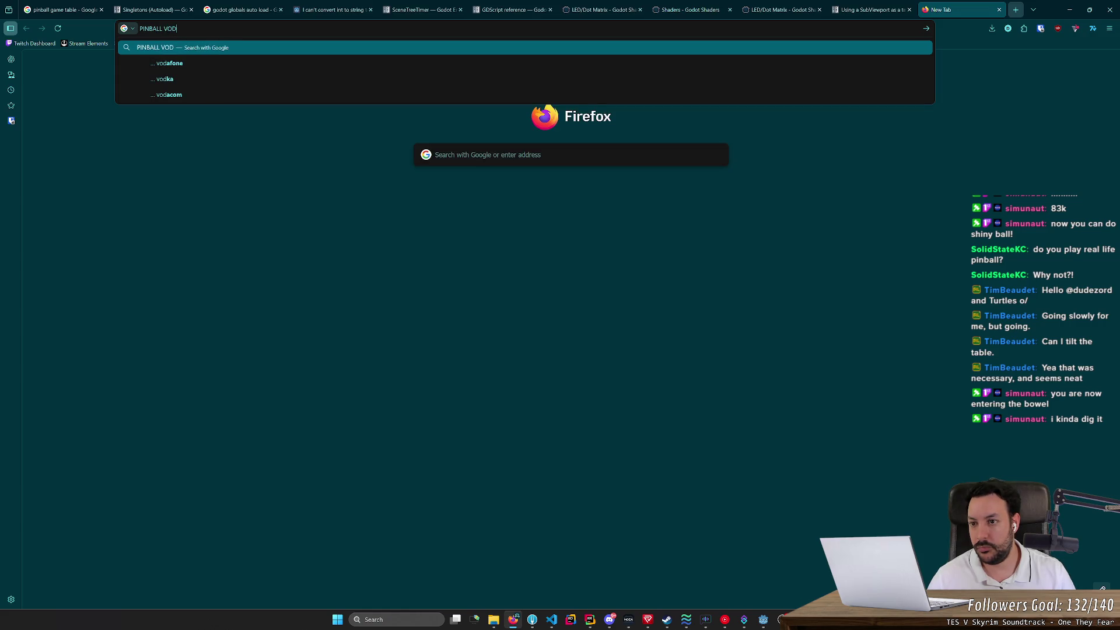
{"action": "key", "text": "BackSpace"}
{"action": "key", "text": "BackSpace"}
{"action": "key", "text": "BackSpace"}
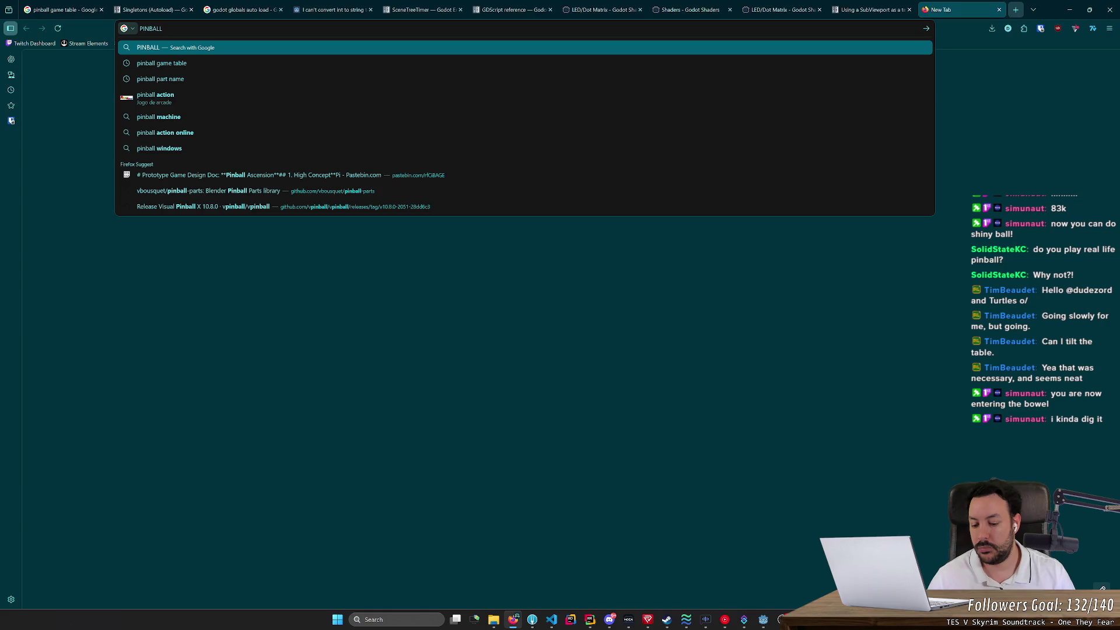
{"action": "type", "text": " vod"}
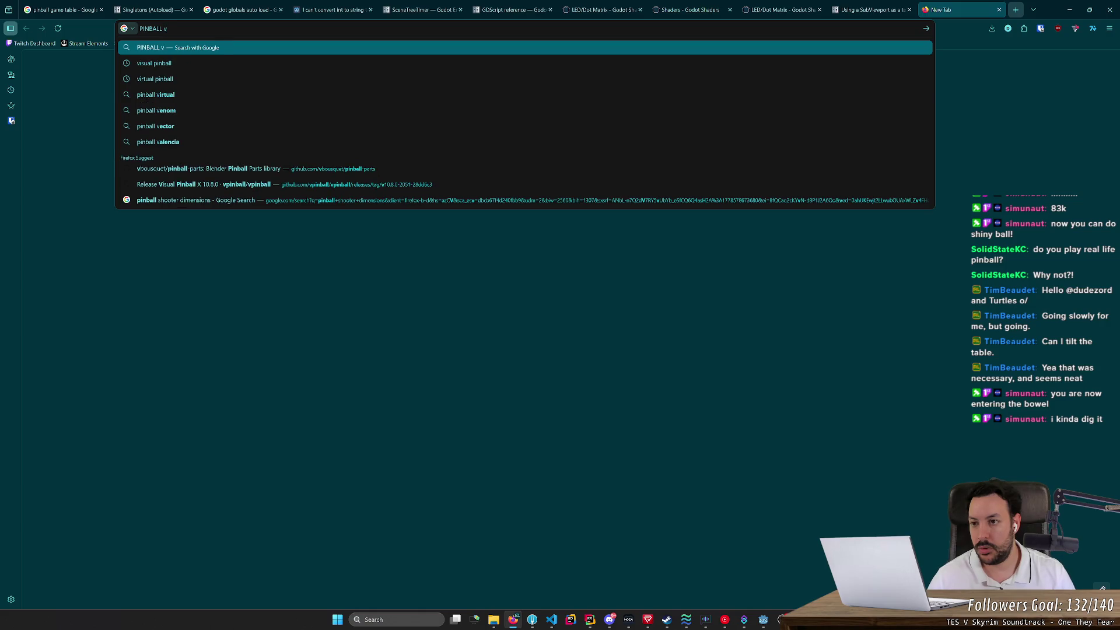
{"action": "key", "text": "Return"}
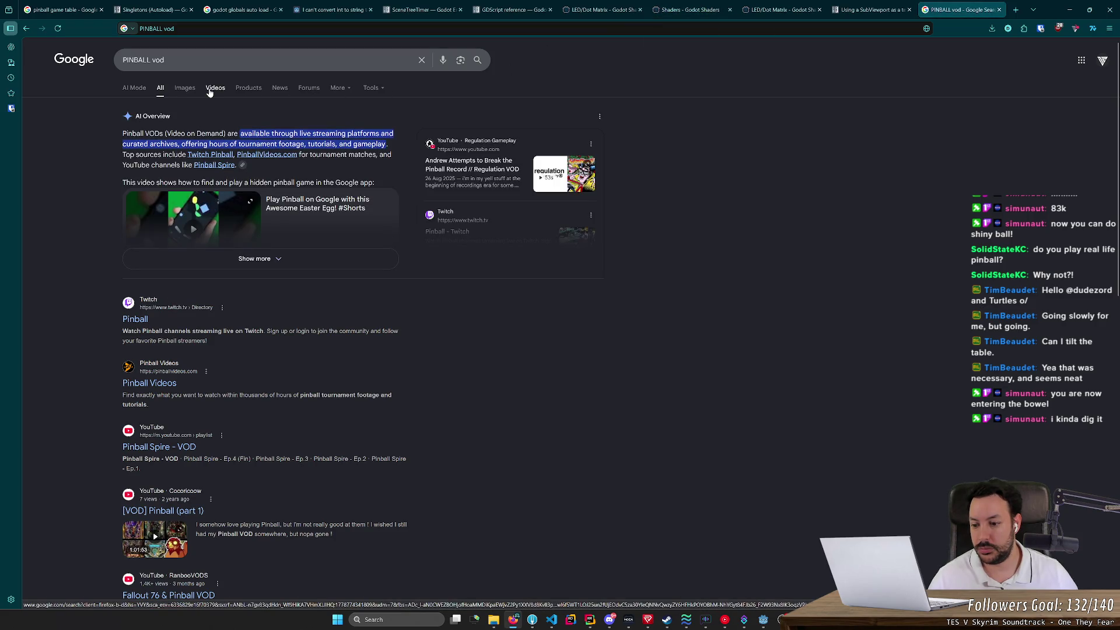
{"action": "left_click", "coordinate": [183, 503]}
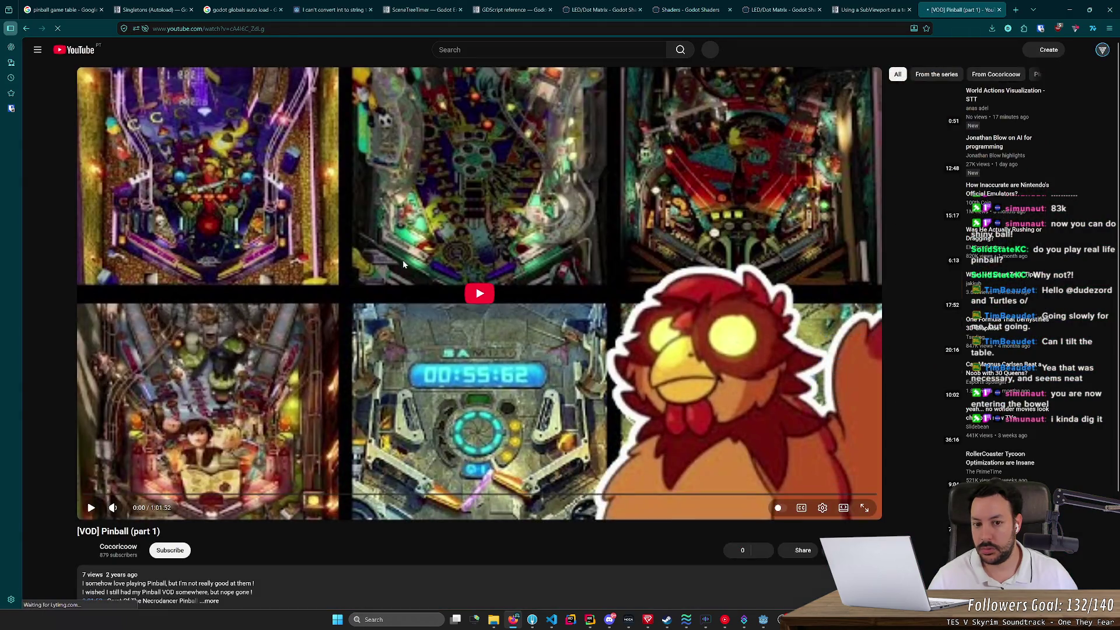
{"action": "key", "text": "alt+Left"}
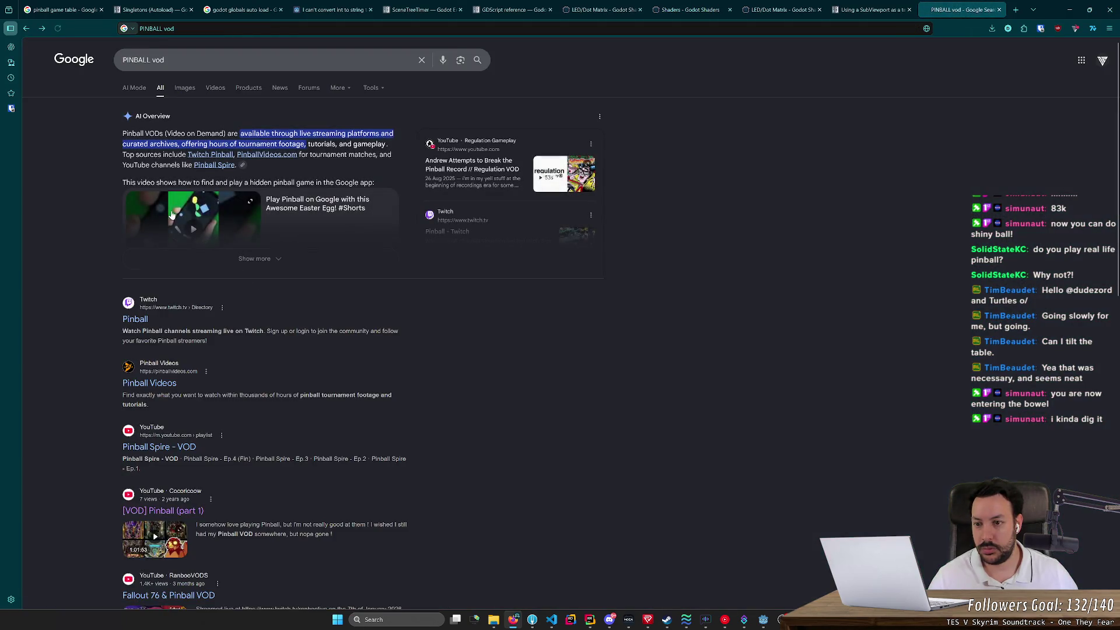
Step: Browse image results, previewing the White Water pinball table image
{"action": "left_click", "coordinate": [185, 89]}
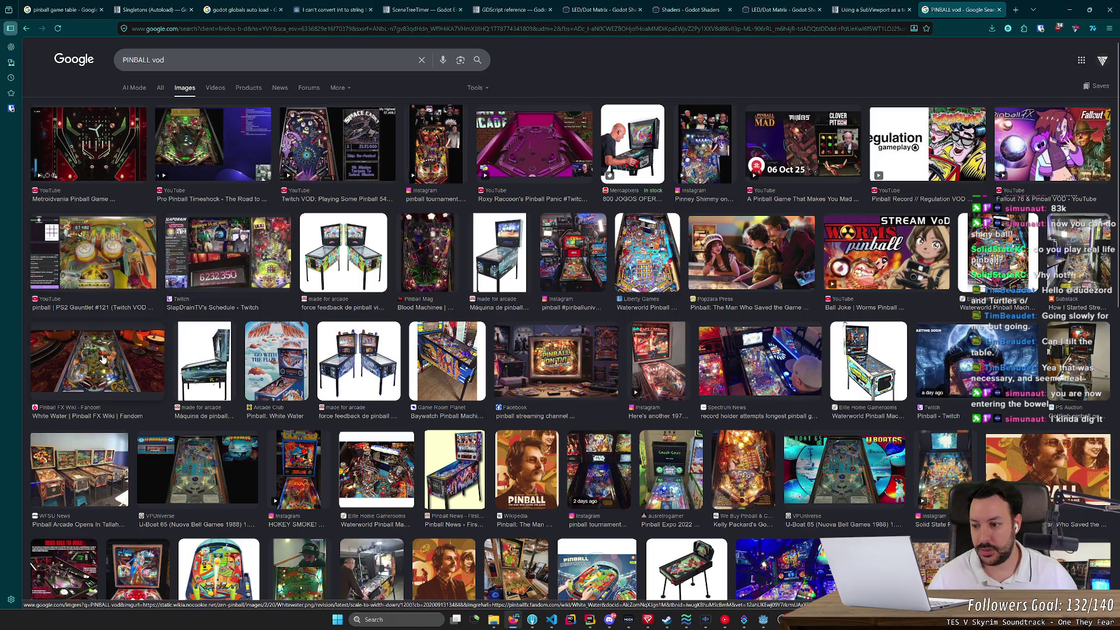
{"action": "left_click", "coordinate": [127, 338]}
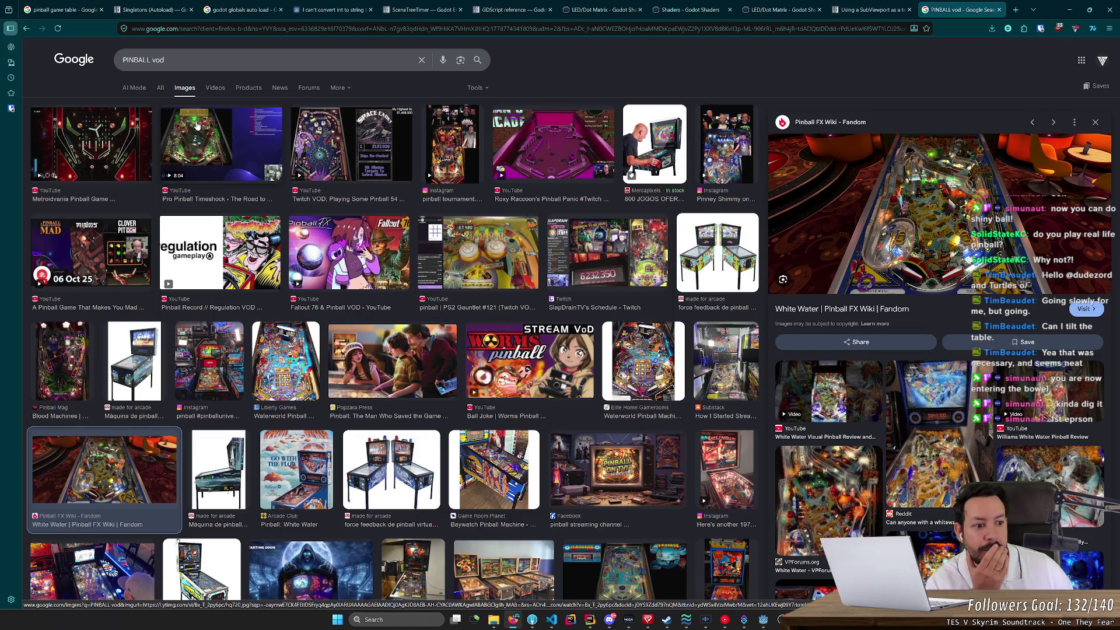
Step: Search videos for 'PINBALL 1st person' and open the First Person Pinball gameplay video
{"action": "left_click", "coordinate": [213, 88]}
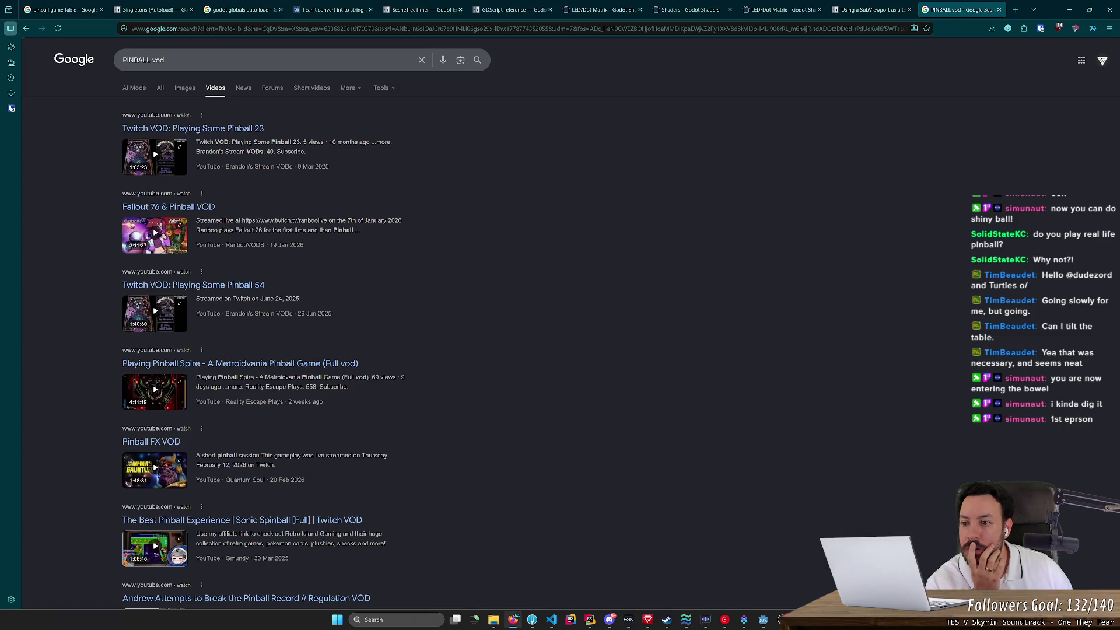
{"action": "left_click", "coordinate": [158, 59]}
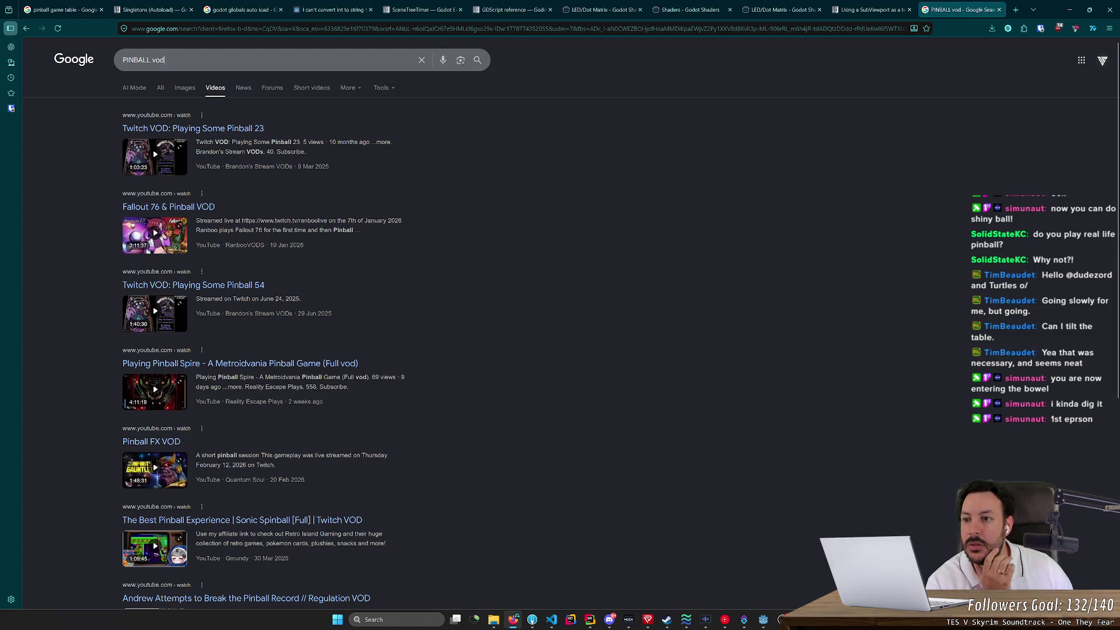
{"action": "double_click", "coordinate": [158, 60]}
{"action": "type", "text": "1st person"}
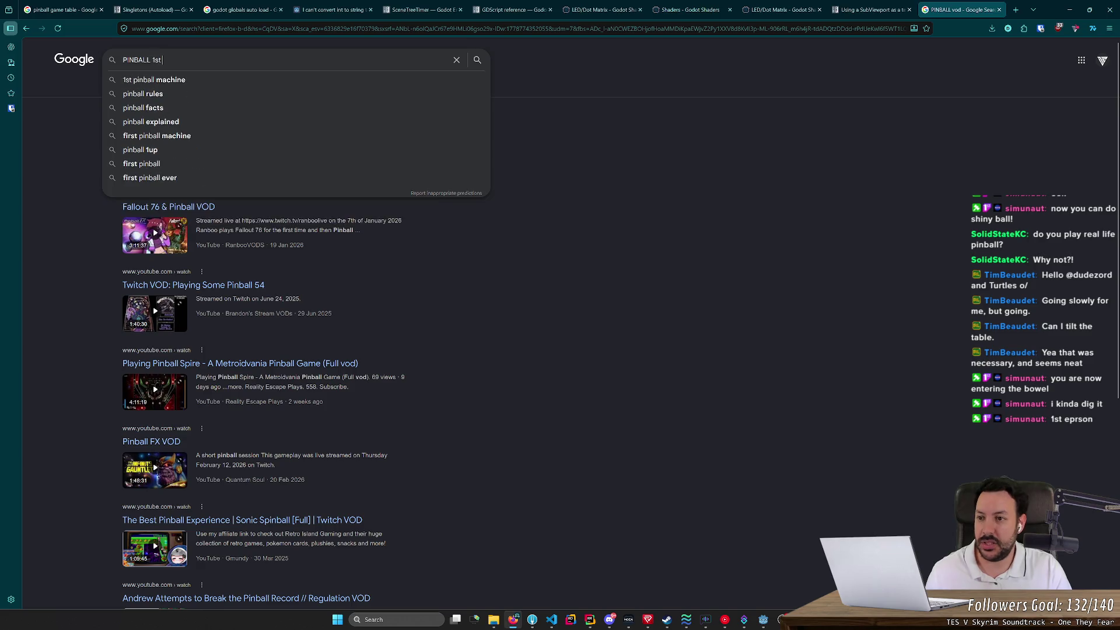
{"action": "key", "text": "Return"}
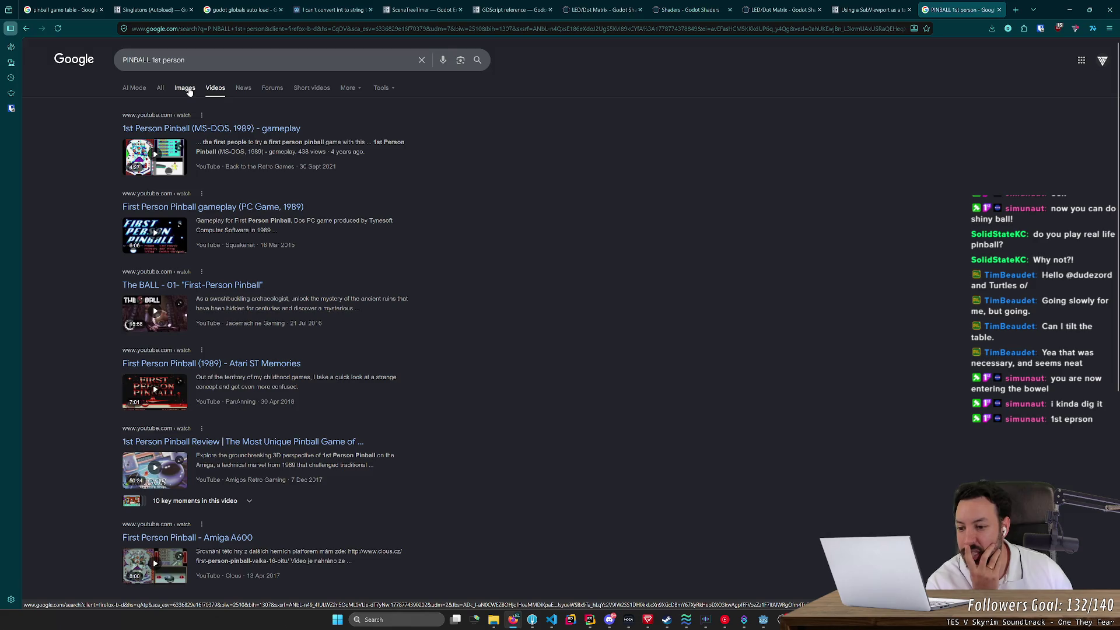
{"action": "left_click", "coordinate": [224, 208]}
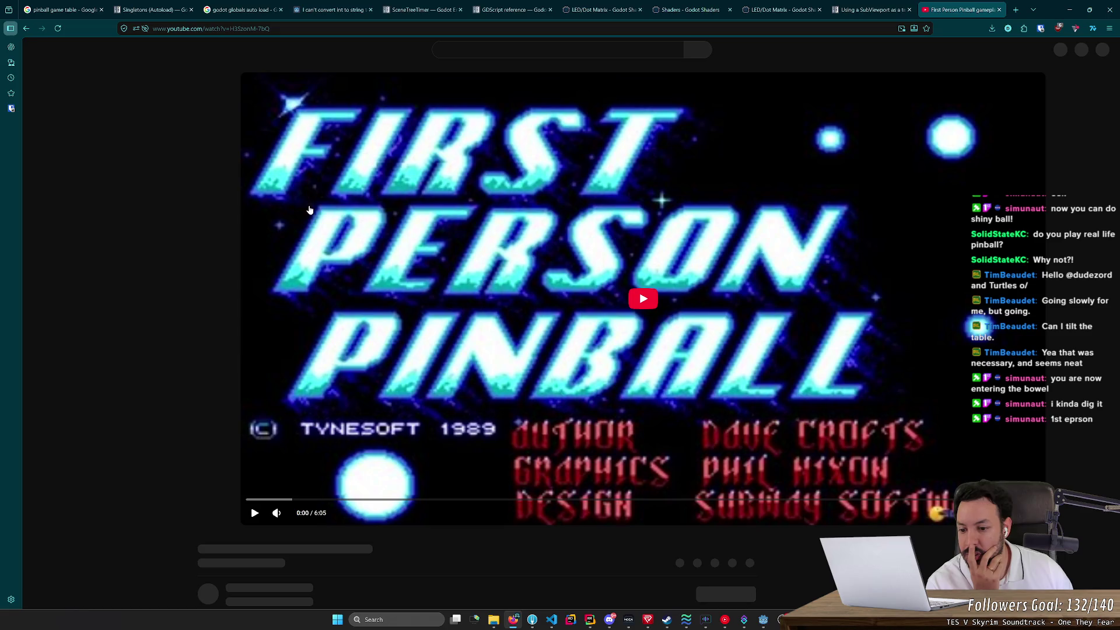
Step: Pause the video, search YouTube for 'pov pinball', and minimize the browser
{"action": "key", "text": "space"}
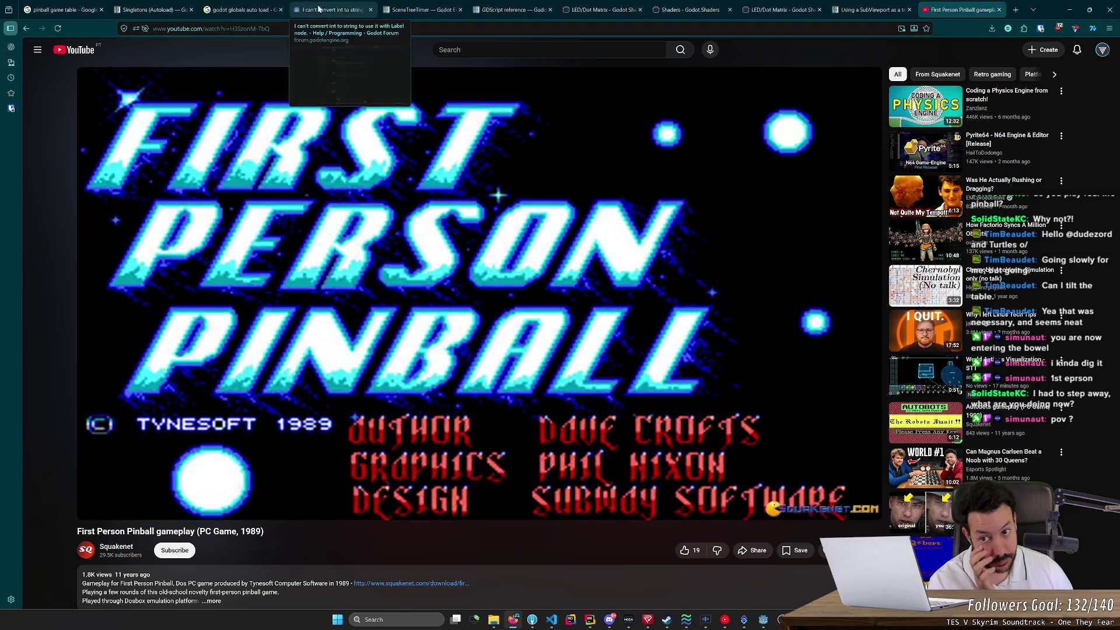
{"action": "left_click", "coordinate": [496, 50]}
{"action": "type", "text": "pov pinball"}
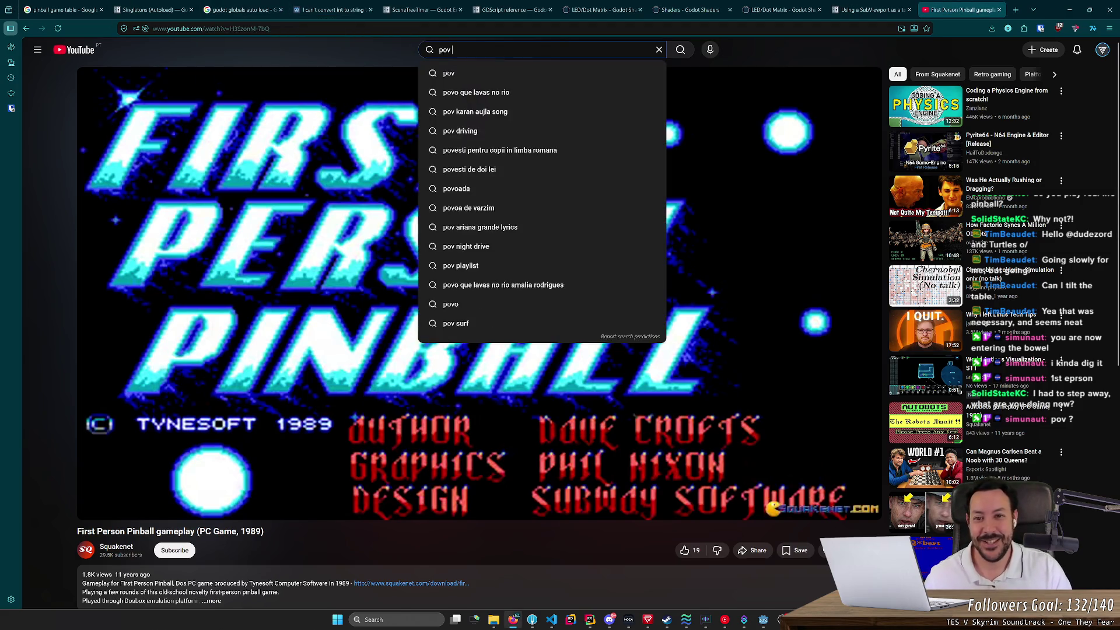
{"action": "key", "text": "Return"}
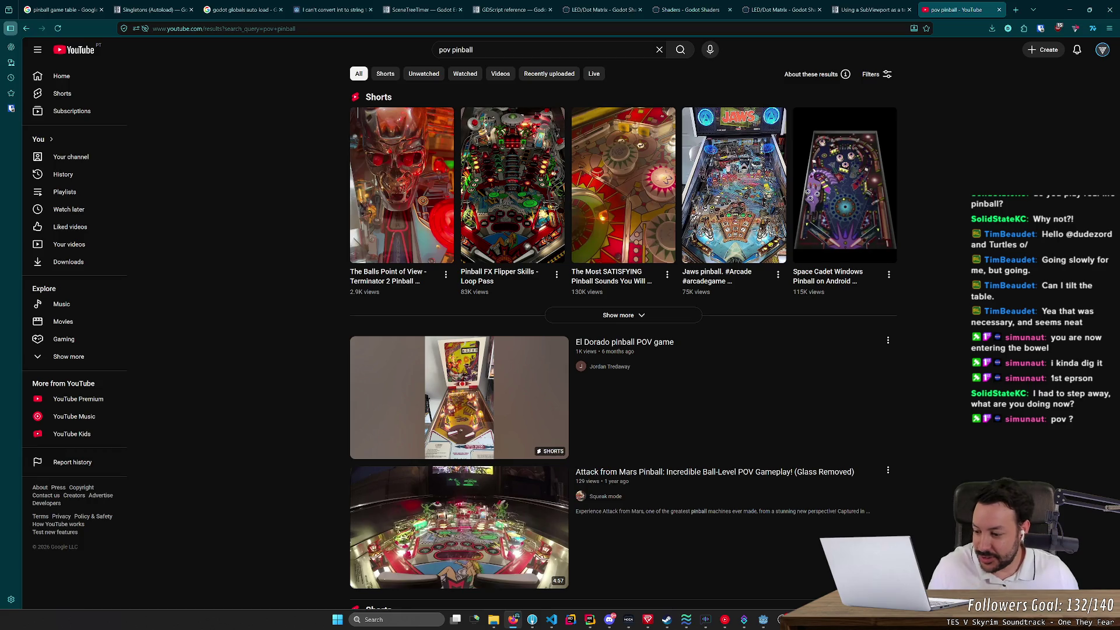
{"action": "left_click", "coordinate": [1069, 9]}
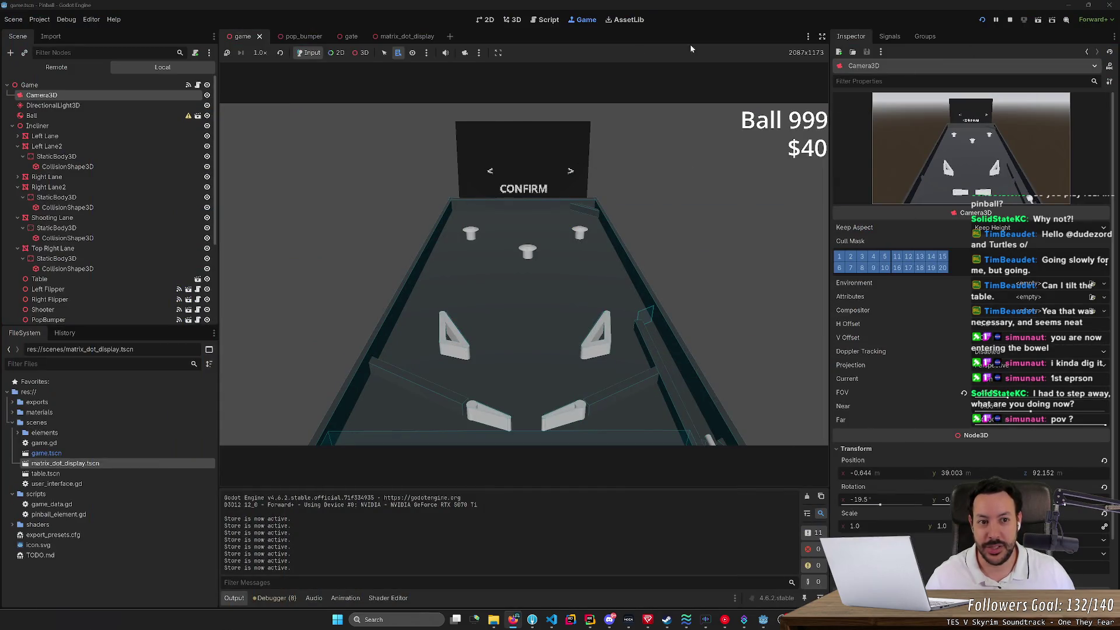
Step: Stop the game and fly the editor view toward and back from the CONFIRM display
{"action": "key", "text": "F8"}
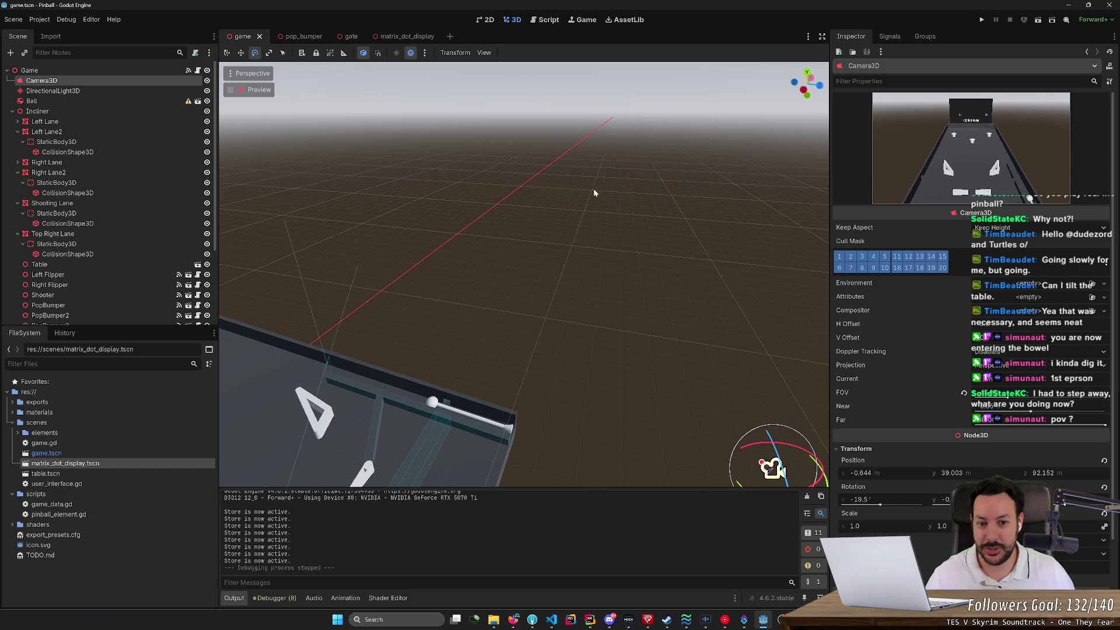
{"action": "key", "text": "w"}
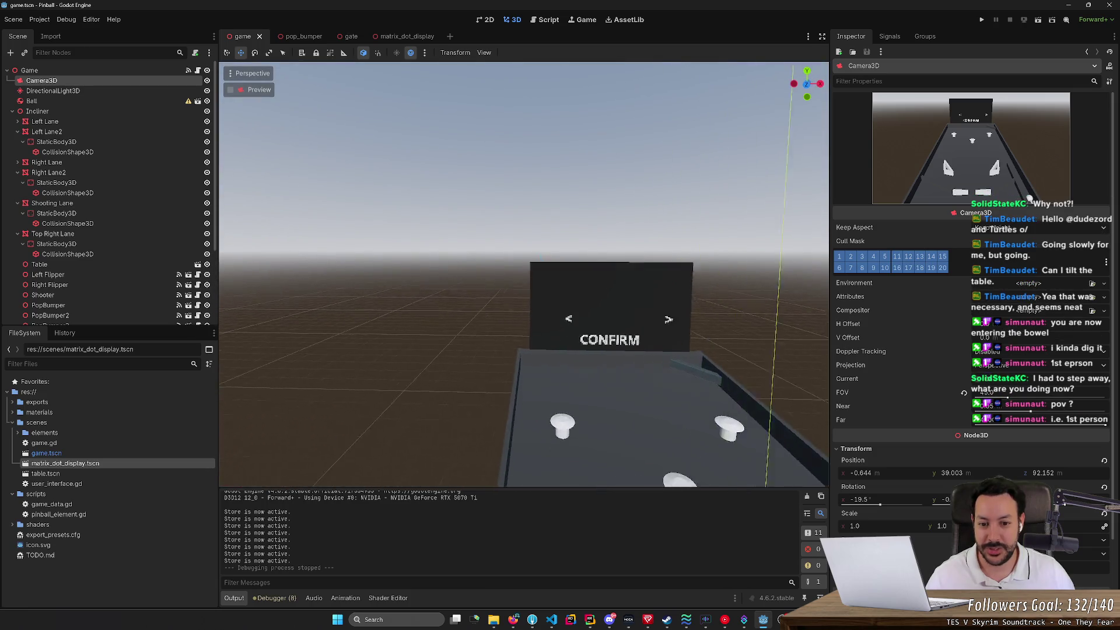
{"action": "key", "text": "w"}
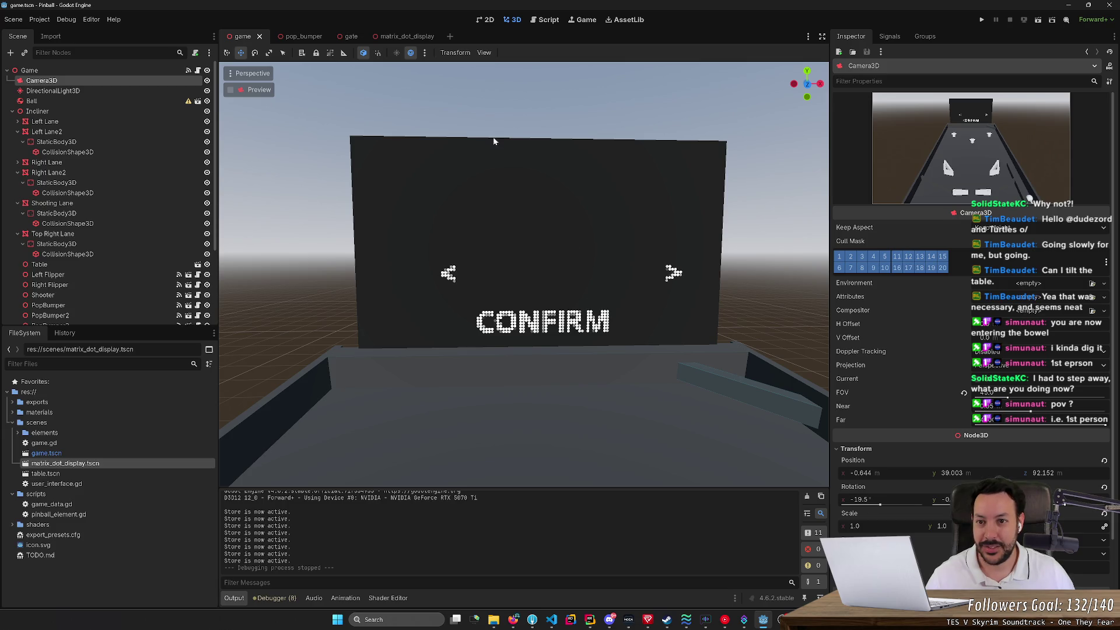
{"action": "key", "text": "s"}
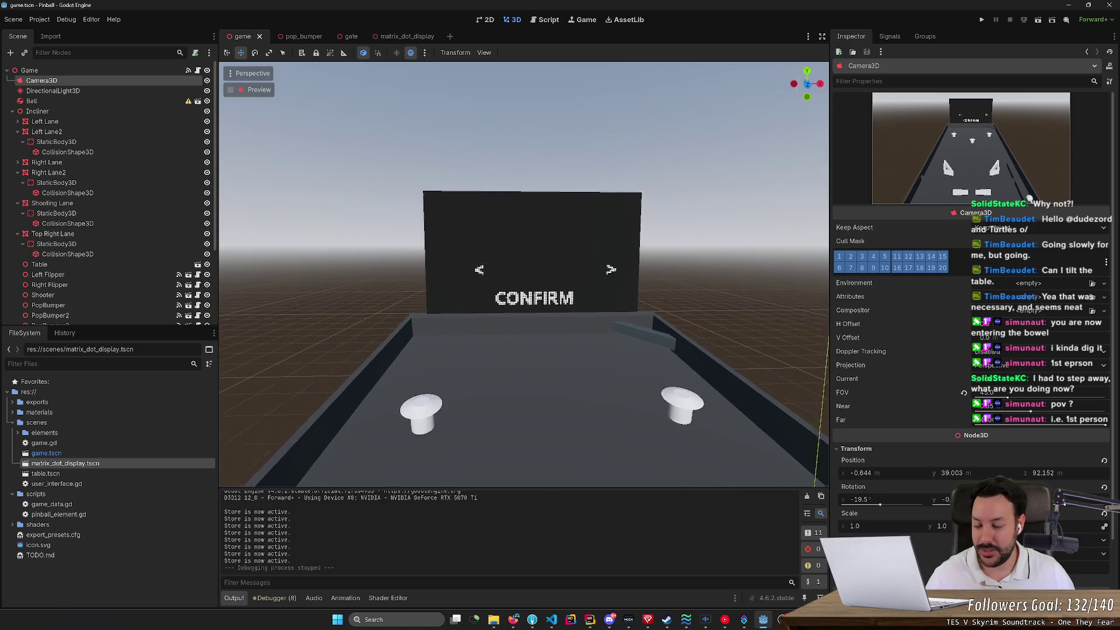
Step: Rerun the game from a fresh Ball 1, stop it, and return to the browser
{"action": "left_click", "coordinate": [982, 19]}
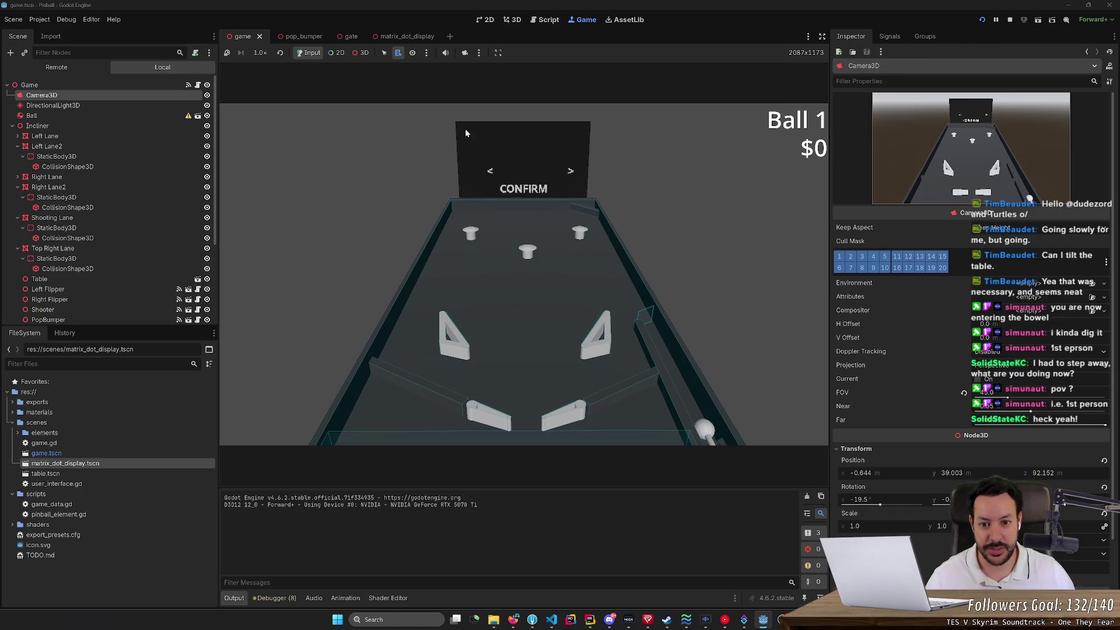
{"action": "left_click", "coordinate": [1009, 19]}
{"action": "key", "text": "alt+Tab"}
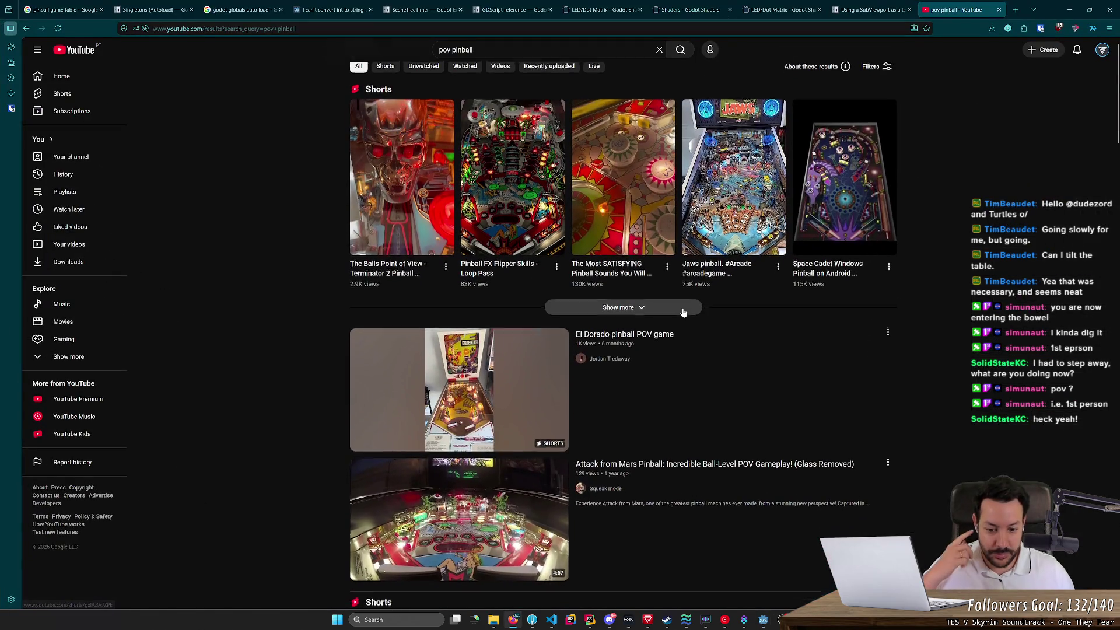
{"action": "scroll", "coordinate": [682, 307], "scroll_direction": "down", "scroll_amount": 2}
{"action": "scroll", "coordinate": [683, 307], "scroll_direction": "up", "scroll_amount": 2}
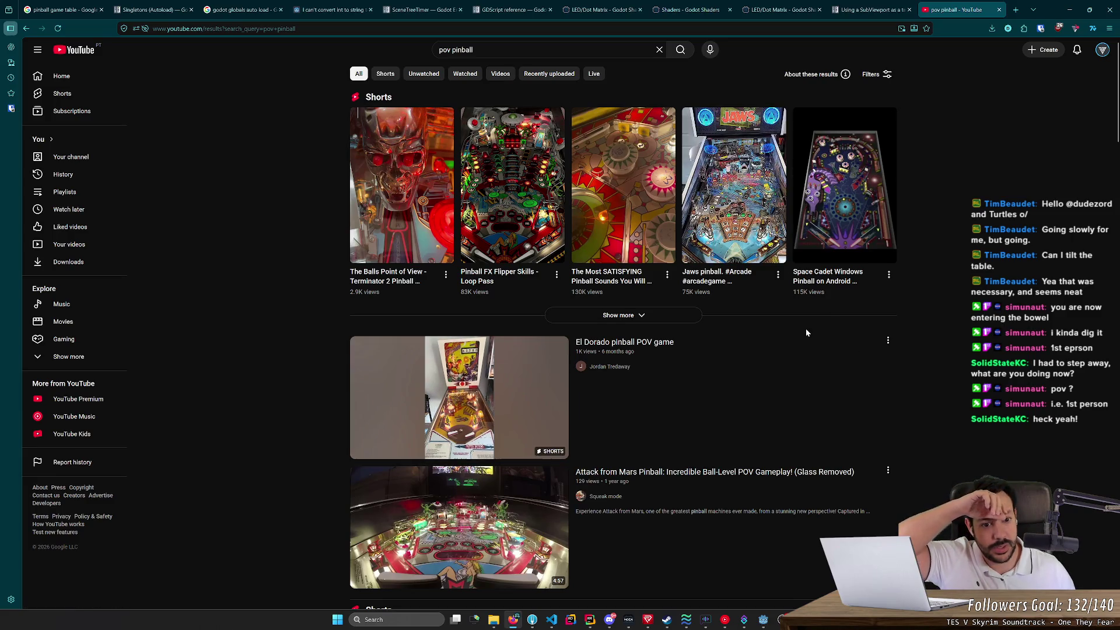
{"action": "scroll", "coordinate": [776, 348], "scroll_direction": "down", "scroll_amount": 4}
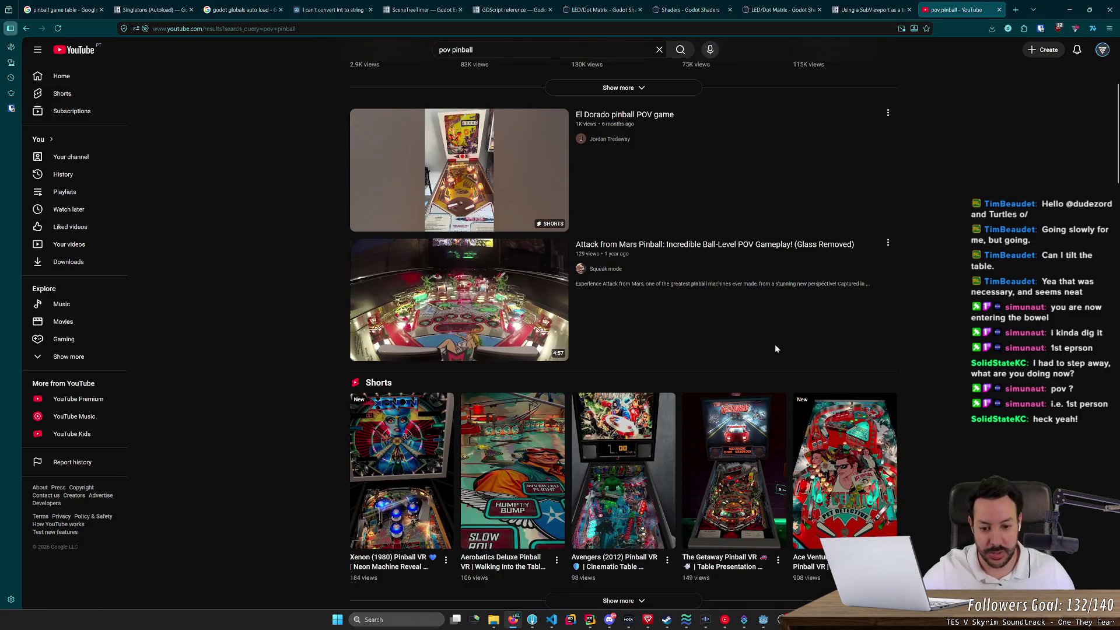
{"action": "scroll", "coordinate": [776, 348], "scroll_direction": "down", "scroll_amount": 5}
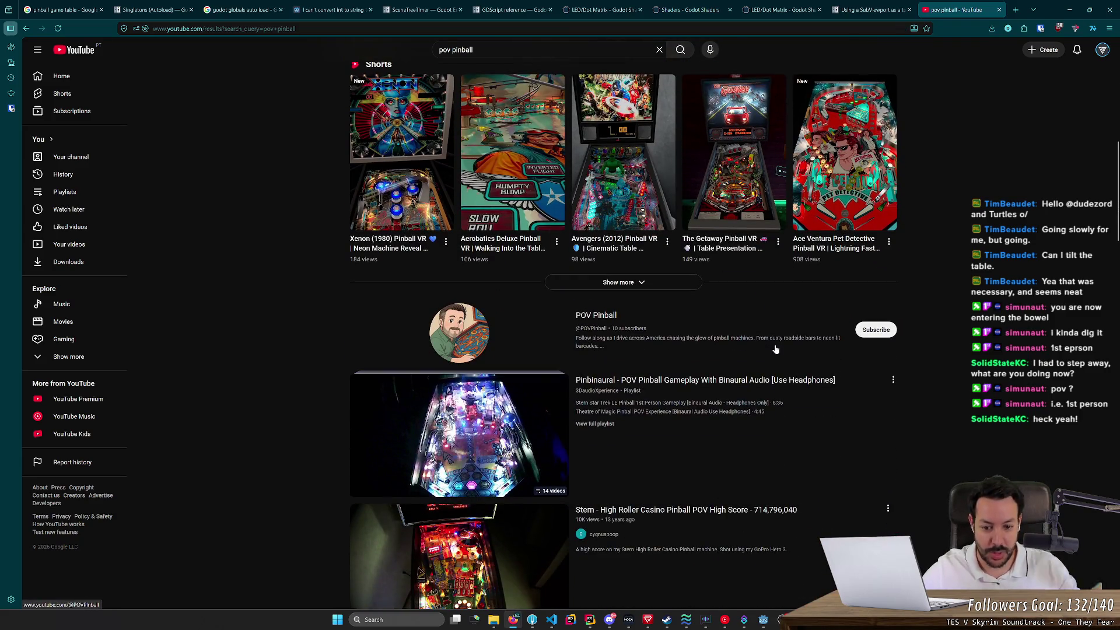
{"action": "scroll", "coordinate": [776, 349], "scroll_direction": "down", "scroll_amount": 2}
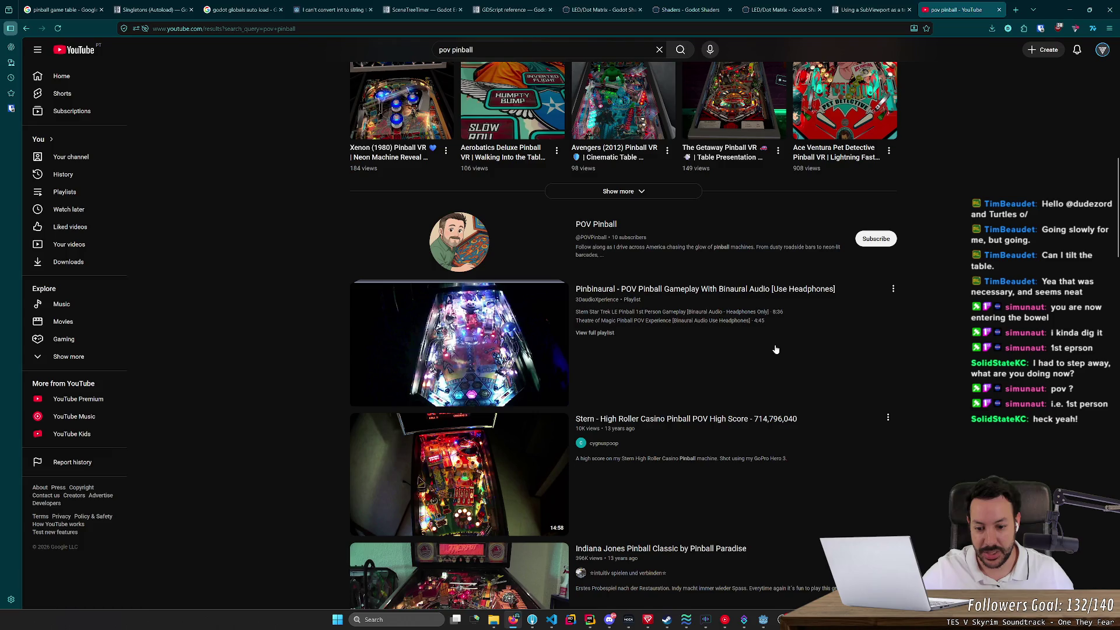
{"action": "scroll", "coordinate": [776, 349], "scroll_direction": "down", "scroll_amount": 3}
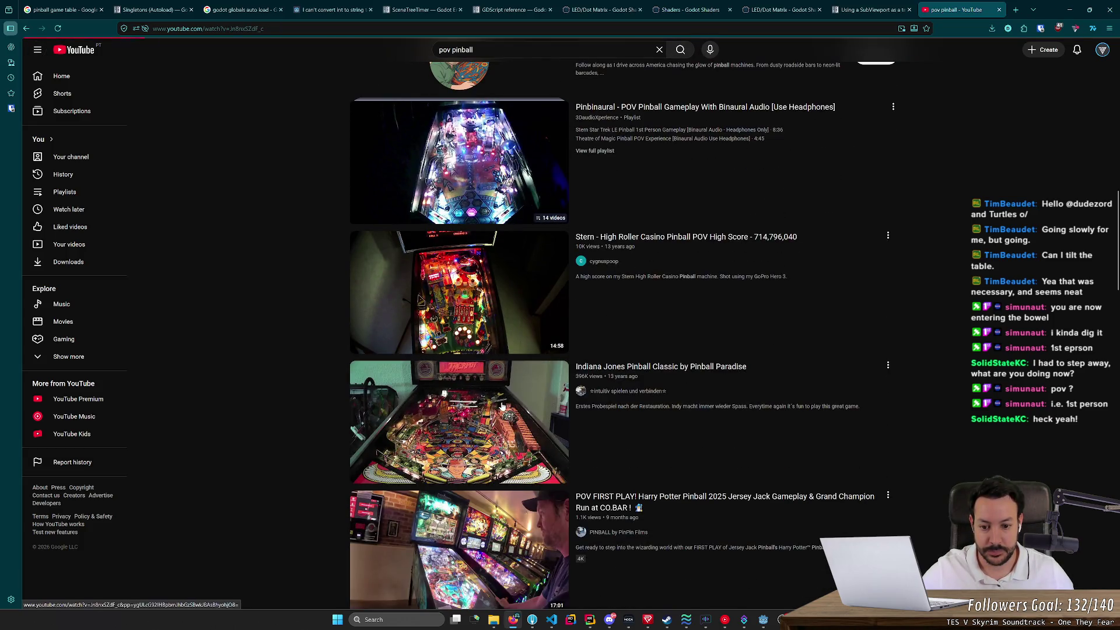
{"action": "left_click", "coordinate": [466, 409]}
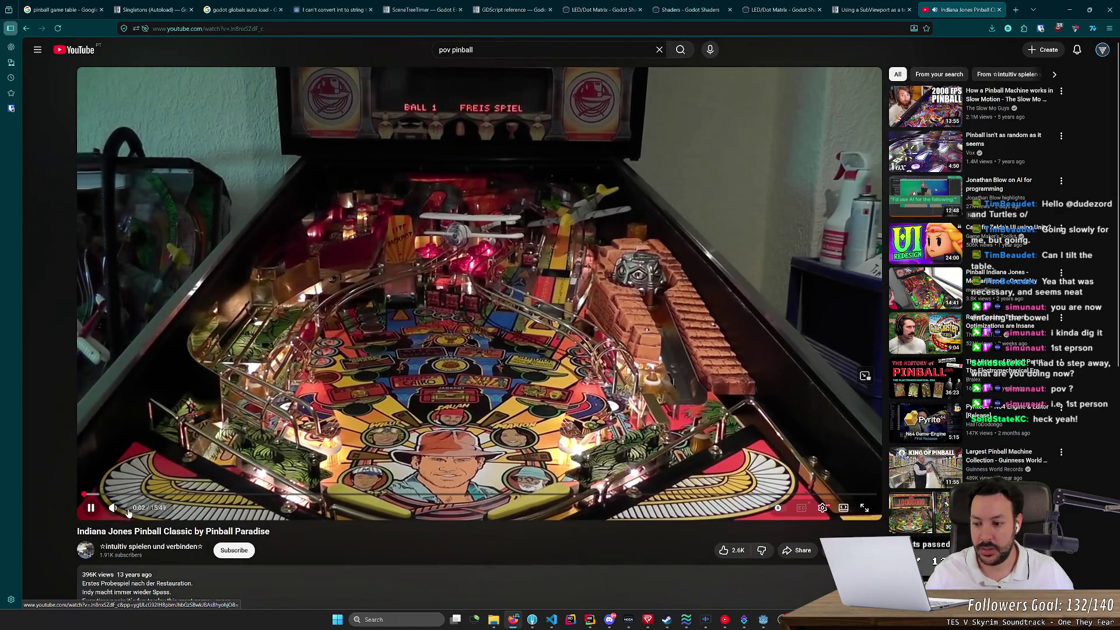
{"action": "left_click", "coordinate": [112, 508]}
{"action": "left_click", "coordinate": [261, 494]}
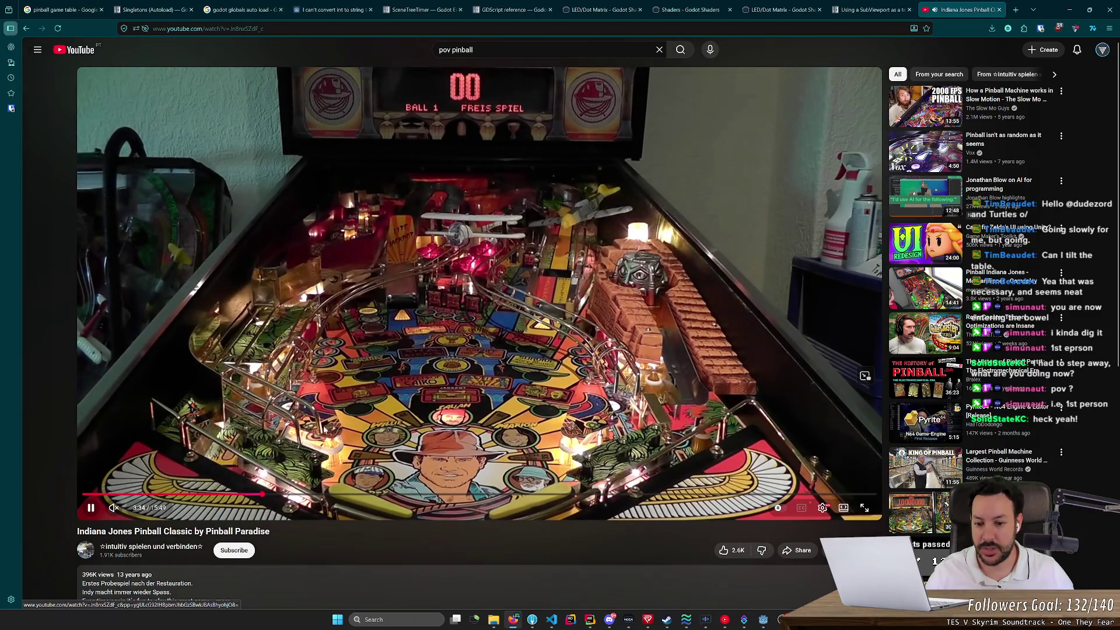
{"action": "key", "text": "alt+Left"}
{"action": "scroll", "coordinate": [330, 418], "scroll_direction": "down", "scroll_amount": 4}
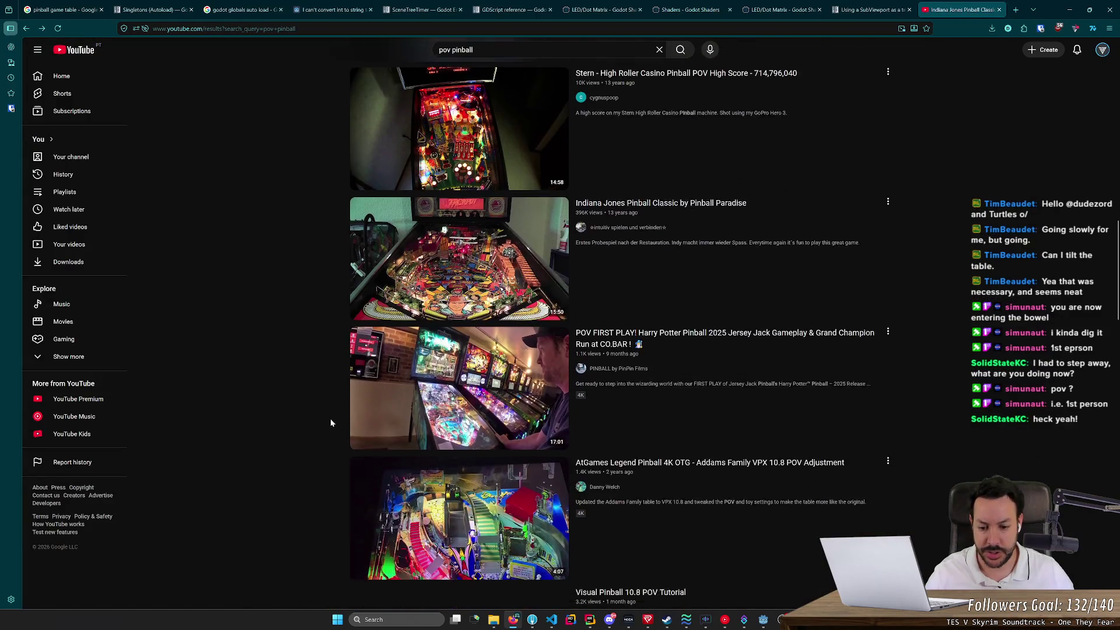
{"action": "scroll", "coordinate": [331, 421], "scroll_direction": "down", "scroll_amount": 1}
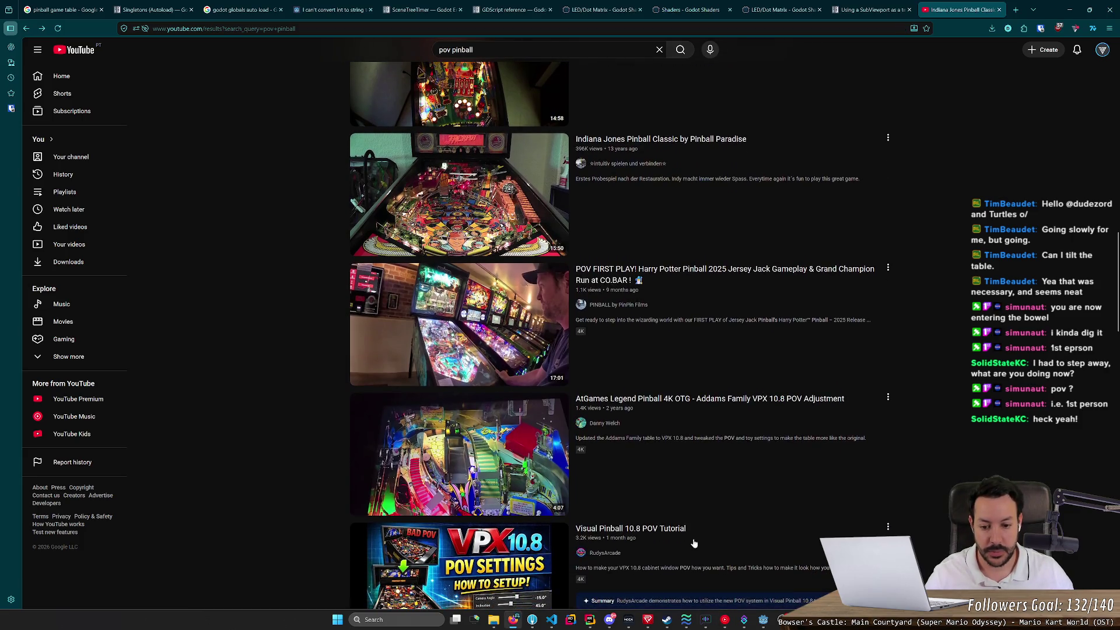
{"action": "scroll", "coordinate": [694, 542], "scroll_direction": "down", "scroll_amount": 5}
{"action": "scroll", "coordinate": [294, 472], "scroll_direction": "down", "scroll_amount": 4}
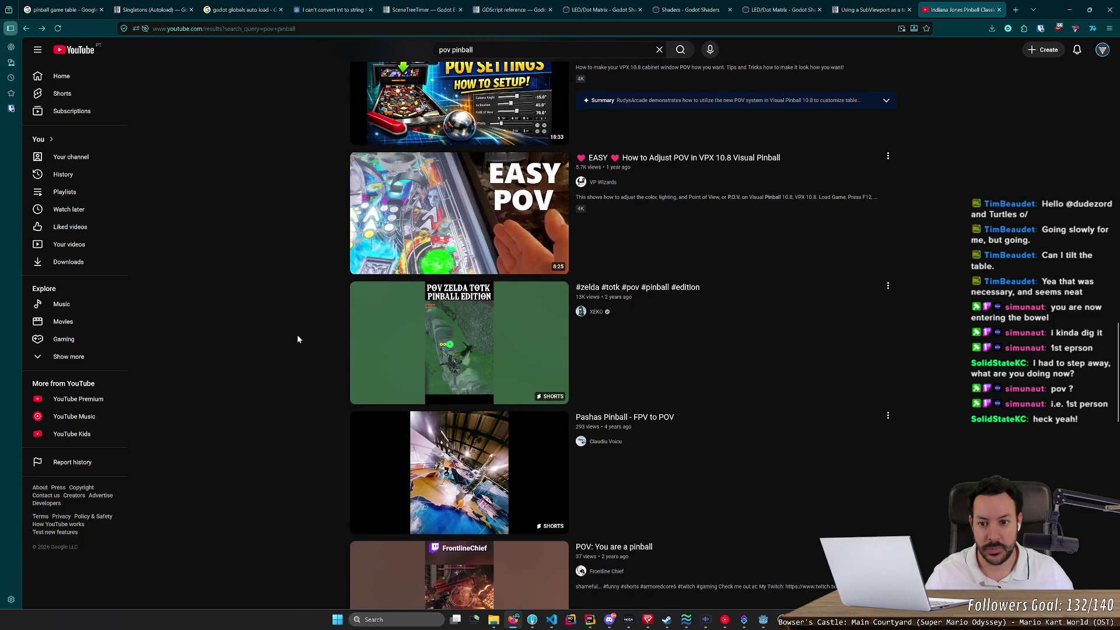
{"action": "scroll", "coordinate": [298, 340], "scroll_direction": "down", "scroll_amount": 5}
{"action": "scroll", "coordinate": [310, 343], "scroll_direction": "up", "scroll_amount": 6}
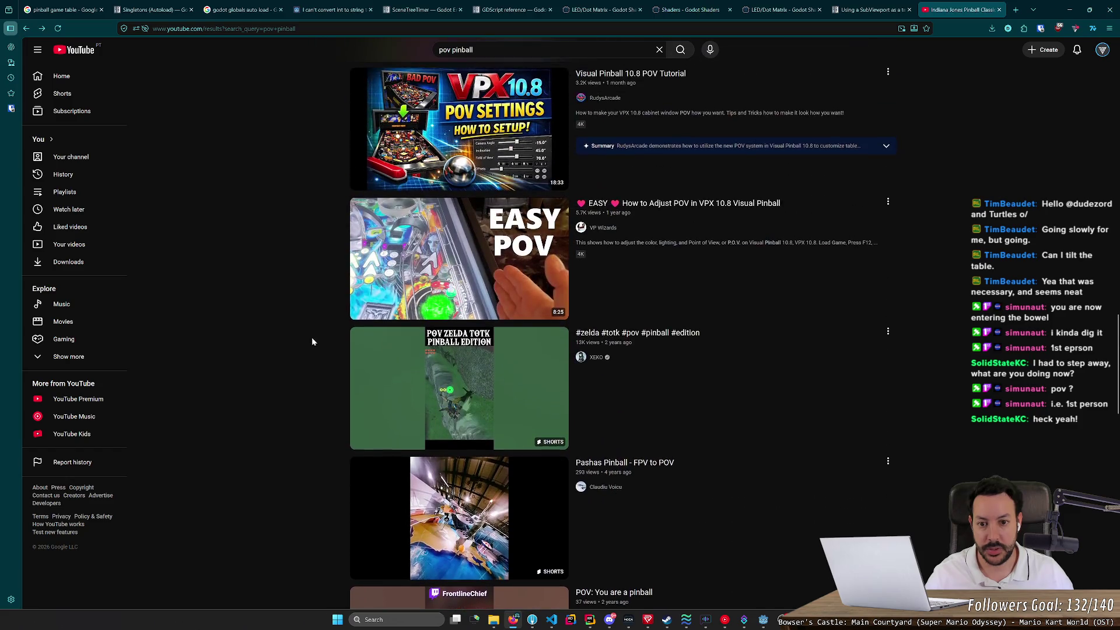
{"action": "left_click", "coordinate": [489, 246]}
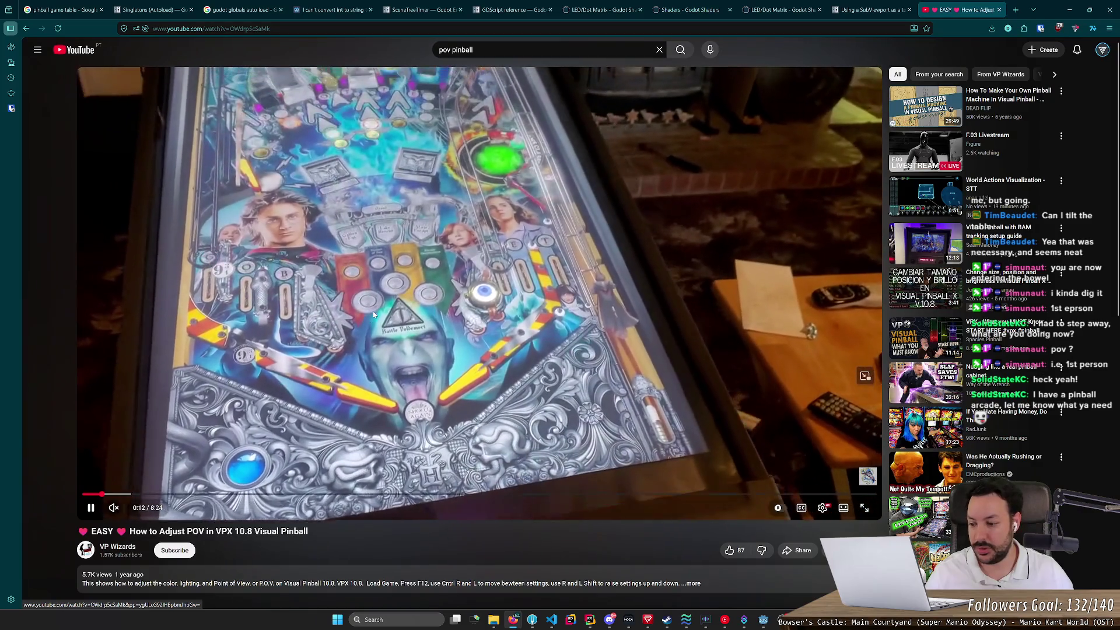
{"action": "left_click", "coordinate": [494, 134]}
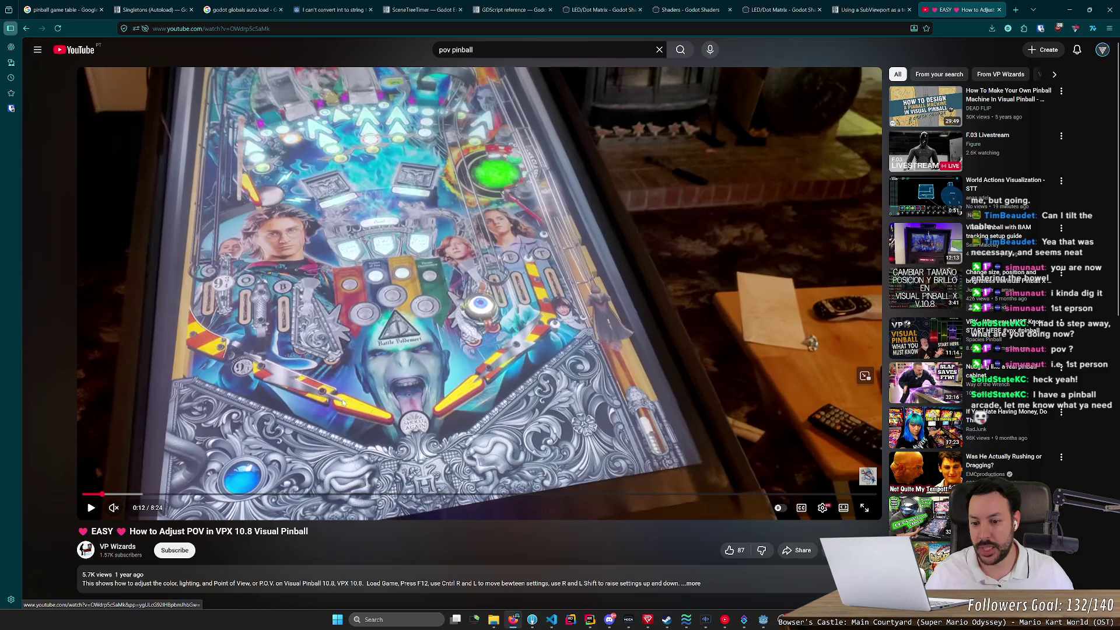
{"action": "left_click", "coordinate": [363, 407]}
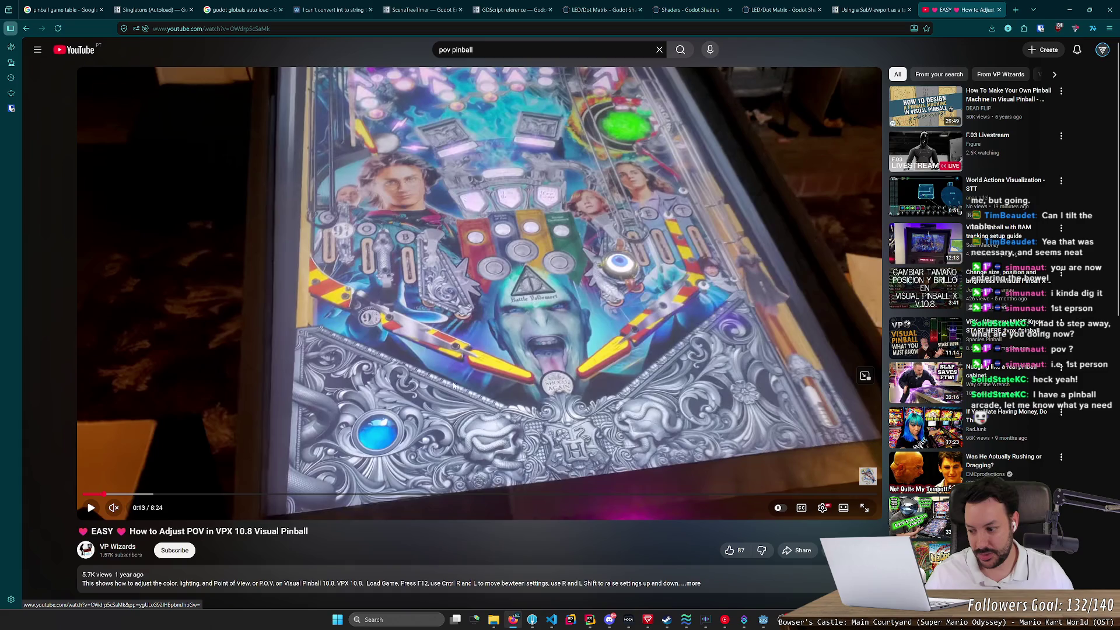
{"action": "left_click", "coordinate": [472, 355]}
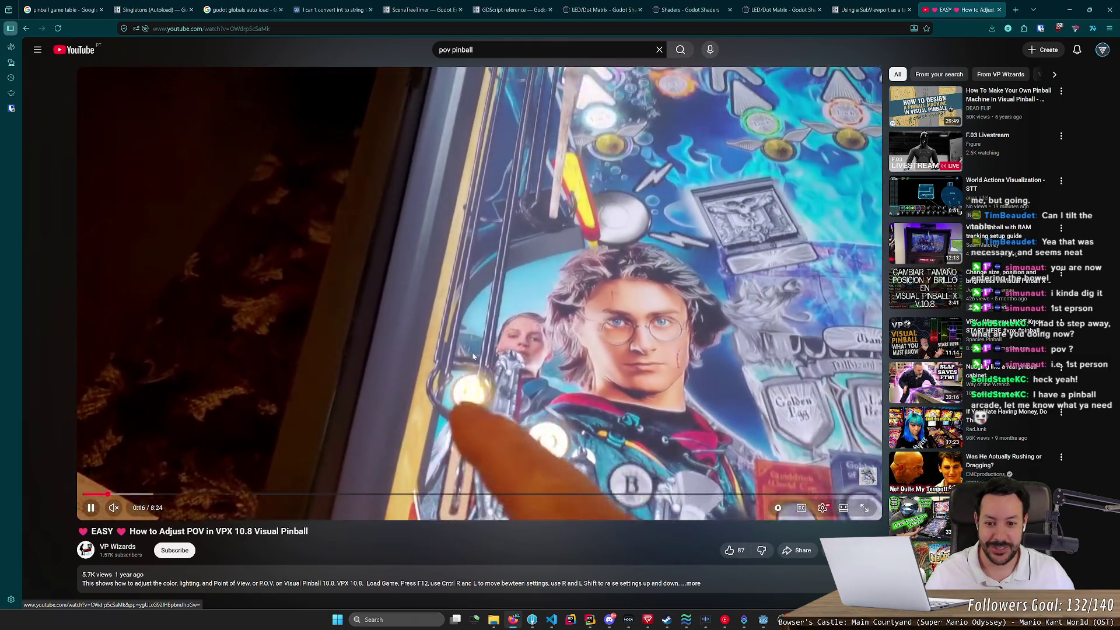
{"action": "left_click", "coordinate": [471, 352]}
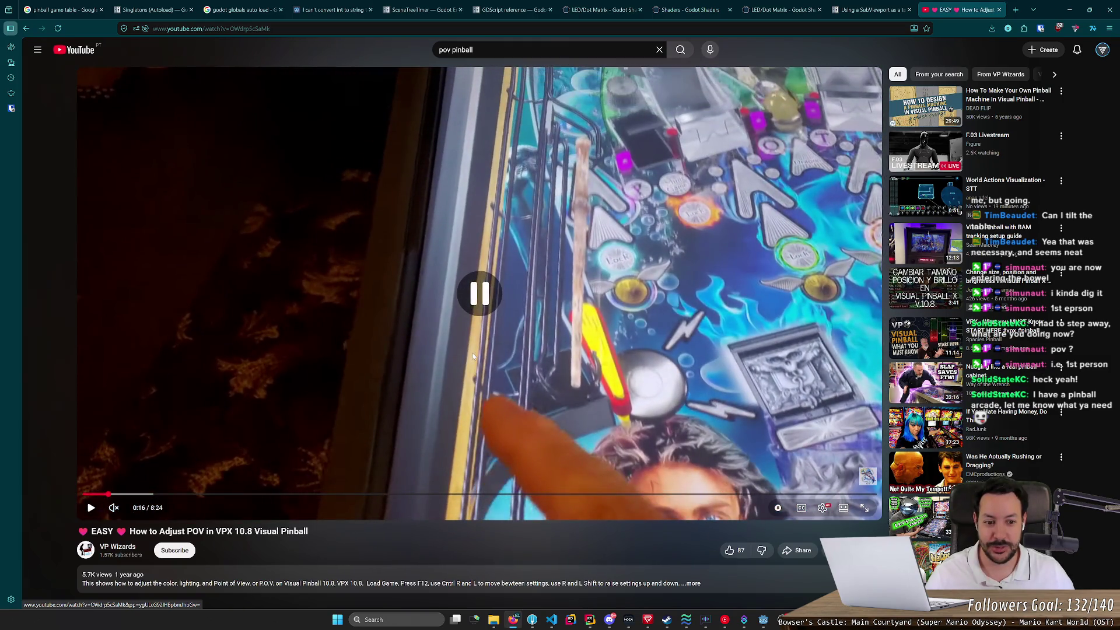
{"action": "key", "text": "alt+Left"}
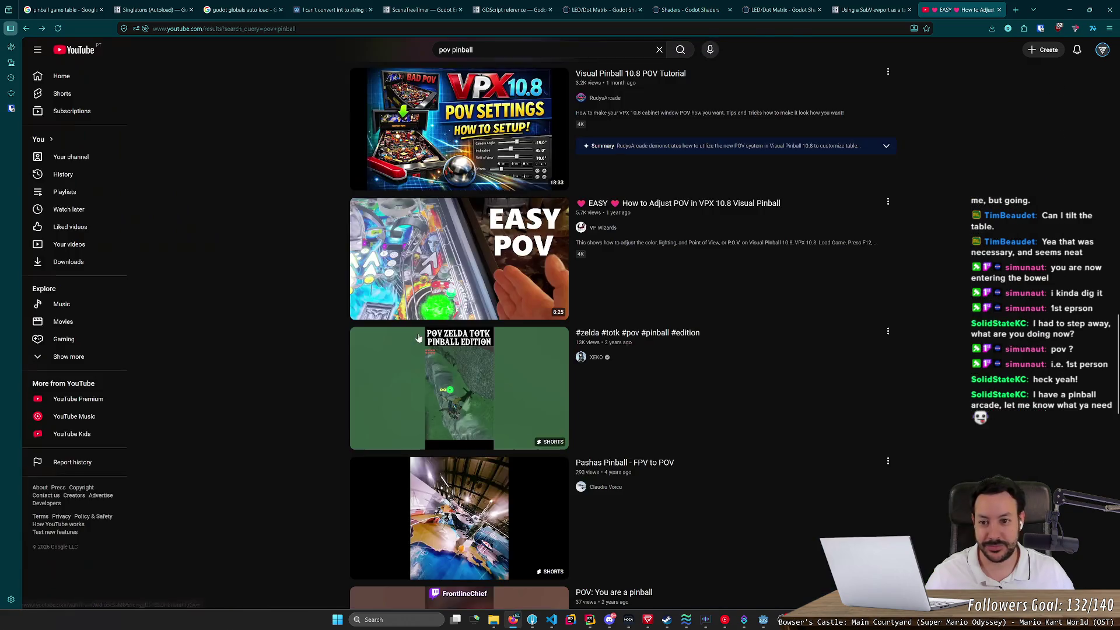
{"action": "scroll", "coordinate": [335, 312], "scroll_direction": "down", "scroll_amount": 3}
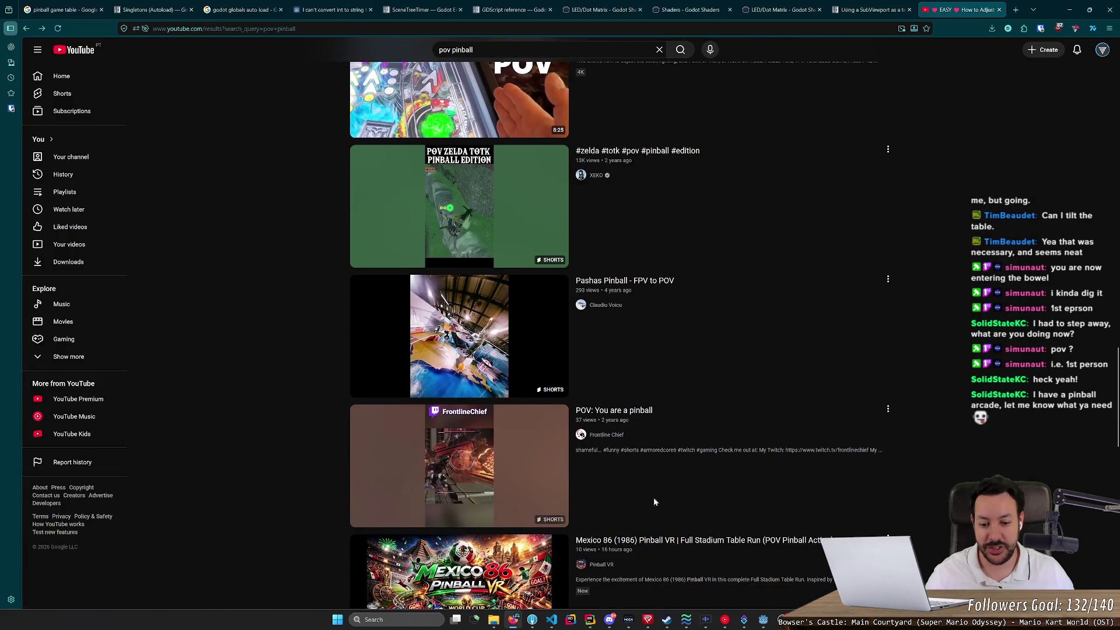
{"action": "left_click", "coordinate": [763, 622]}
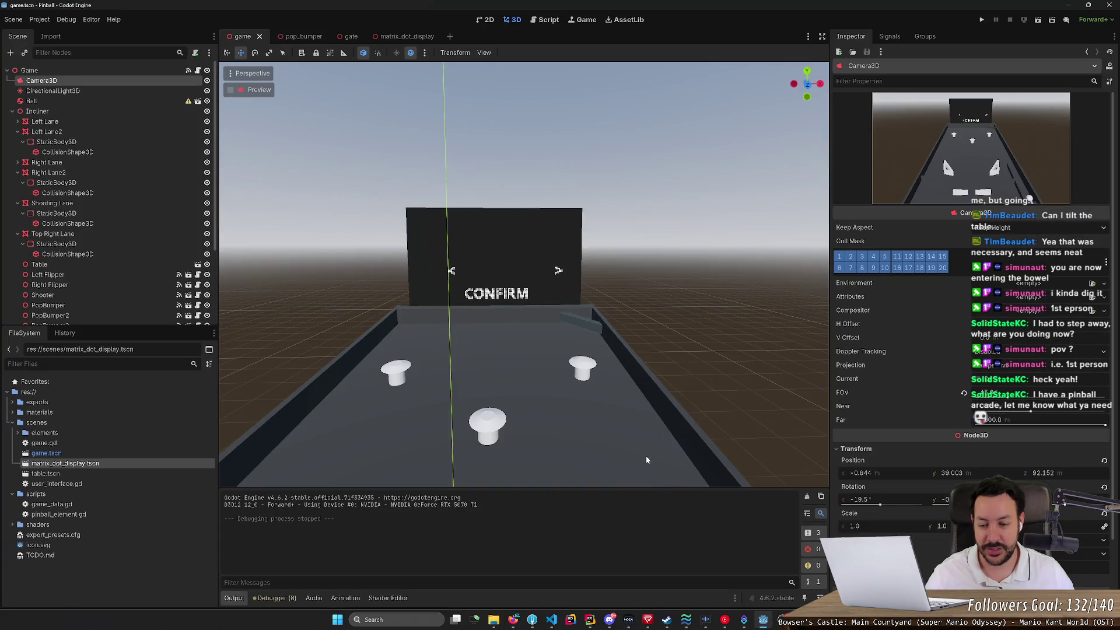
{"action": "scroll", "coordinate": [646, 460], "scroll_direction": "down", "scroll_amount": 5}
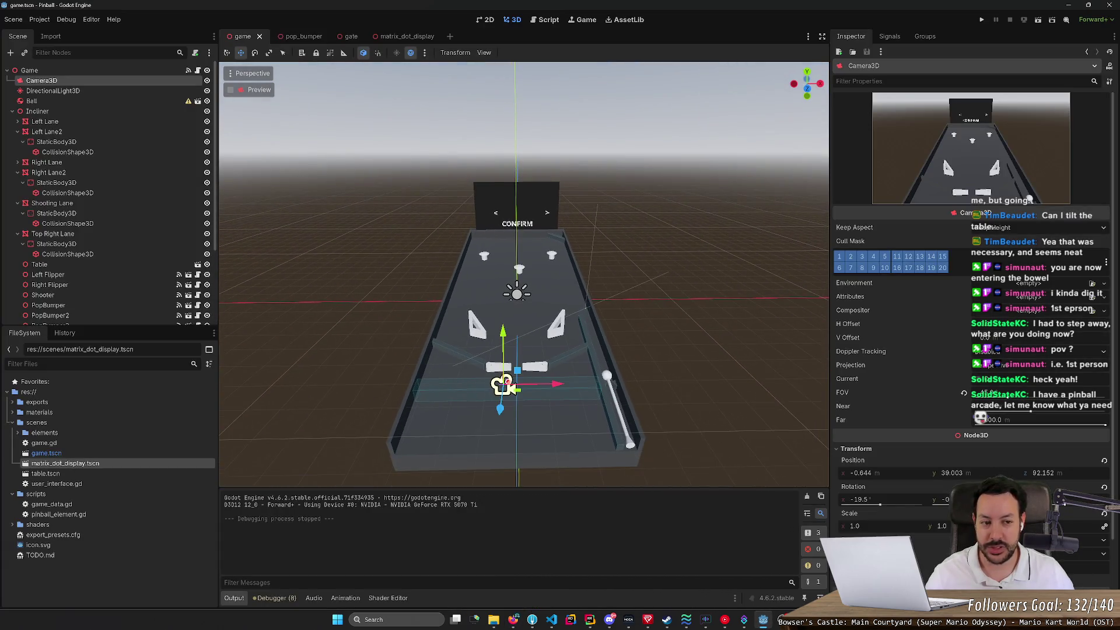
{"action": "scroll", "coordinate": [514, 321], "scroll_direction": "up", "scroll_amount": 3}
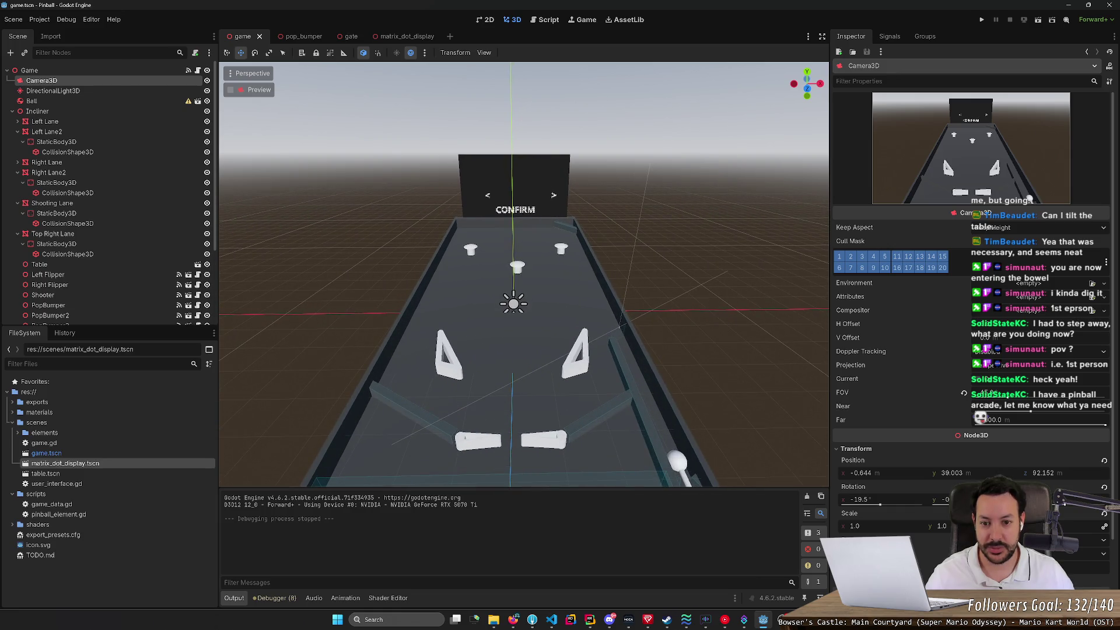
{"action": "scroll", "coordinate": [524, 274], "scroll_direction": "down", "scroll_amount": 4}
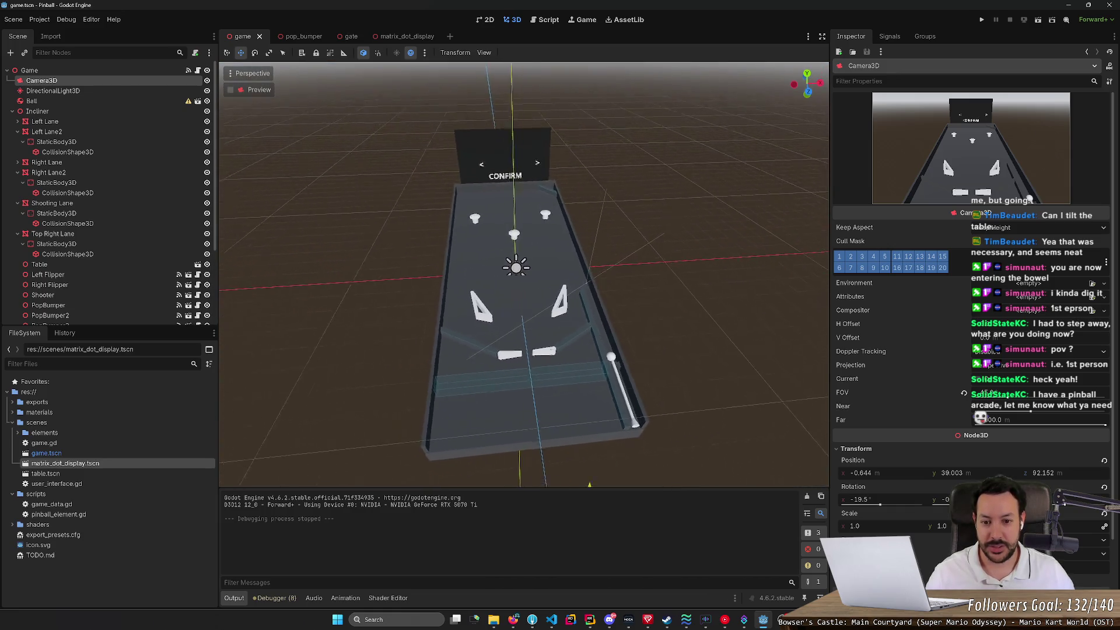
{"action": "left_click_drag", "start_coordinate": [525, 275], "coordinate": [642, 279]}
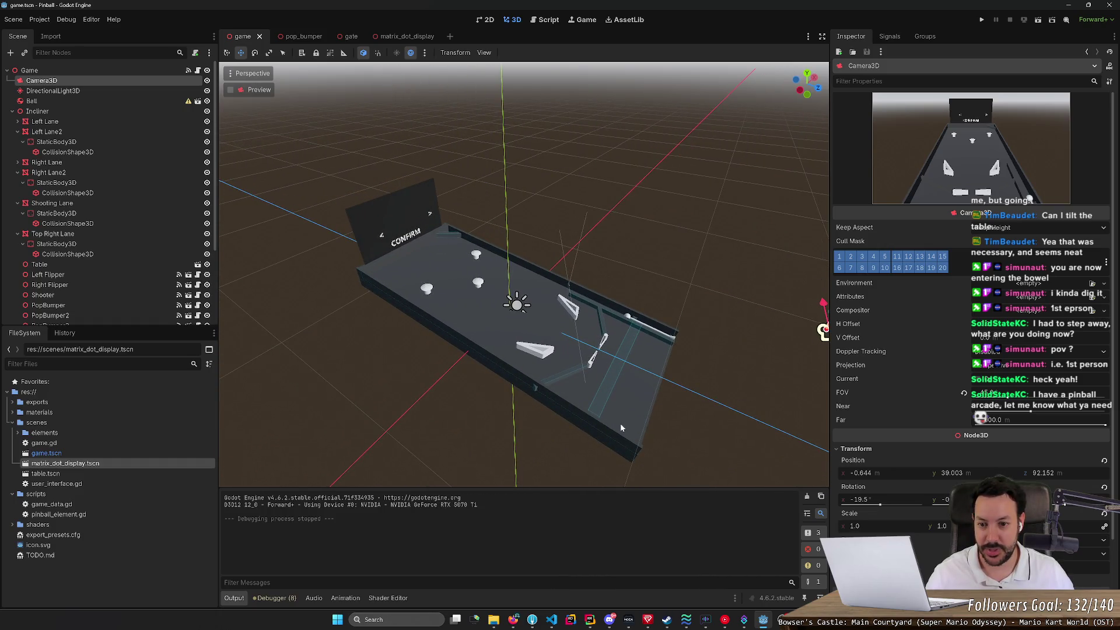
{"action": "mouse_move", "coordinate": [620, 422]}
{"action": "left_mouse_down"}
{"action": "mouse_move", "coordinate": [628, 412]}
{"action": "mouse_move", "coordinate": [478, 412]}
{"action": "left_mouse_up"}
{"action": "left_click_drag", "start_coordinate": [595, 308], "coordinate": [619, 307]}
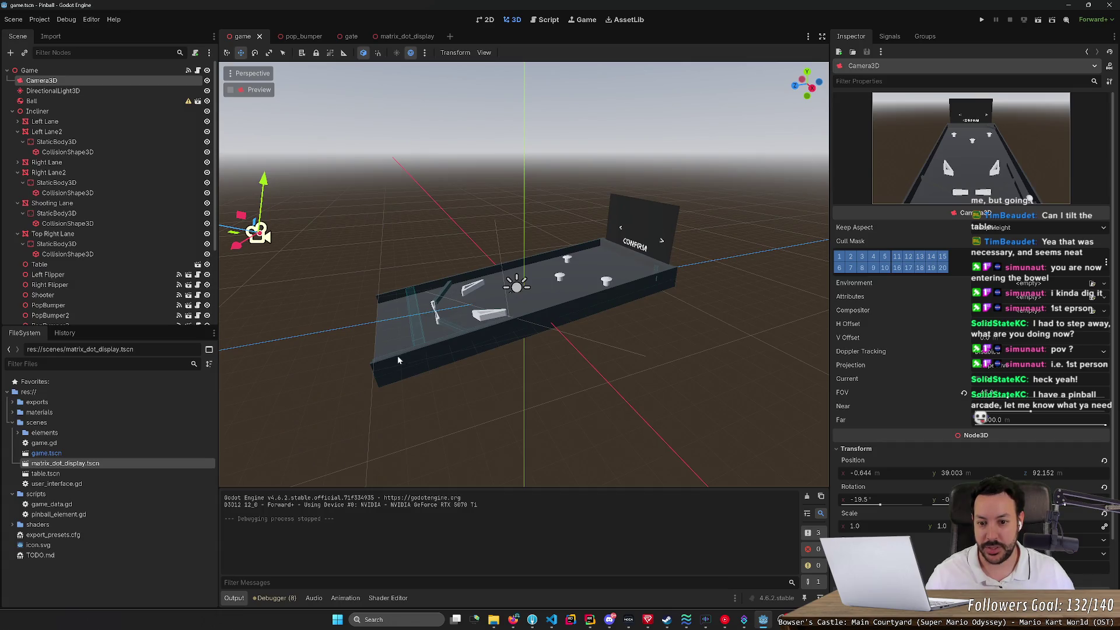
{"action": "scroll", "coordinate": [496, 244], "scroll_direction": "up", "scroll_amount": 5}
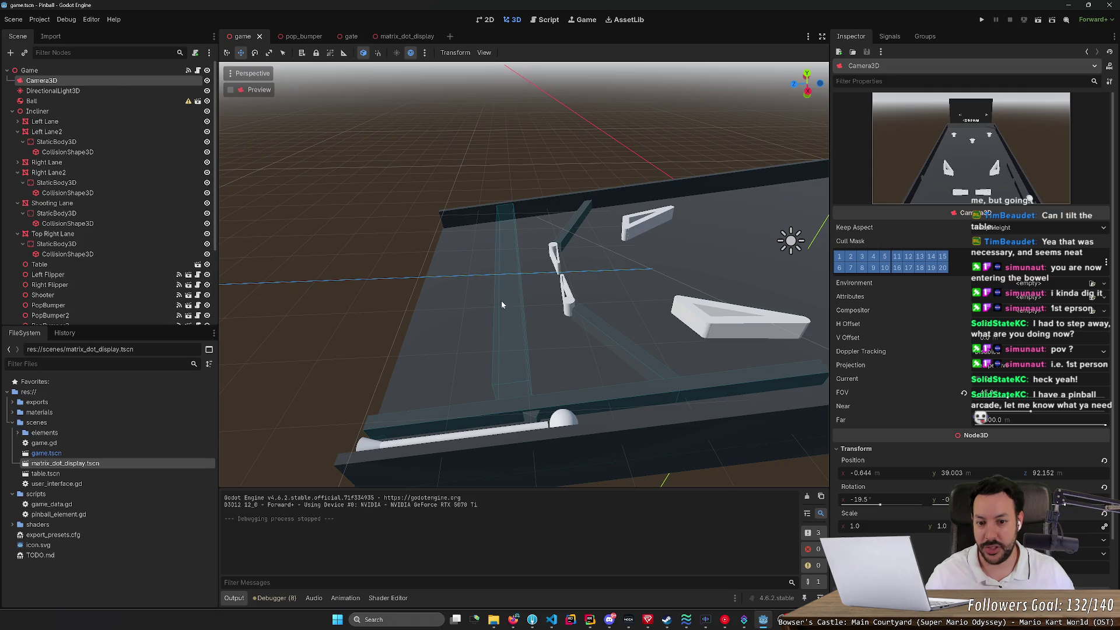
{"action": "mouse_move", "coordinate": [504, 267]}
{"action": "left_mouse_down"}
{"action": "mouse_move", "coordinate": [520, 377]}
{"action": "mouse_move", "coordinate": [483, 213]}
{"action": "mouse_move", "coordinate": [560, 233]}
{"action": "mouse_move", "coordinate": [554, 262]}
{"action": "mouse_move", "coordinate": [549, 233]}
{"action": "left_mouse_up"}
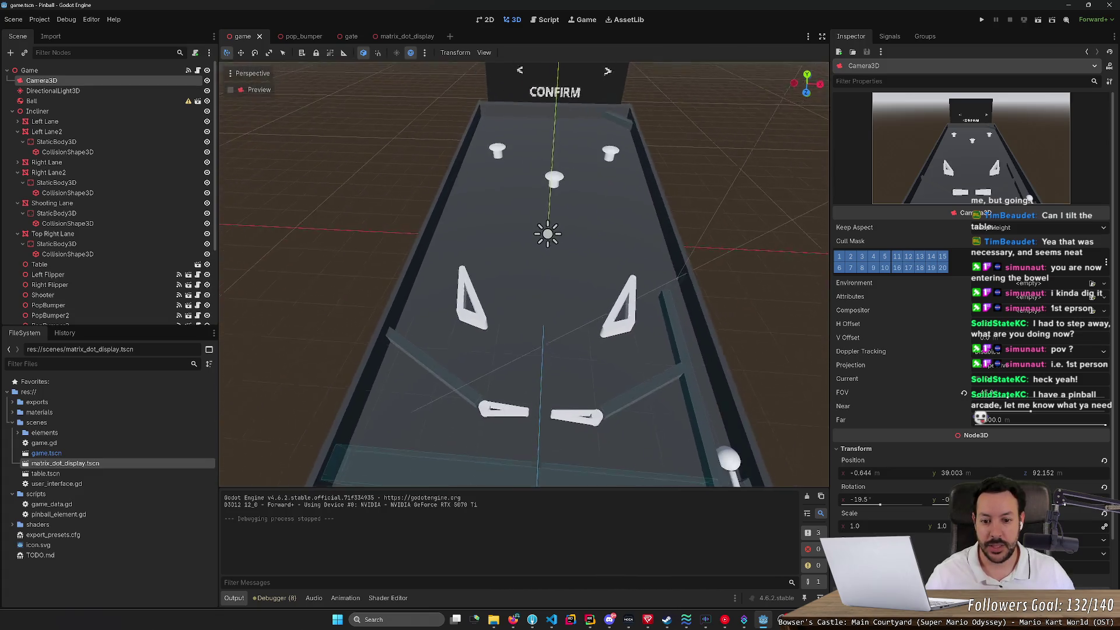
{"action": "scroll", "coordinate": [524, 274], "scroll_direction": "down", "scroll_amount": 5}
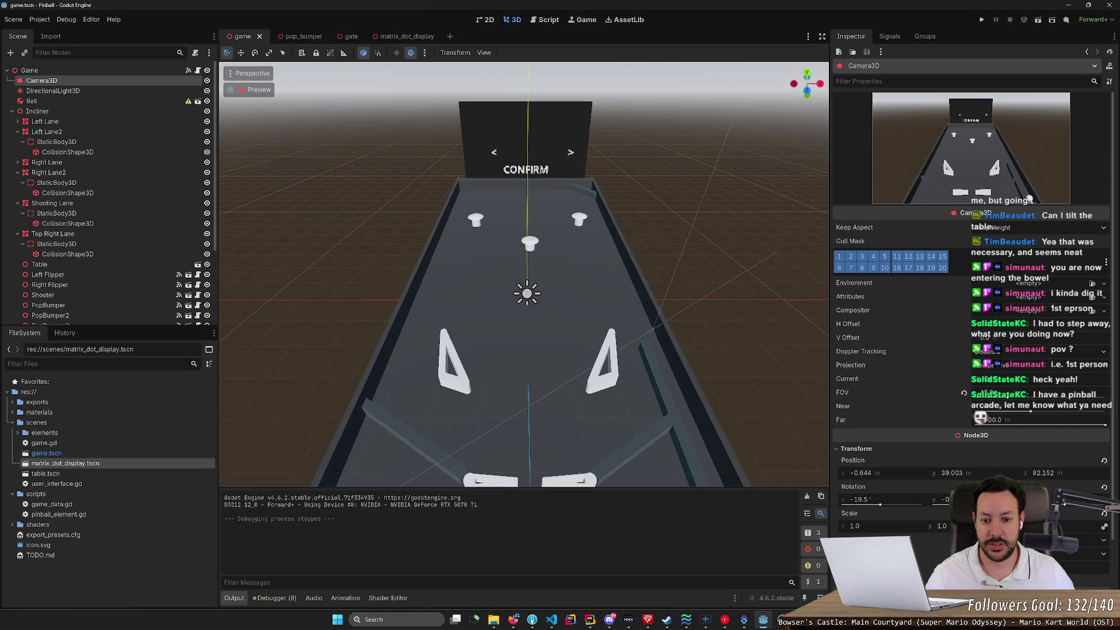
{"action": "left_click_drag", "start_coordinate": [524, 274], "coordinate": [523, 264]}
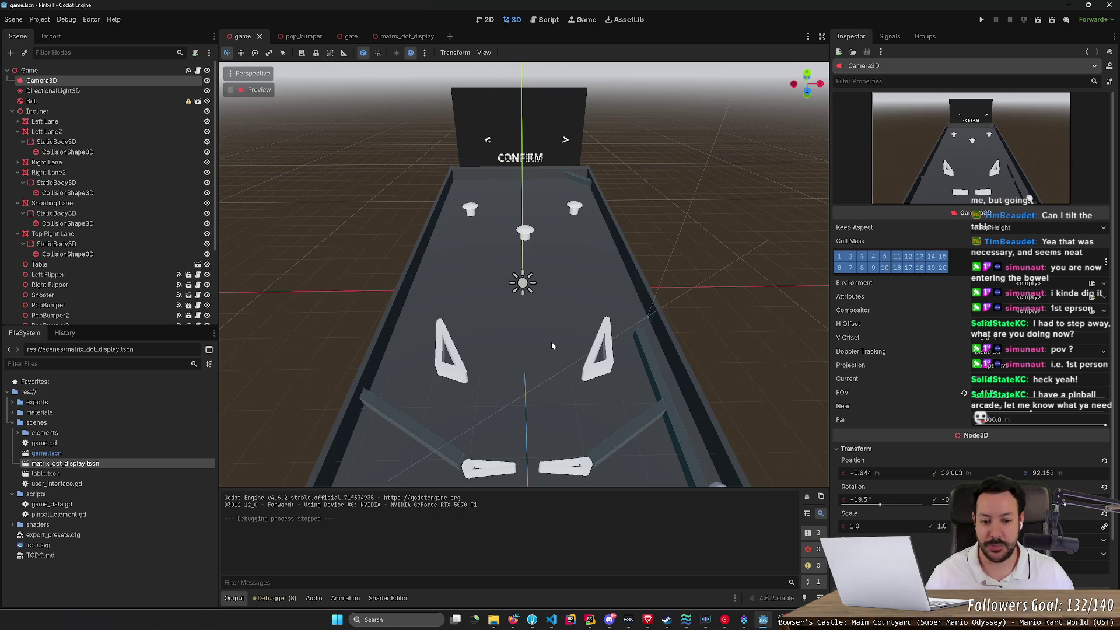
{"action": "left_click_drag", "start_coordinate": [552, 346], "coordinate": [552, 443]}
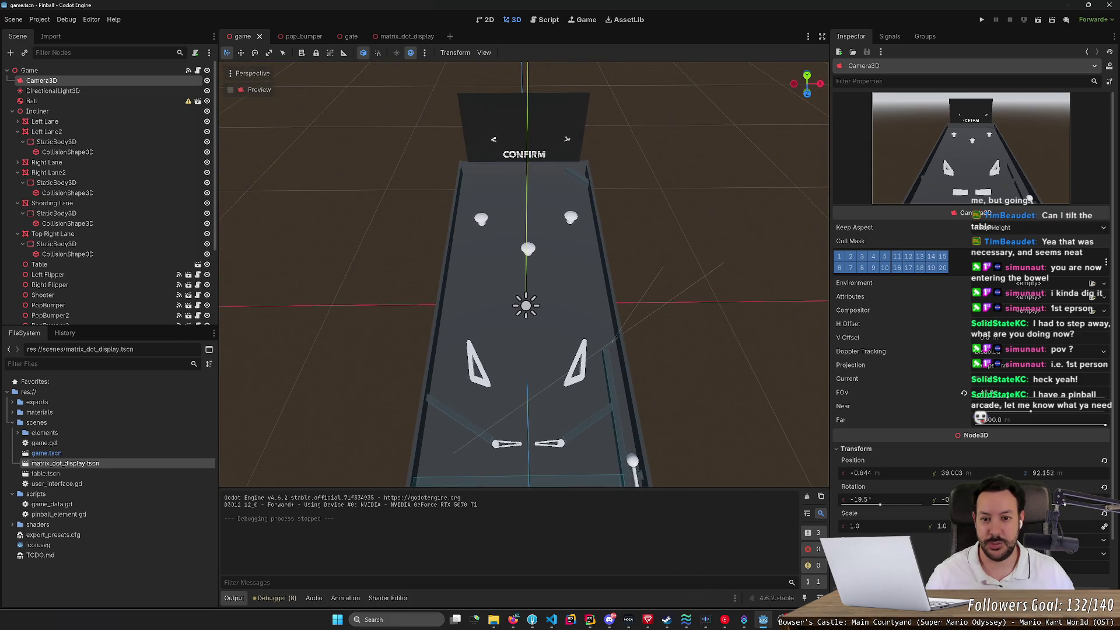
{"action": "key", "text": "alt+Tab"}
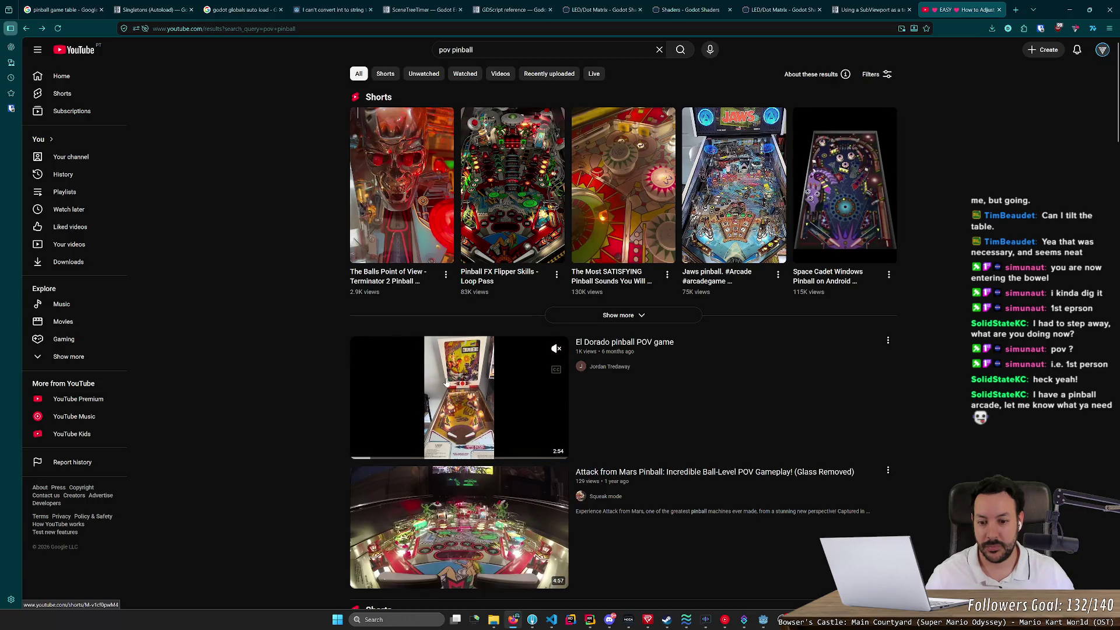
Step: Open the Jaws pinball short, pause and resume it, then pause it again
{"action": "left_click", "coordinate": [725, 224]}
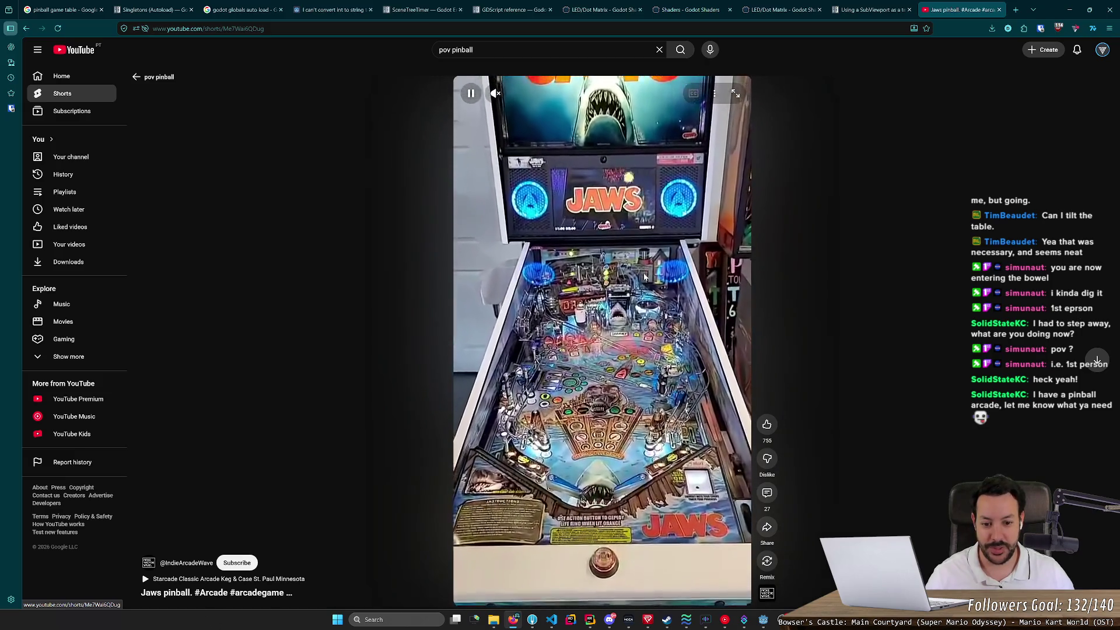
{"action": "left_click", "coordinate": [644, 277]}
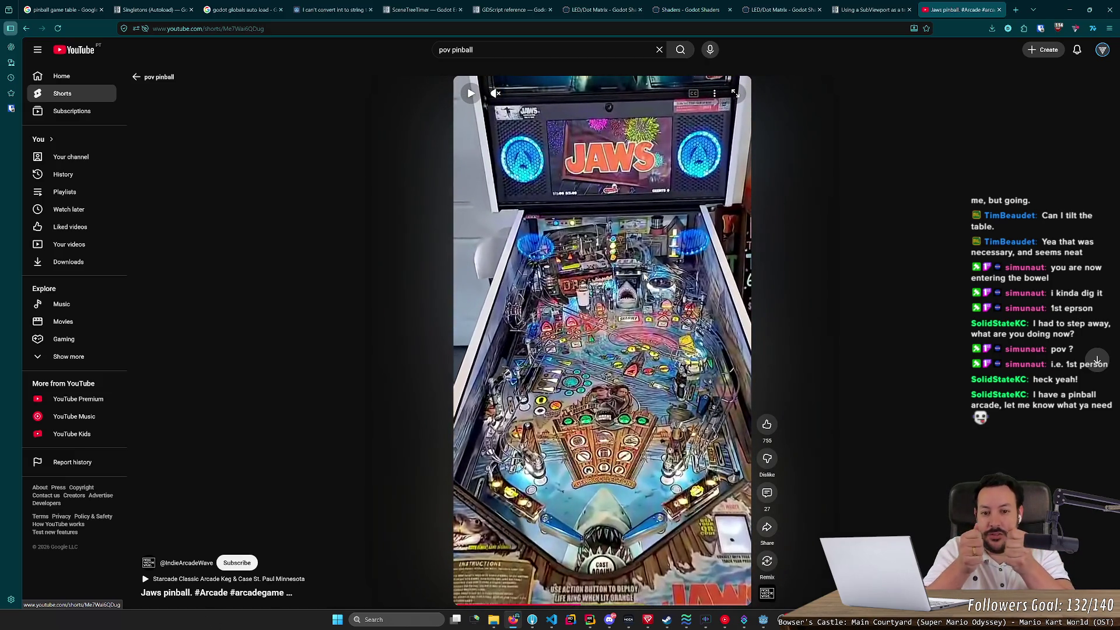
{"action": "left_click", "coordinate": [644, 277]}
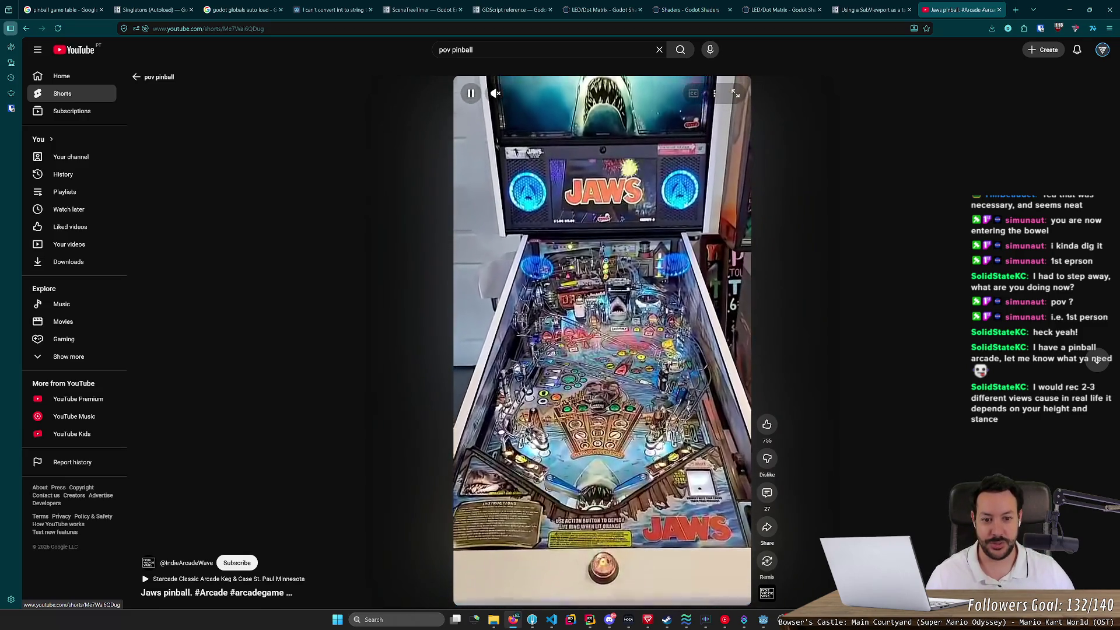
{"action": "key", "text": "space"}
Step: Return to Godot and fly the view toward the CONFIRM board and back
{"action": "key", "text": "alt+Tab"}
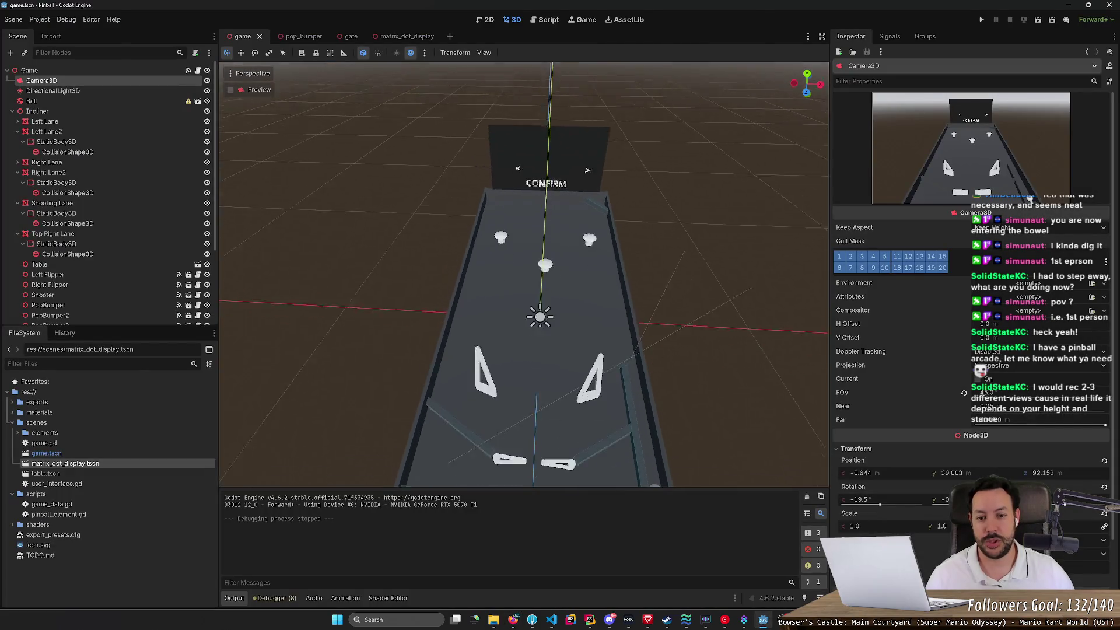
{"action": "key", "text": "w"}
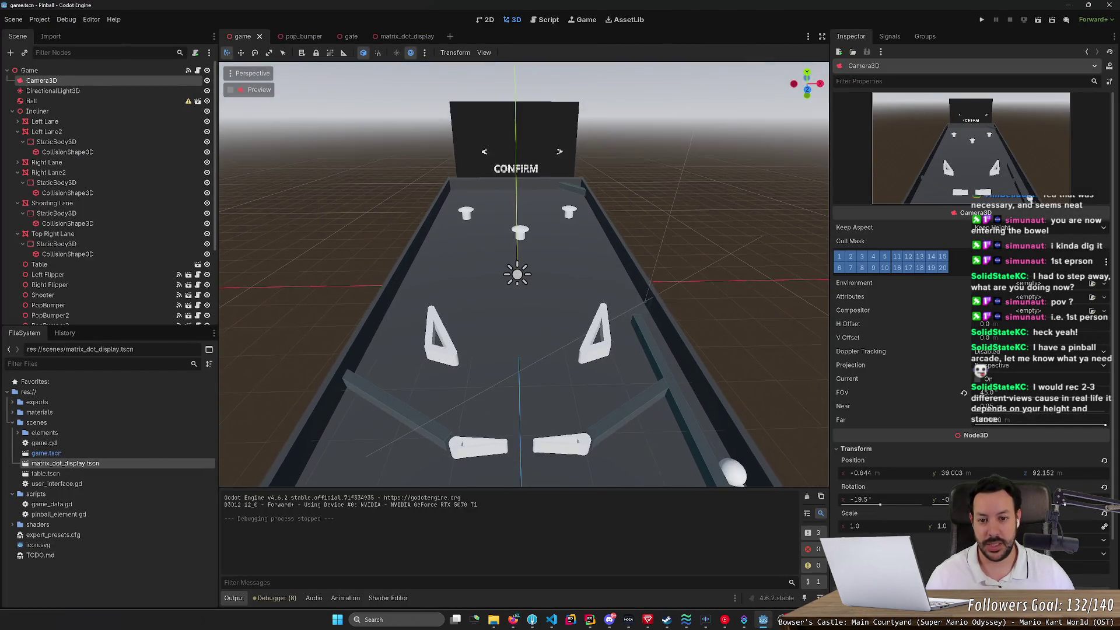
{"action": "key", "text": "w"}
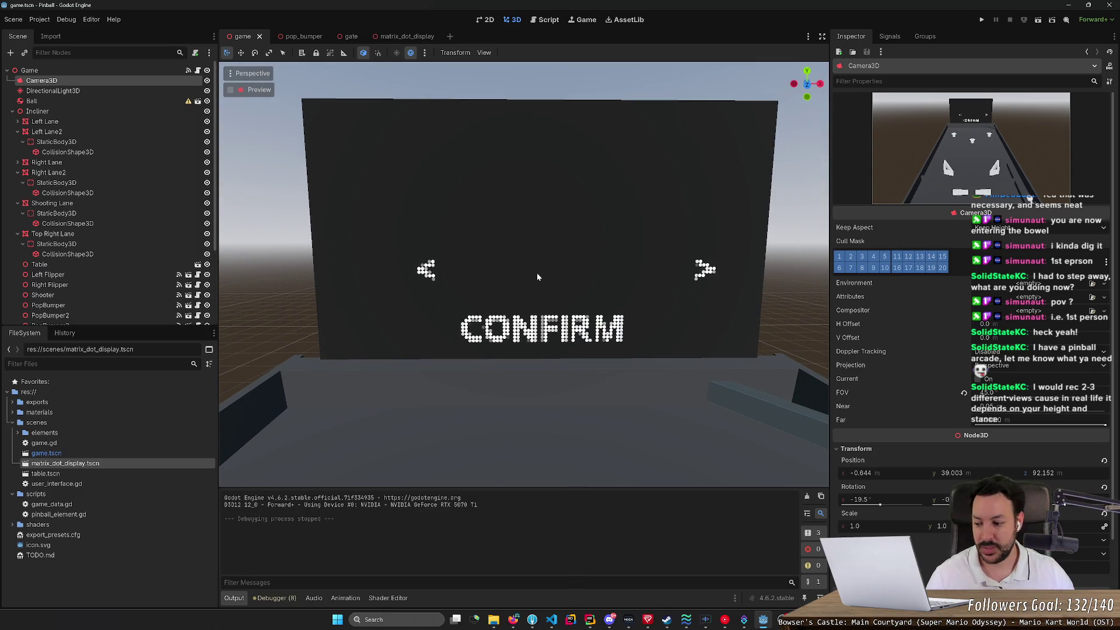
{"action": "key", "text": "s"}
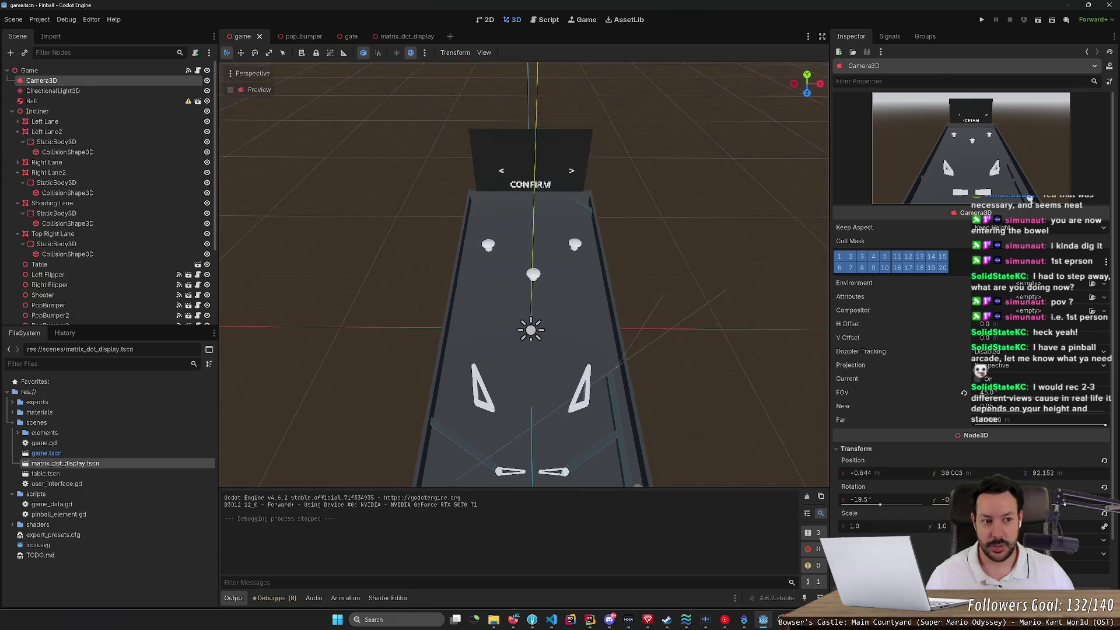
{"action": "key", "text": "w"}
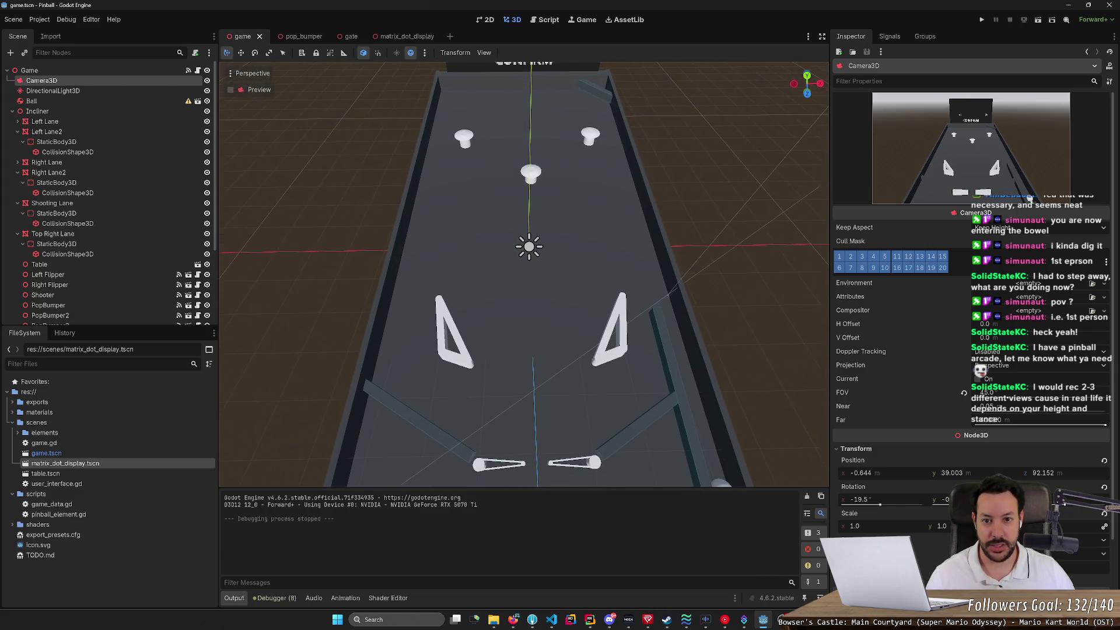
{"action": "key", "text": "s"}
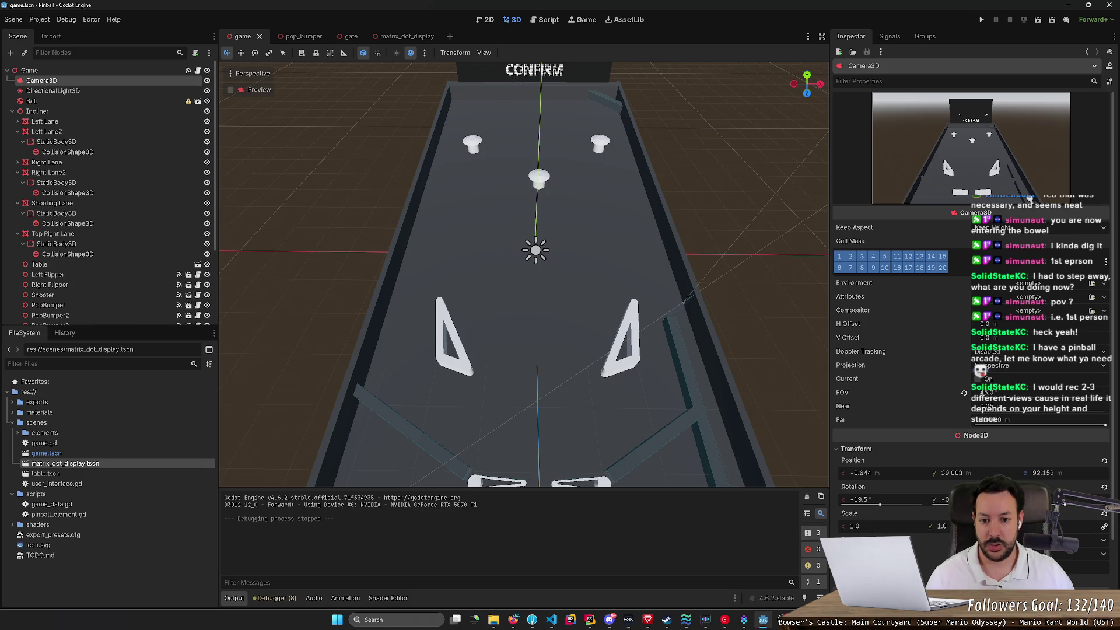
{"action": "key", "text": "s"}
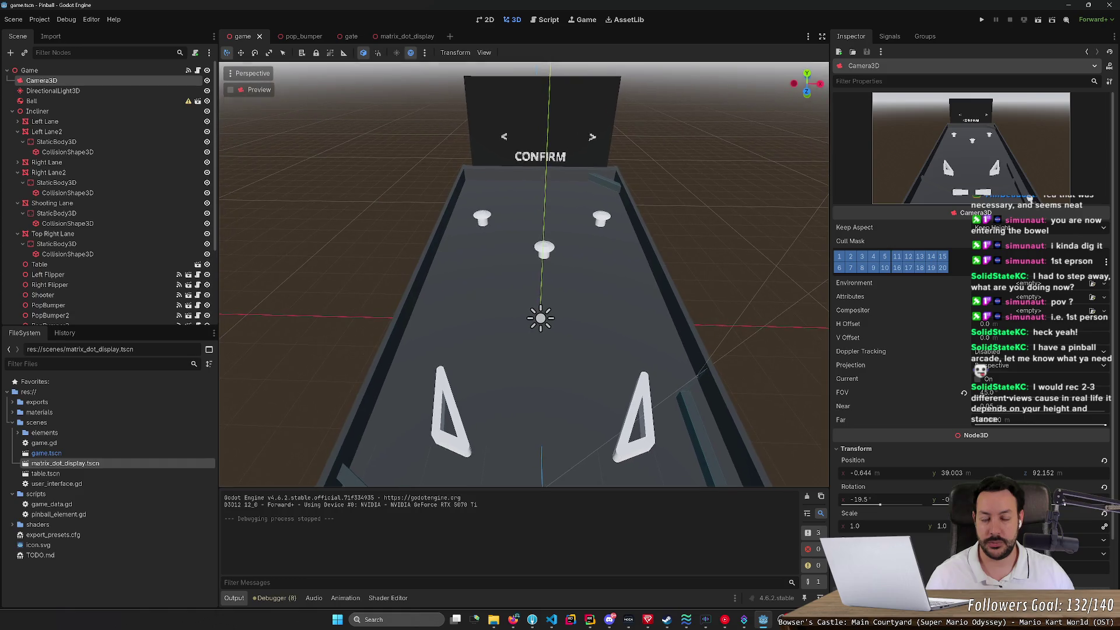
Step: Lower and swing the view around the table, then widen the Camera3D properties panel
{"action": "right_click", "coordinate": [531, 119]}
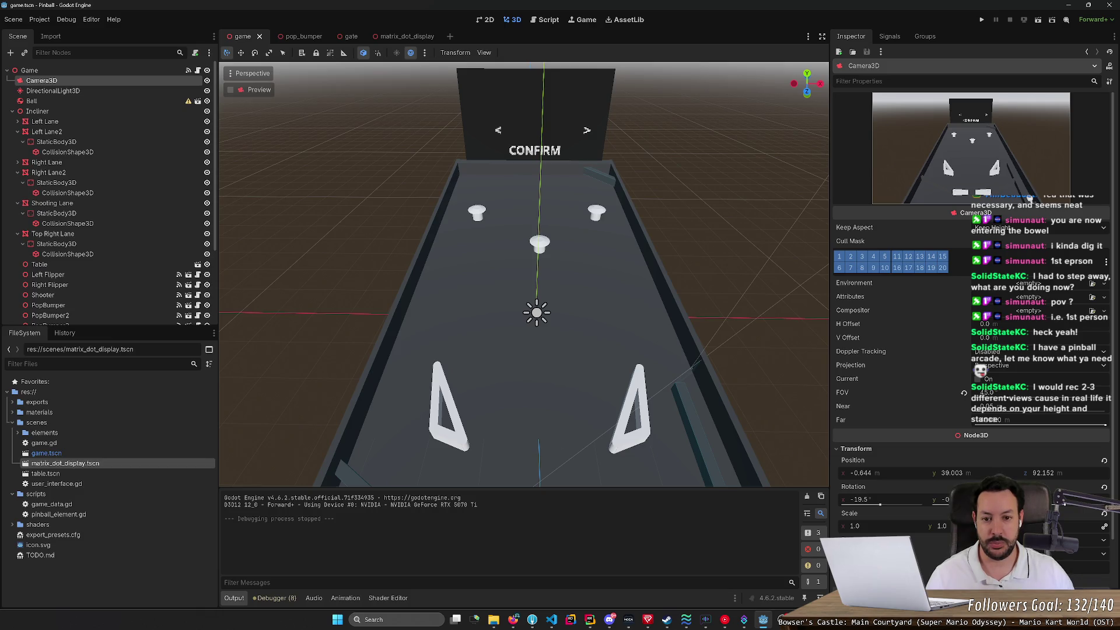
{"action": "key", "text": "q"}
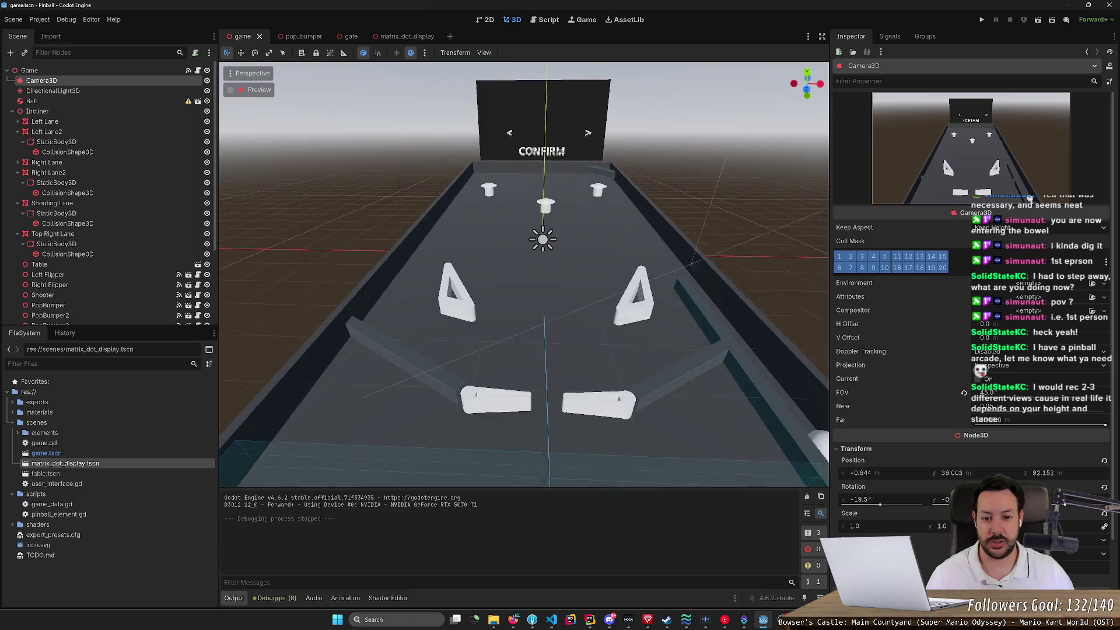
{"action": "key", "text": "q"}
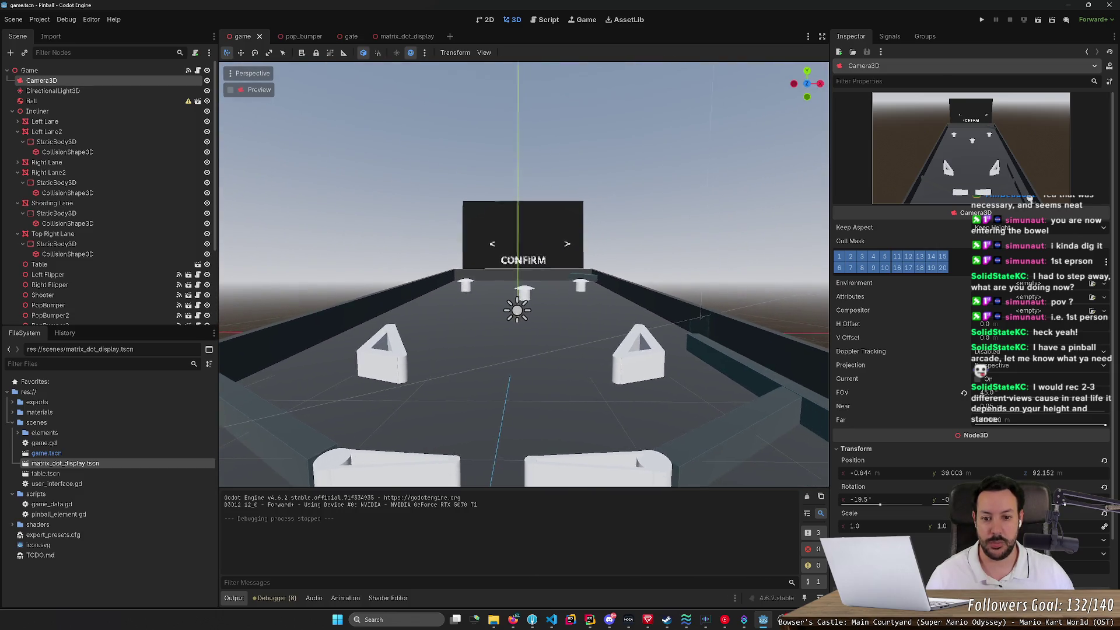
{"action": "key", "text": "d"}
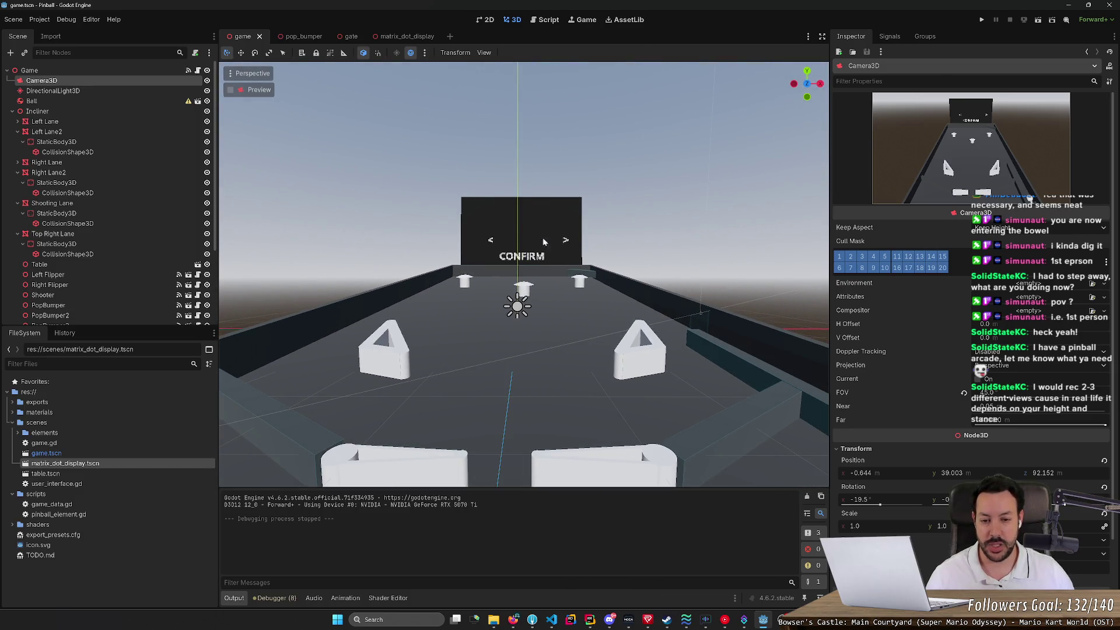
{"action": "key", "text": "e"}
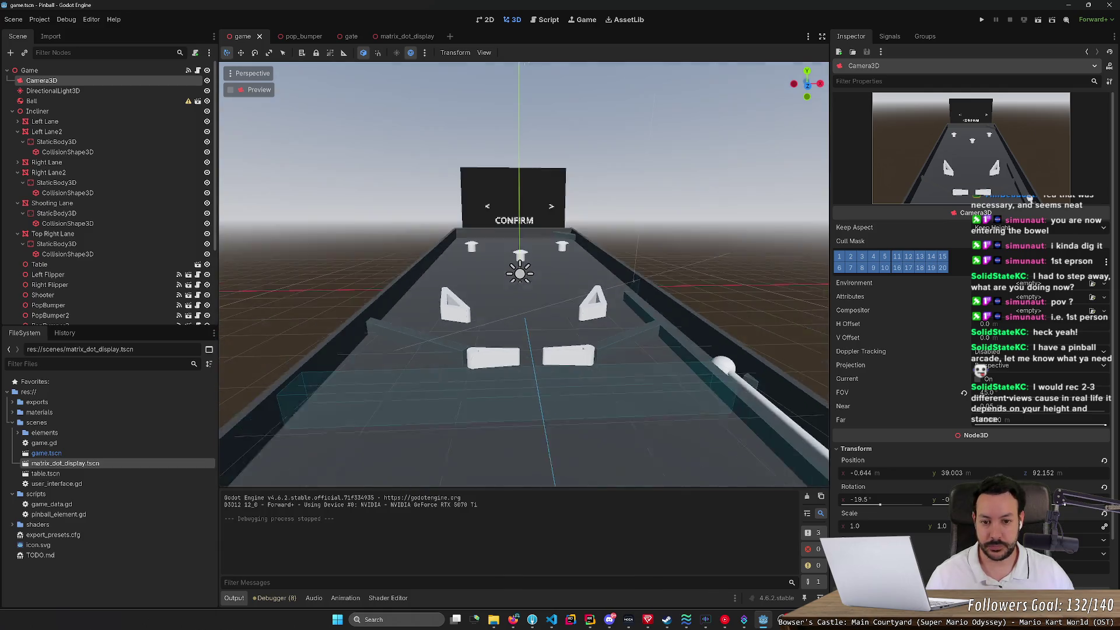
{"action": "key", "text": "s"}
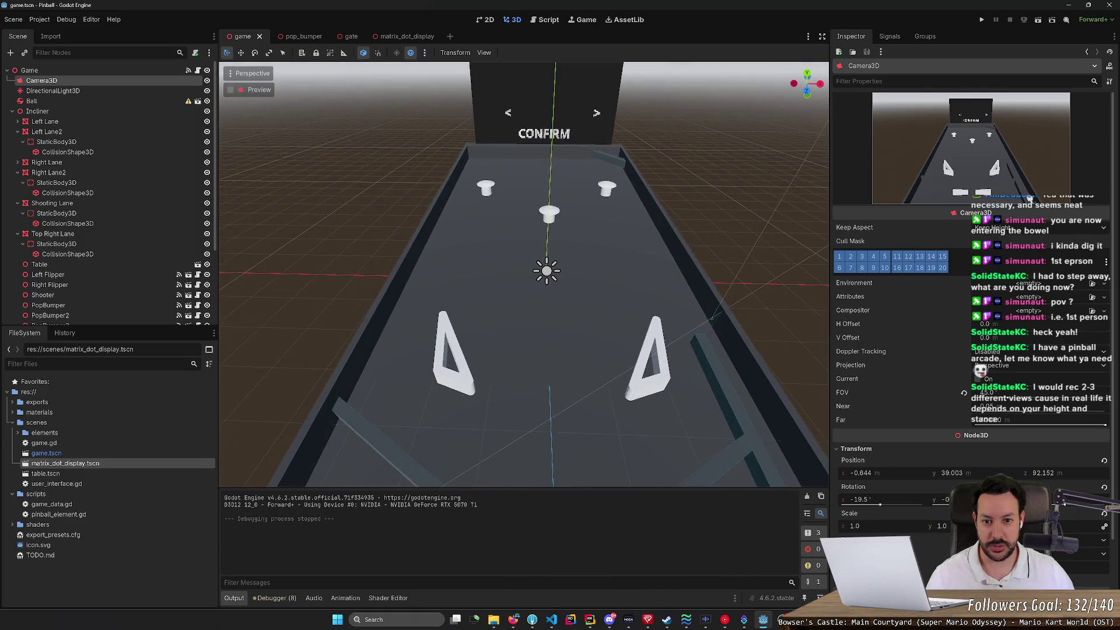
{"action": "scroll", "coordinate": [524, 274], "scroll_direction": "up", "scroll_amount": 1}
{"action": "key", "text": "w"}
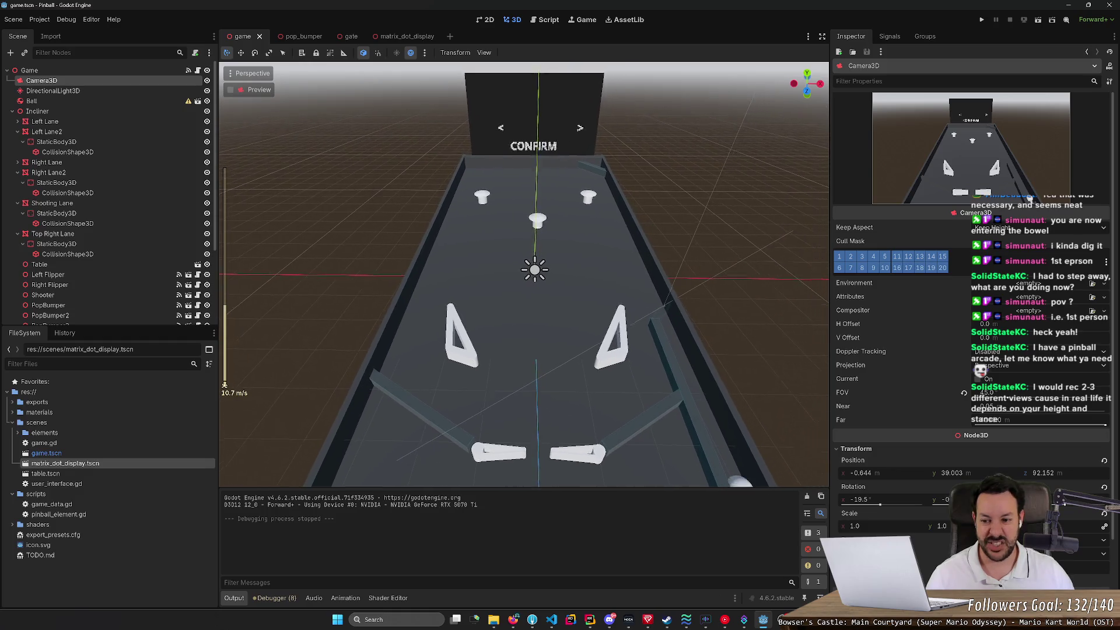
{"action": "key", "text": "w"}
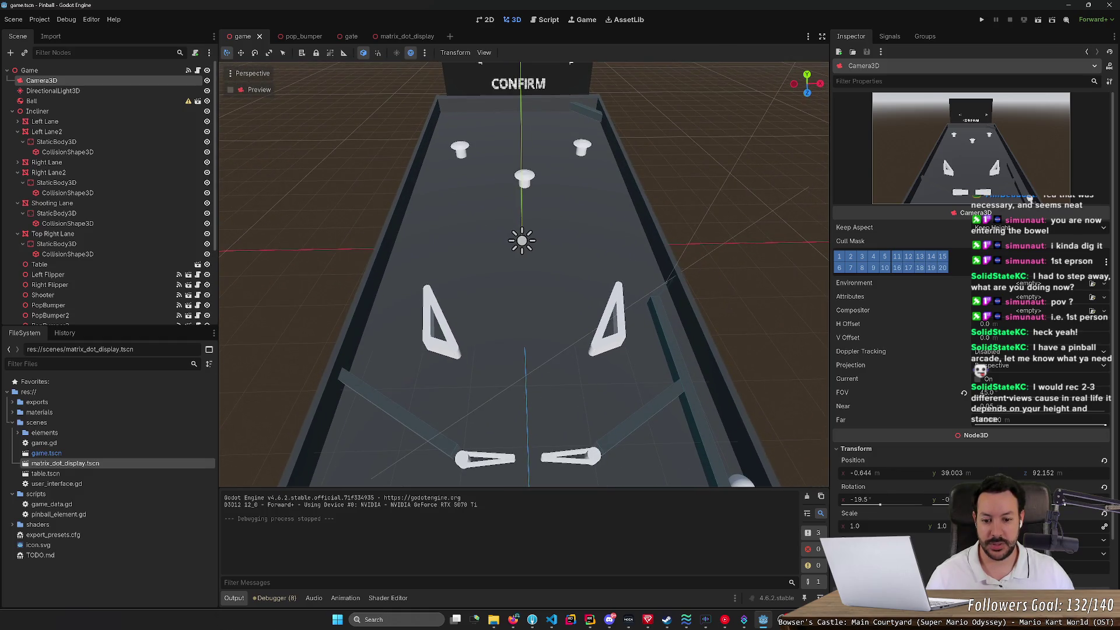
{"action": "key", "text": "s"}
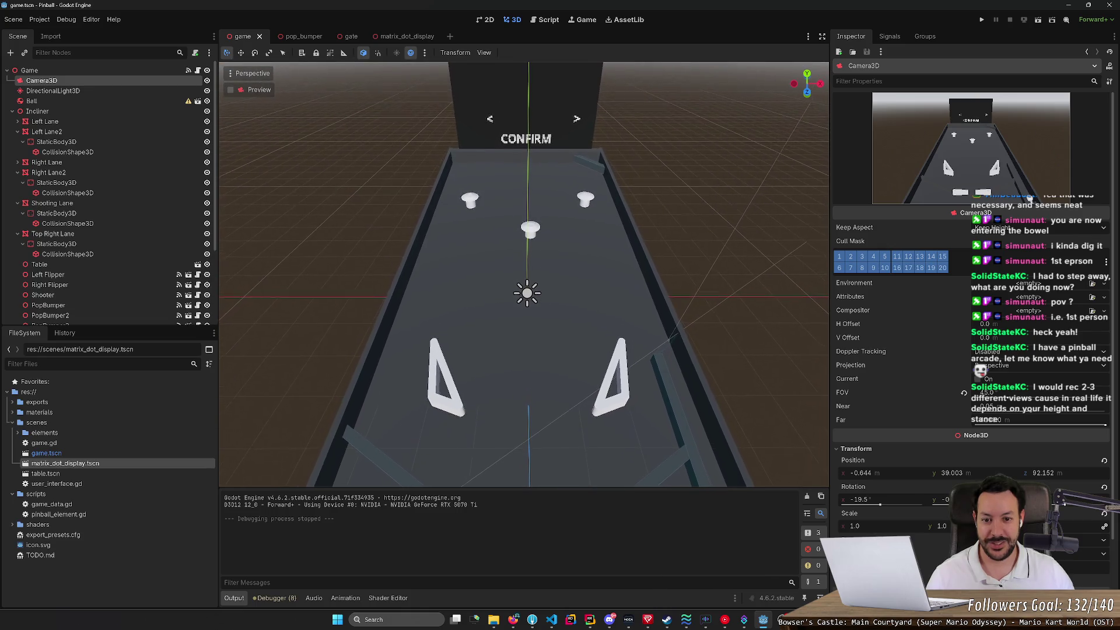
{"action": "key", "text": "s"}
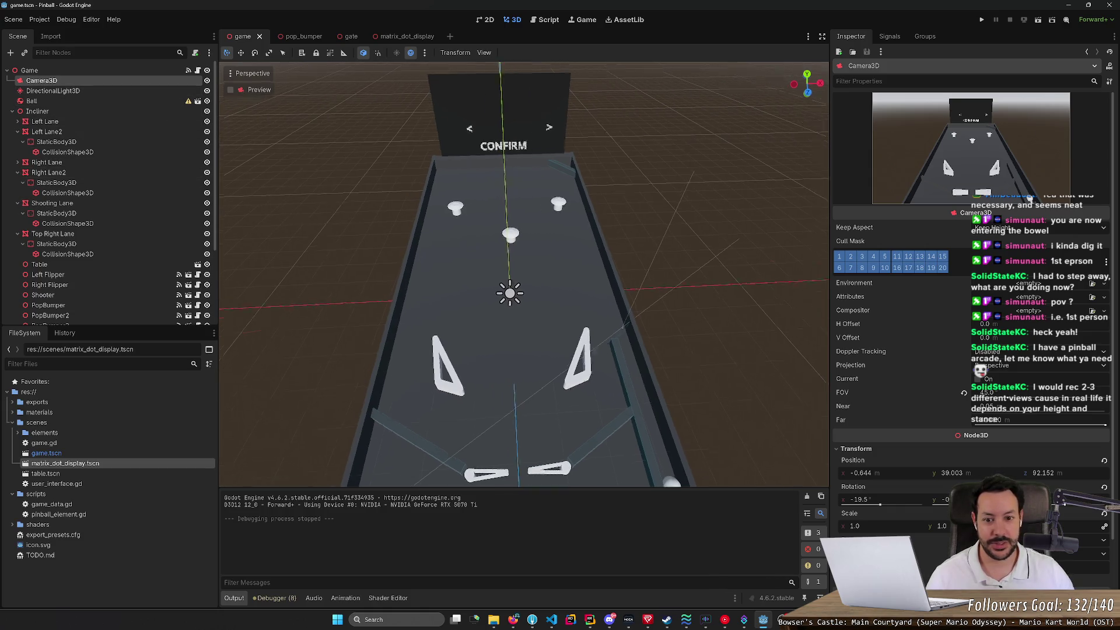
{"action": "left_click_drag", "start_coordinate": [443, 269], "coordinate": [579, 308]}
{"action": "left_click_drag", "start_coordinate": [829, 222], "coordinate": [540, 232]}
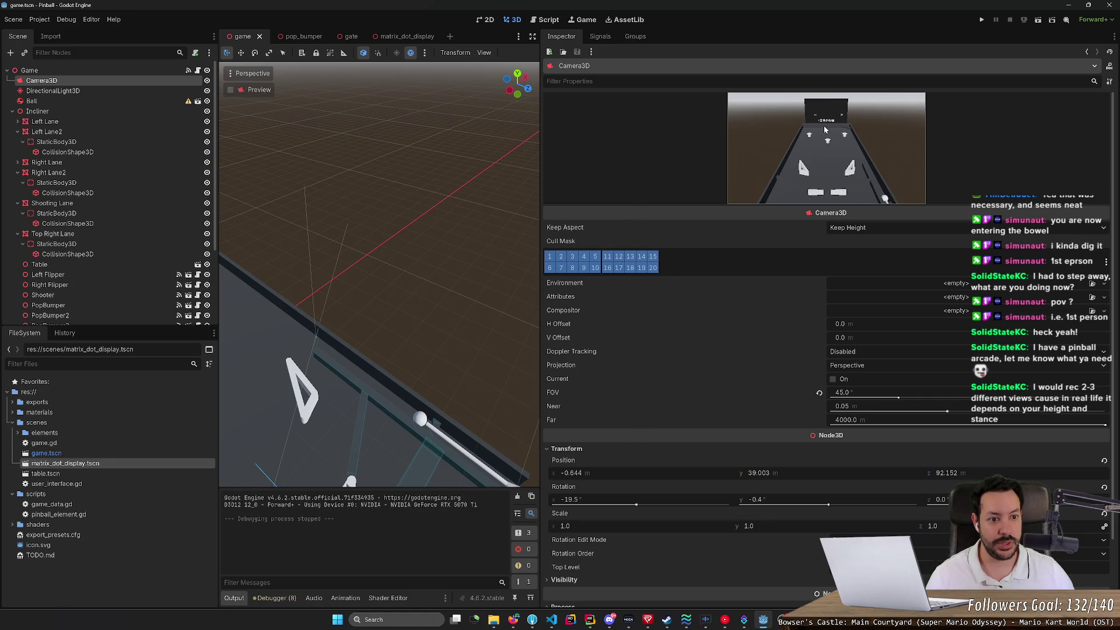
Step: Shift the Camera3D along X and lower it toward about (-0.603, 31.859, 85.606)
{"action": "left_click_drag", "start_coordinate": [539, 119], "coordinate": [907, 119]}
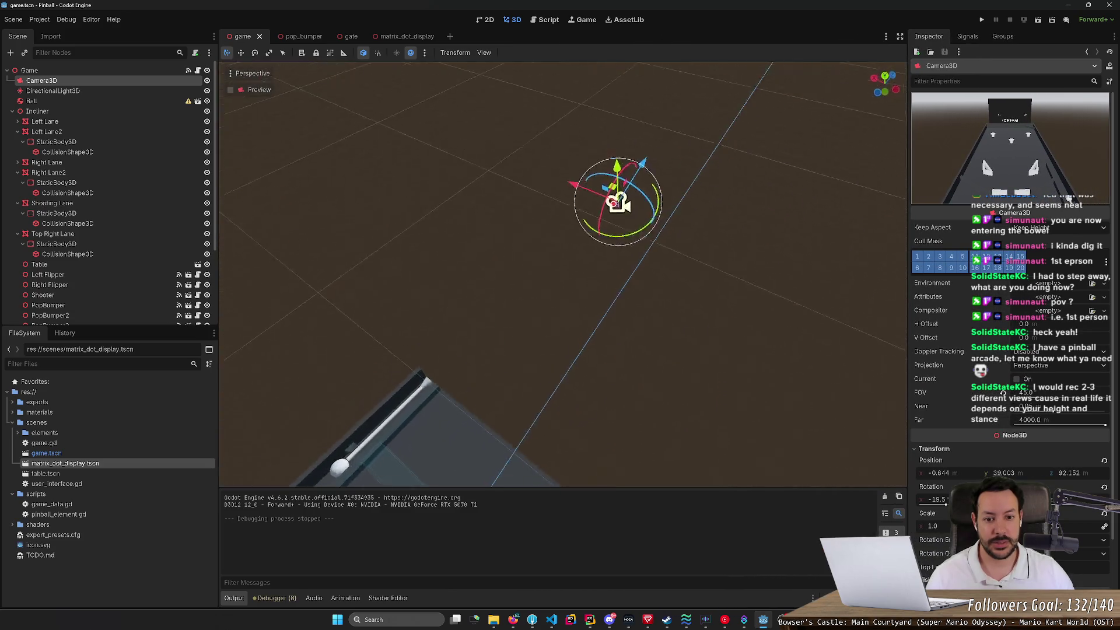
{"action": "scroll", "coordinate": [562, 274], "scroll_direction": "up", "scroll_amount": 2}
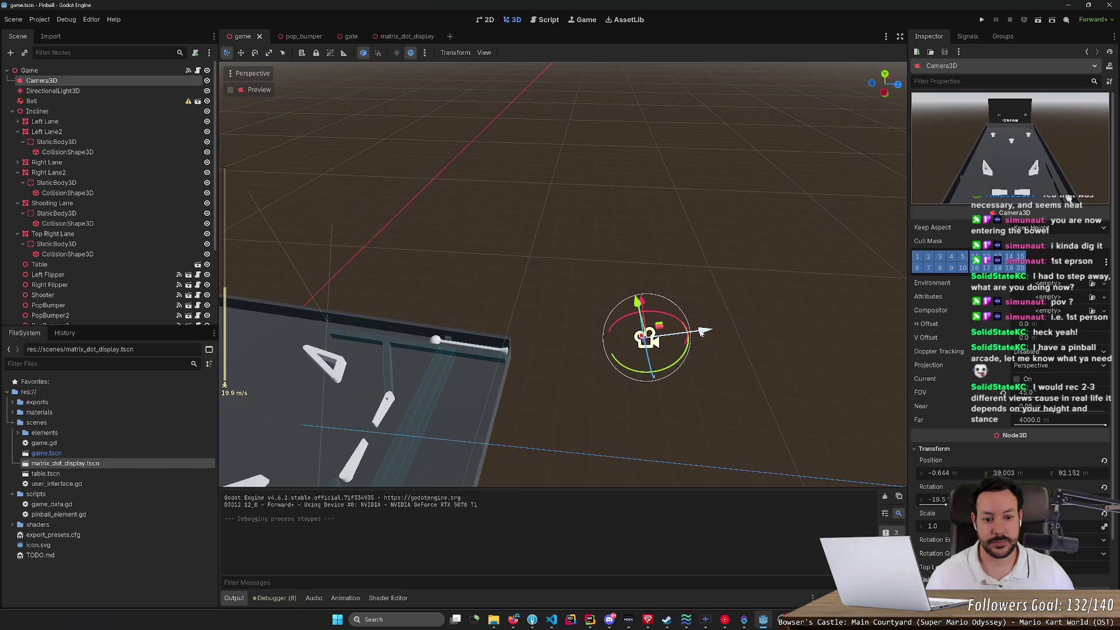
{"action": "mouse_move", "coordinate": [704, 332]}
{"action": "left_mouse_down"}
{"action": "mouse_move", "coordinate": [762, 334]}
{"action": "mouse_move", "coordinate": [656, 337]}
{"action": "mouse_move", "coordinate": [787, 334]}
{"action": "mouse_move", "coordinate": [714, 340]}
{"action": "left_mouse_up"}
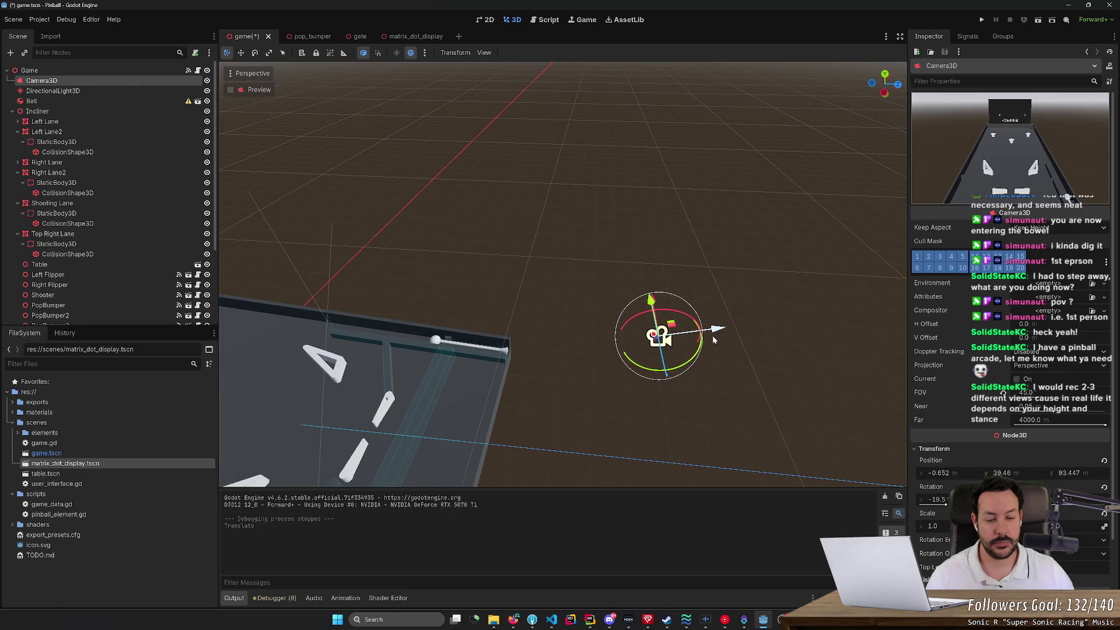
{"action": "left_click_drag", "start_coordinate": [651, 306], "coordinate": [659, 330]}
Step: Tilt the camera slightly, then run the game to check the first-person table framing
{"action": "left_click", "coordinate": [672, 343]}
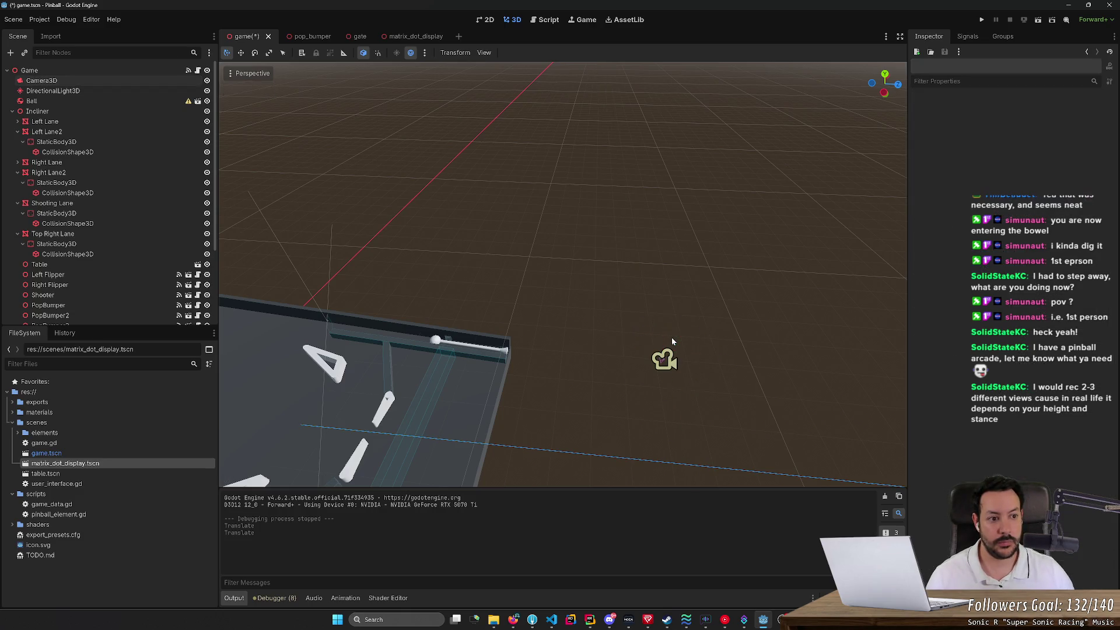
{"action": "left_click", "coordinate": [665, 353]}
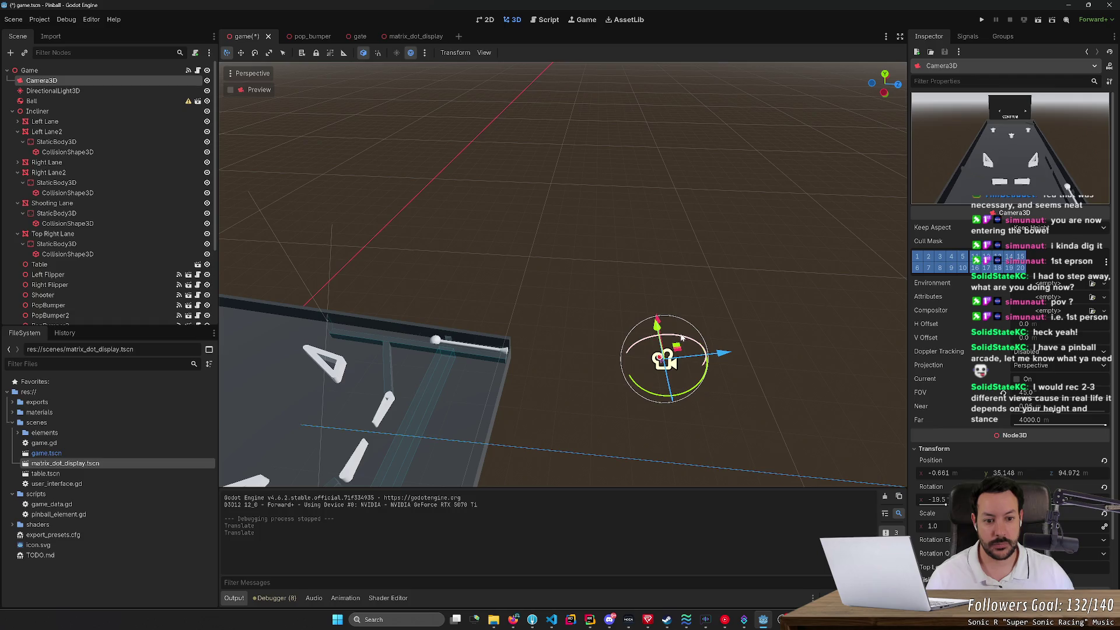
{"action": "mouse_move", "coordinate": [682, 339]}
{"action": "left_mouse_down"}
{"action": "mouse_move", "coordinate": [712, 355]}
{"action": "mouse_move", "coordinate": [641, 367]}
{"action": "mouse_move", "coordinate": [619, 355]}
{"action": "left_mouse_up"}
{"action": "left_click", "coordinate": [983, 20]}
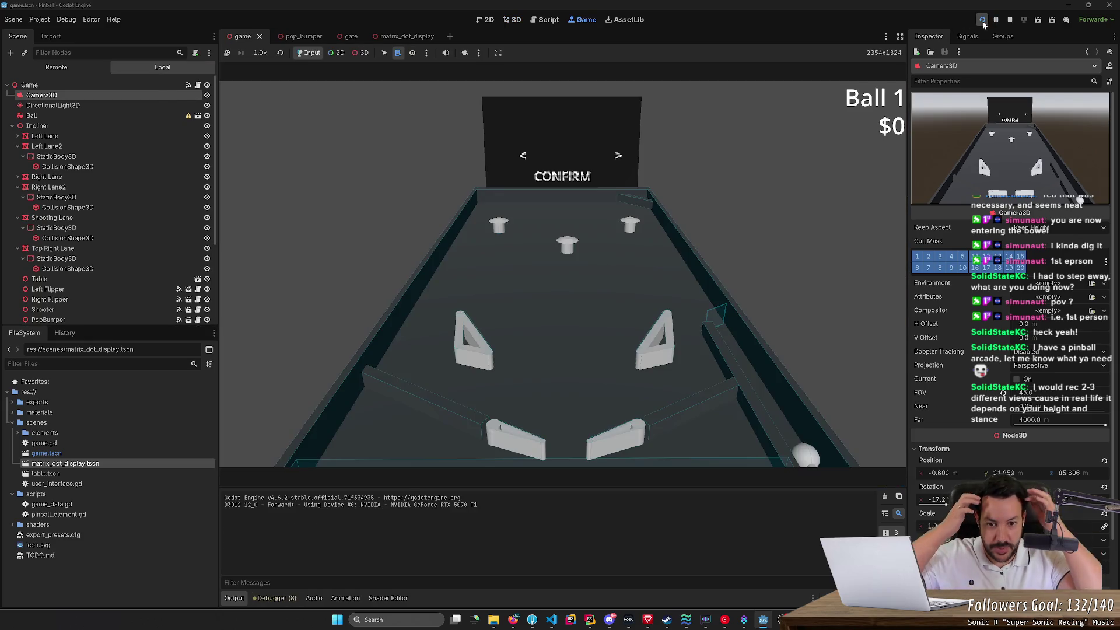
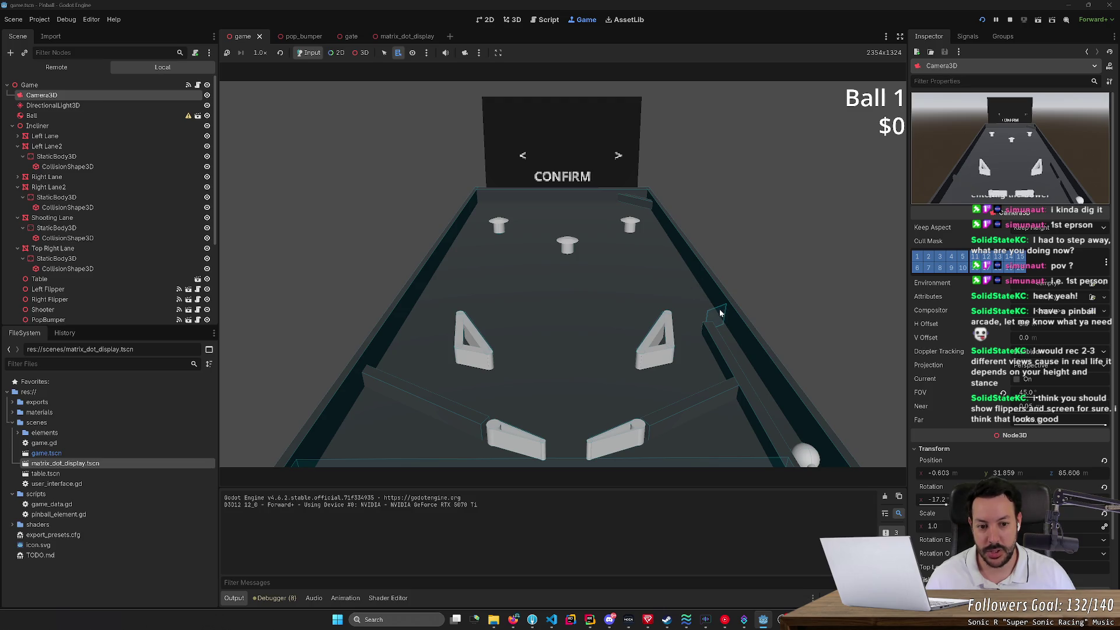
Step: Launch the ball up the shooter lane and start working the flippers
{"action": "key", "text": "space"}
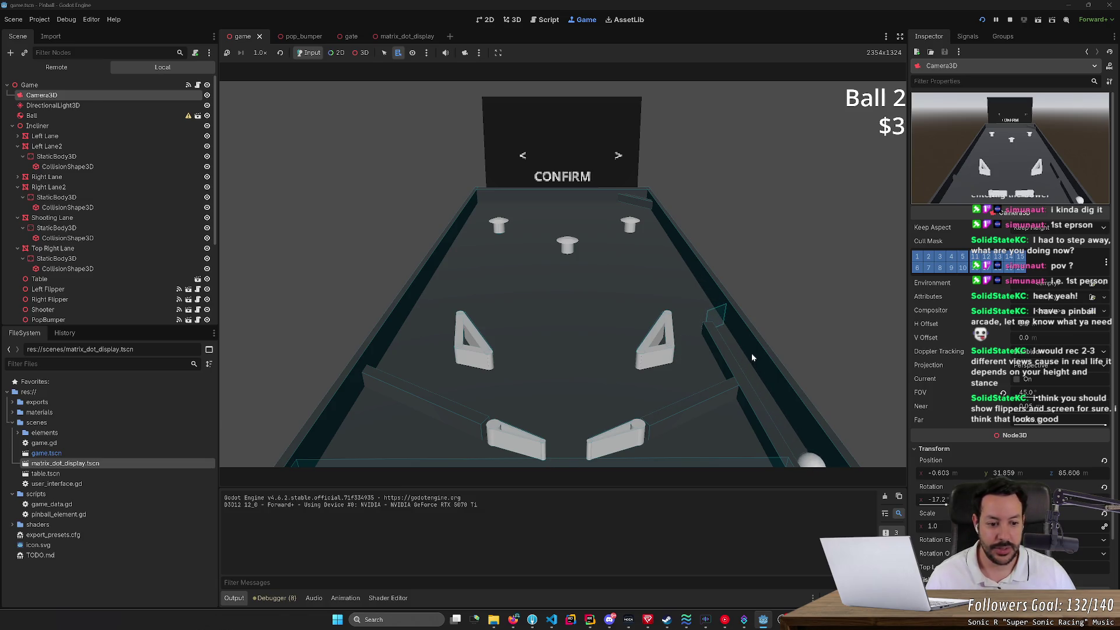
{"action": "key", "text": "space"}
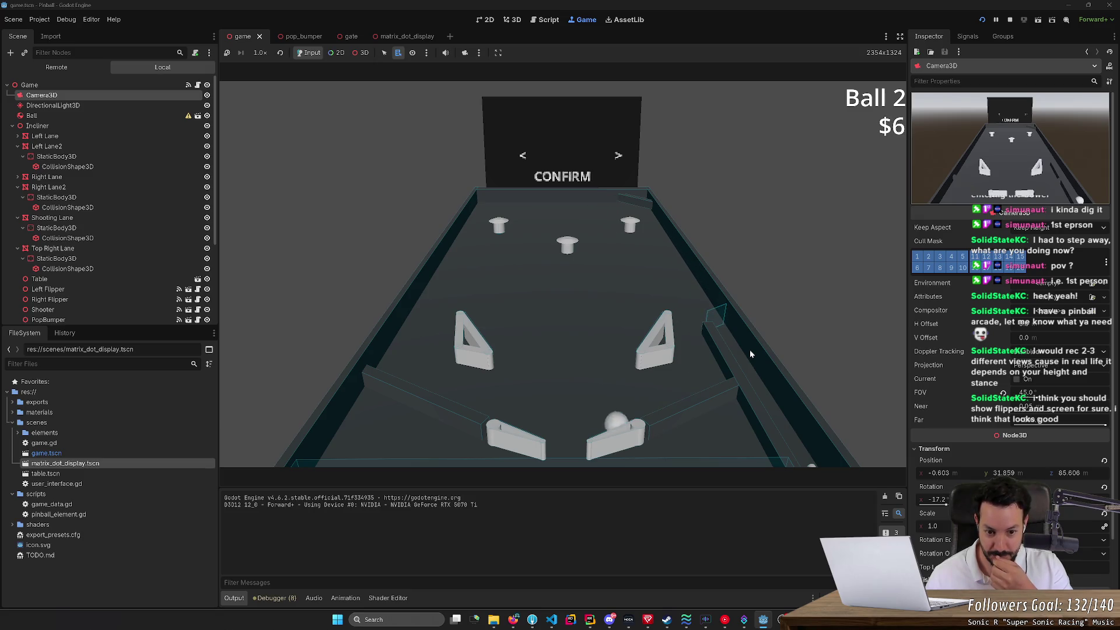
{"action": "key", "text": "Right"}
{"action": "key", "text": "Left"}
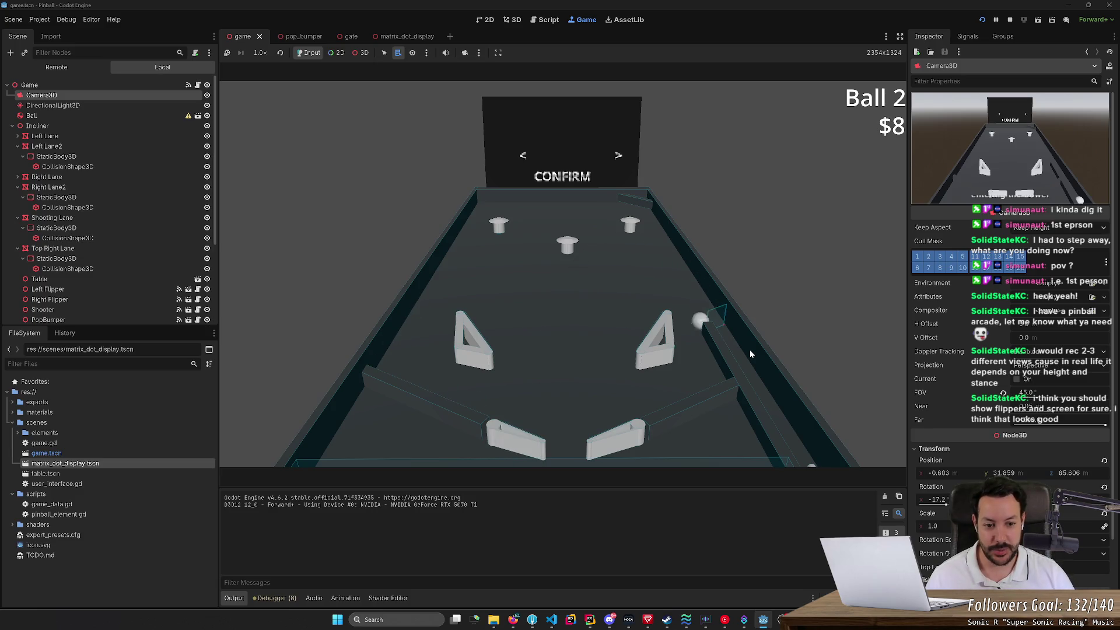
{"action": "key", "text": "Right"}
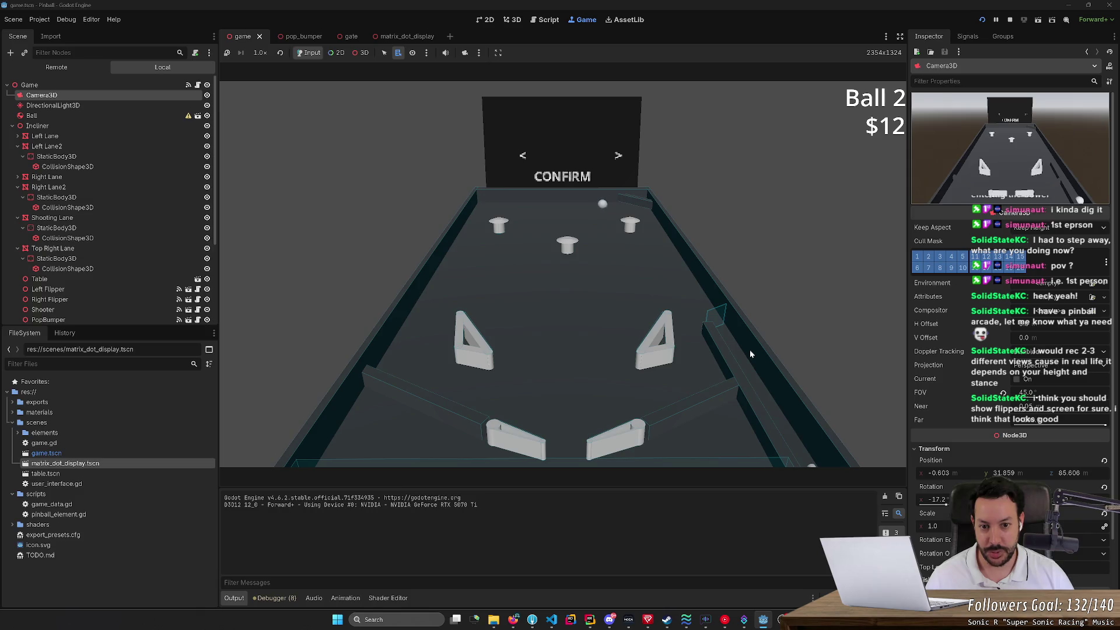
{"action": "key", "text": "Left"}
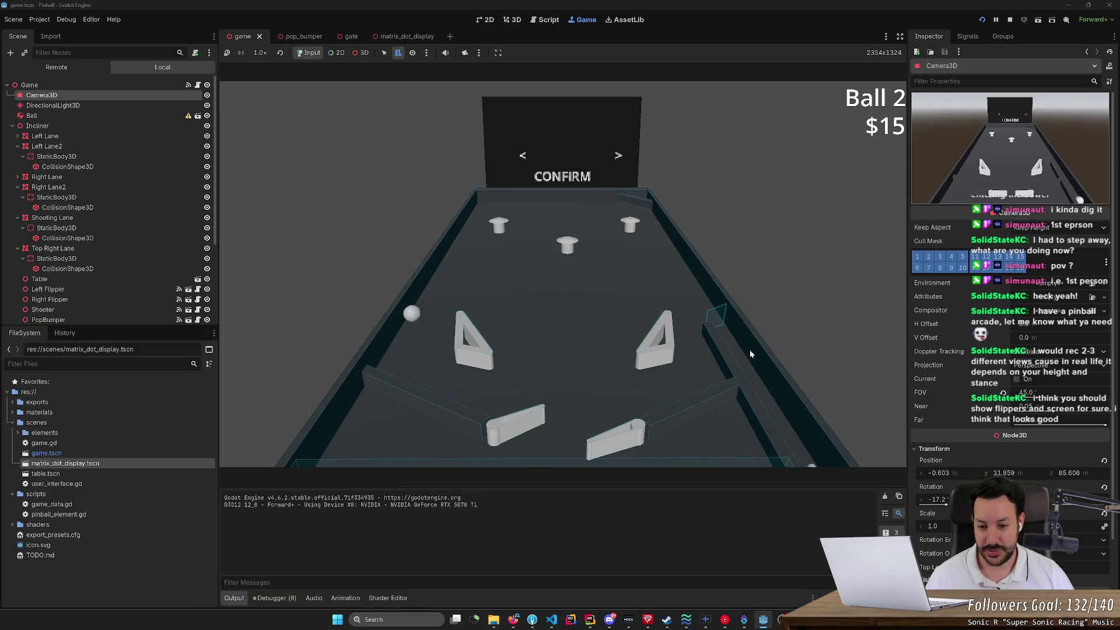
{"action": "key", "text": "Left"}
{"action": "key", "text": "Right"}
{"action": "key", "text": "Left"}
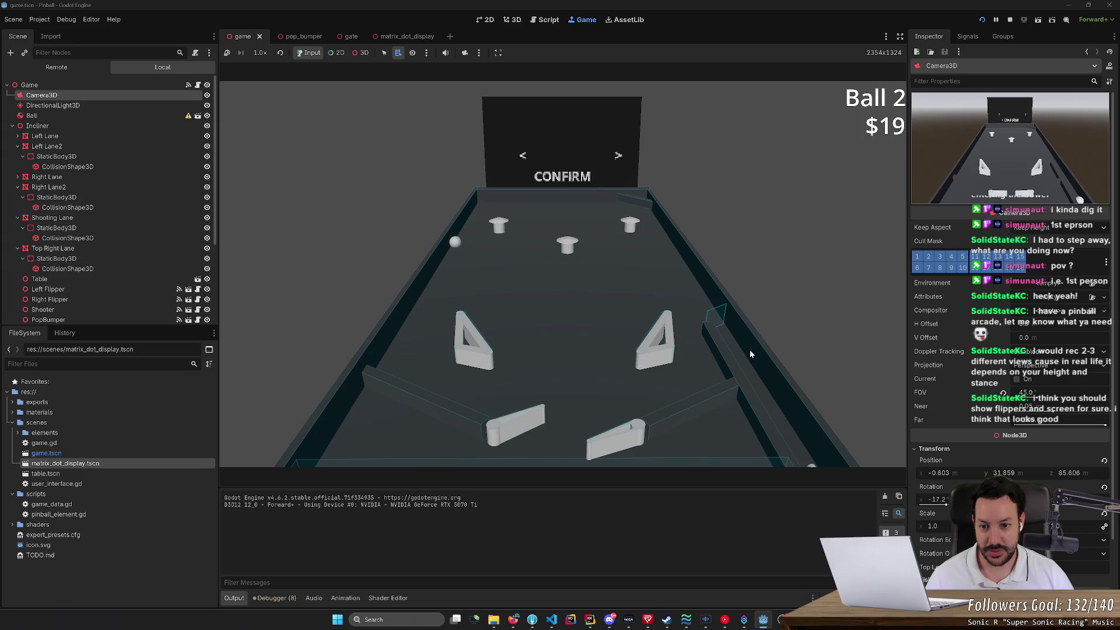
Step: Keep Ball 2 alive with the left and right flippers as the score climbs to $39
{"action": "key", "text": "Right"}
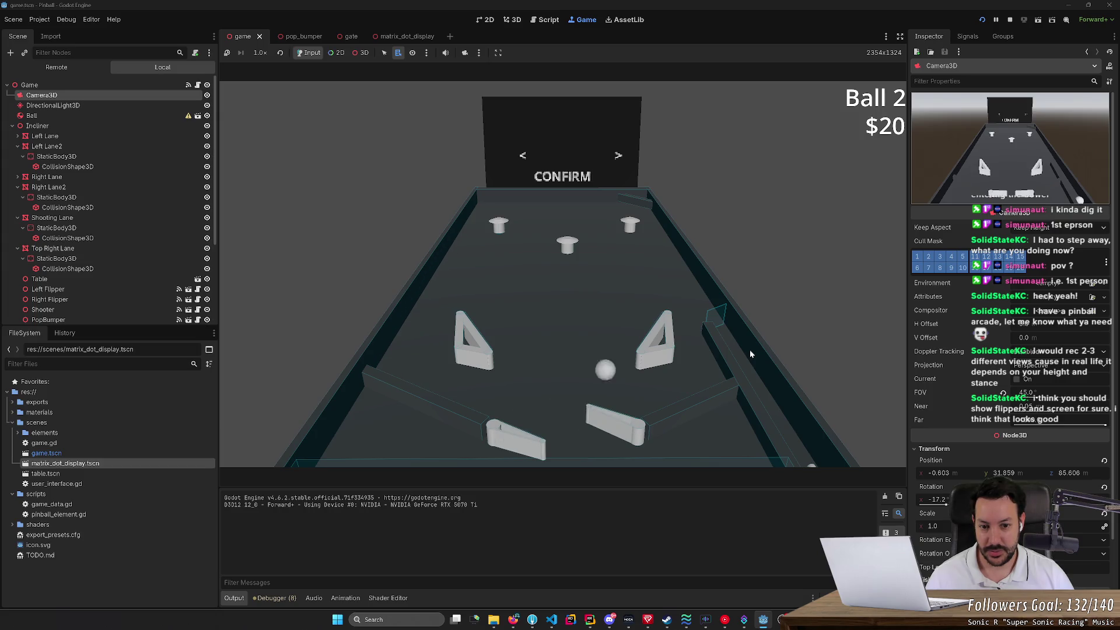
{"action": "key", "text": "Right"}
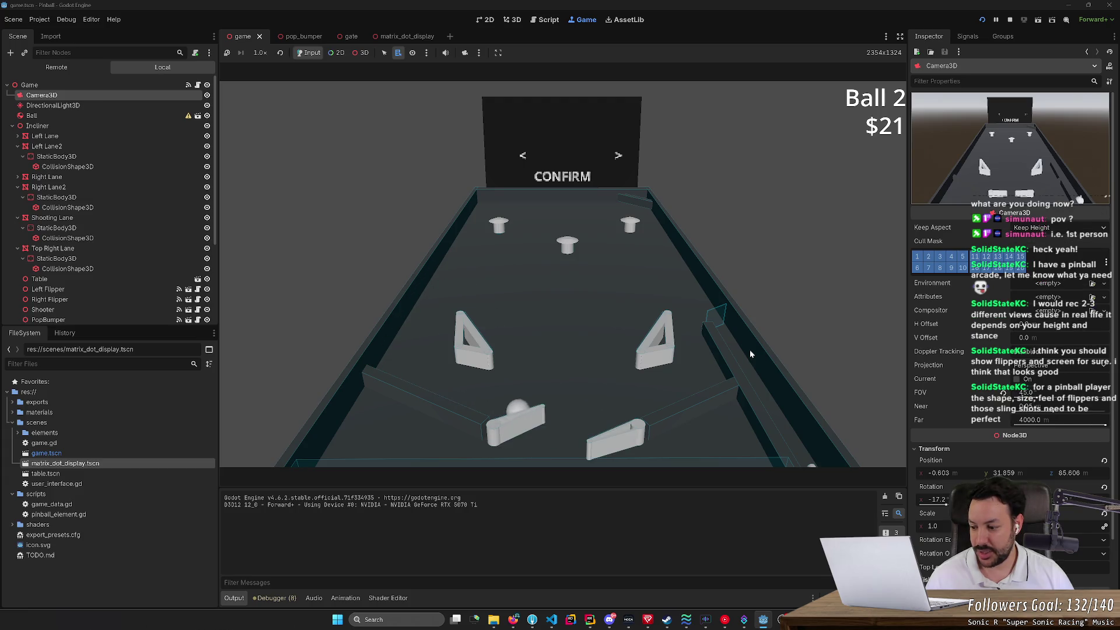
{"action": "key", "text": "Right"}
{"action": "key", "text": "Left"}
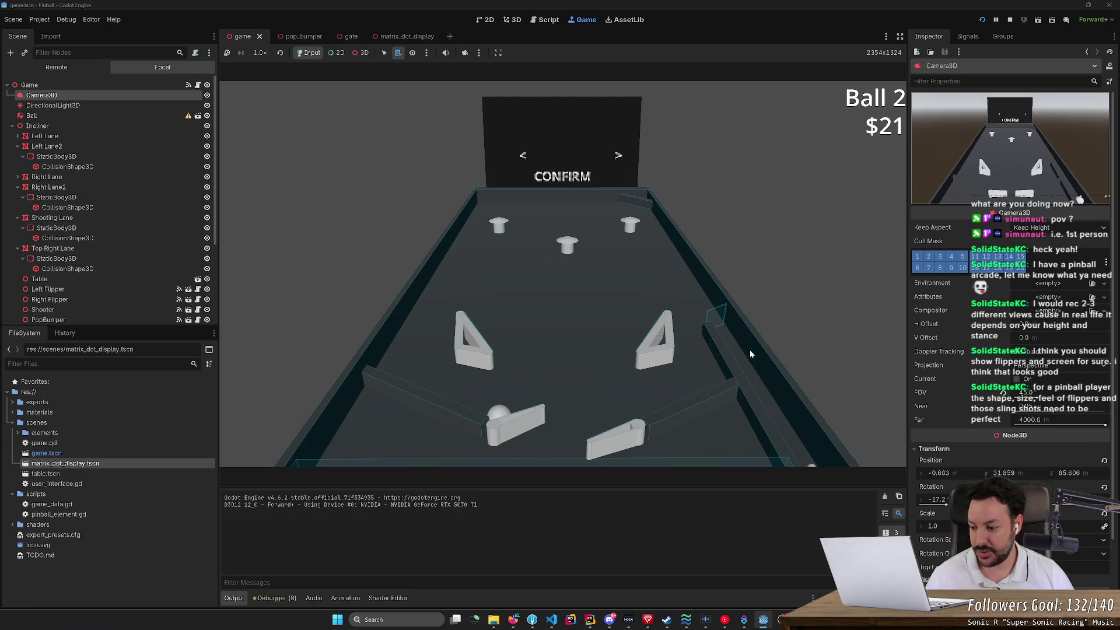
{"action": "key", "text": "Left"}
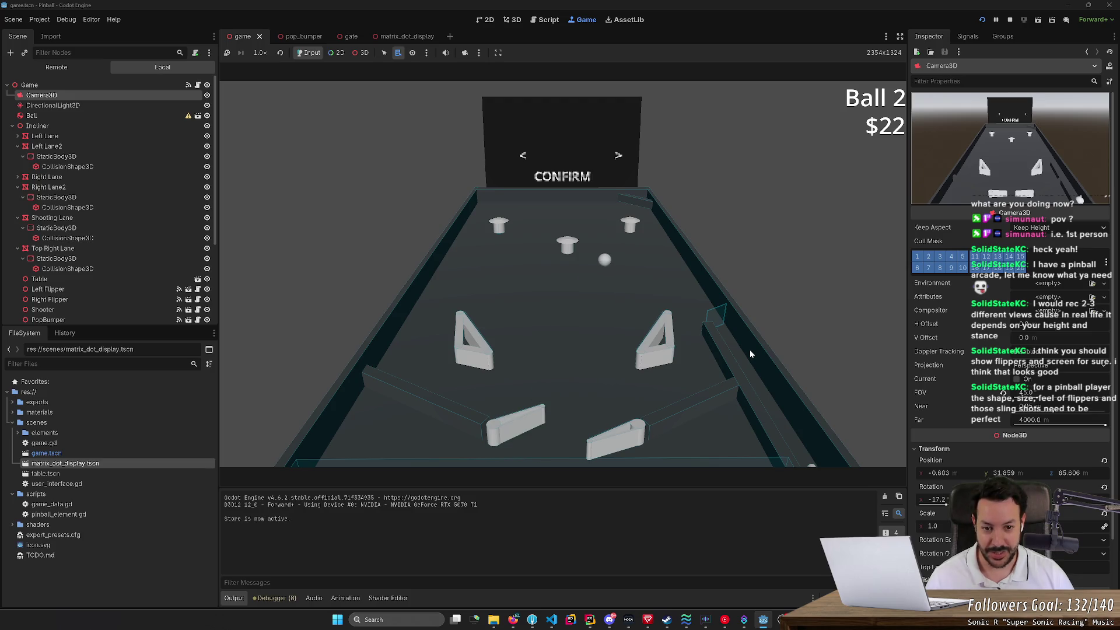
{"action": "key", "text": "Right"}
{"action": "key", "text": "Right"}
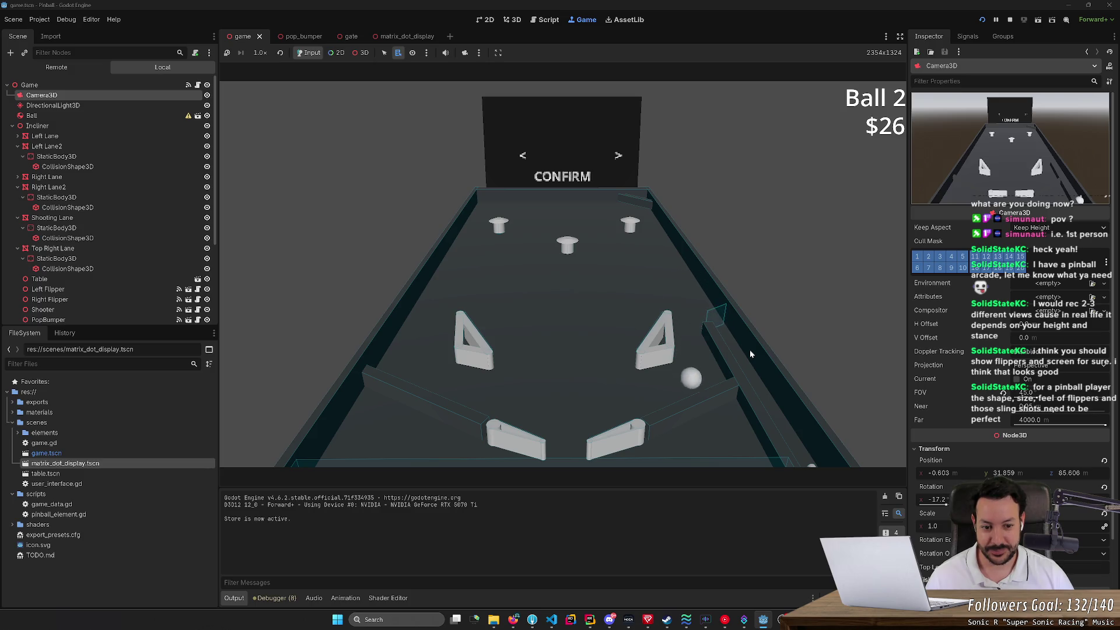
{"action": "key", "text": "Right"}
{"action": "key", "text": "Left"}
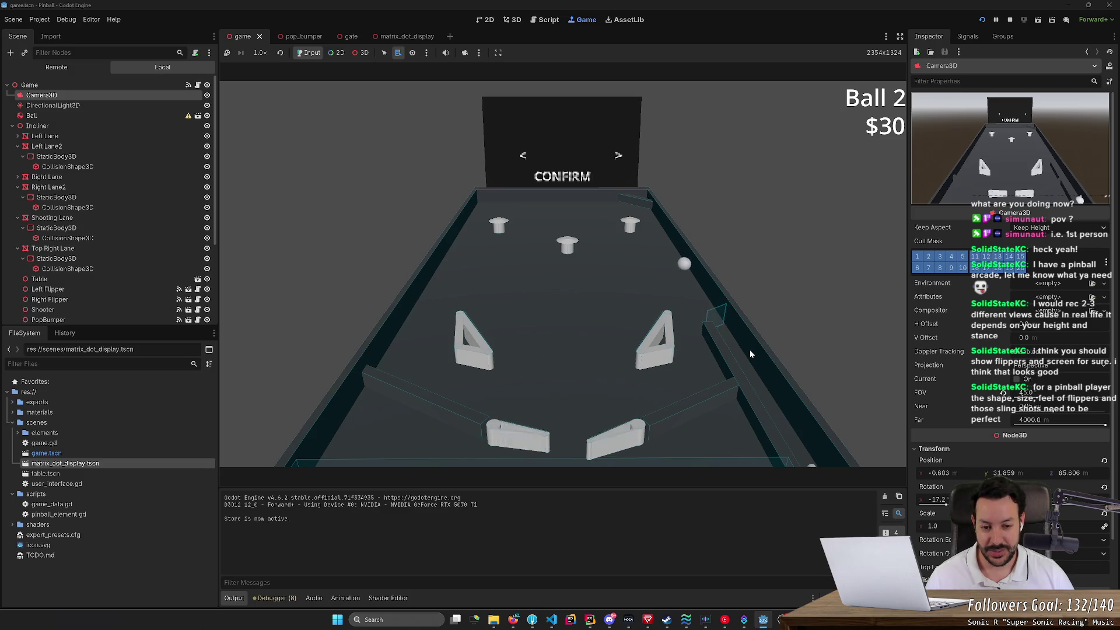
{"action": "key", "text": "Right"}
{"action": "key", "text": "Right"}
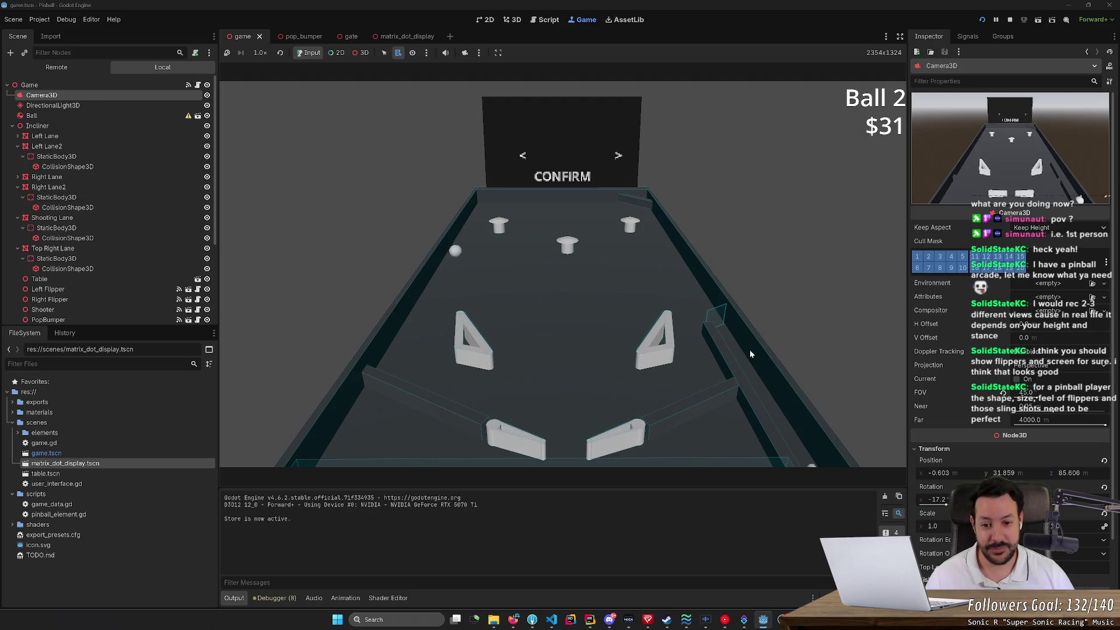
{"action": "key", "text": "Left"}
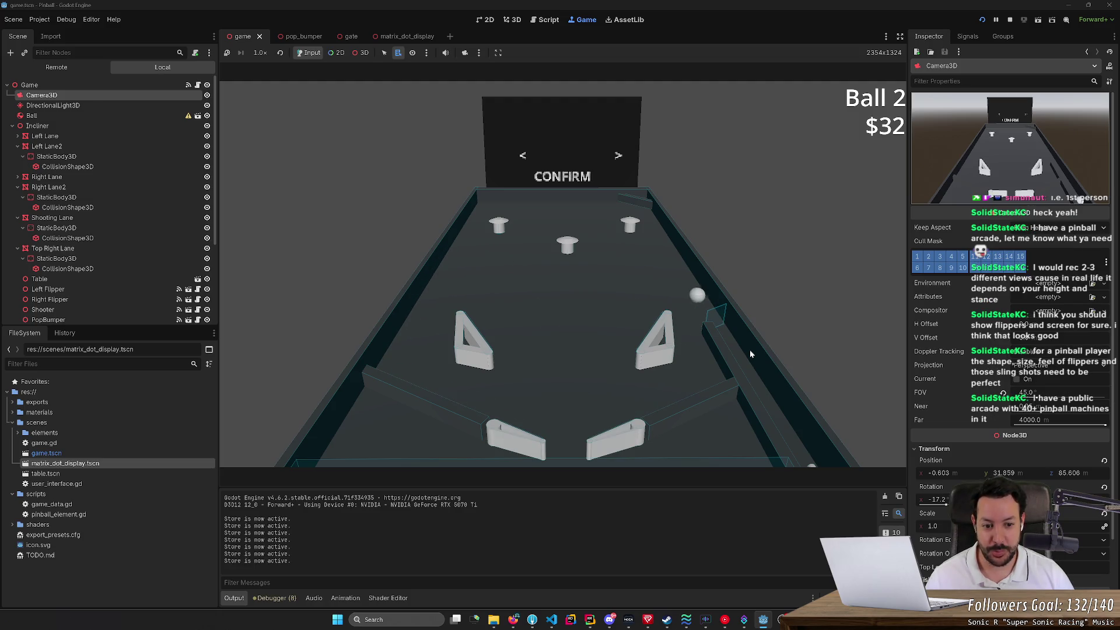
{"action": "key", "text": "Right"}
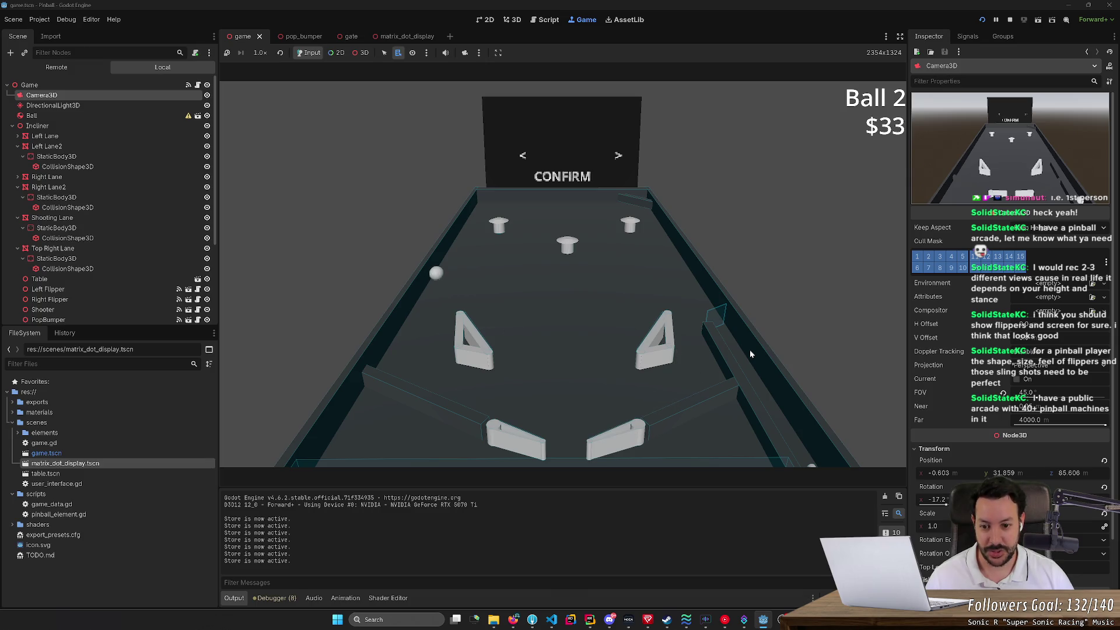
{"action": "key", "text": "Left"}
{"action": "key", "text": "Left"}
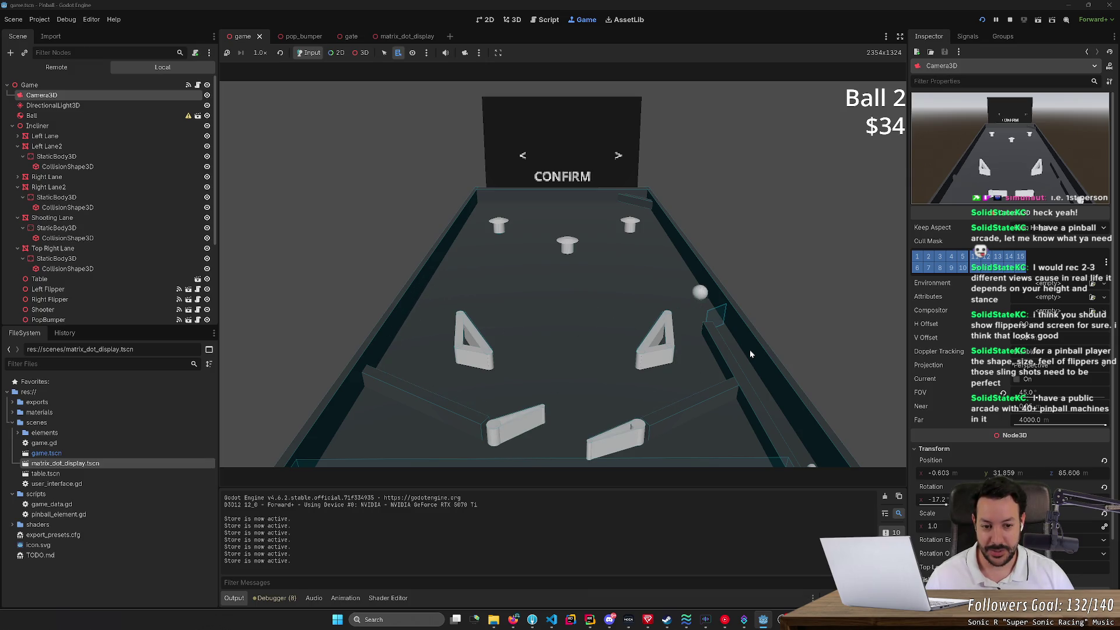
{"action": "key", "text": "Right"}
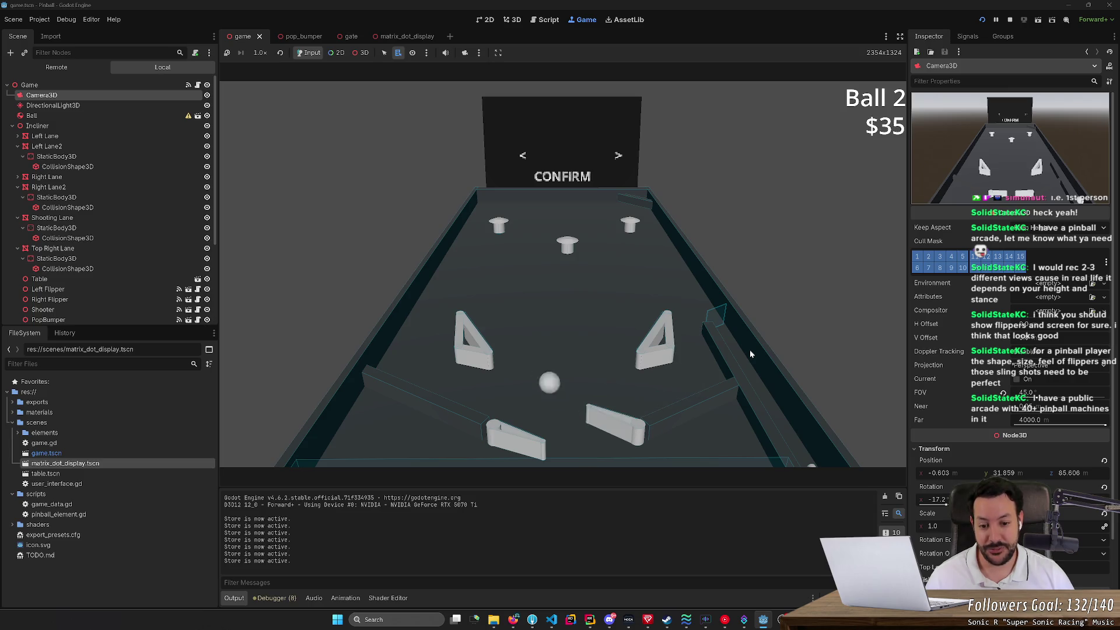
{"action": "key", "text": "Left"}
{"action": "key", "text": "Left"}
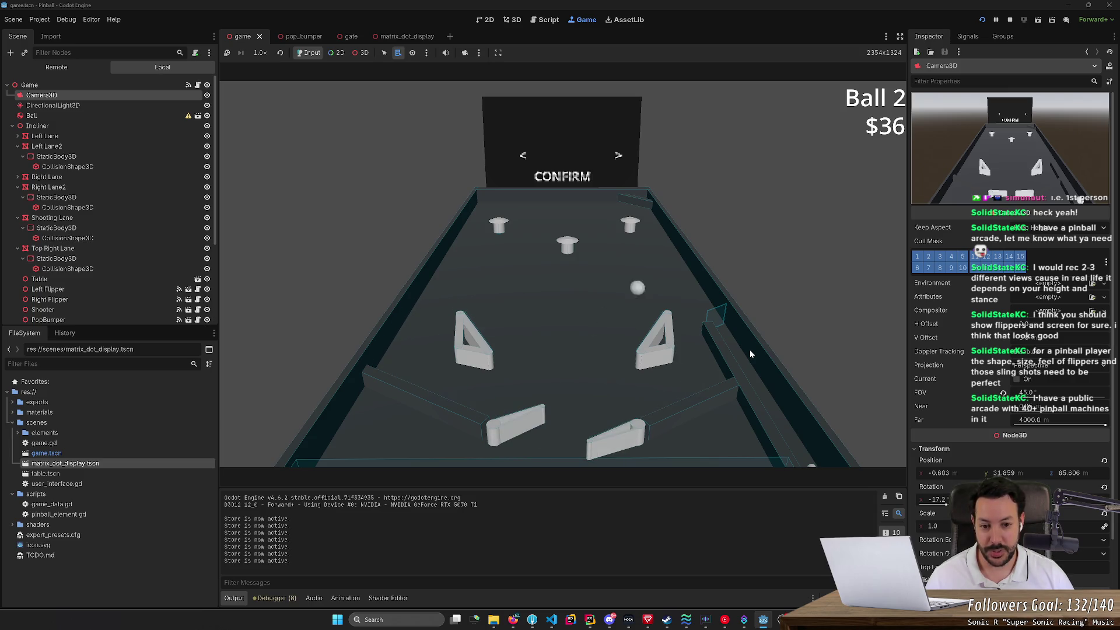
{"action": "key", "text": "Right"}
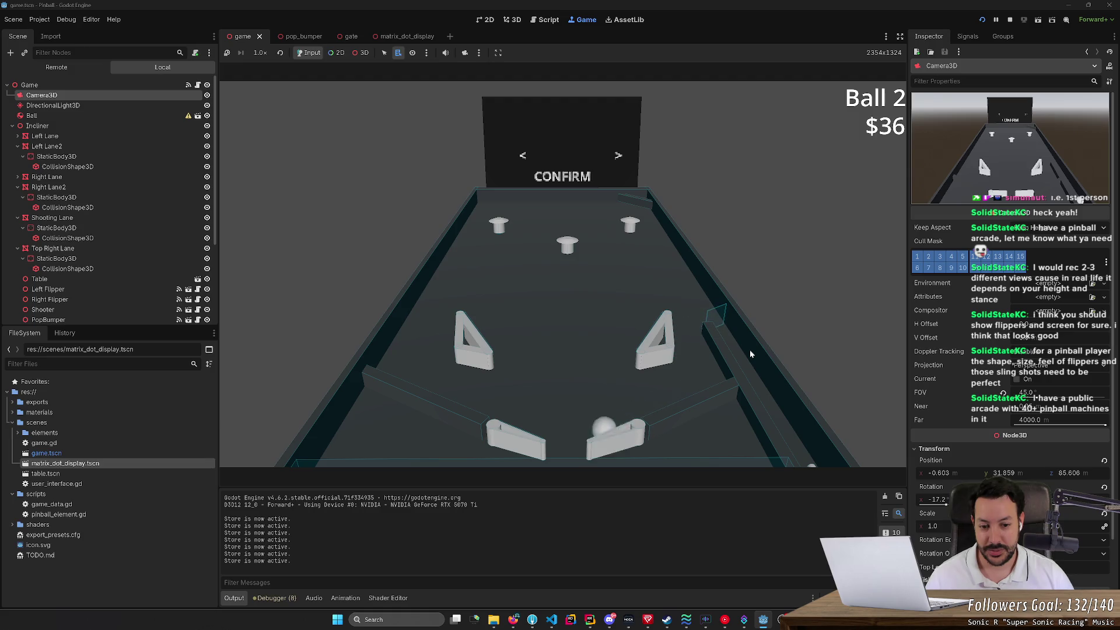
{"action": "key", "text": "Left"}
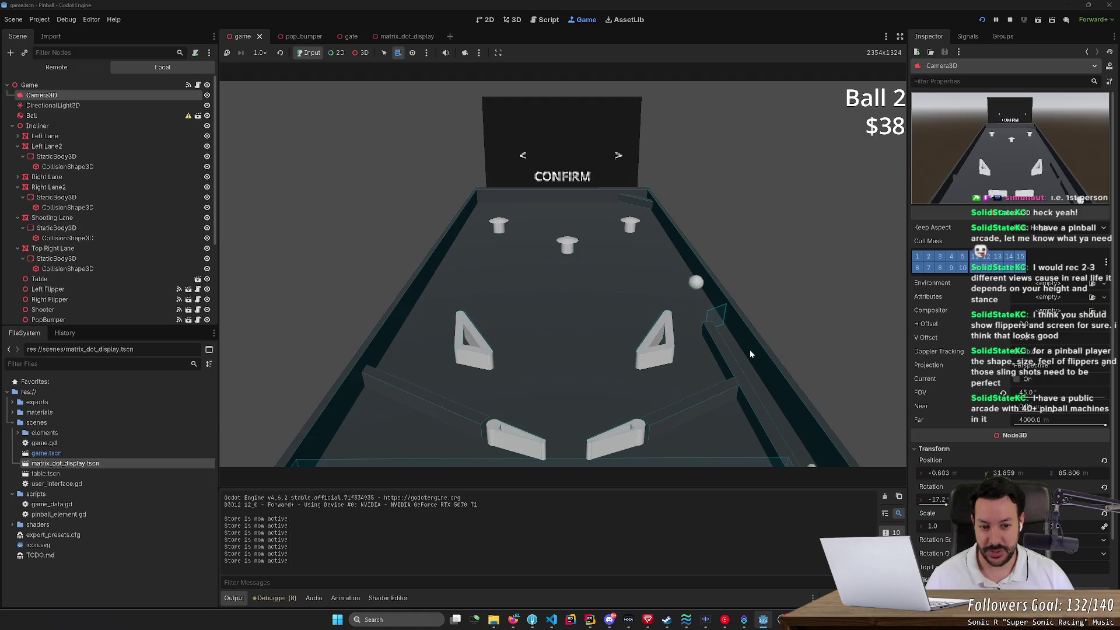
{"action": "key", "text": "Right"}
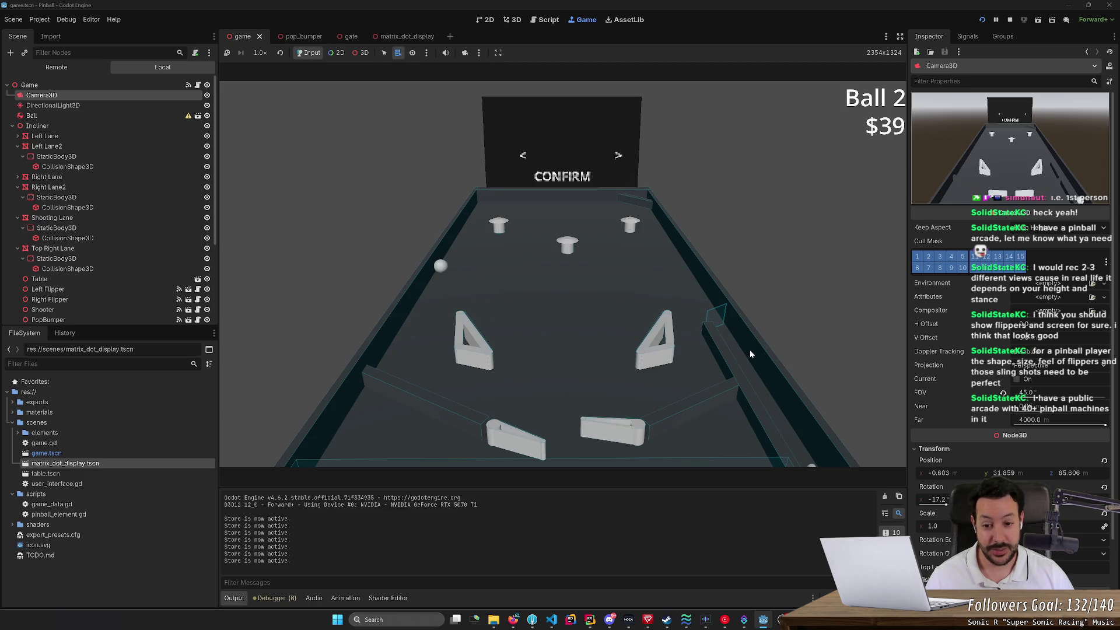
Step: Keep Ball 2 in play with alternating left and right flipper shots
{"action": "key", "text": "Left"}
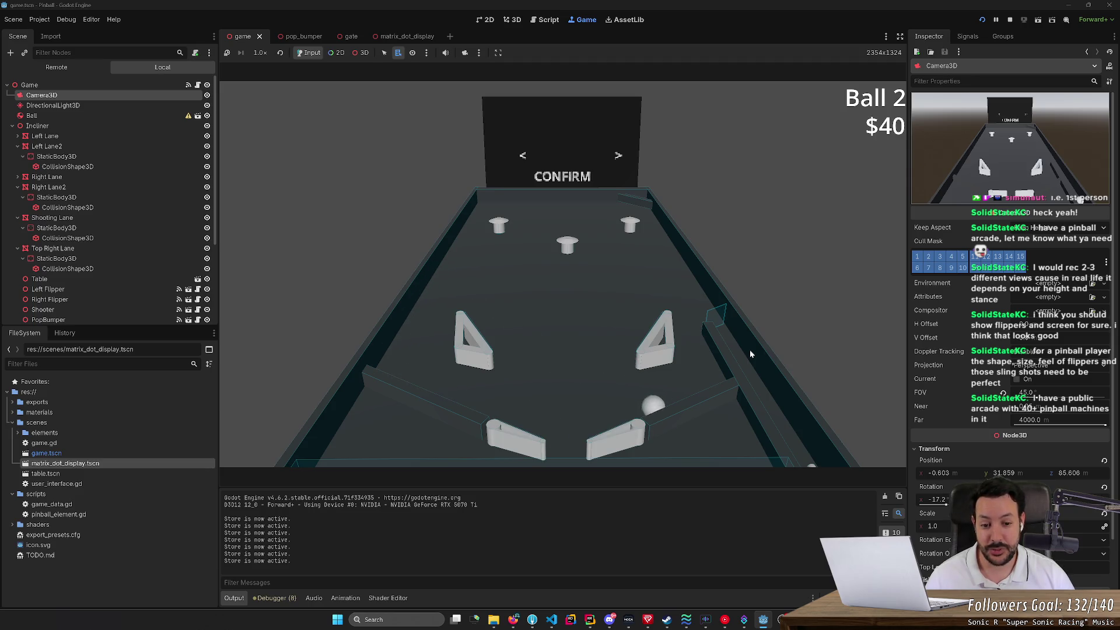
{"action": "key", "text": "Right"}
{"action": "key", "text": "Left"}
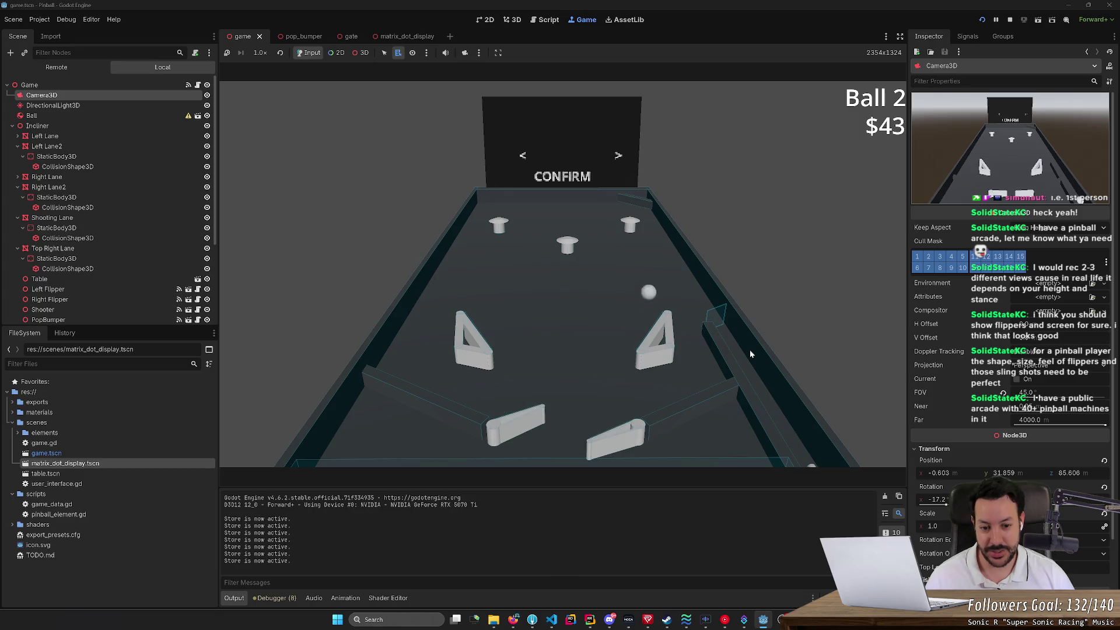
{"action": "key", "text": "Right"}
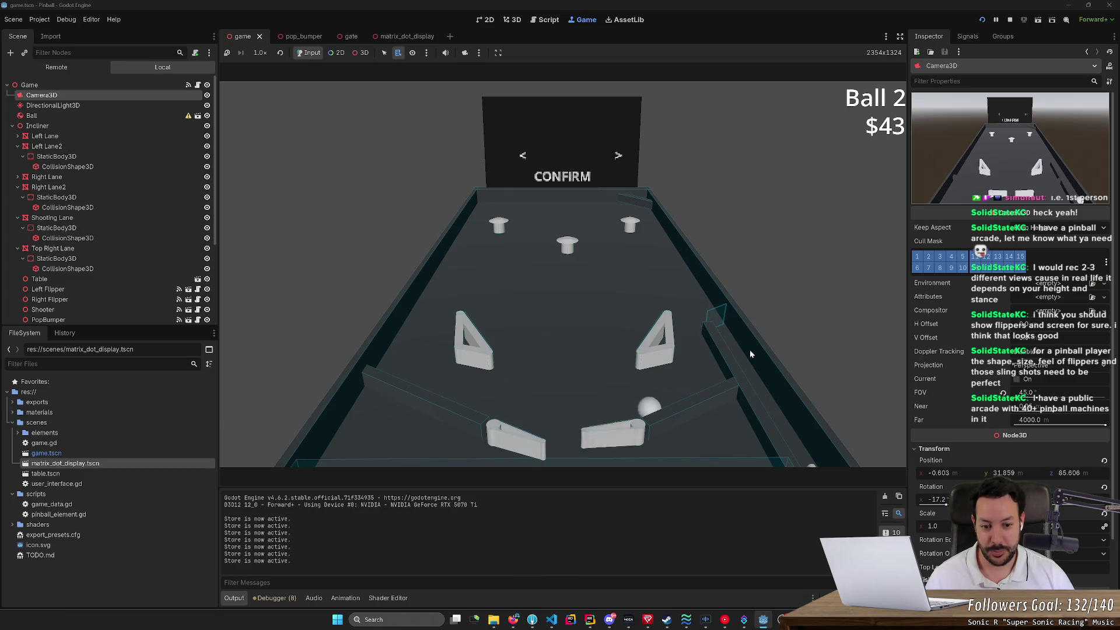
{"action": "key", "text": "Left"}
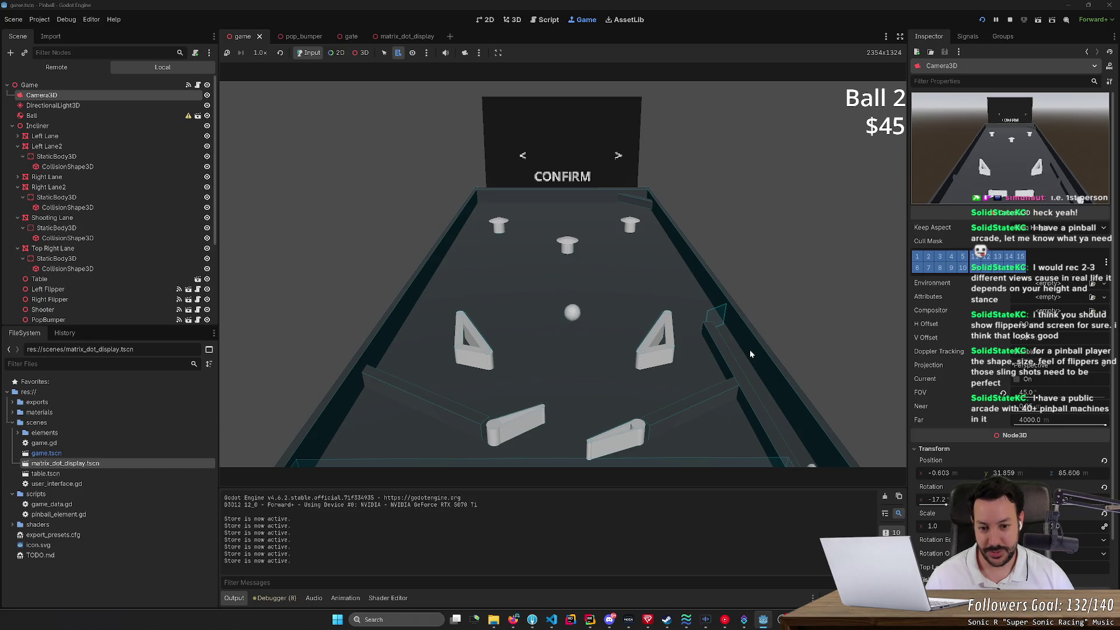
{"action": "key", "text": "Right"}
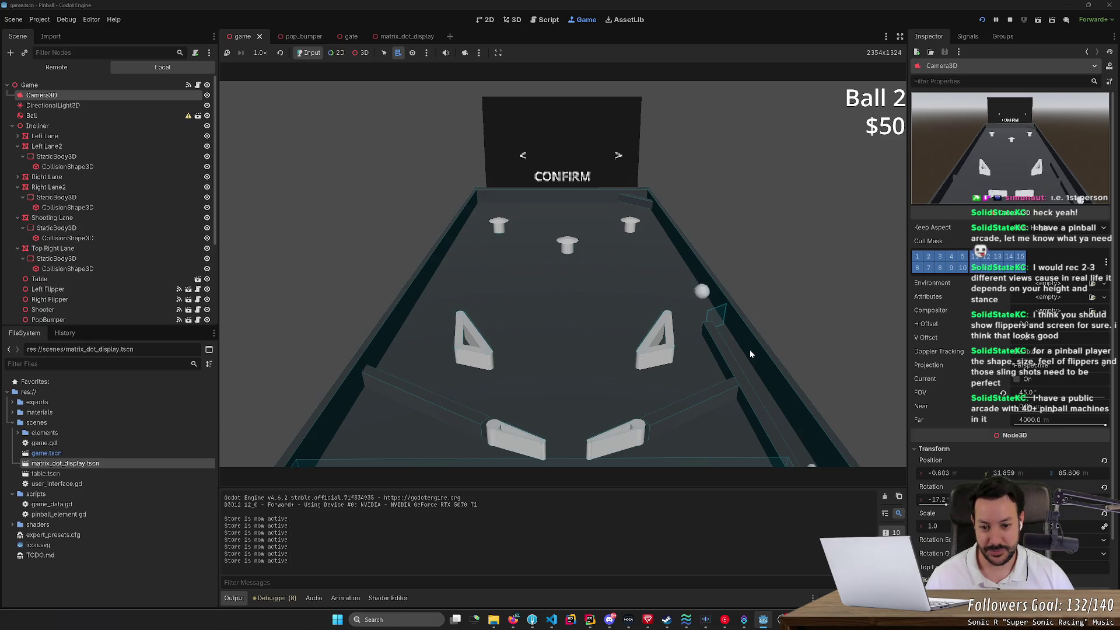
{"action": "key", "text": "Right"}
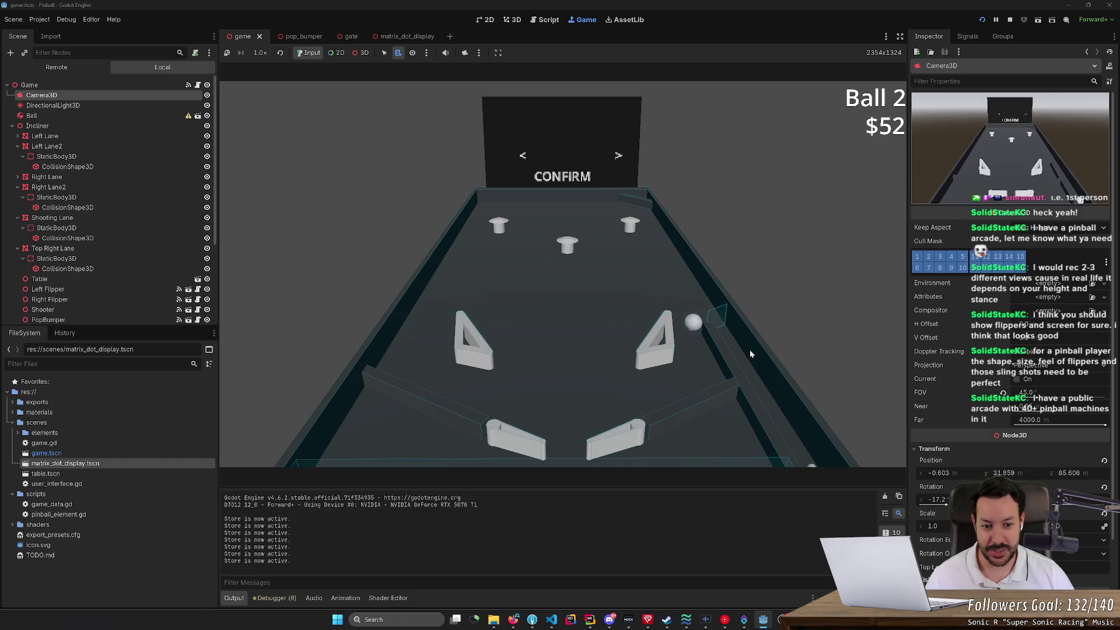
{"action": "key", "text": "Right"}
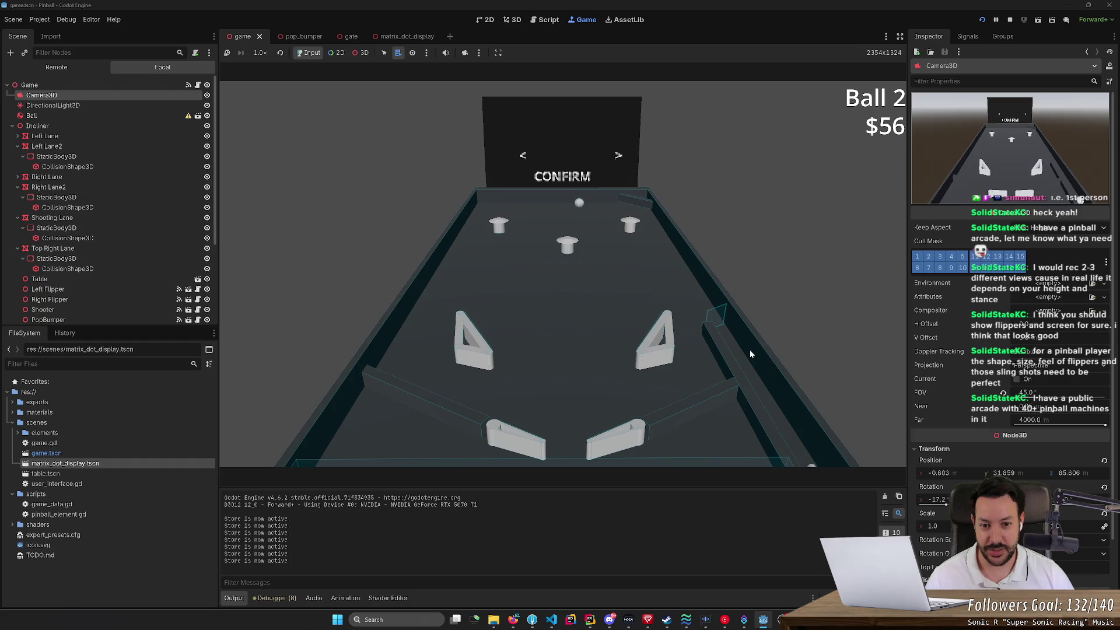
{"action": "key", "text": "Left"}
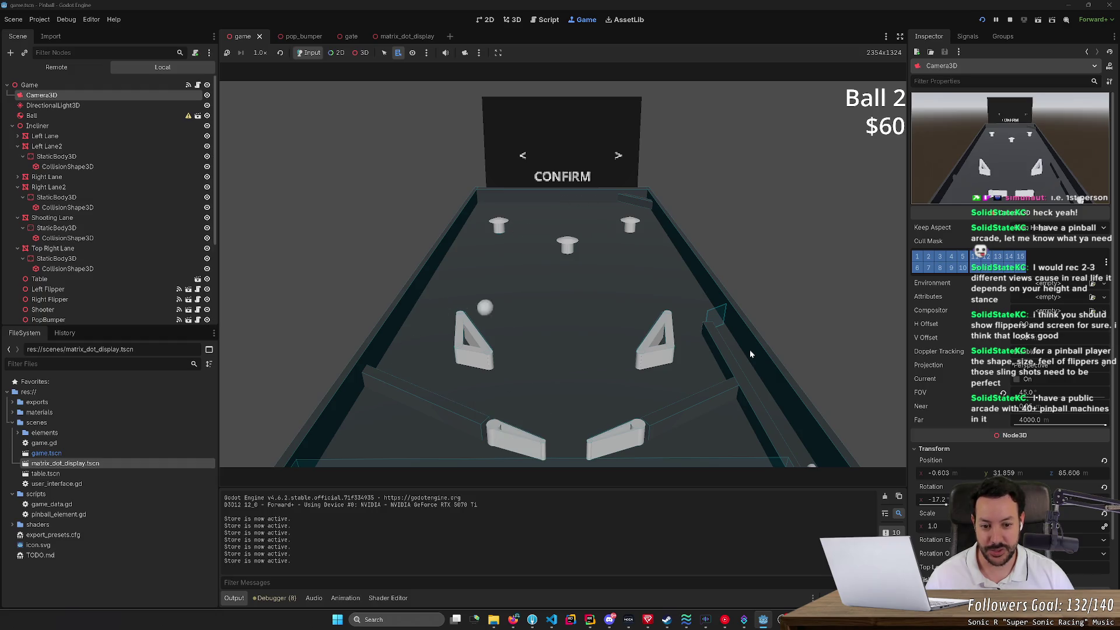
{"action": "key", "text": "Left"}
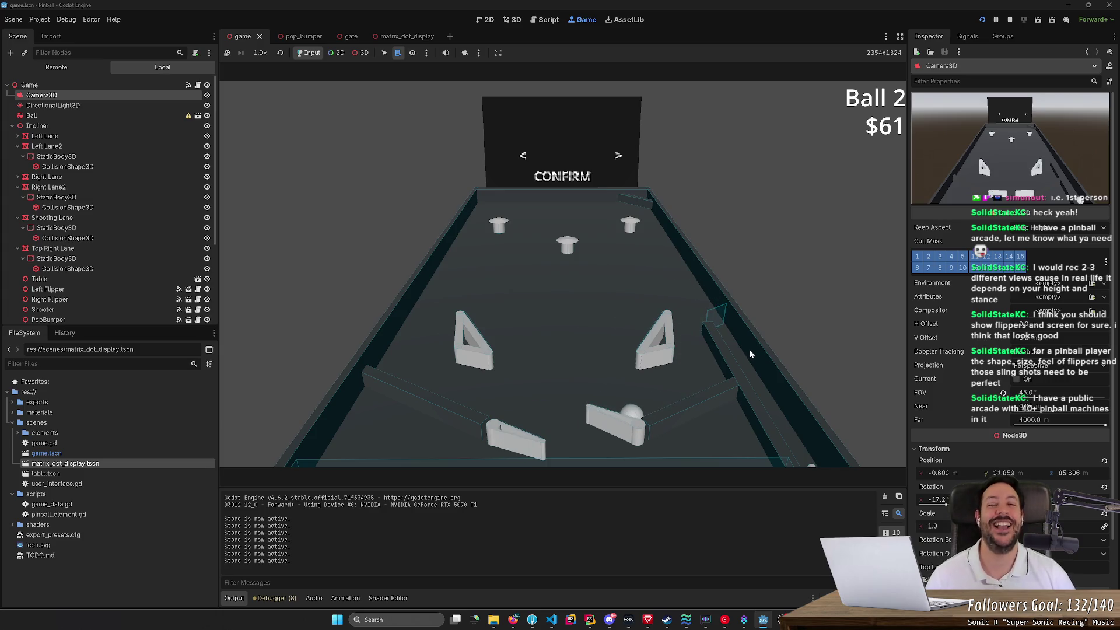
{"action": "key", "text": "Right"}
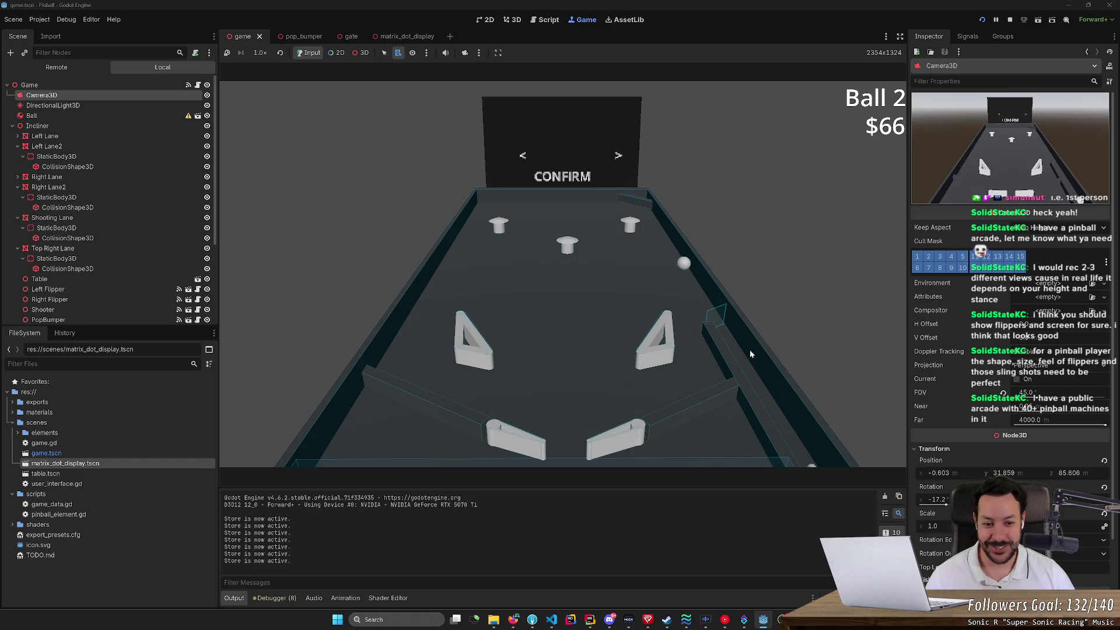
{"action": "key", "text": "Right"}
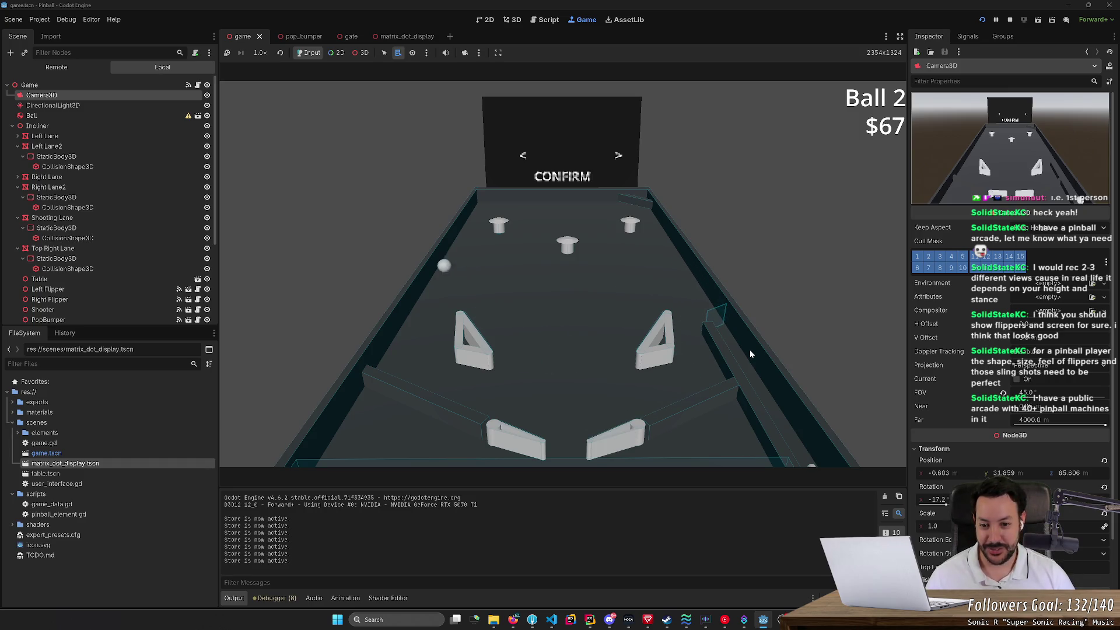
Step: Keep flipping until the ball drains and Ball 3 comes up at $102
{"action": "key", "text": "Left"}
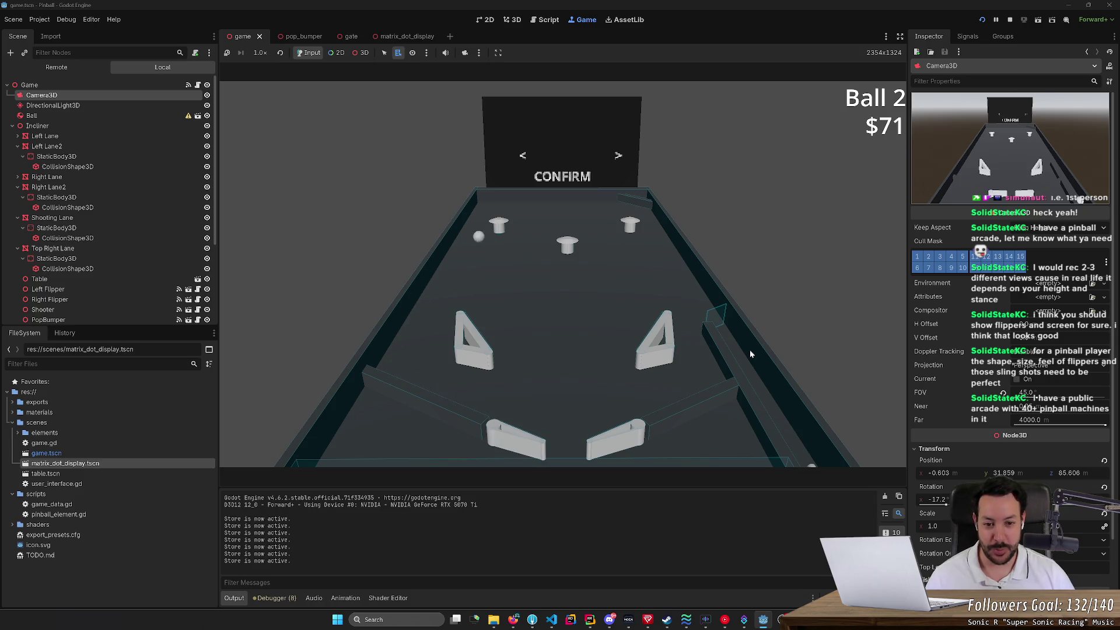
{"action": "key", "text": "Left"}
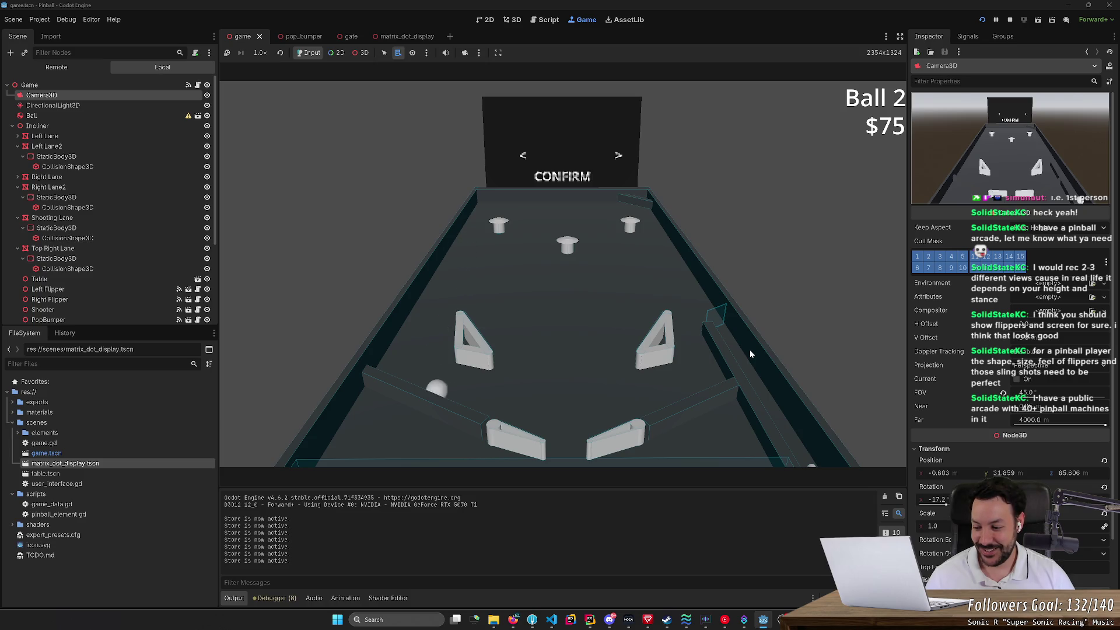
{"action": "key", "text": "Left"}
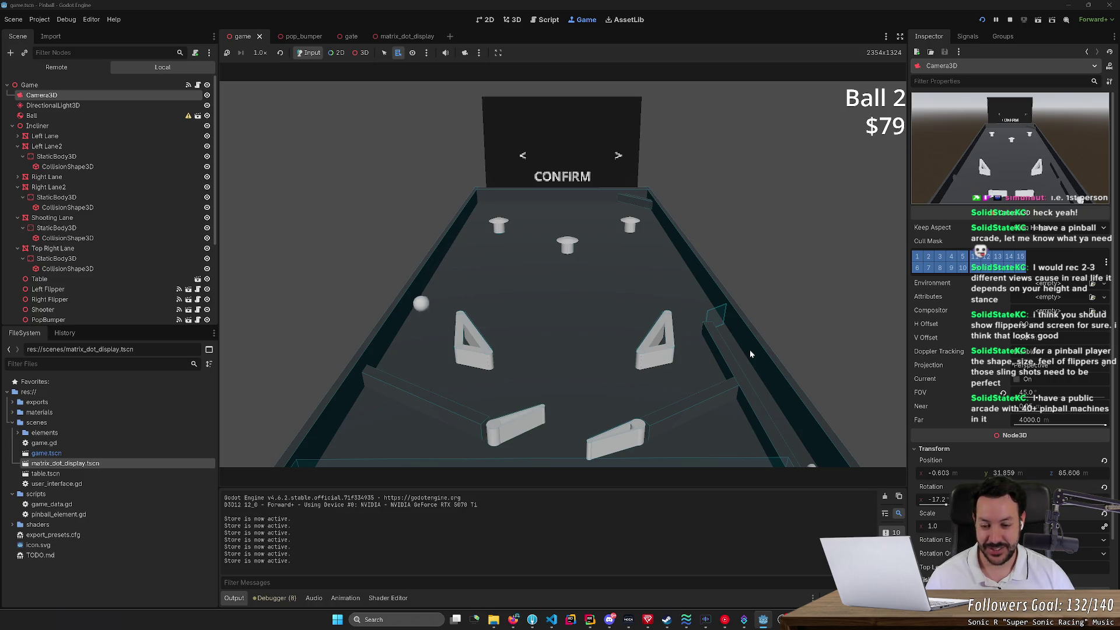
{"action": "key", "text": "Left"}
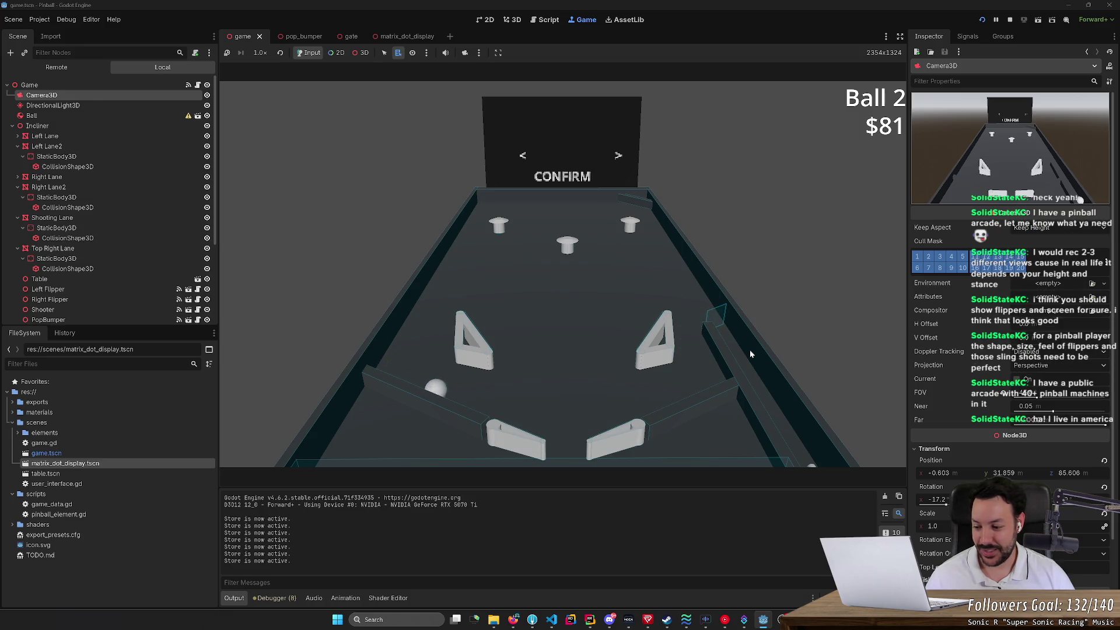
{"action": "key", "text": "Left"}
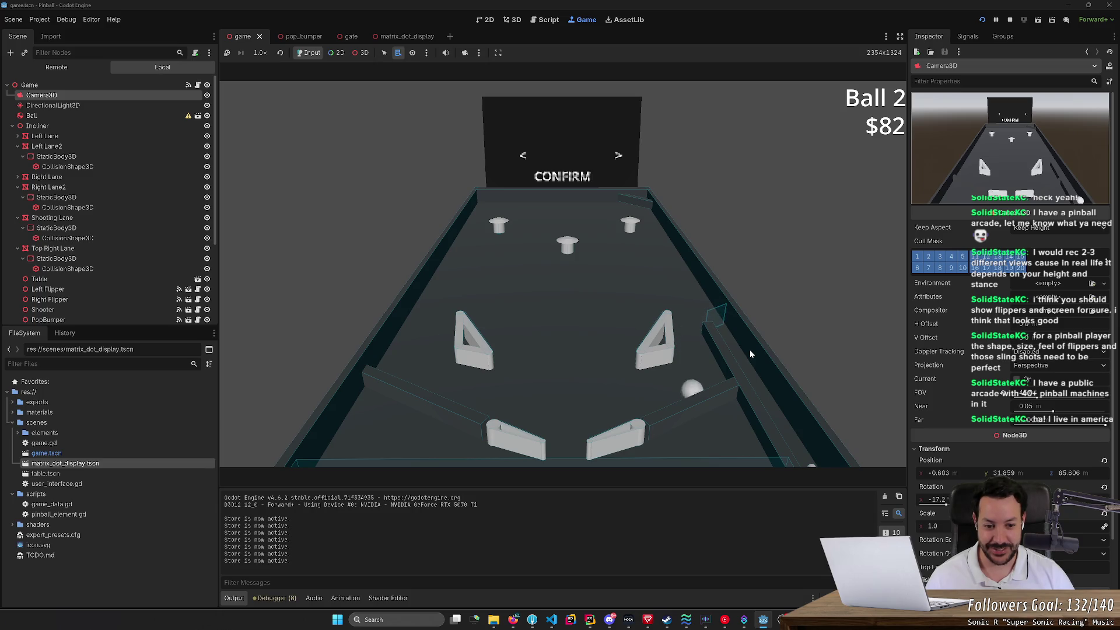
{"action": "key", "text": "Right"}
{"action": "key", "text": "Left"}
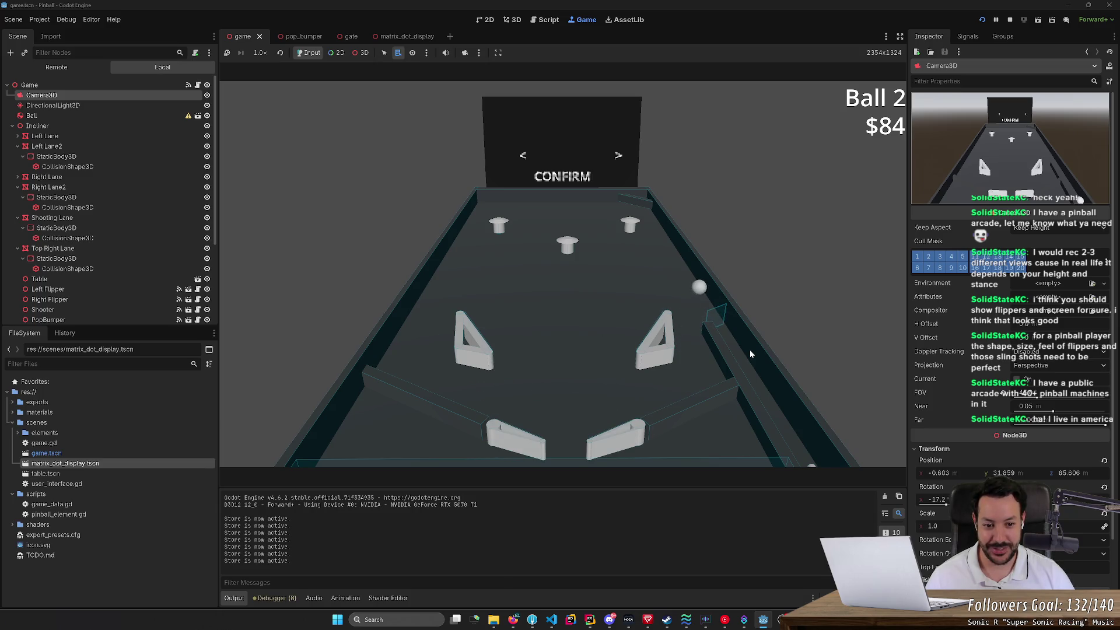
{"action": "key", "text": "Right"}
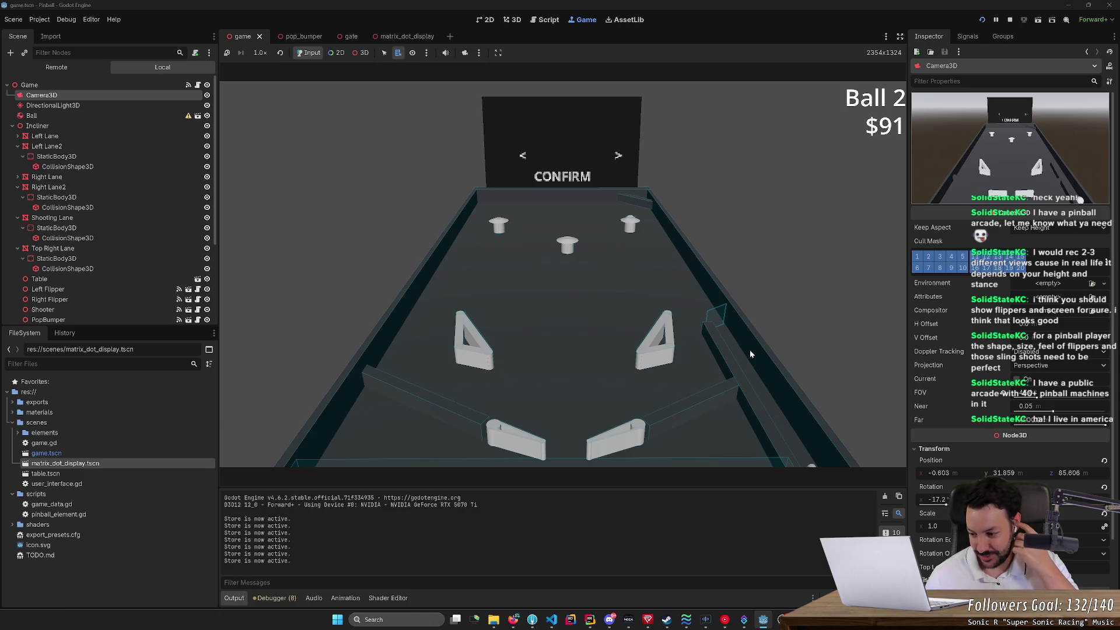
{"action": "key", "text": "Left"}
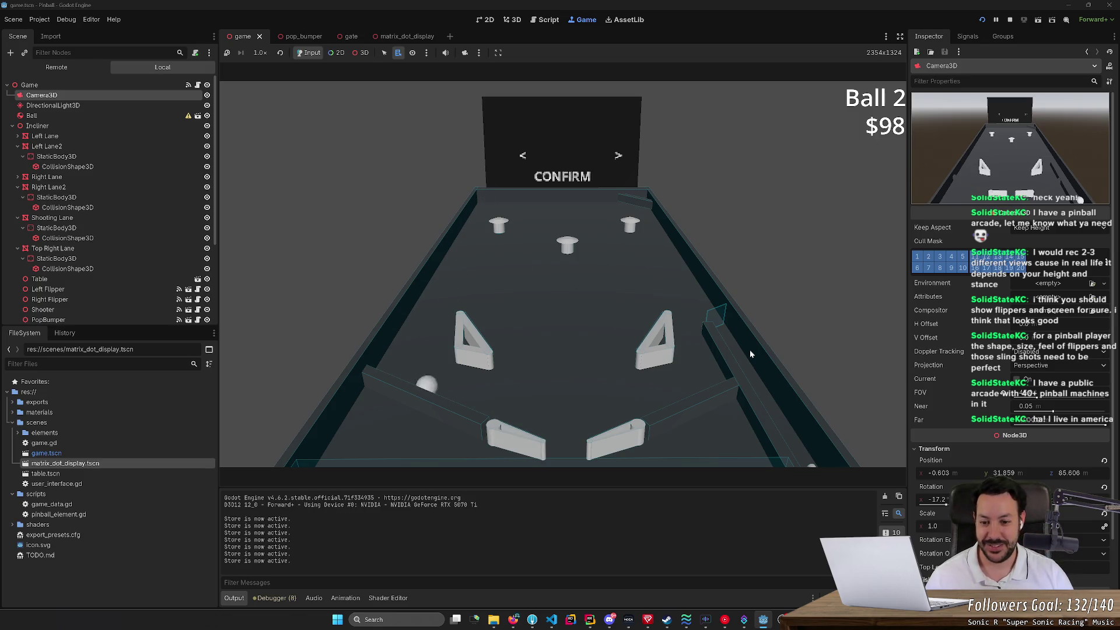
{"action": "key", "text": "Left"}
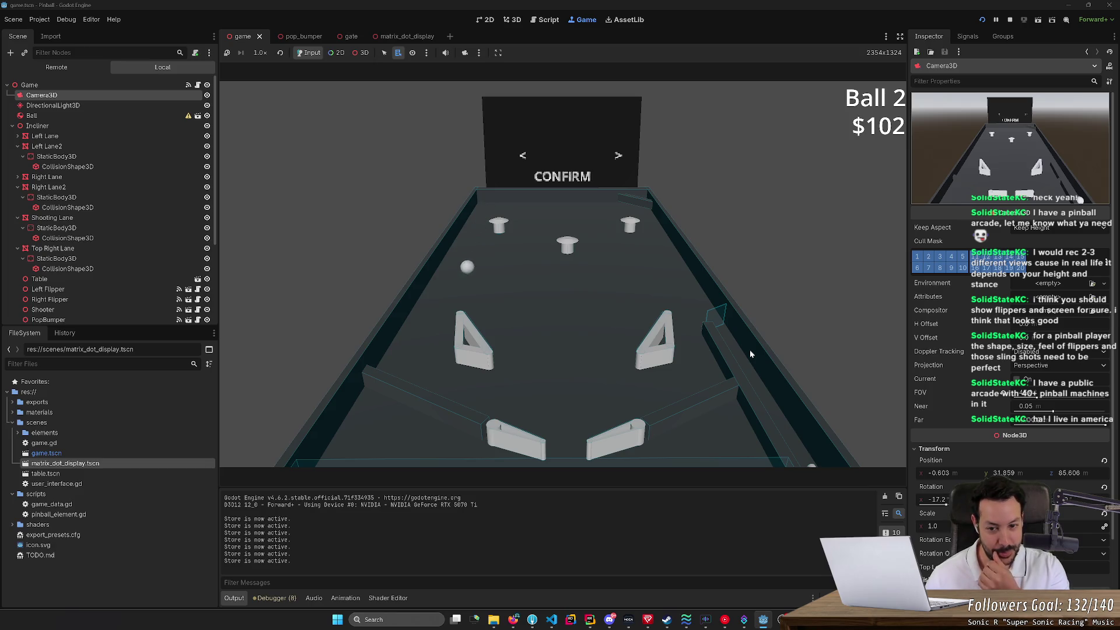
{"action": "key", "text": "Left"}
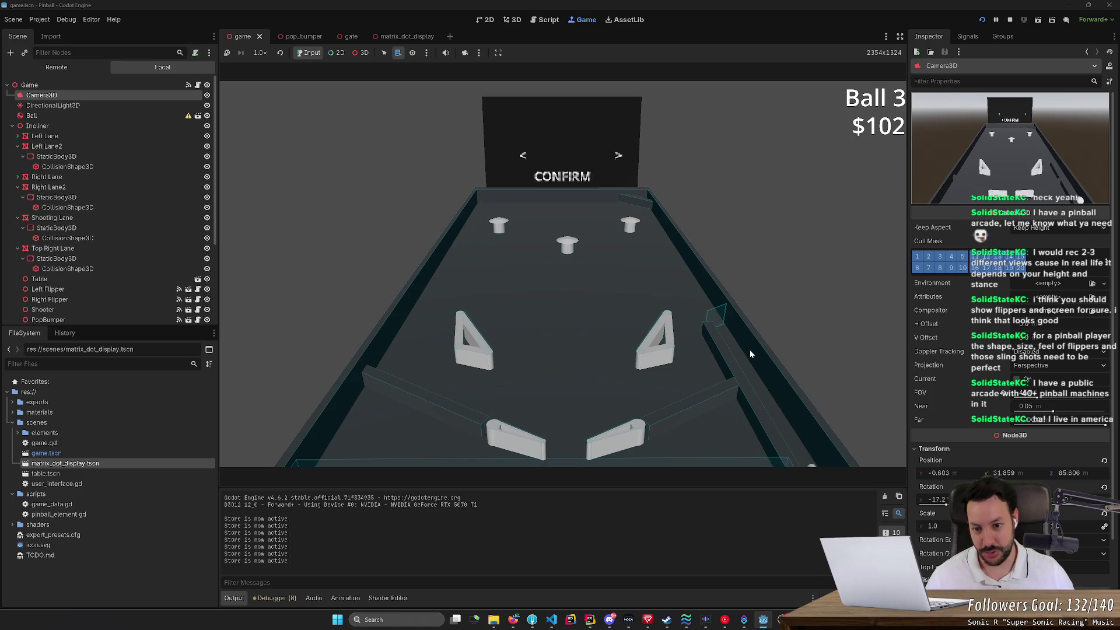
Step: Return Ball 3 up the table with left and right flipper shots
{"action": "key", "text": "Left"}
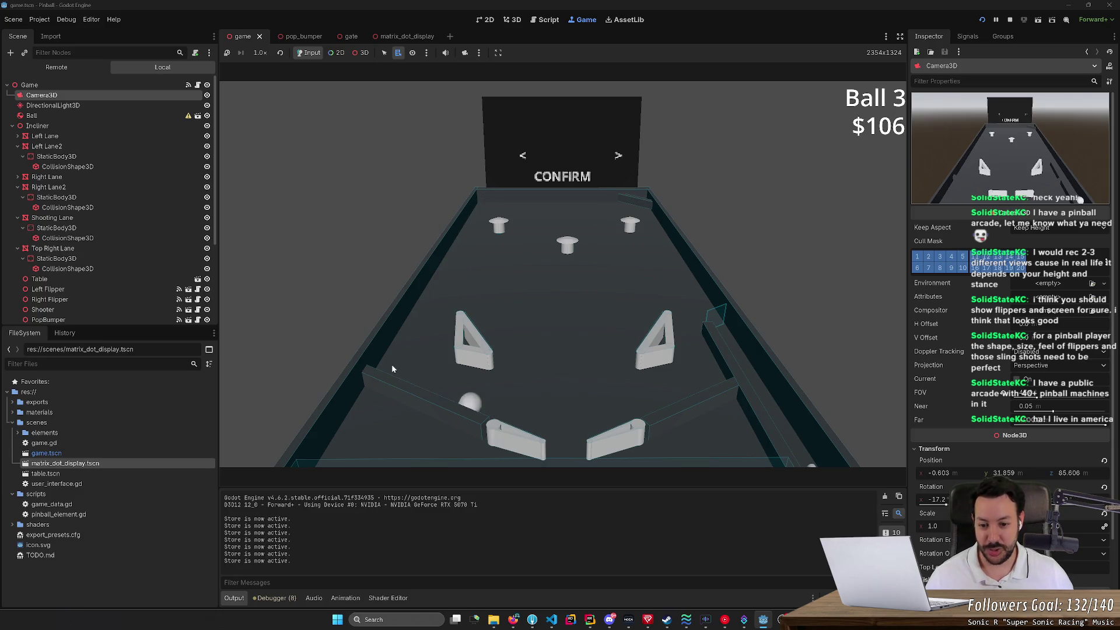
{"action": "key", "text": "Left"}
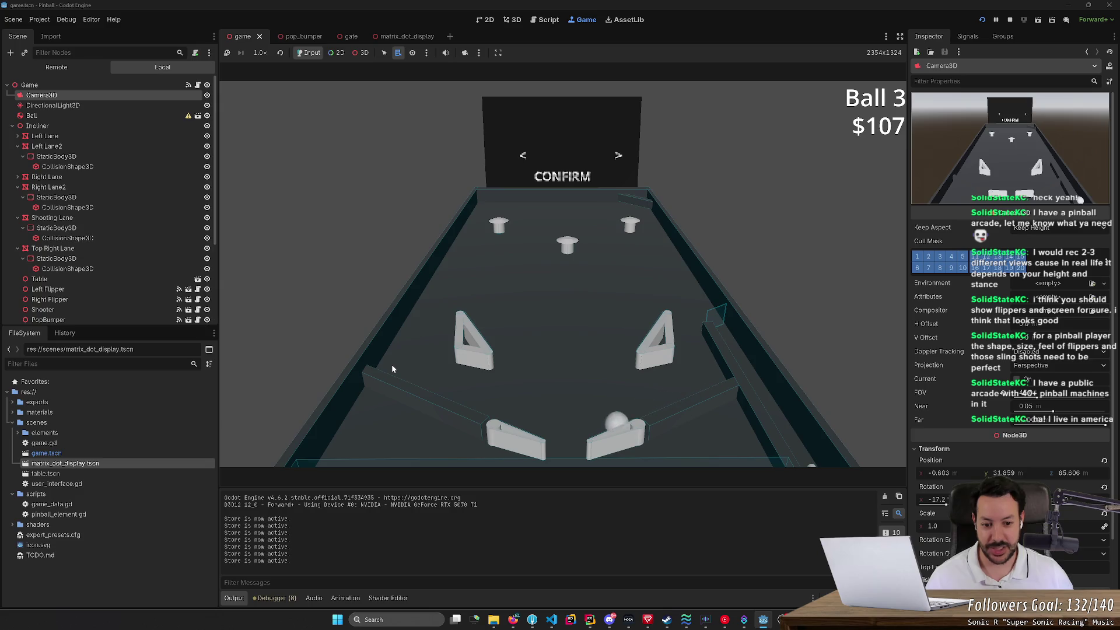
{"action": "key", "text": "Right"}
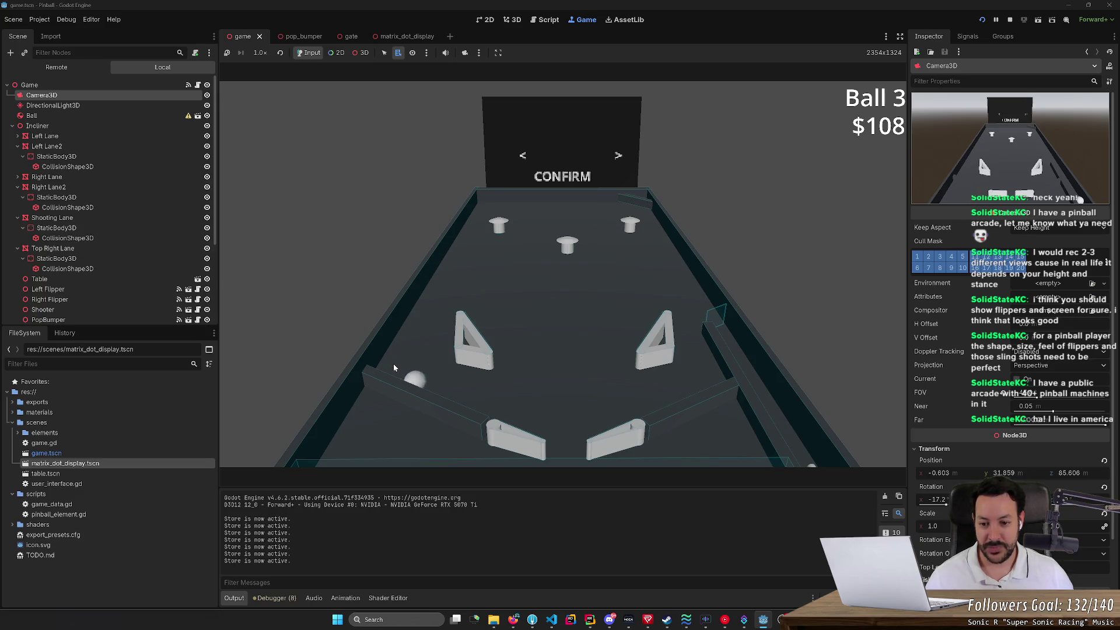
{"action": "key", "text": "Left"}
{"action": "key", "text": "Right"}
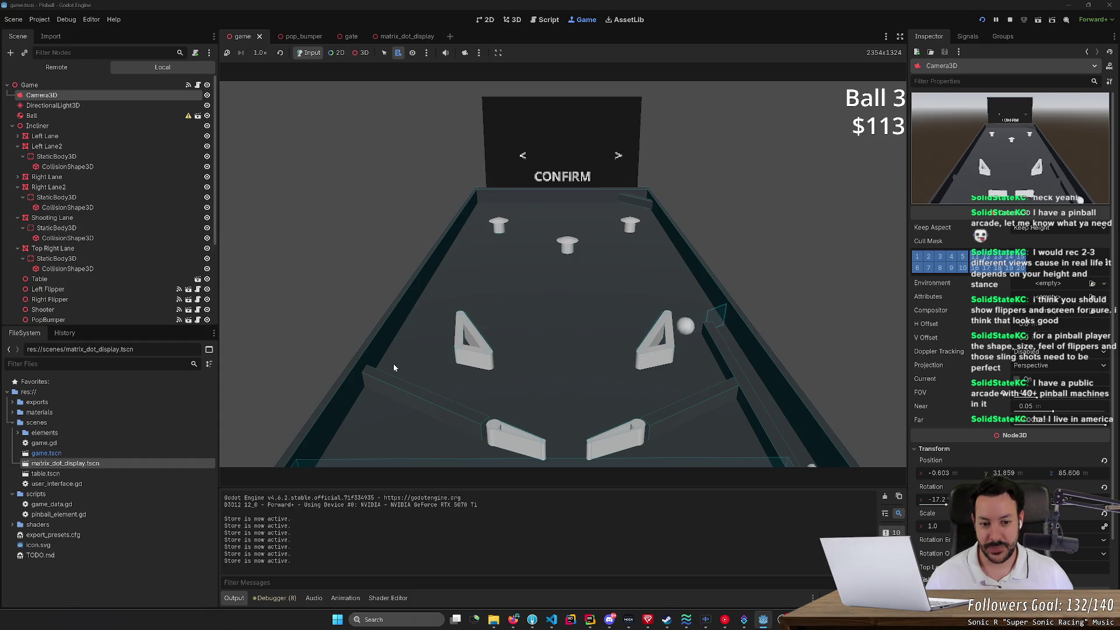
{"action": "key", "text": "Right"}
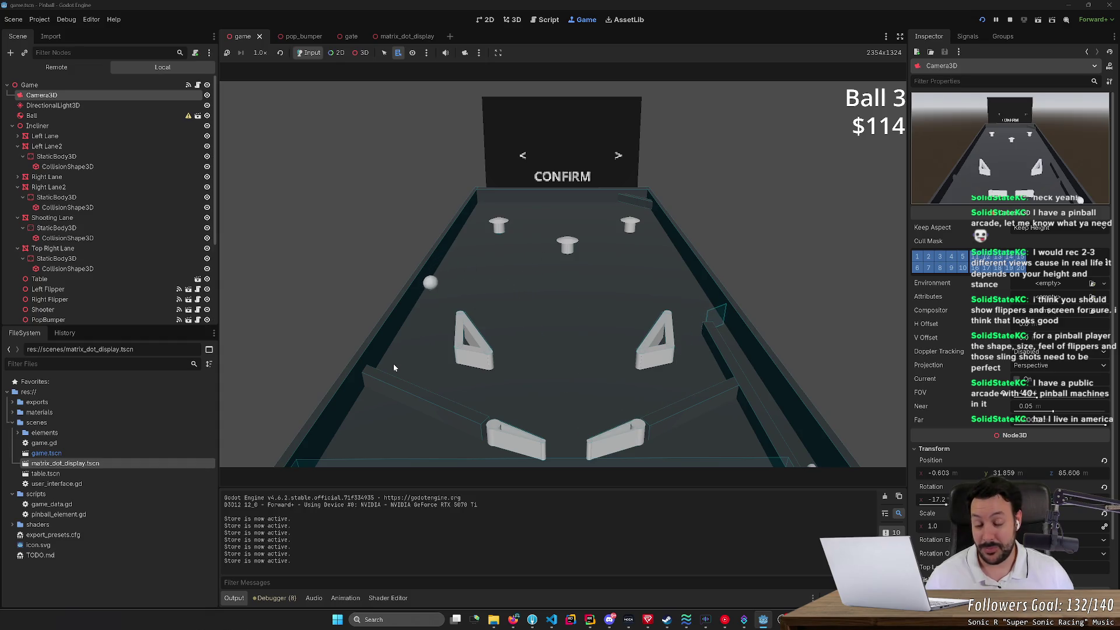
{"action": "key", "text": "Left"}
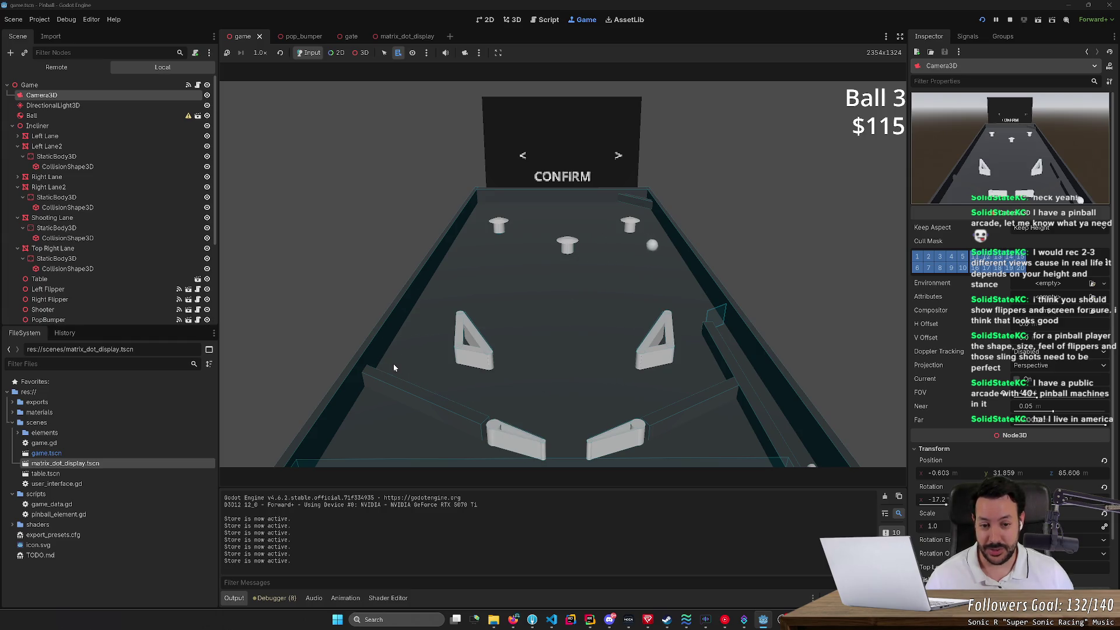
{"action": "key", "text": "Right"}
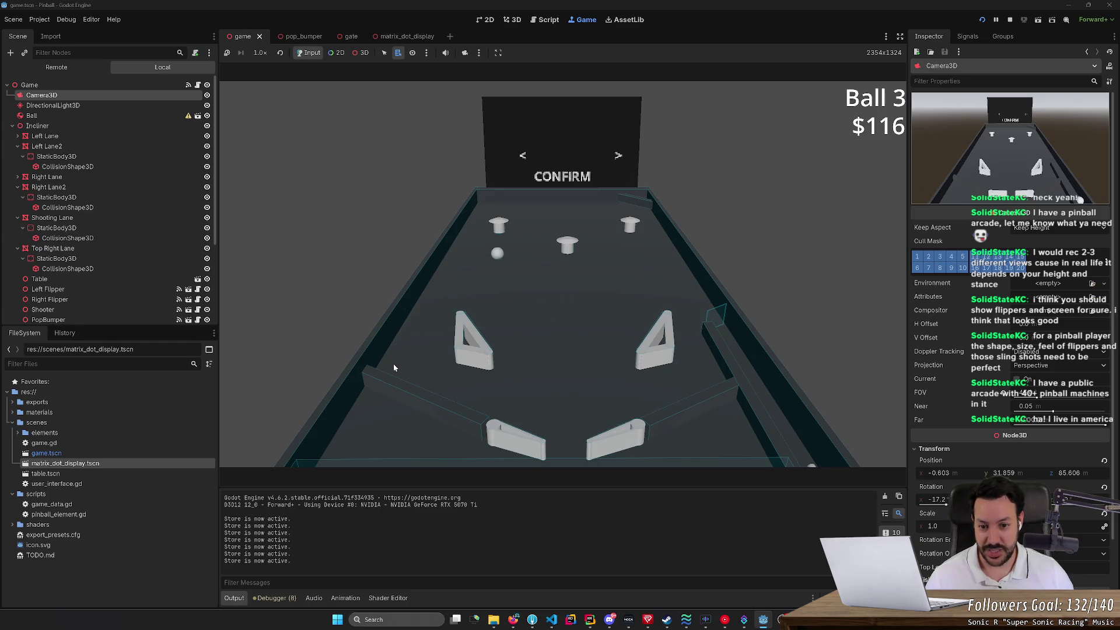
{"action": "key", "text": "Left"}
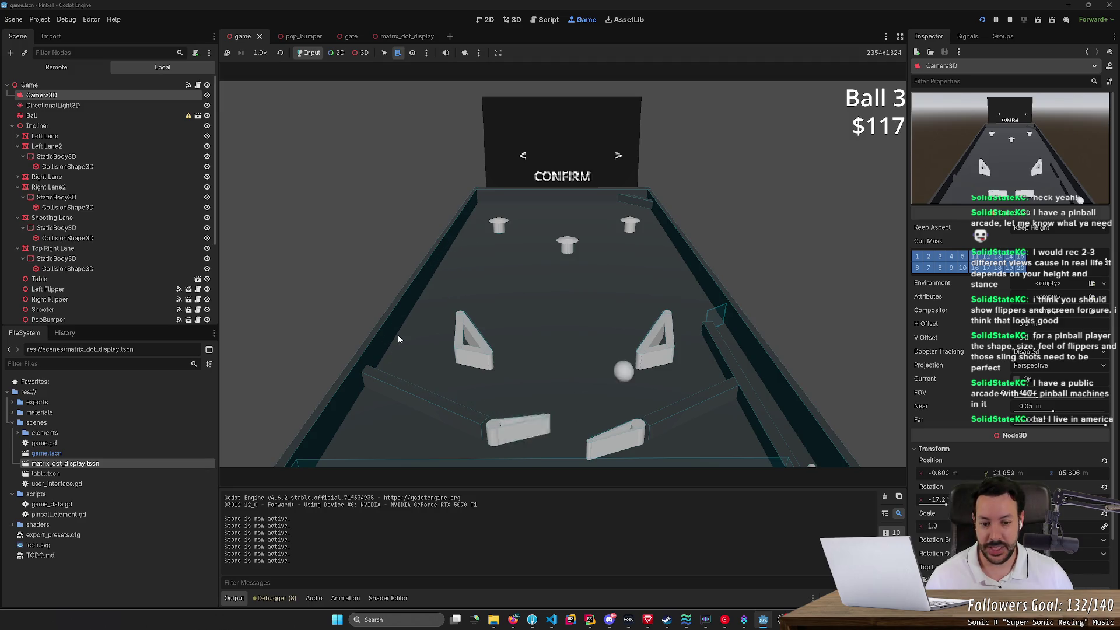
{"action": "key", "text": "Right"}
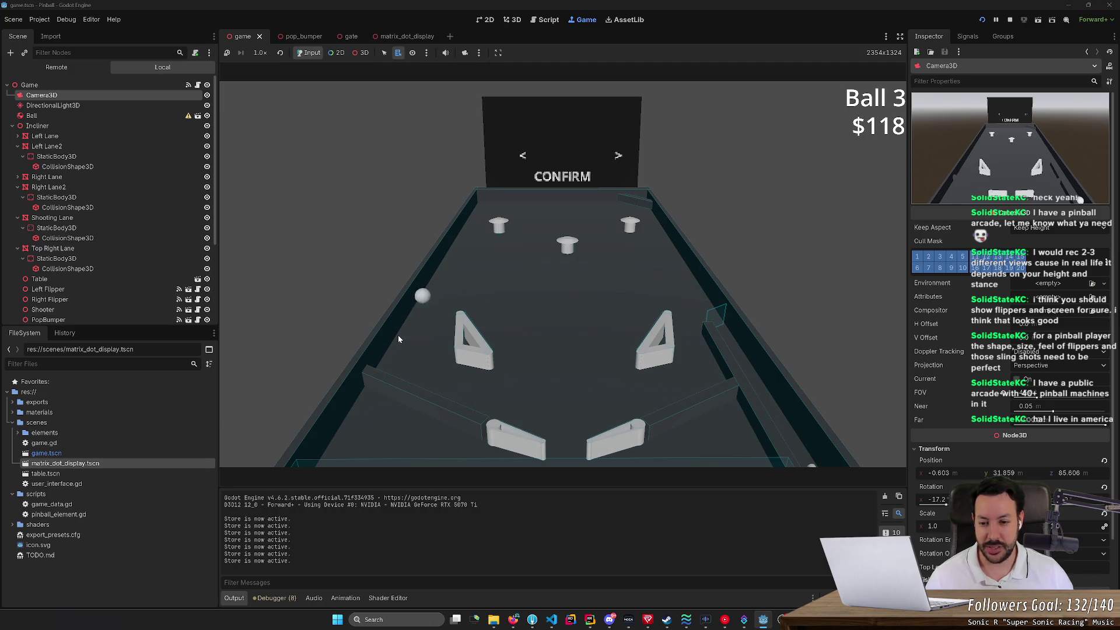
{"action": "key", "text": "Left"}
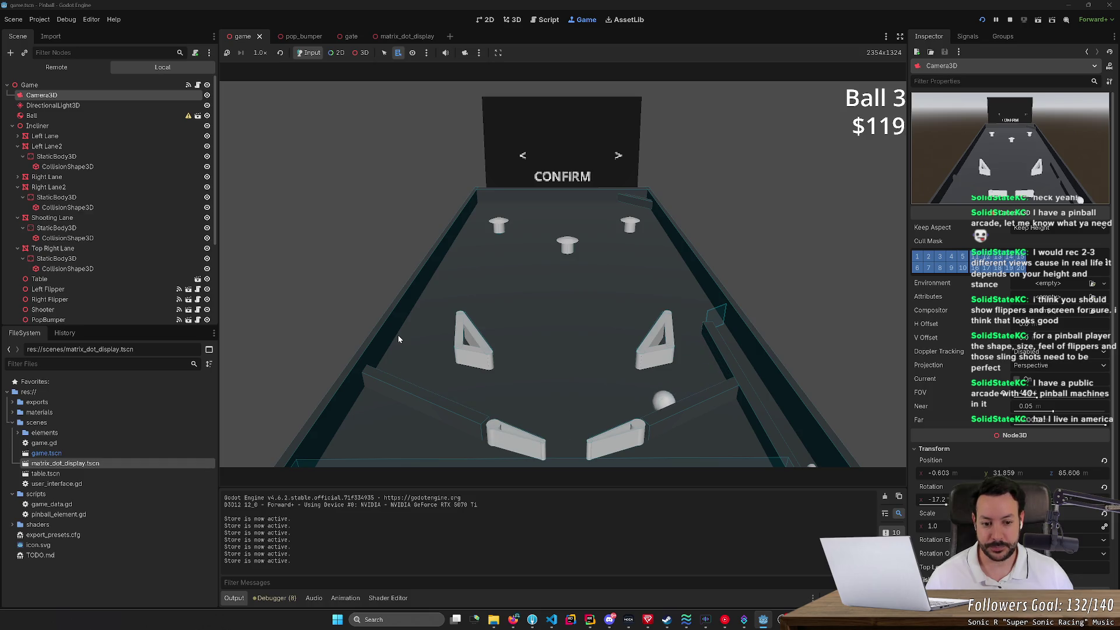
{"action": "key", "text": "Right"}
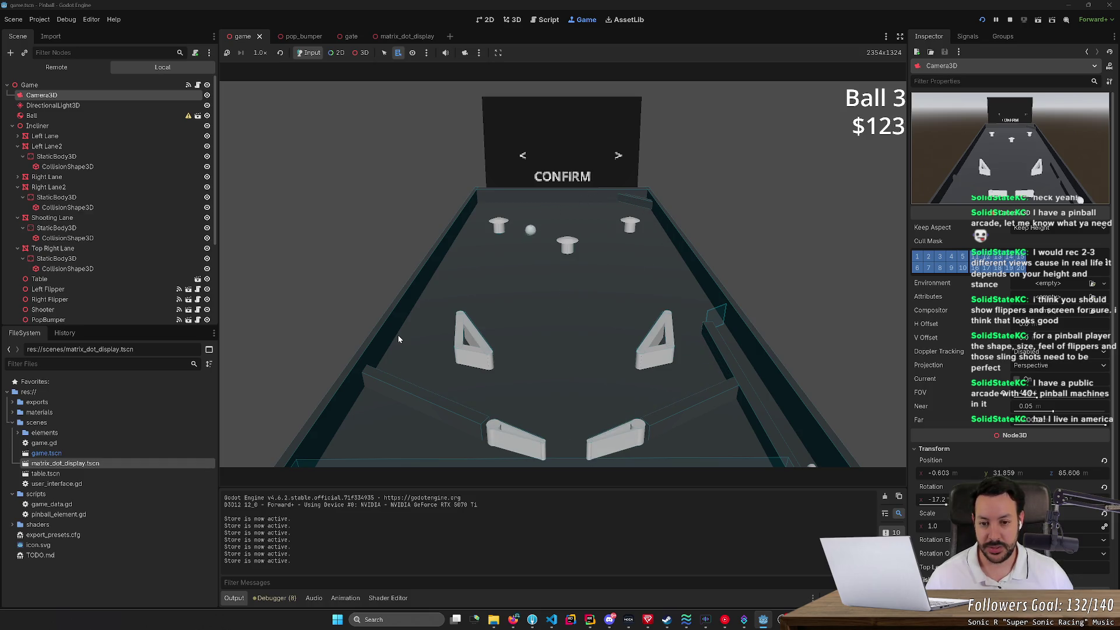
Step: Keep Ball 3 in play, mostly with the right flipper, raising the score to $145
{"action": "key", "text": "Left"}
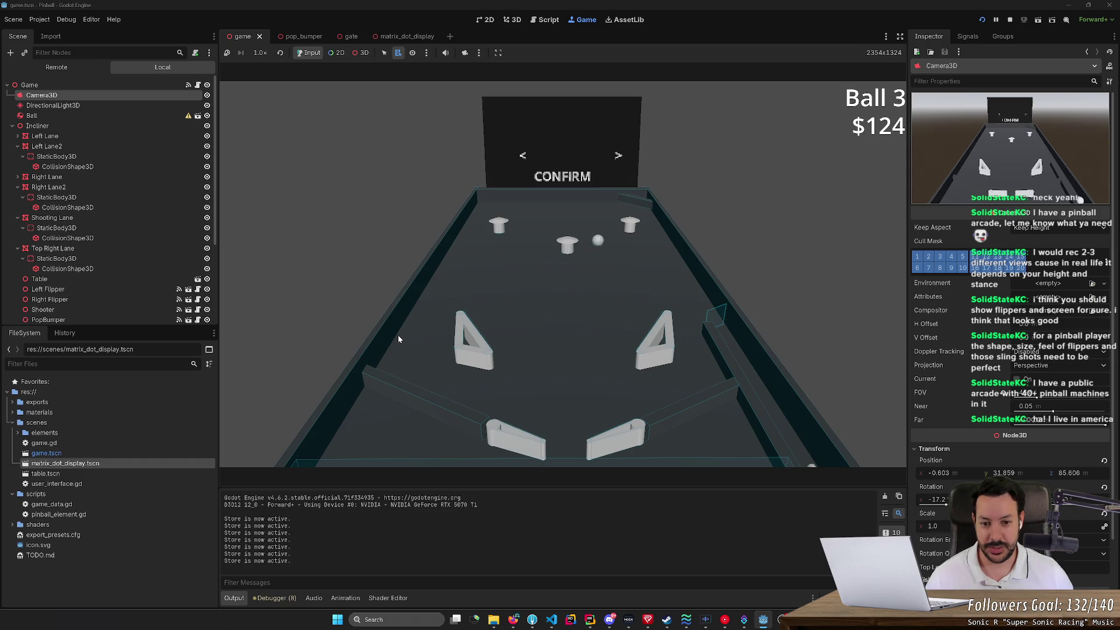
{"action": "key", "text": "Right"}
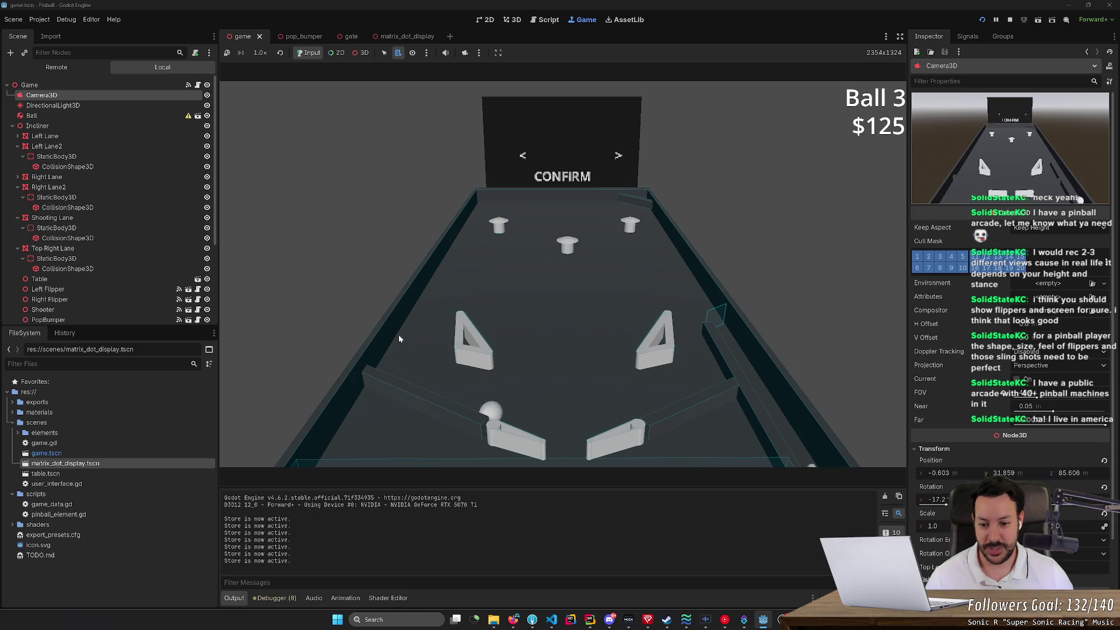
{"action": "key", "text": "Left"}
{"action": "key", "text": "Right"}
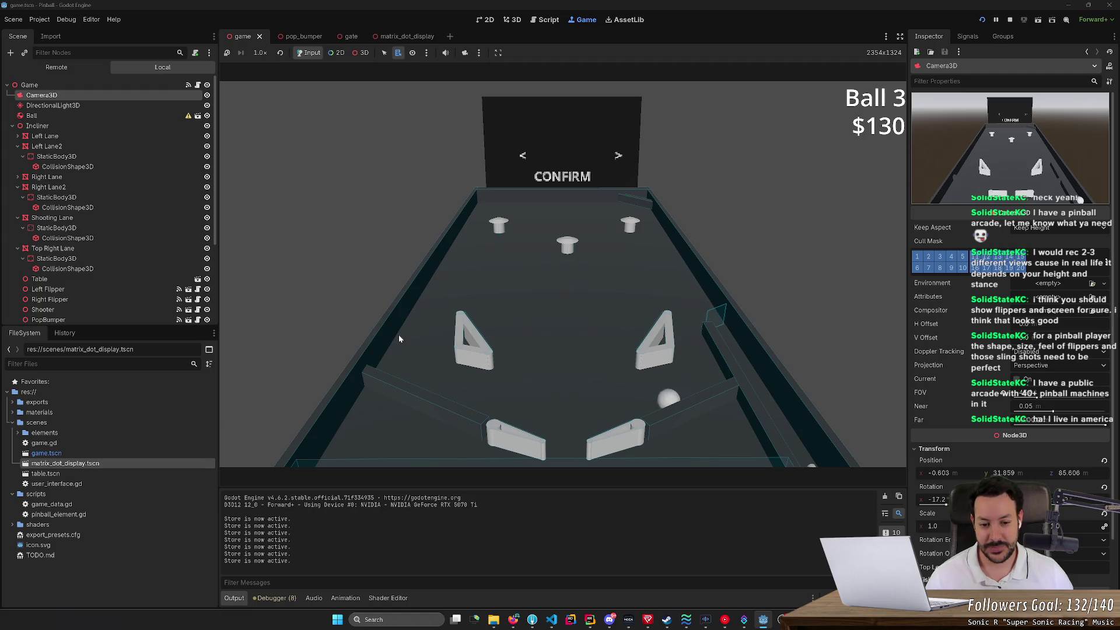
{"action": "key", "text": "Right"}
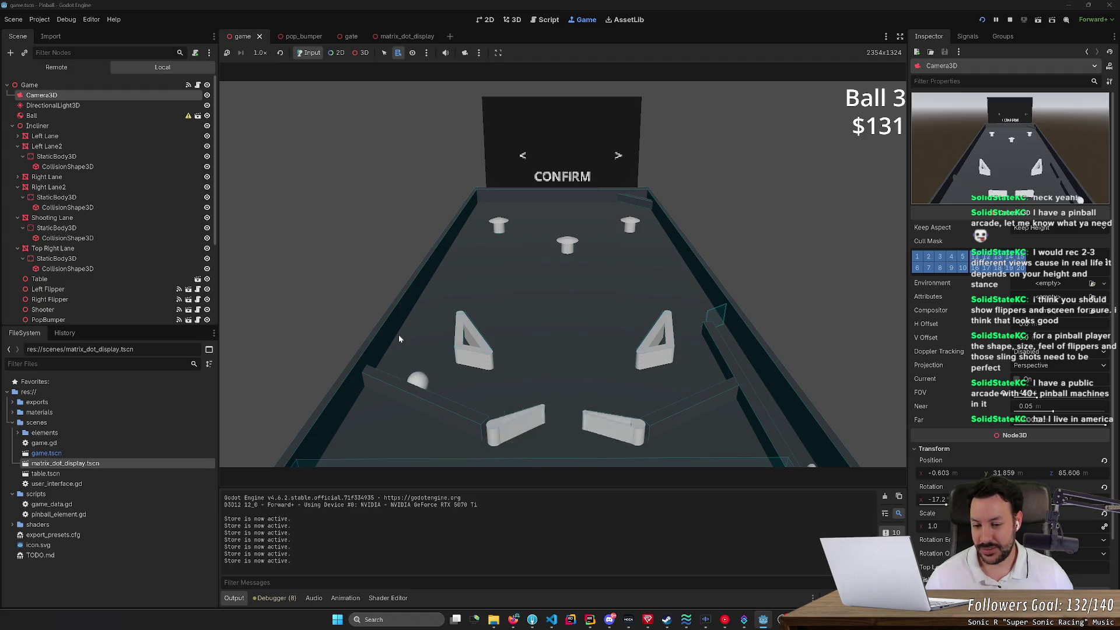
{"action": "key", "text": "Left"}
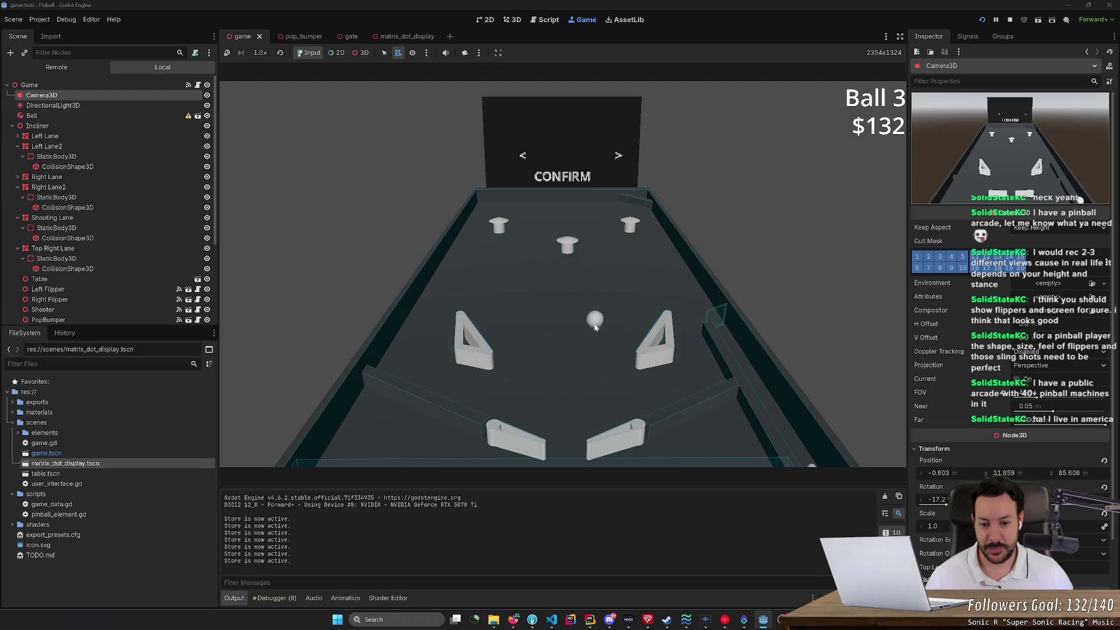
{"action": "key", "text": "Right"}
{"action": "key", "text": "Right"}
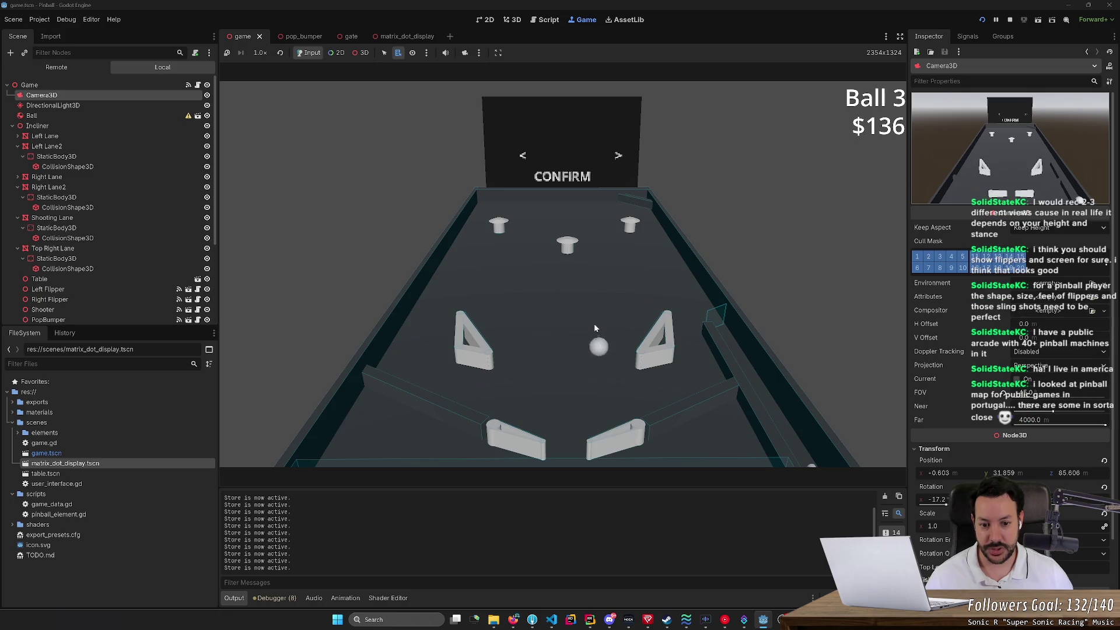
{"action": "key", "text": "Right"}
{"action": "key", "text": "Right"}
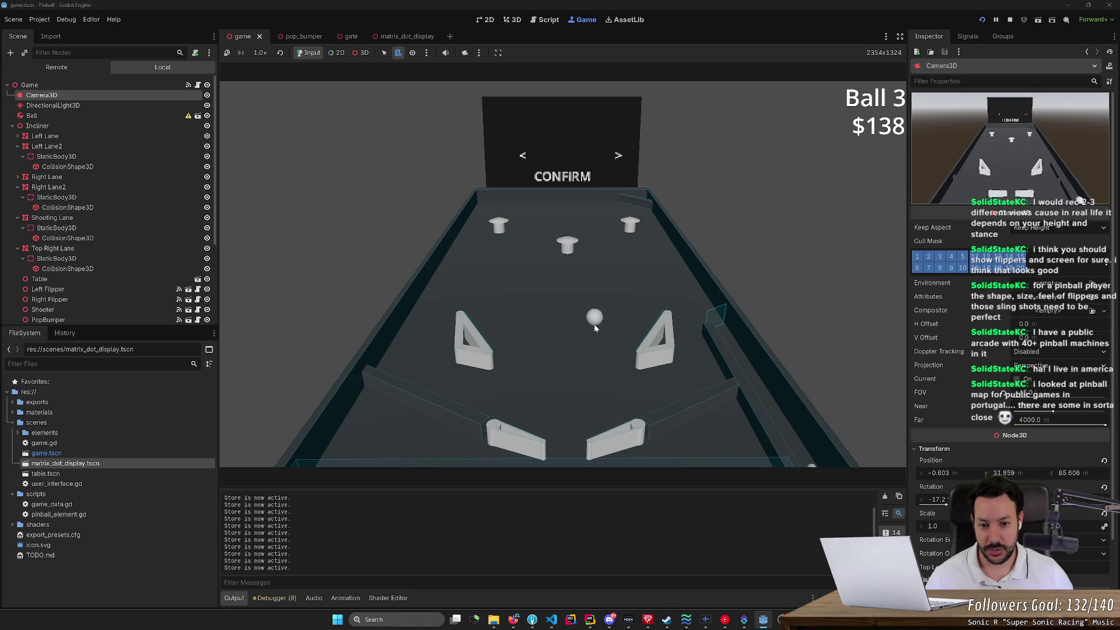
{"action": "key", "text": "Right"}
{"action": "key", "text": "Right"}
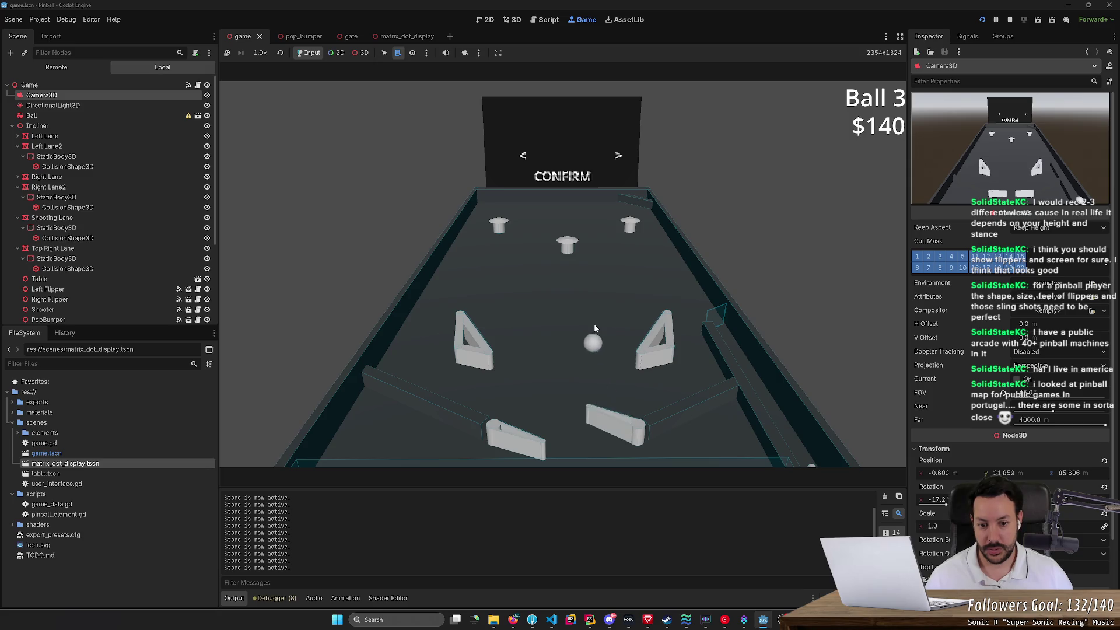
{"action": "key", "text": "Right"}
{"action": "key", "text": "Right"}
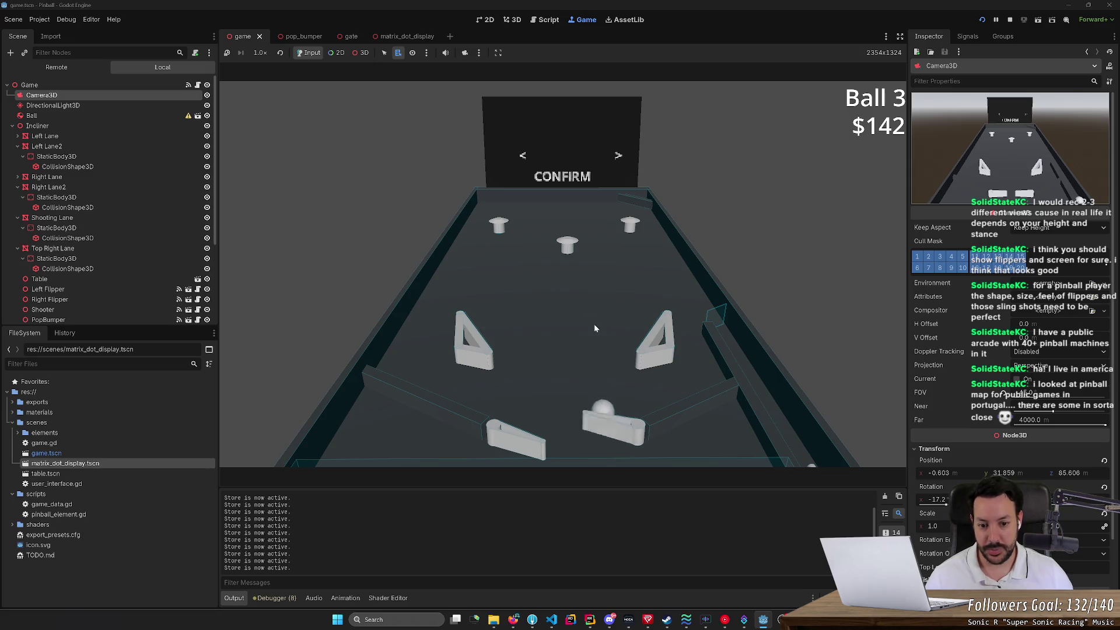
{"action": "key", "text": "Right"}
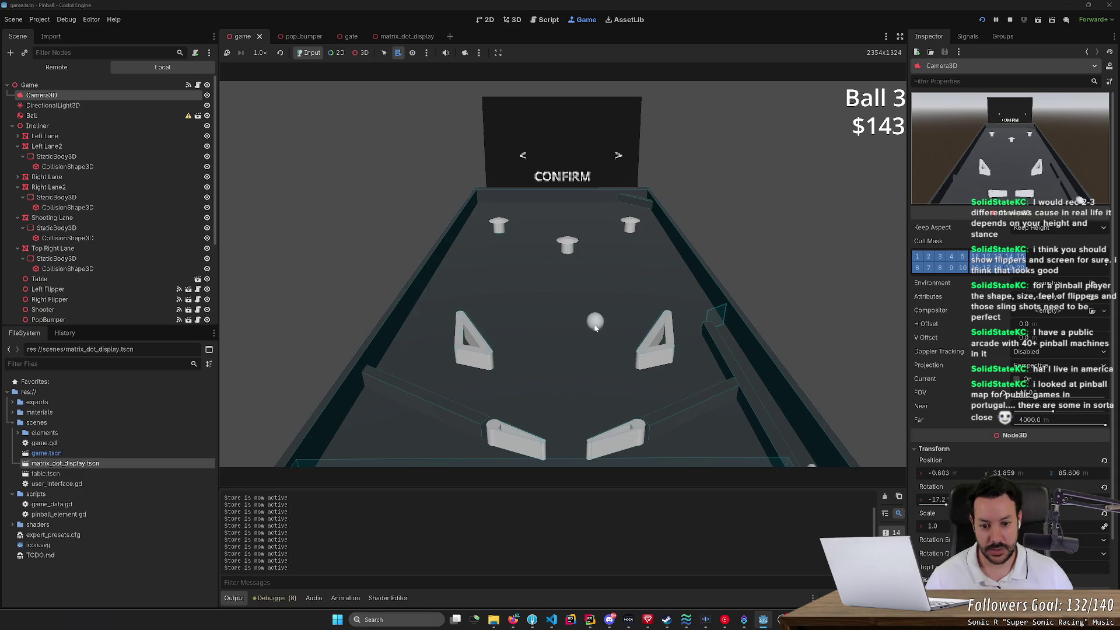
{"action": "key", "text": "Right"}
{"action": "key", "text": "Right"}
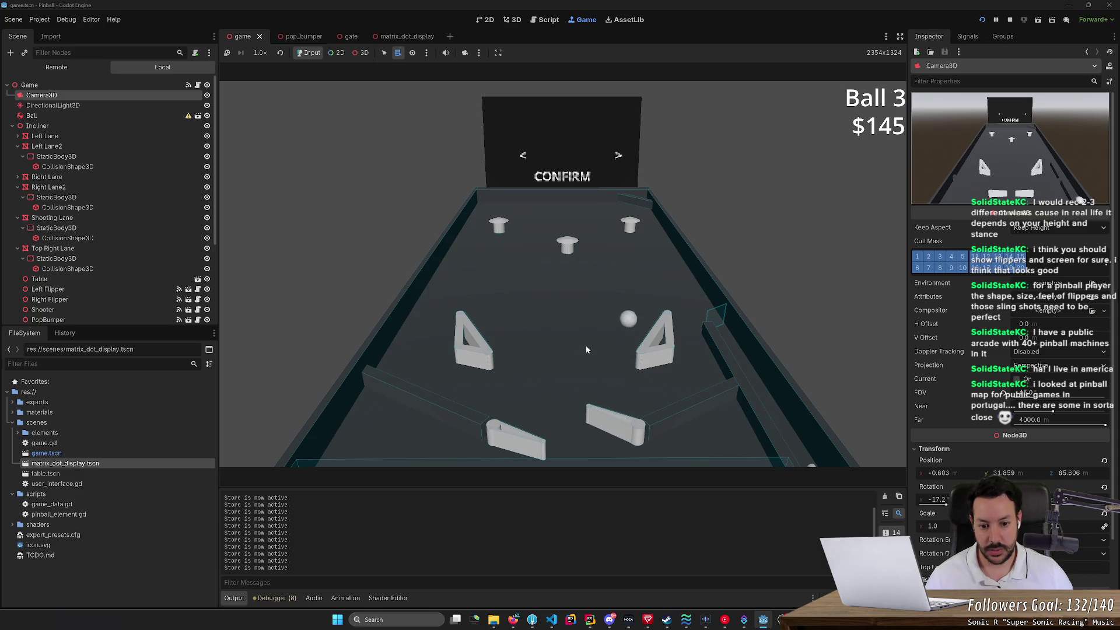
{"action": "key", "text": "Right"}
{"action": "key", "text": "Right"}
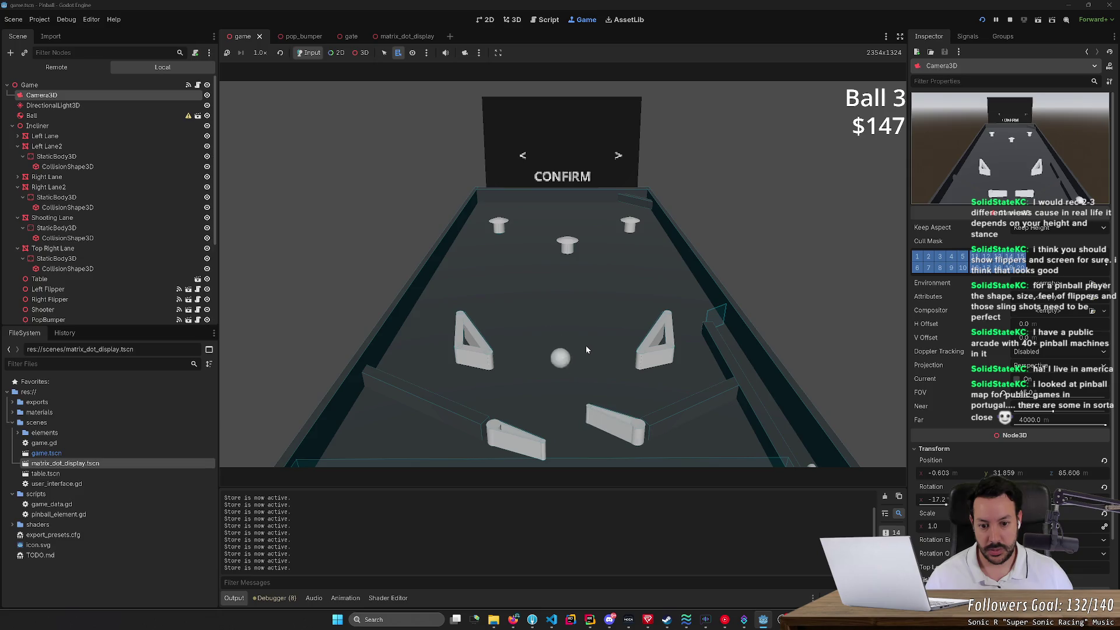
Step: Stop the running playtest and switch to the browser in a new tab
{"action": "left_click", "coordinate": [1010, 20]}
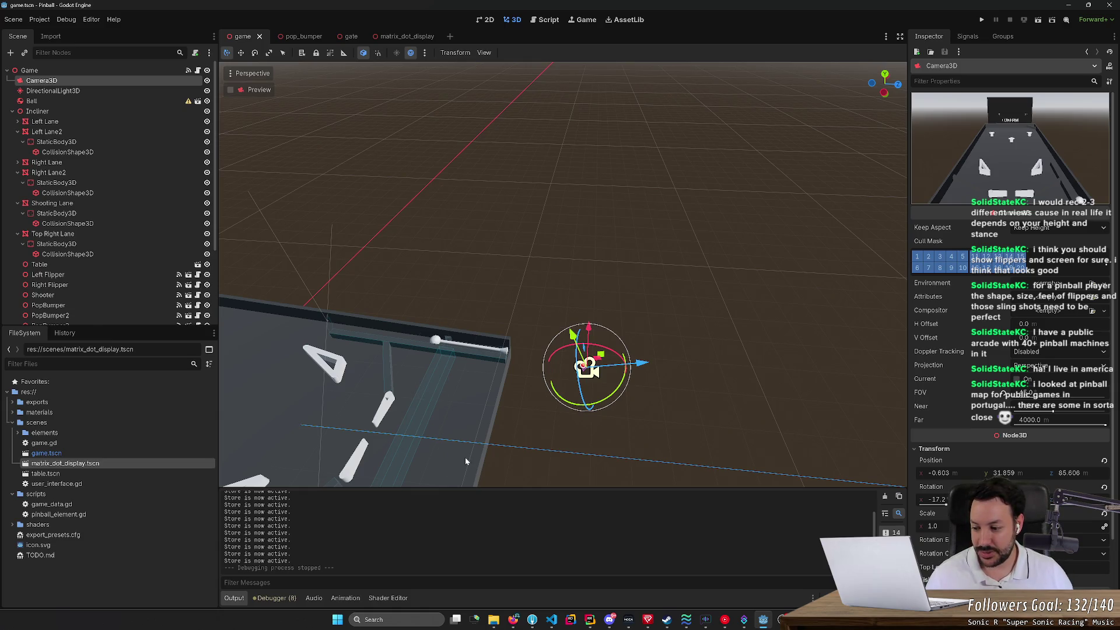
{"action": "left_click", "coordinate": [513, 620]}
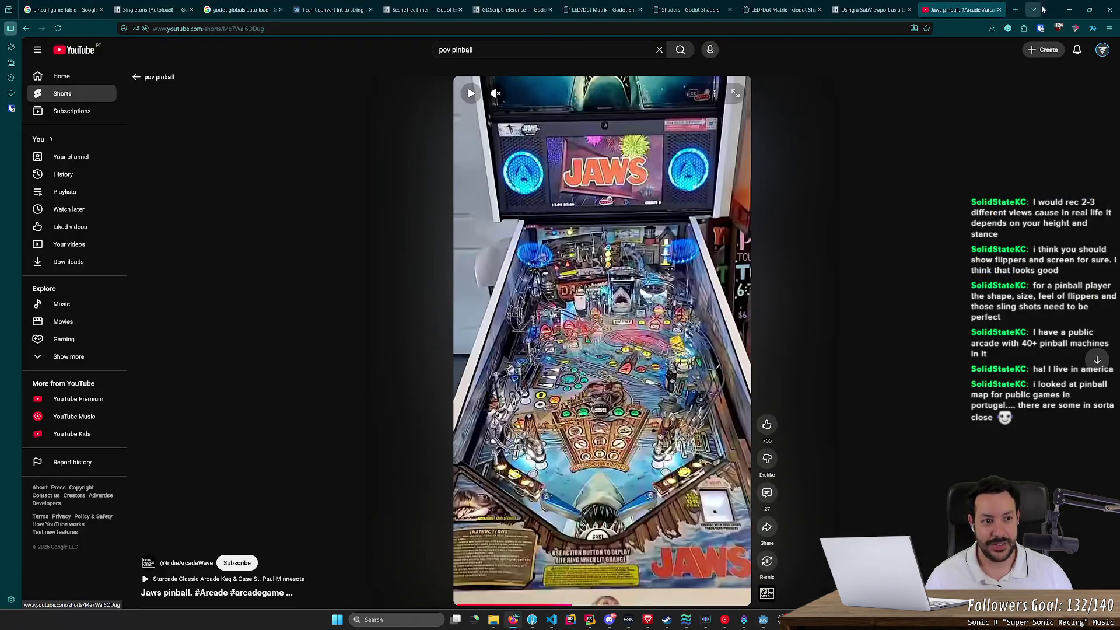
{"action": "left_click", "coordinate": [1017, 11]}
Step: Search Google for 'pinball', then refine the search to 'pinball lisbon'
{"action": "type", "text": "pinball"}
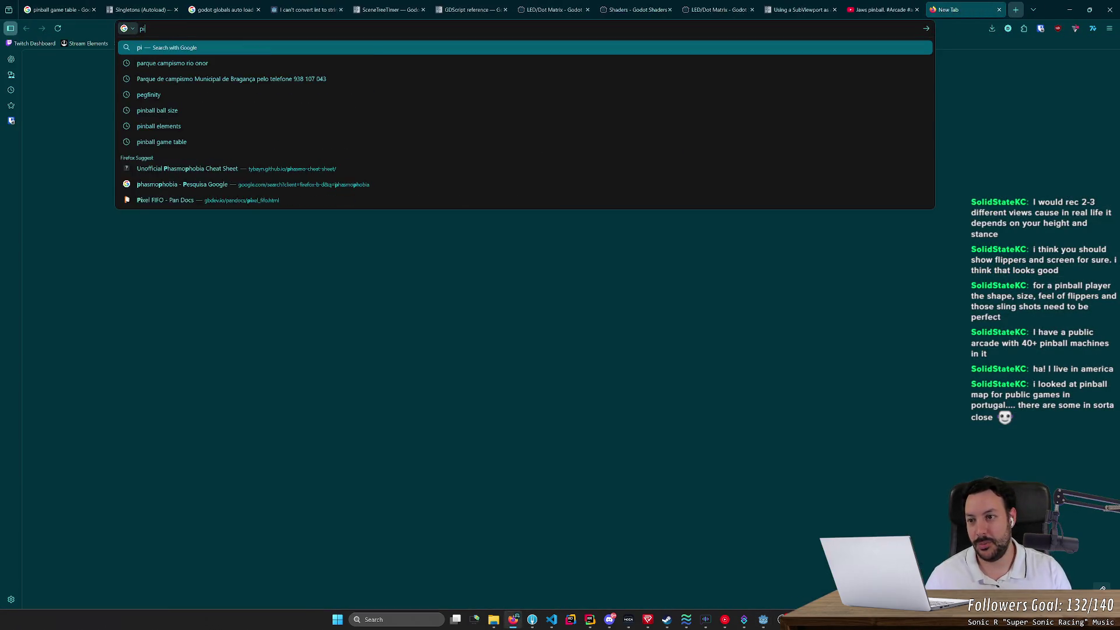
{"action": "key", "text": "Return"}
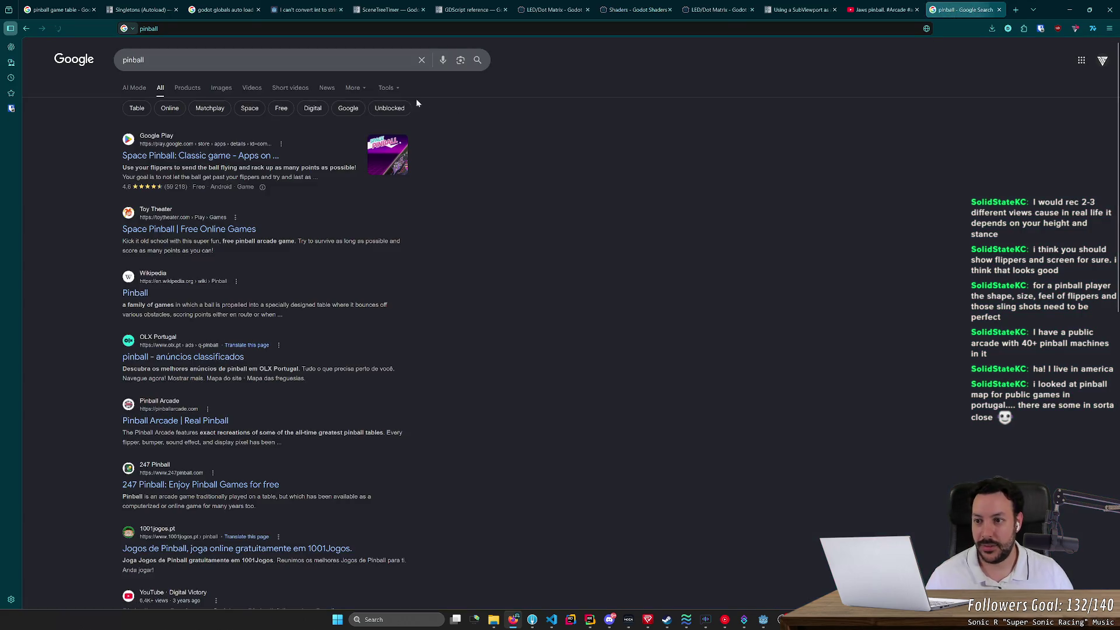
{"action": "left_click", "coordinate": [234, 59]}
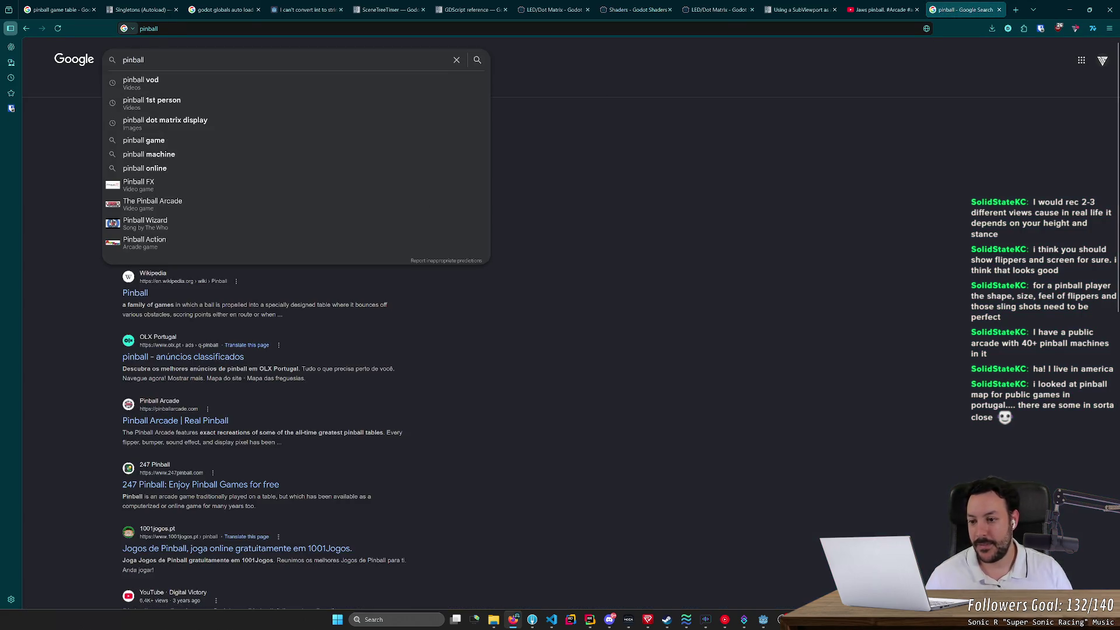
{"action": "type", "text": " lisbon"}
{"action": "key", "text": "Return"}
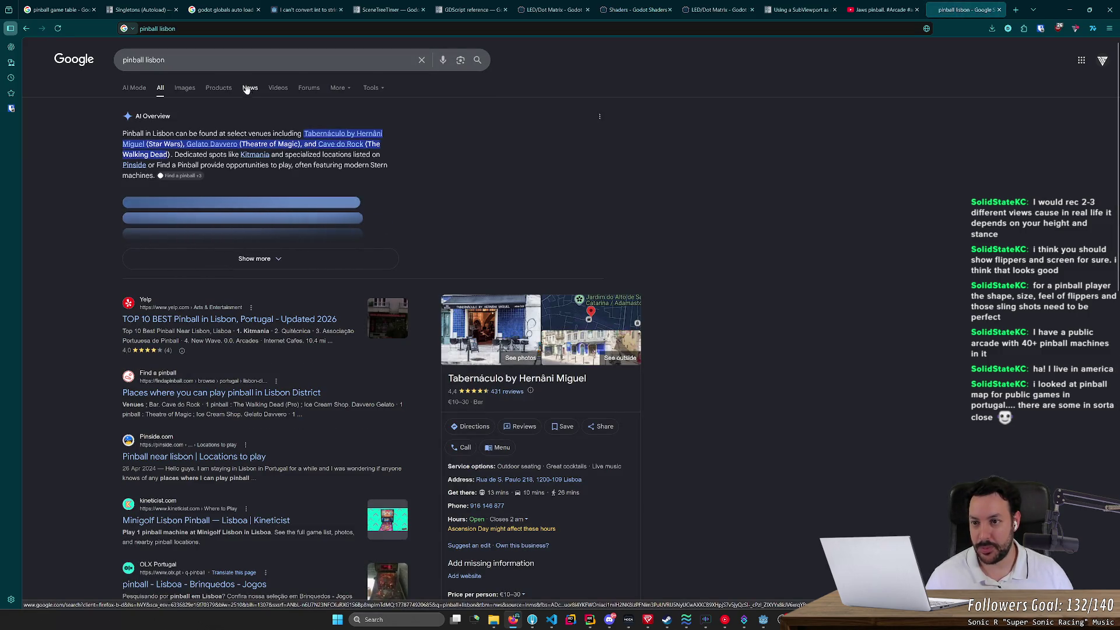
Step: Go to pinballmap.com via the address bar
{"action": "key", "text": "ctrl+l"}
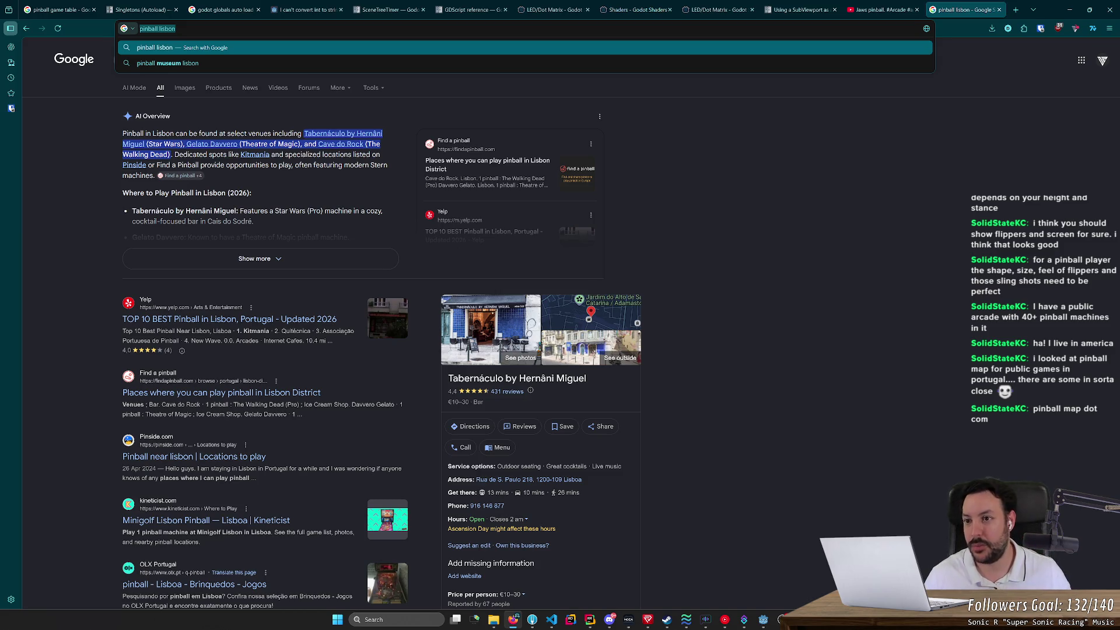
{"action": "type", "text": "pib"}
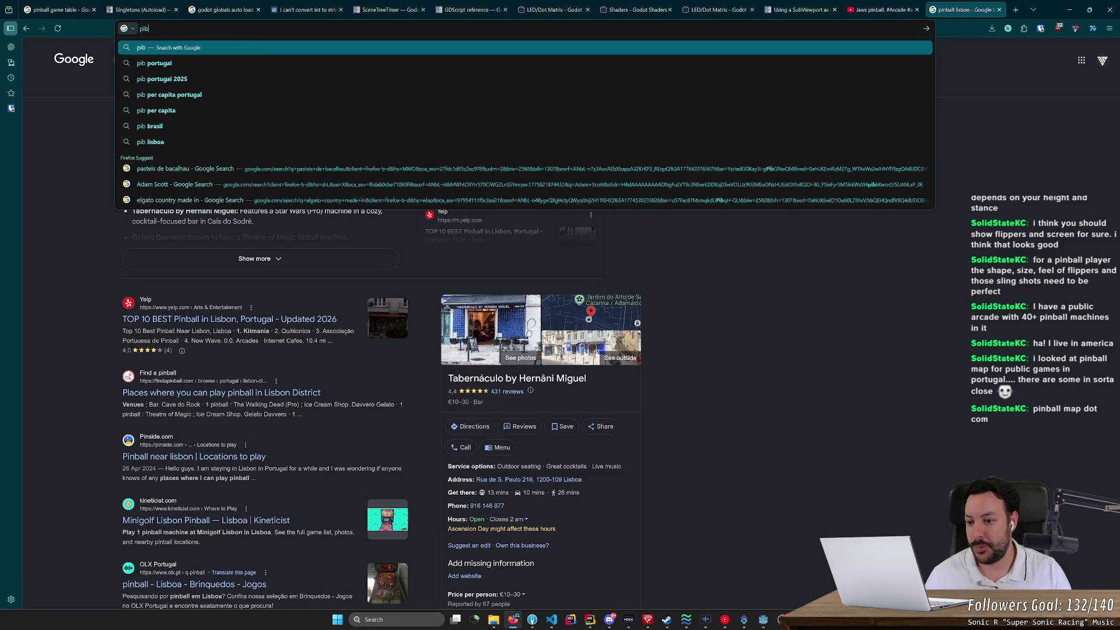
{"action": "key", "text": "BackSpace"}
{"action": "type", "text": "nba"}
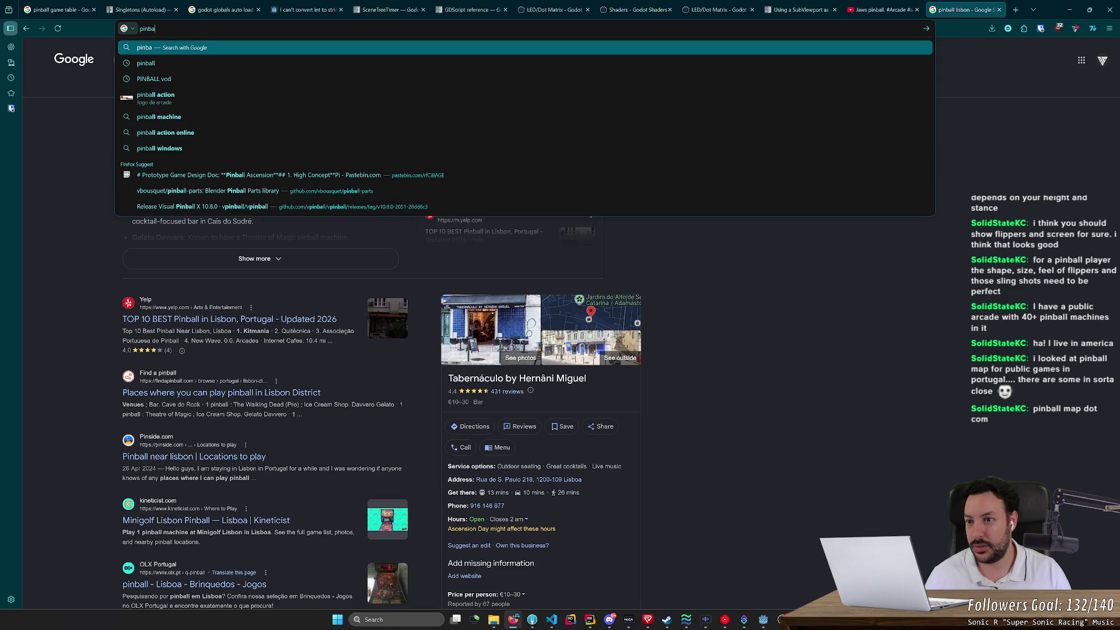
{"action": "type", "text": "llmap.com"}
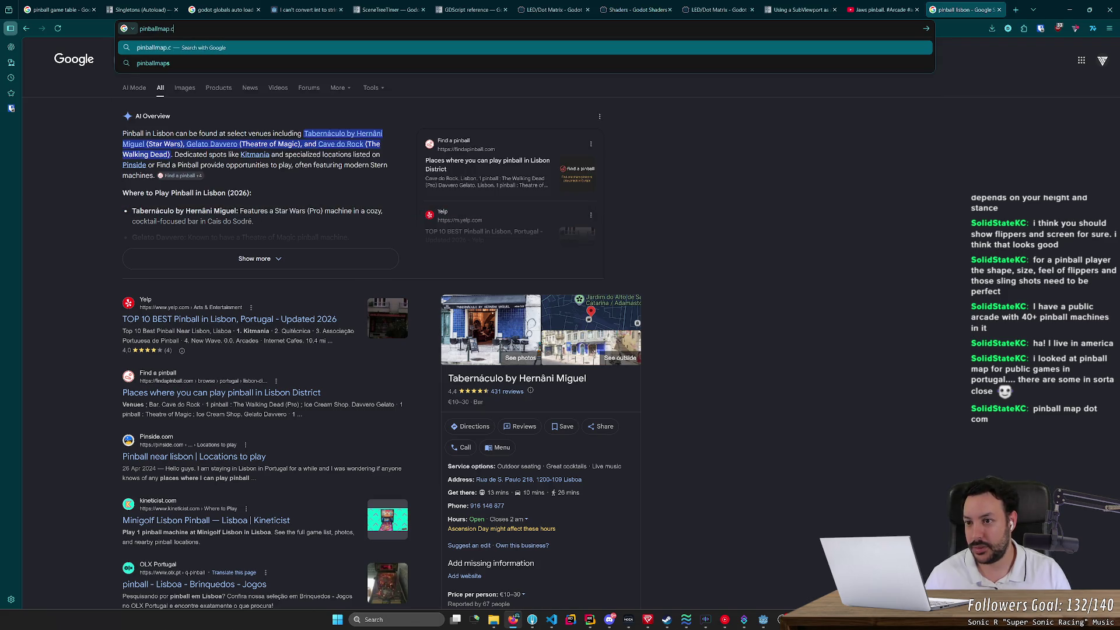
{"action": "key", "text": "Return"}
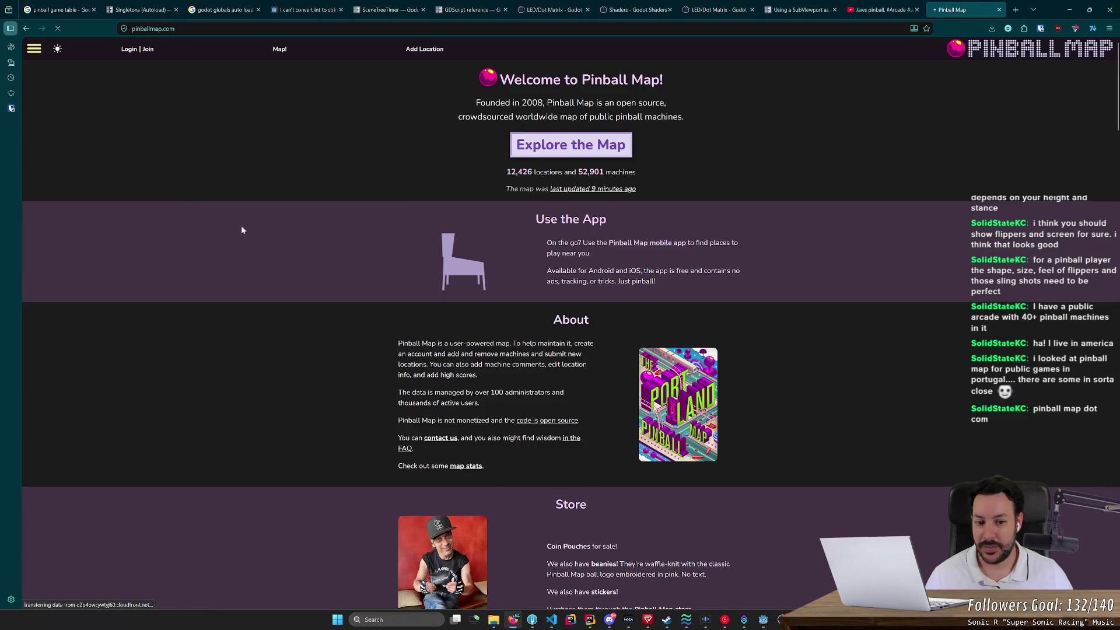
Step: Open Pinball Map's interactive map and zoom and pan it toward Lisbon
{"action": "left_click", "coordinate": [571, 144]}
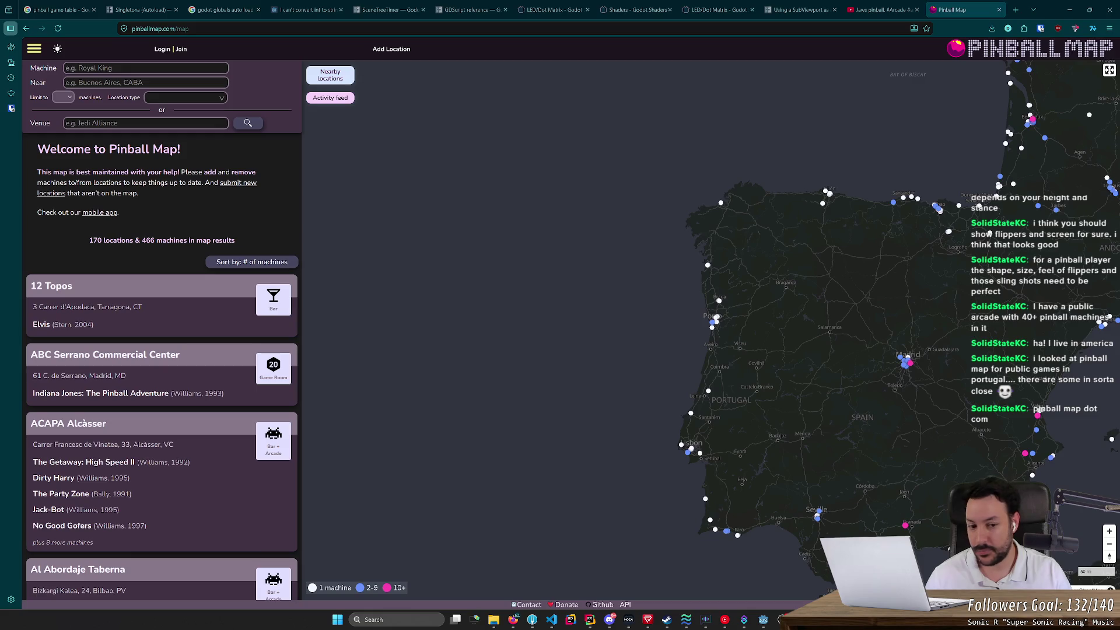
{"action": "scroll", "coordinate": [516, 366], "scroll_direction": "up", "scroll_amount": 3}
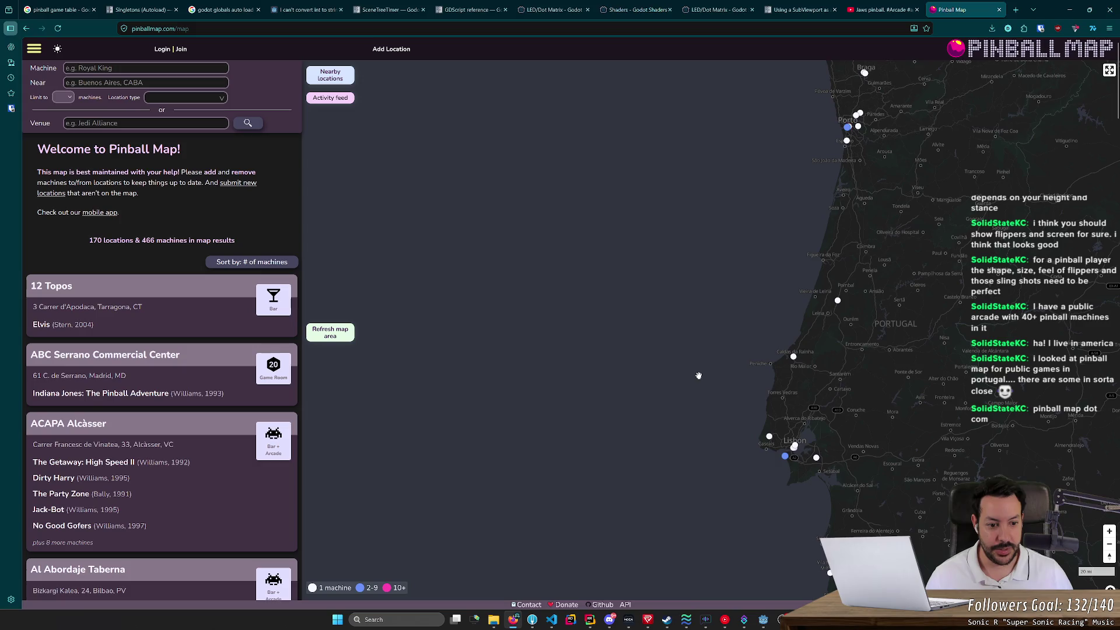
{"action": "scroll", "coordinate": [760, 400], "scroll_direction": "up", "scroll_amount": 2}
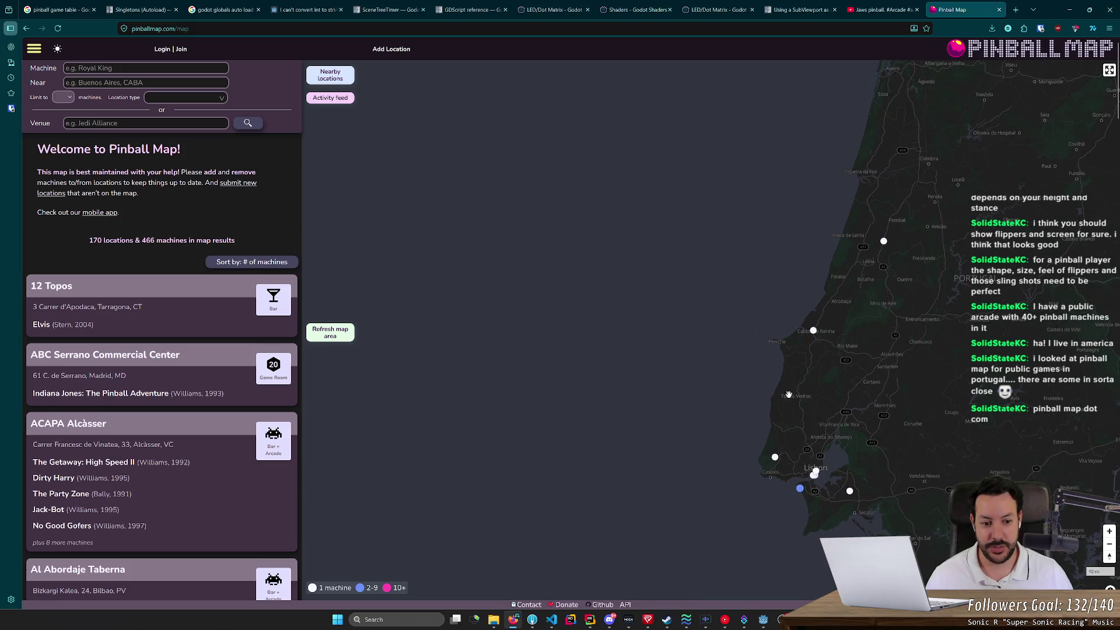
{"action": "left_click_drag", "start_coordinate": [809, 412], "coordinate": [702, 325]}
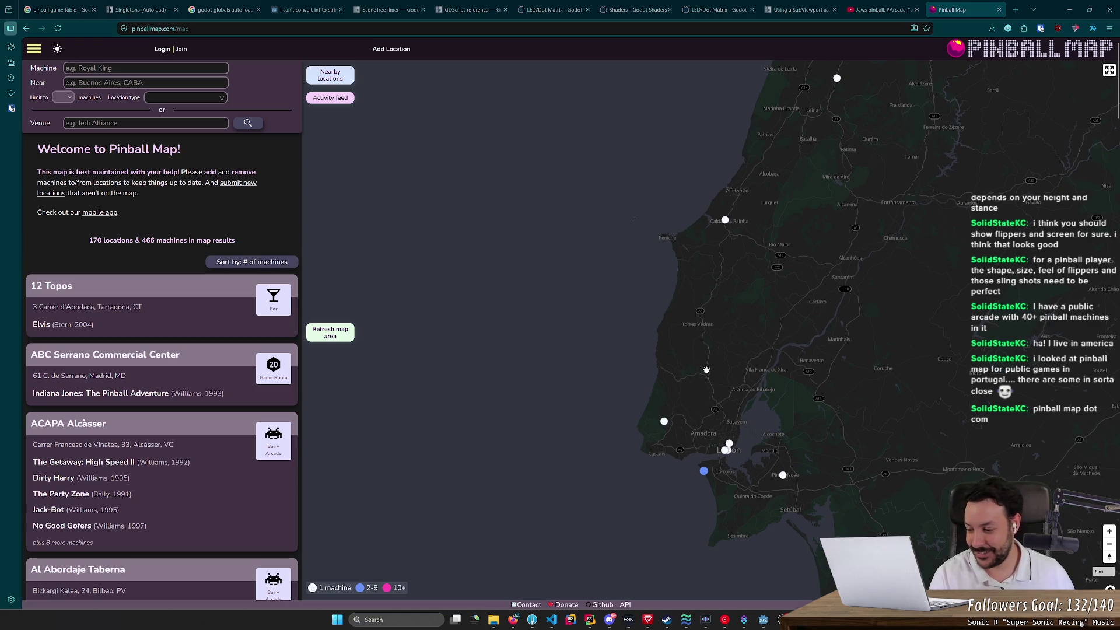
{"action": "scroll", "coordinate": [777, 385], "scroll_direction": "down", "scroll_amount": 1}
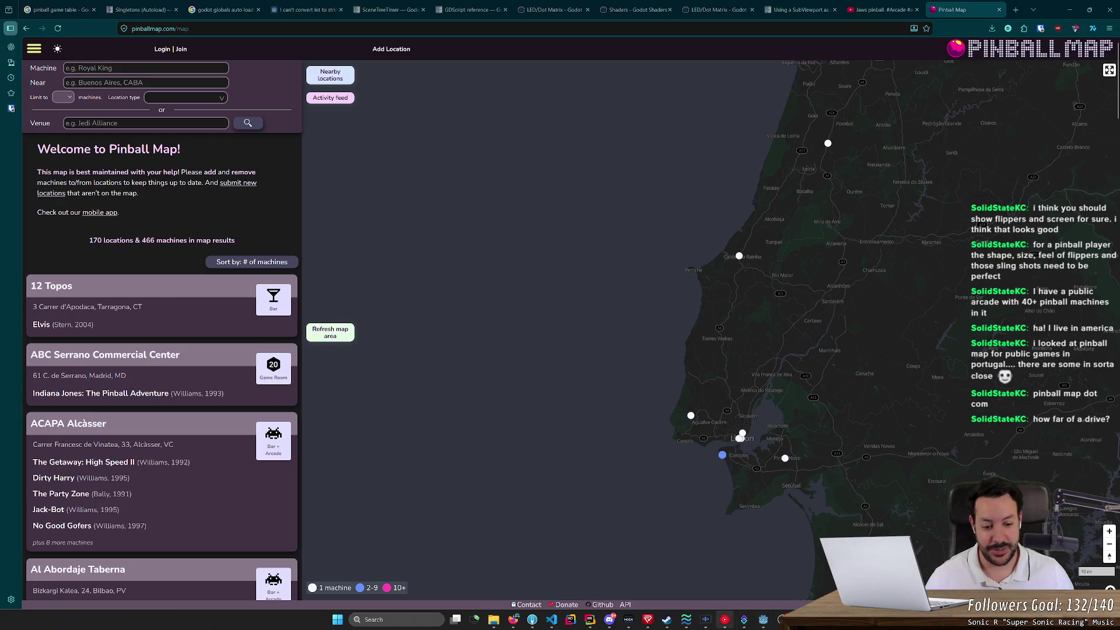
Step: Briefly bring up the music player window, then return to the map and zoom in
{"action": "left_click", "coordinate": [725, 620]}
{"action": "left_click", "coordinate": [725, 620]}
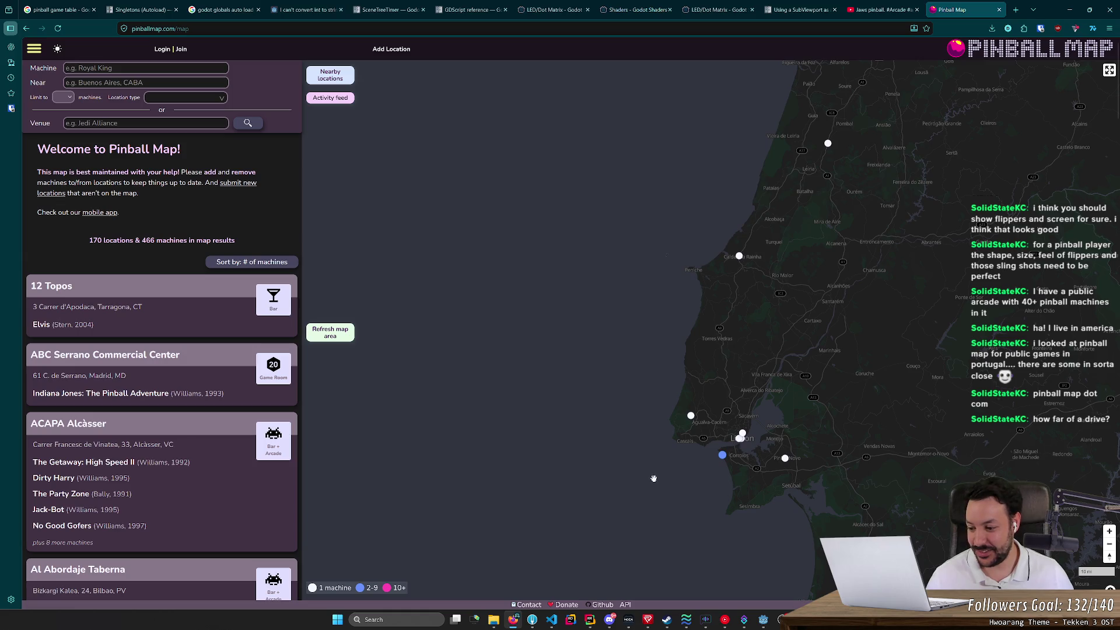
{"action": "scroll", "coordinate": [782, 376], "scroll_direction": "up", "scroll_amount": 2}
Step: Pan and zoom the map around Lisbon and central Portugal
{"action": "left_click_drag", "start_coordinate": [782, 376], "coordinate": [716, 367]}
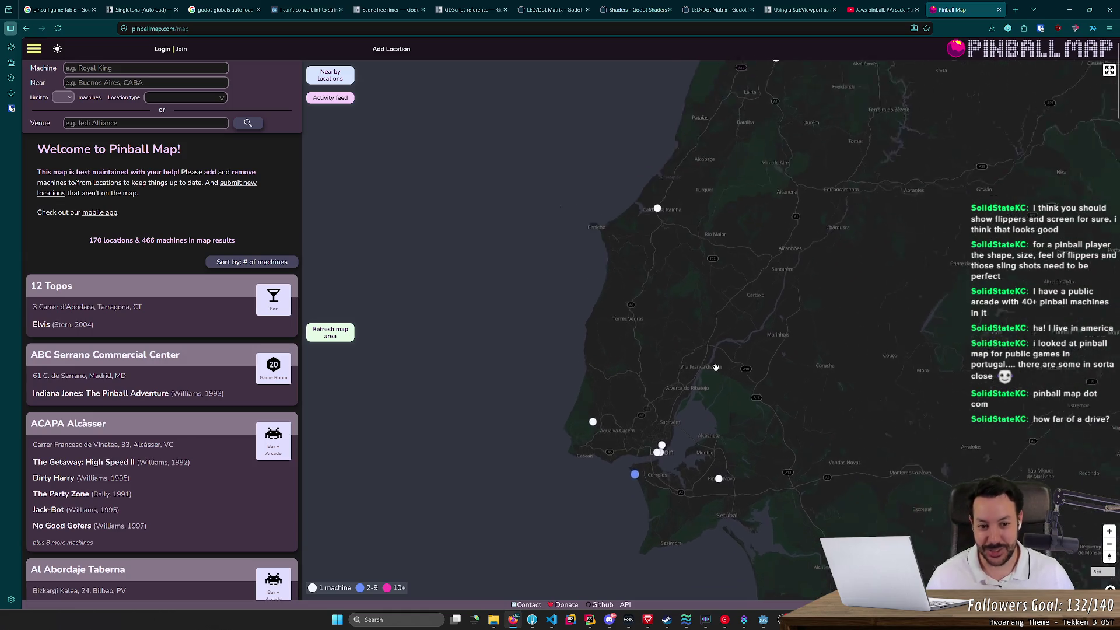
{"action": "scroll", "coordinate": [716, 368], "scroll_direction": "up", "scroll_amount": 1}
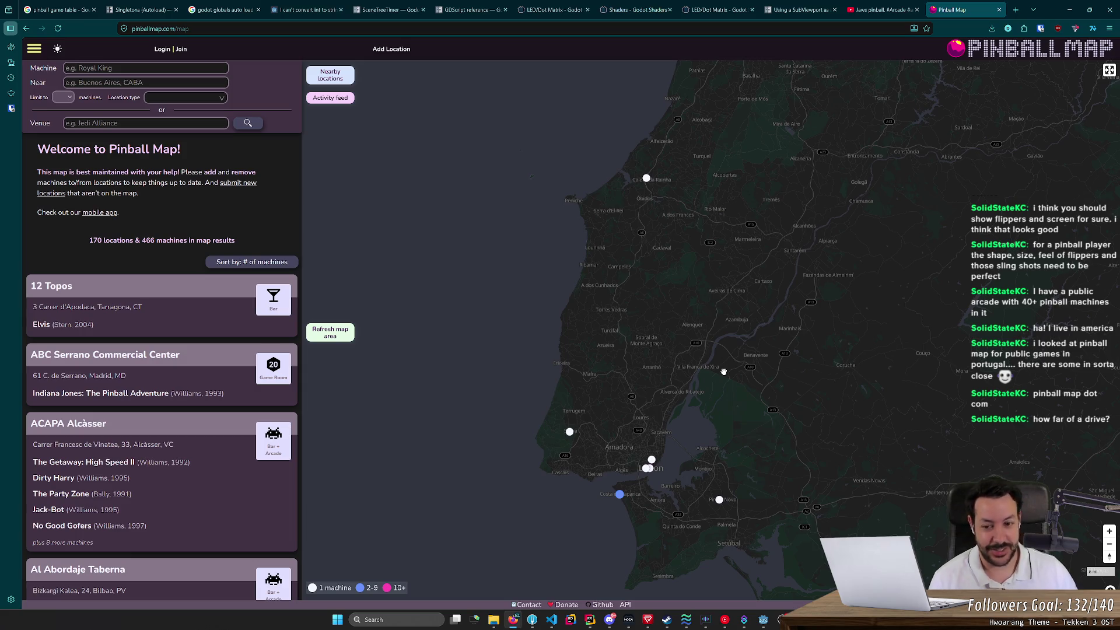
{"action": "scroll", "coordinate": [724, 371], "scroll_direction": "down", "scroll_amount": 3}
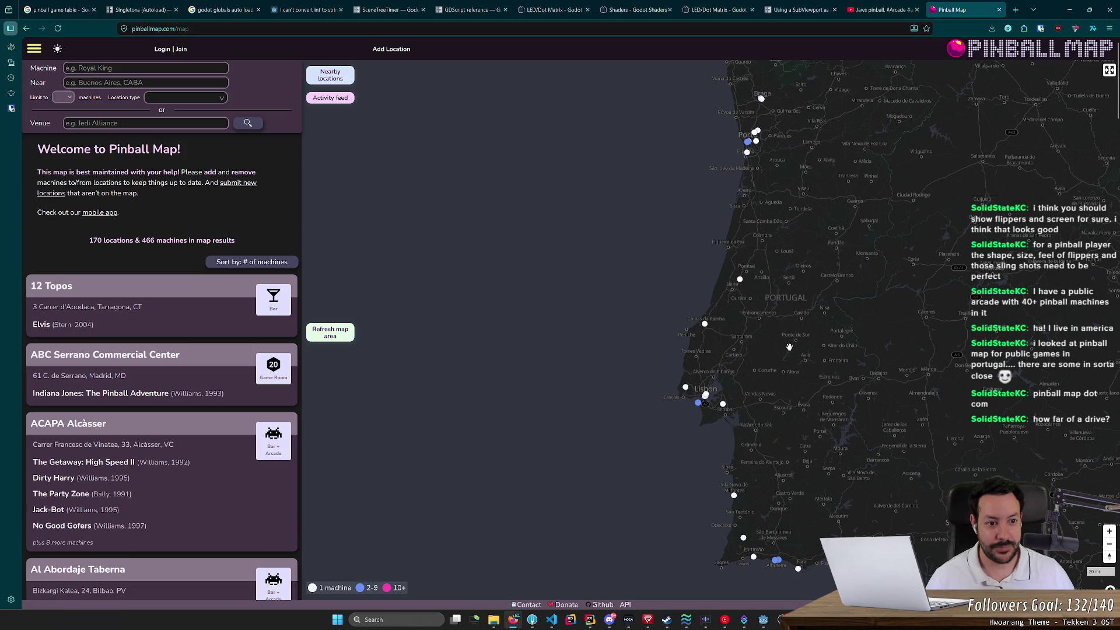
{"action": "left_click_drag", "start_coordinate": [789, 347], "coordinate": [731, 411]}
{"action": "scroll", "coordinate": [731, 411], "scroll_direction": "up", "scroll_amount": 2}
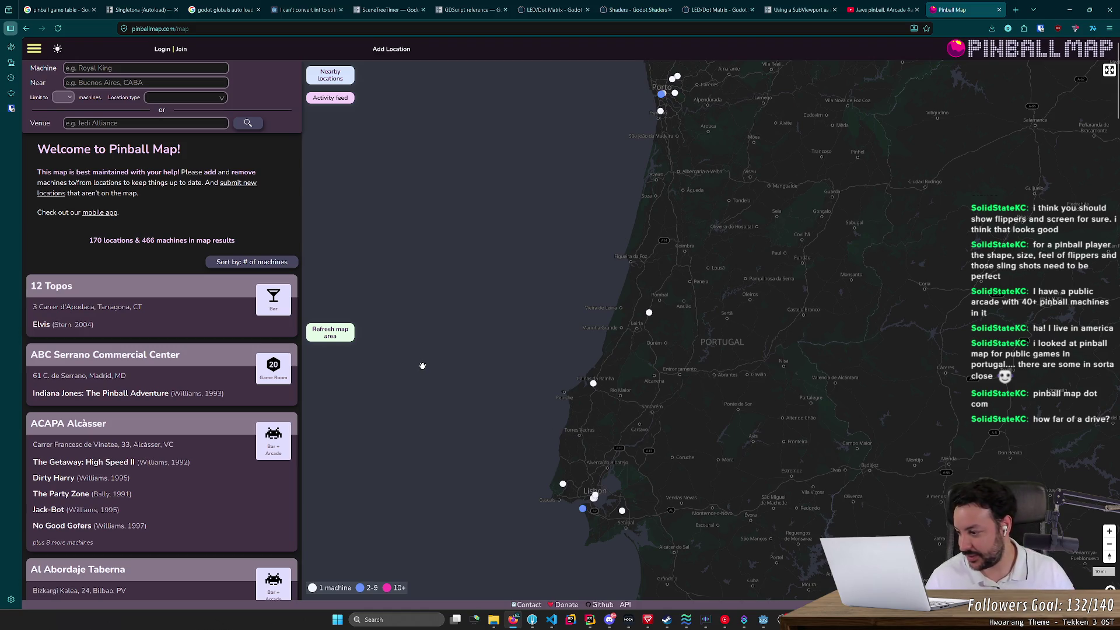
{"action": "scroll", "coordinate": [500, 369], "scroll_direction": "down", "scroll_amount": 2}
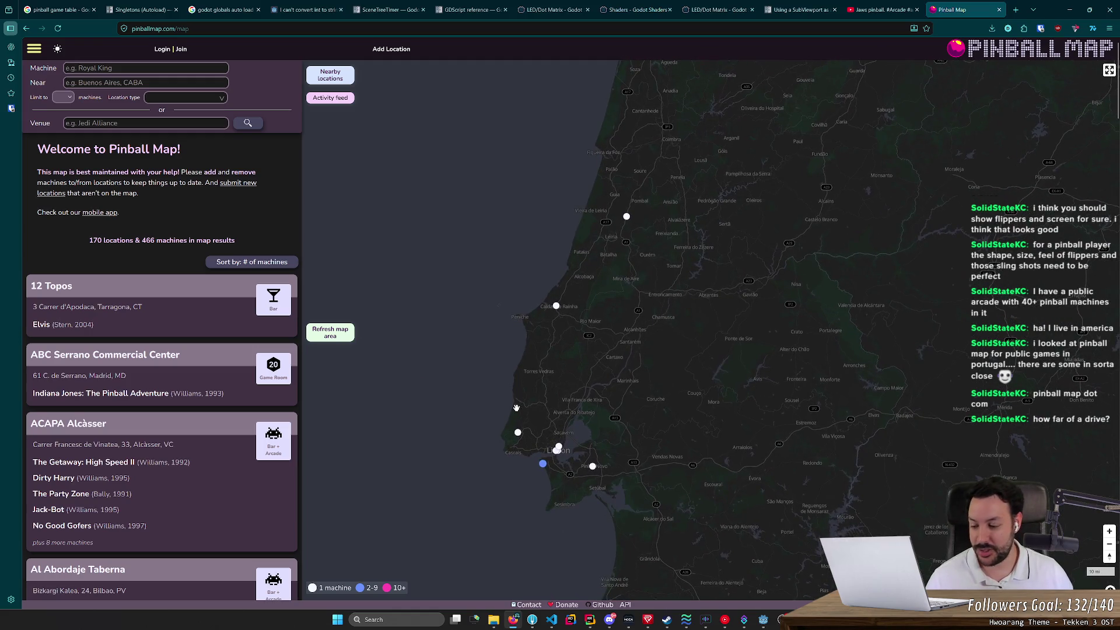
{"action": "scroll", "coordinate": [516, 408], "scroll_direction": "down", "scroll_amount": 5}
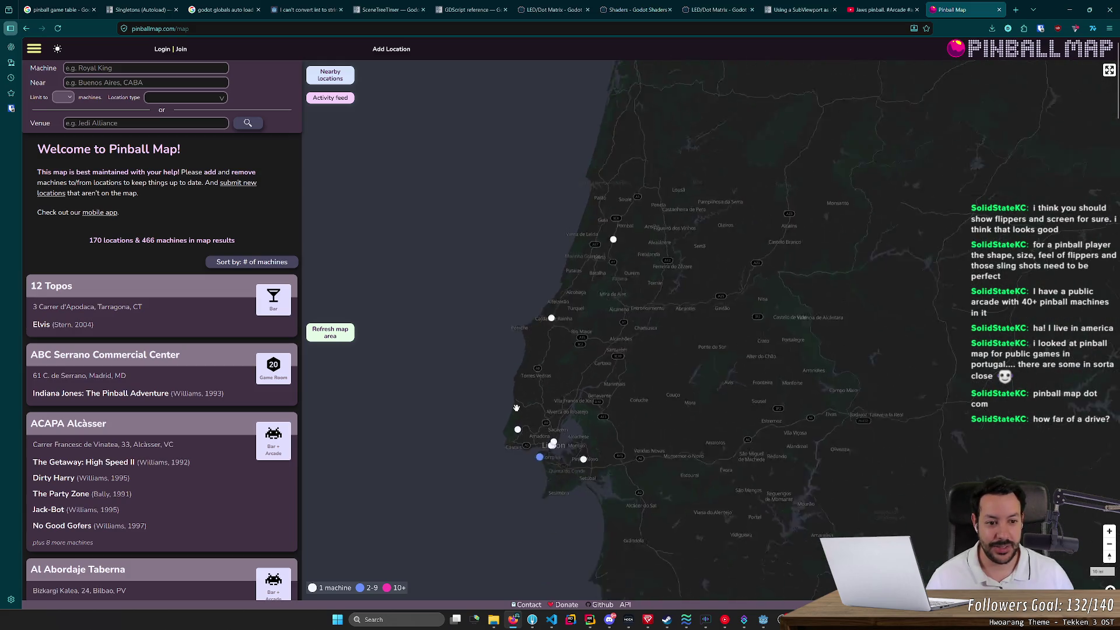
{"action": "scroll", "coordinate": [521, 412], "scroll_direction": "up", "scroll_amount": 3}
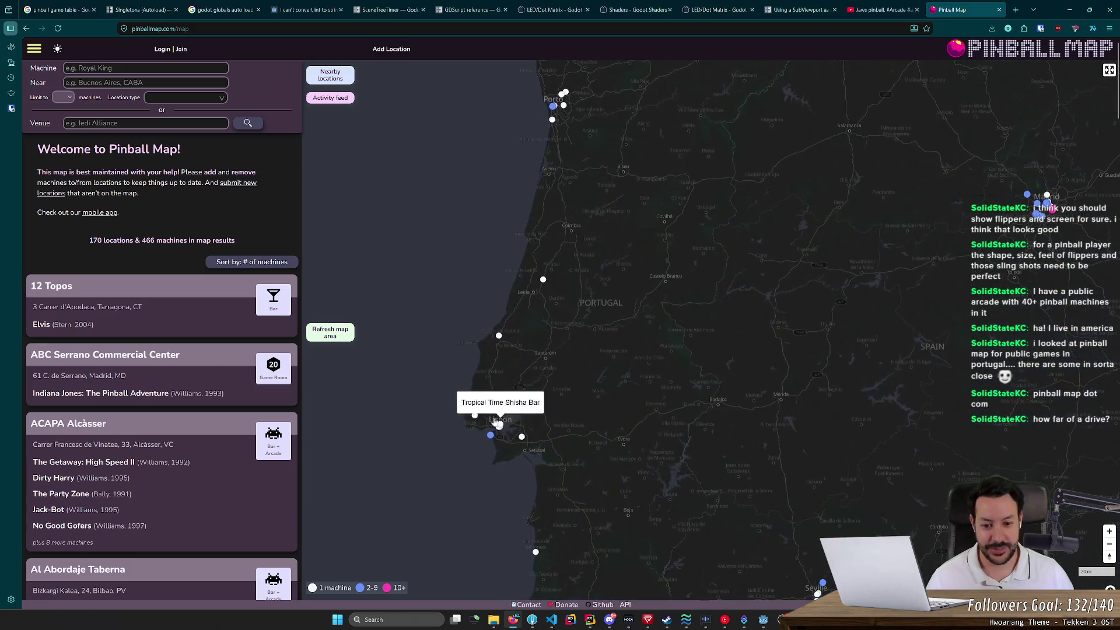
Step: Shift the map north to bring the Porto and Braga area into view
{"action": "left_click_drag", "start_coordinate": [431, 385], "coordinate": [446, 437]}
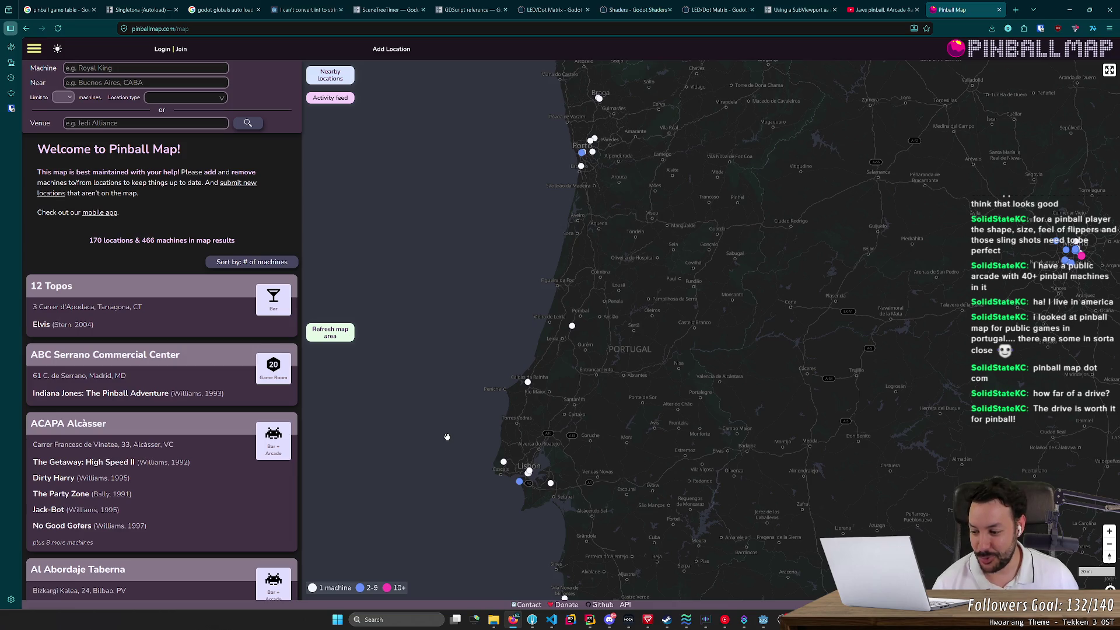
{"action": "scroll", "coordinate": [502, 432], "scroll_direction": "up", "scroll_amount": 3}
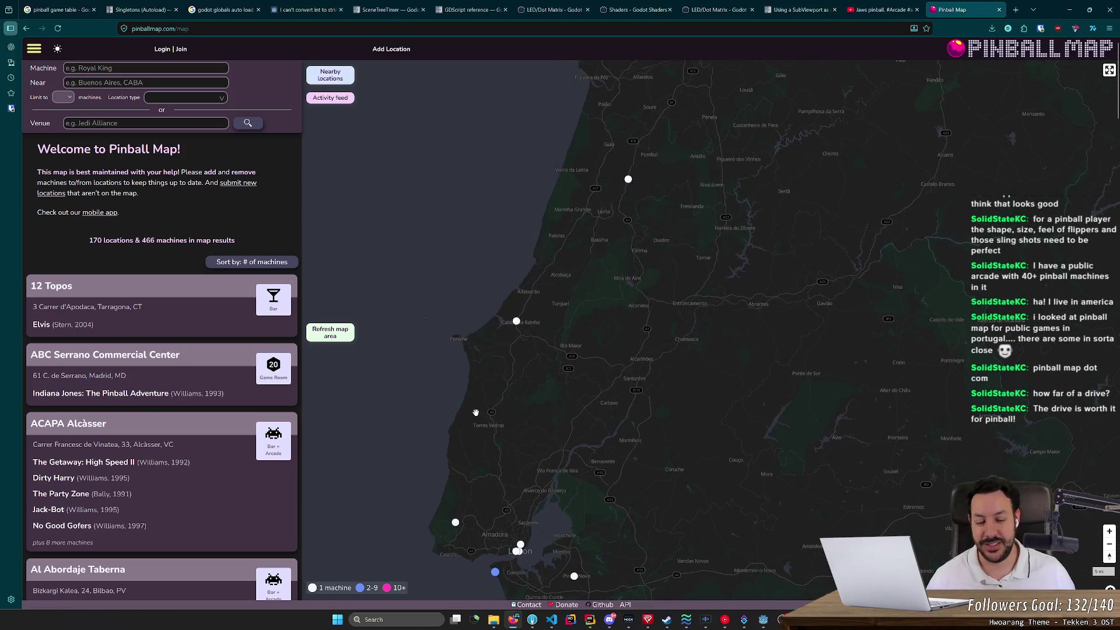
{"action": "left_click_drag", "start_coordinate": [476, 413], "coordinate": [516, 372]}
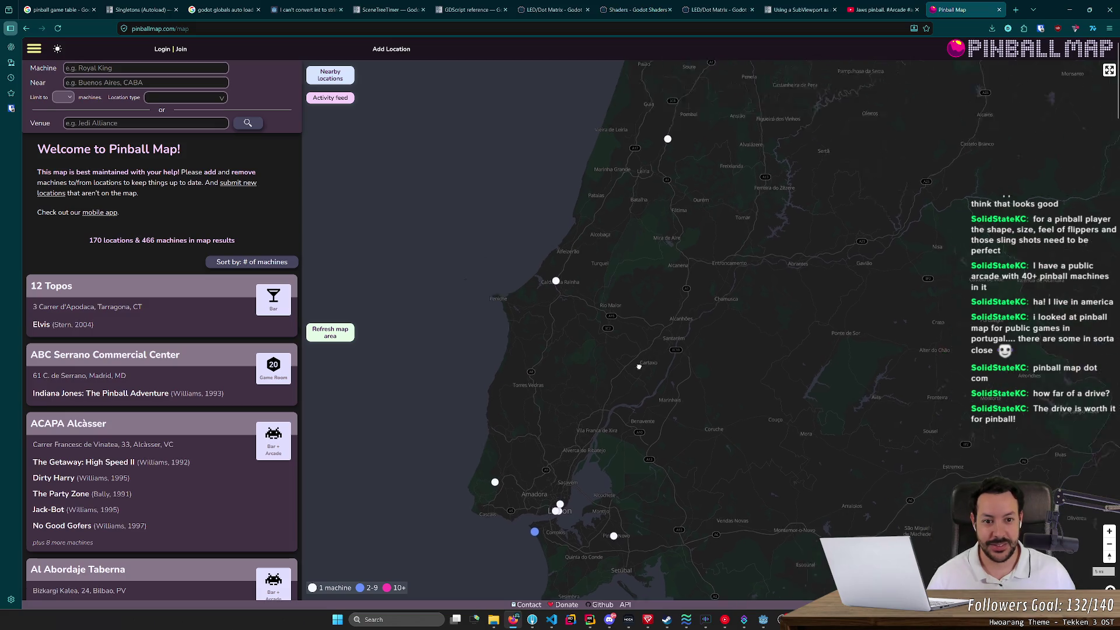
{"action": "scroll", "coordinate": [639, 366], "scroll_direction": "down", "scroll_amount": 2}
{"action": "mouse_move", "coordinate": [583, 117]}
{"action": "left_mouse_down"}
{"action": "mouse_move", "coordinate": [455, 210]}
{"action": "mouse_move", "coordinate": [549, 344]}
{"action": "mouse_move", "coordinate": [599, 326]}
{"action": "mouse_move", "coordinate": [599, 219]}
{"action": "left_mouse_up"}
{"action": "scroll", "coordinate": [548, 344], "scroll_direction": "up", "scroll_amount": 1}
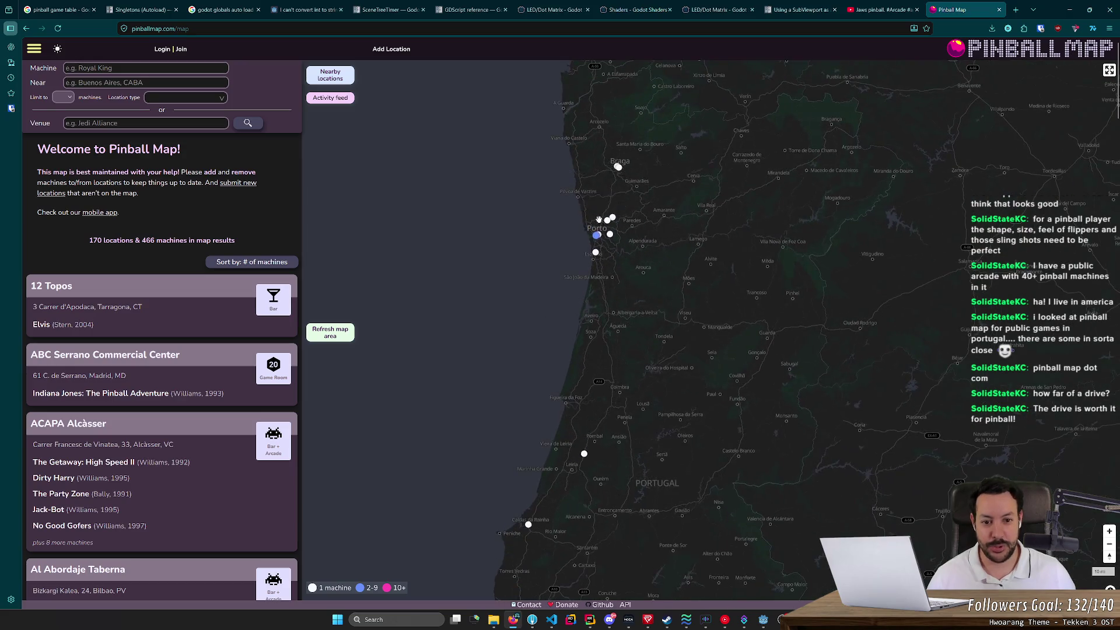
{"action": "scroll", "coordinate": [567, 242], "scroll_direction": "up", "scroll_amount": 2}
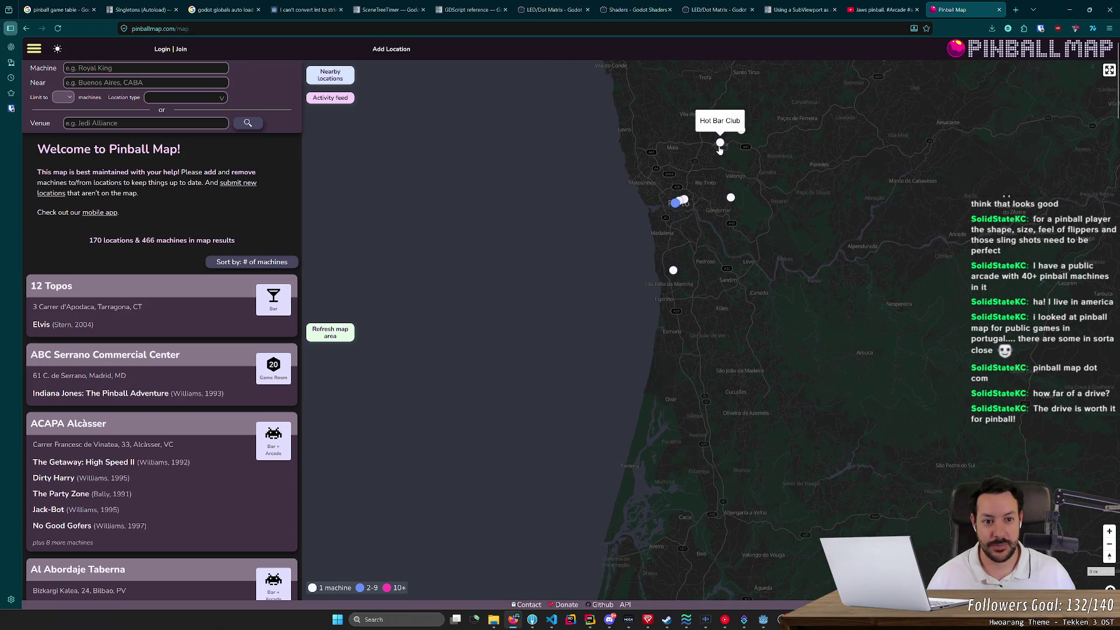
Step: Pan back south from Porto and zoom into downtown Lisbon near Chiado
{"action": "mouse_move", "coordinate": [681, 202]}
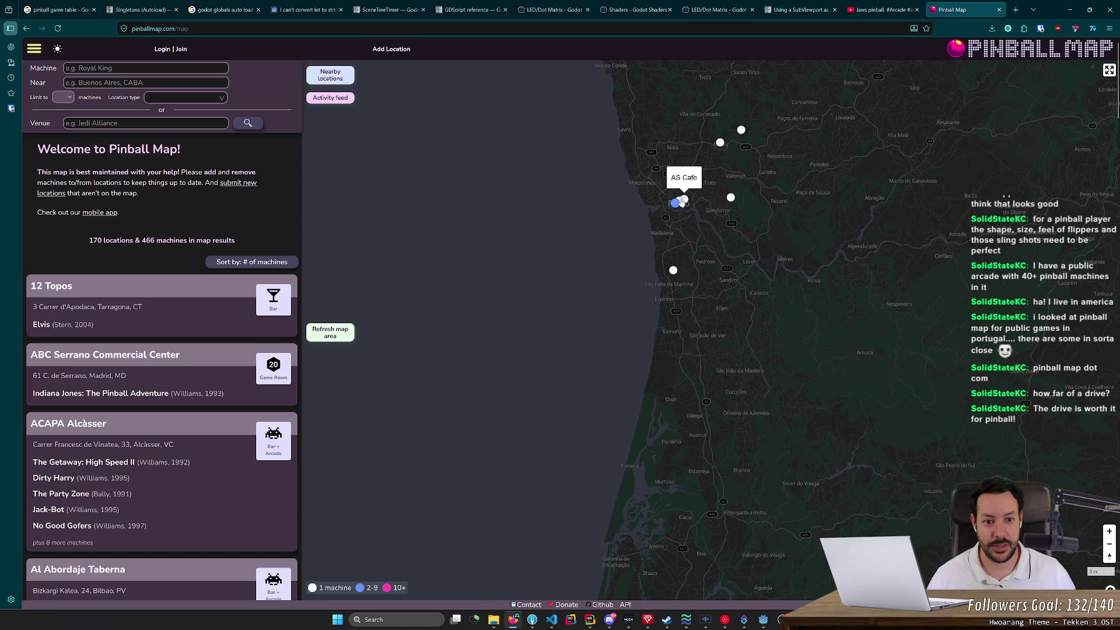
{"action": "mouse_move", "coordinate": [677, 208]}
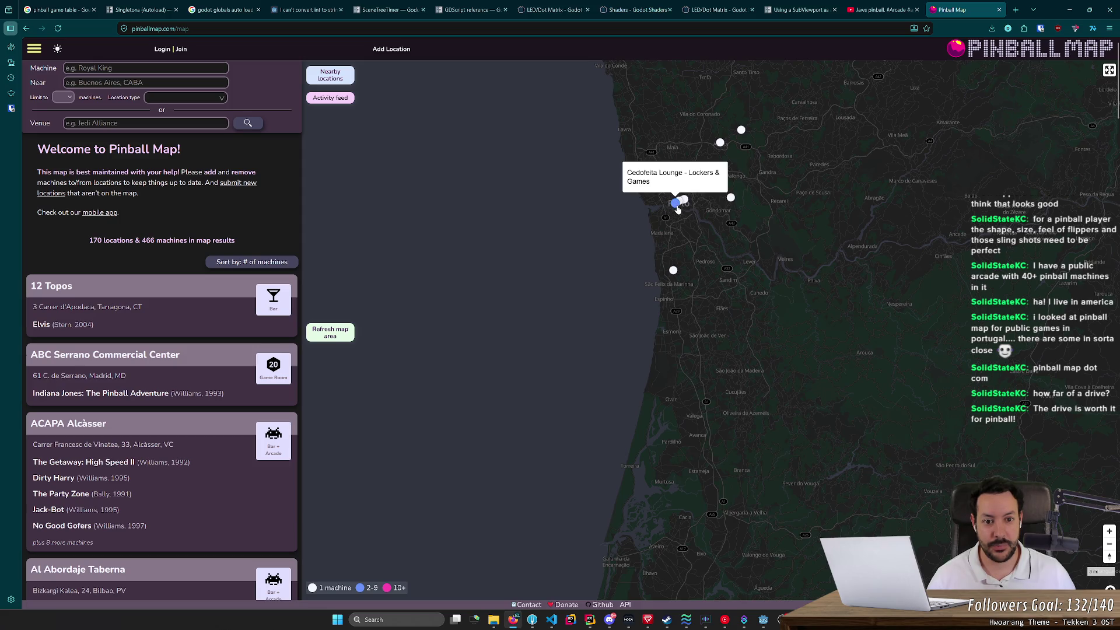
{"action": "mouse_move", "coordinate": [676, 272]}
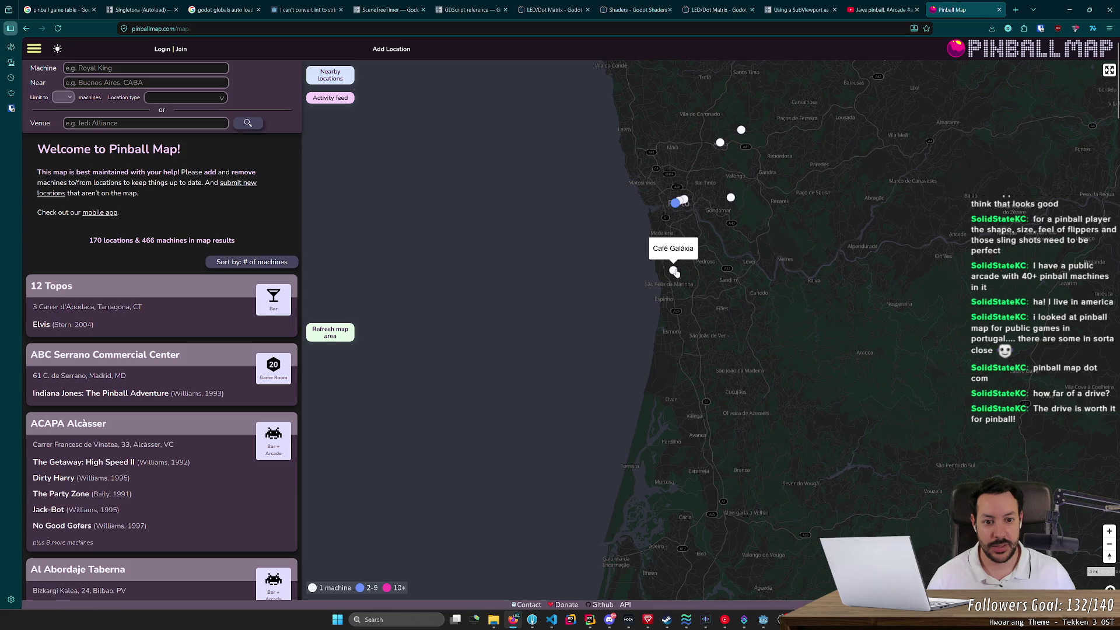
{"action": "scroll", "coordinate": [675, 272], "scroll_direction": "down", "scroll_amount": 2}
{"action": "mouse_move", "coordinate": [677, 268]}
{"action": "left_mouse_down"}
{"action": "mouse_move", "coordinate": [663, 216]}
{"action": "mouse_move", "coordinate": [665, 125]}
{"action": "mouse_move", "coordinate": [636, 344]}
{"action": "left_mouse_up"}
{"action": "scroll", "coordinate": [635, 344], "scroll_direction": "up", "scroll_amount": 3}
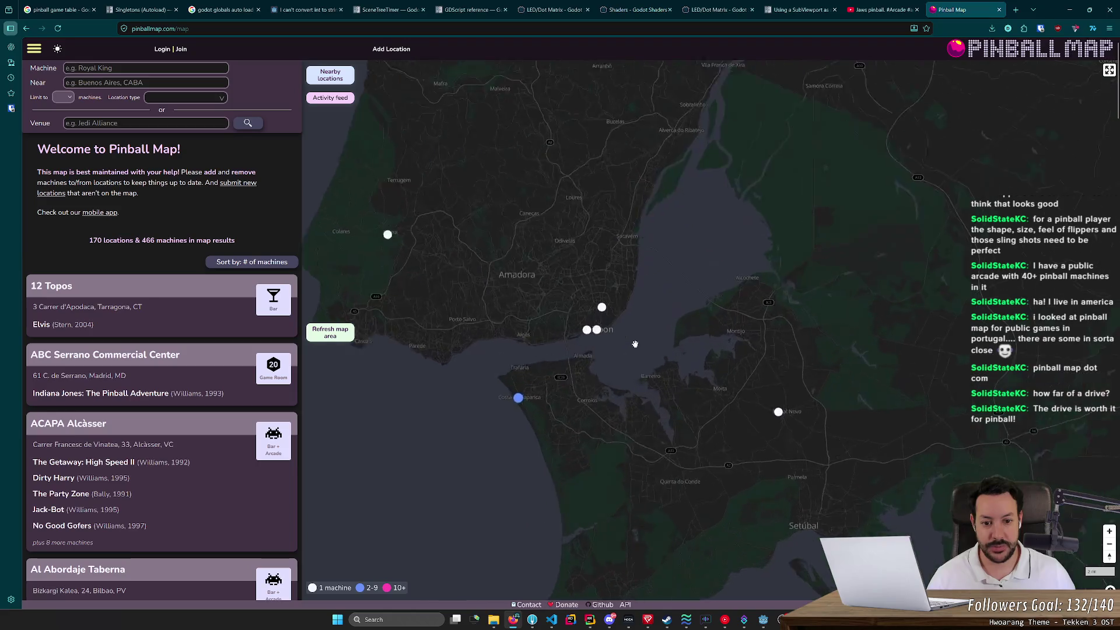
{"action": "scroll", "coordinate": [635, 345], "scroll_direction": "up", "scroll_amount": 2}
{"action": "mouse_move", "coordinate": [576, 324]}
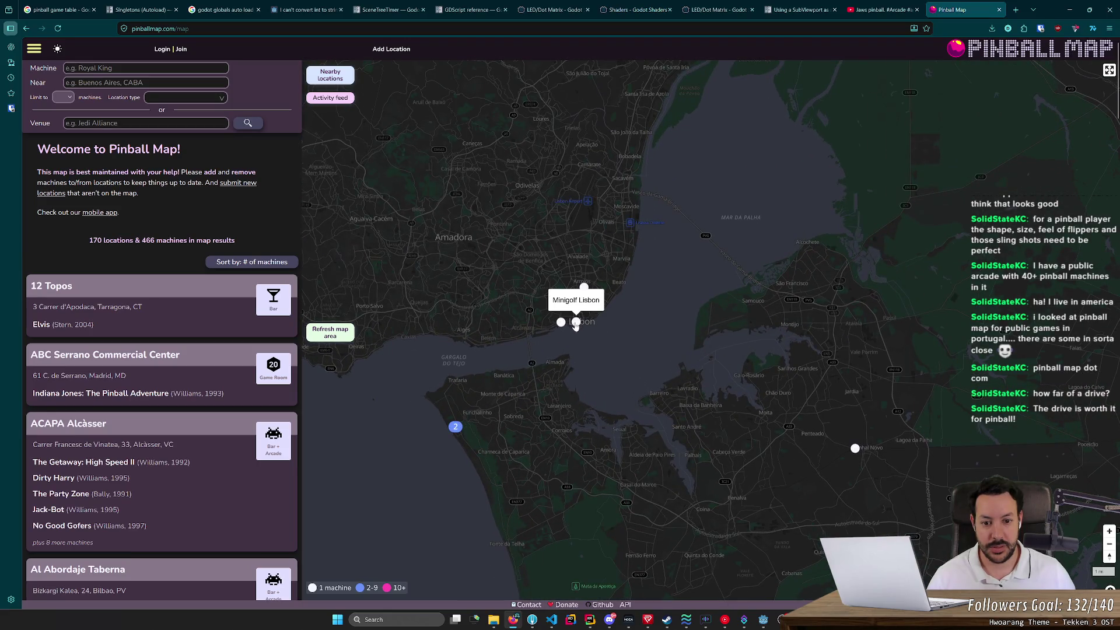
{"action": "scroll", "coordinate": [561, 326], "scroll_direction": "up", "scroll_amount": 1}
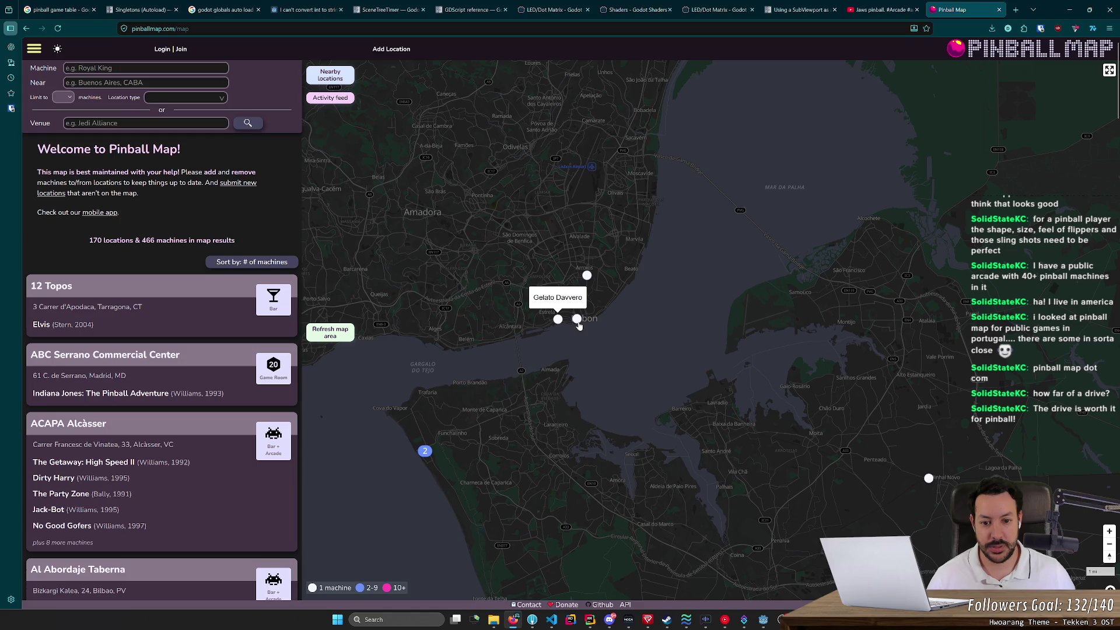
{"action": "scroll", "coordinate": [578, 325], "scroll_direction": "up", "scroll_amount": 1}
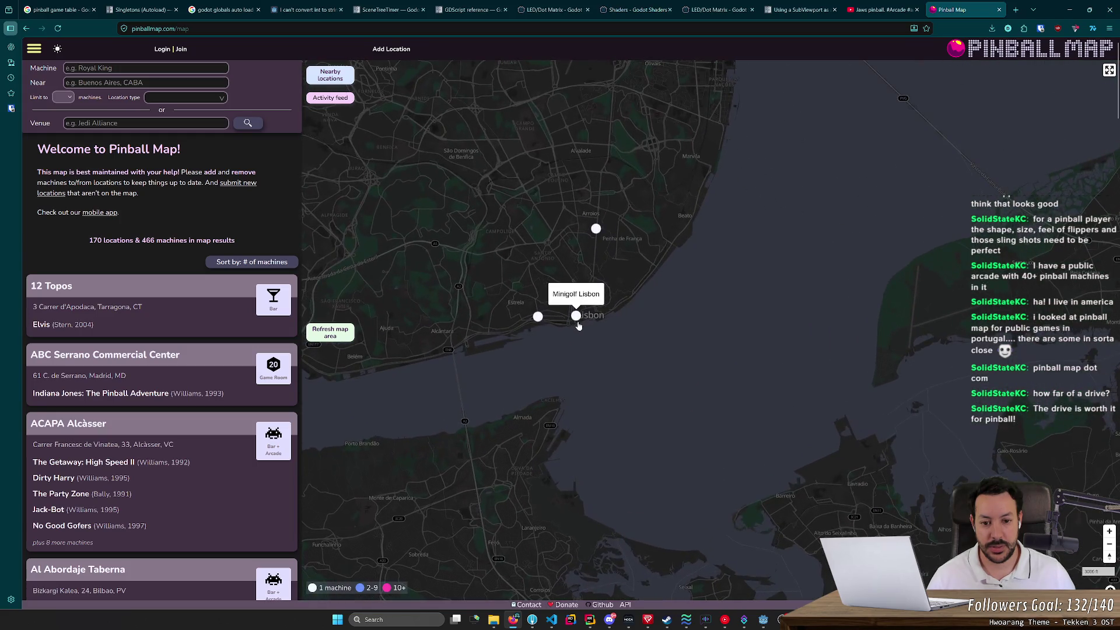
{"action": "scroll", "coordinate": [581, 318], "scroll_direction": "up", "scroll_amount": 1}
{"action": "scroll", "coordinate": [579, 310], "scroll_direction": "up", "scroll_amount": 2}
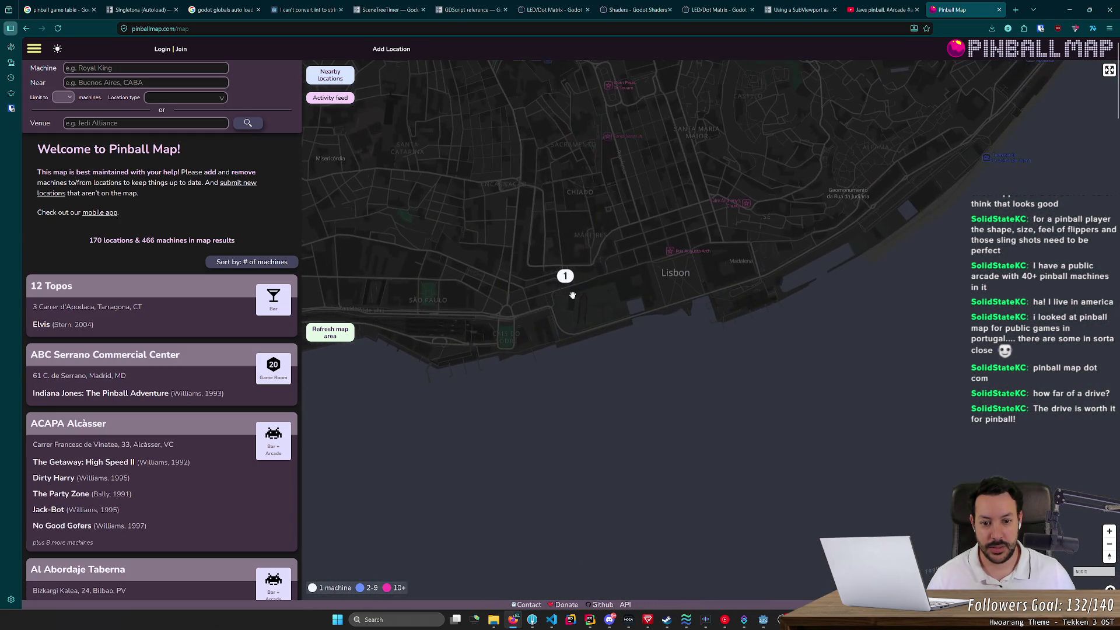
Step: Check the Minigolf Lisbon, Gelato Davvero, Tropical Time Shisha Bar and Xentra venues around Lisbon
{"action": "left_click", "coordinate": [570, 285]}
{"action": "scroll", "coordinate": [547, 380], "scroll_direction": "down", "scroll_amount": 3}
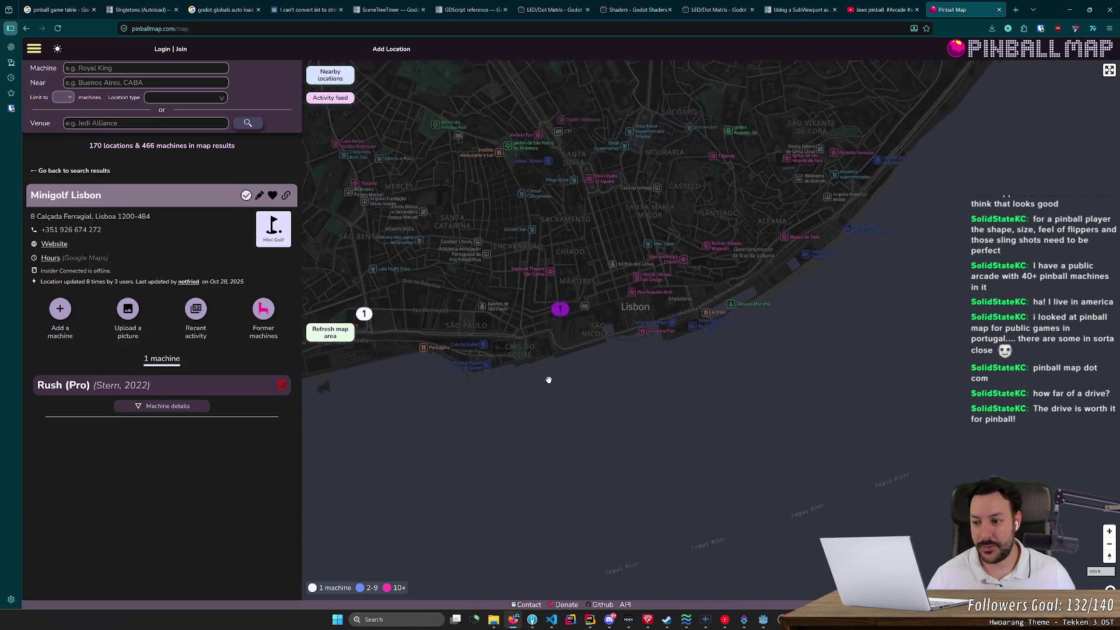
{"action": "scroll", "coordinate": [514, 383], "scroll_direction": "down", "scroll_amount": 1}
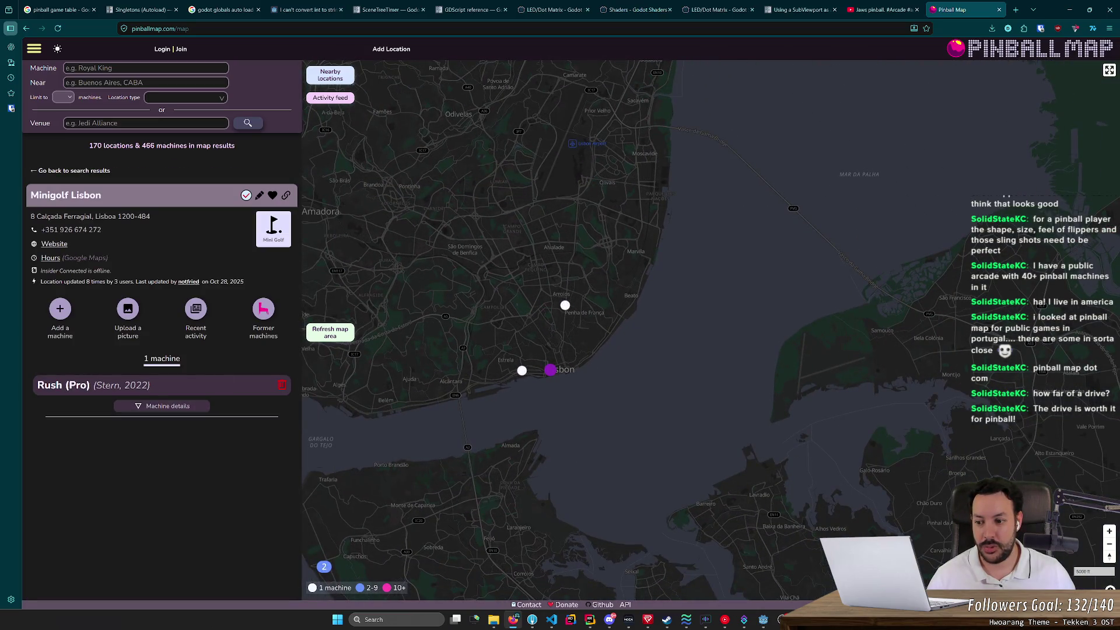
{"action": "left_click", "coordinate": [518, 373]}
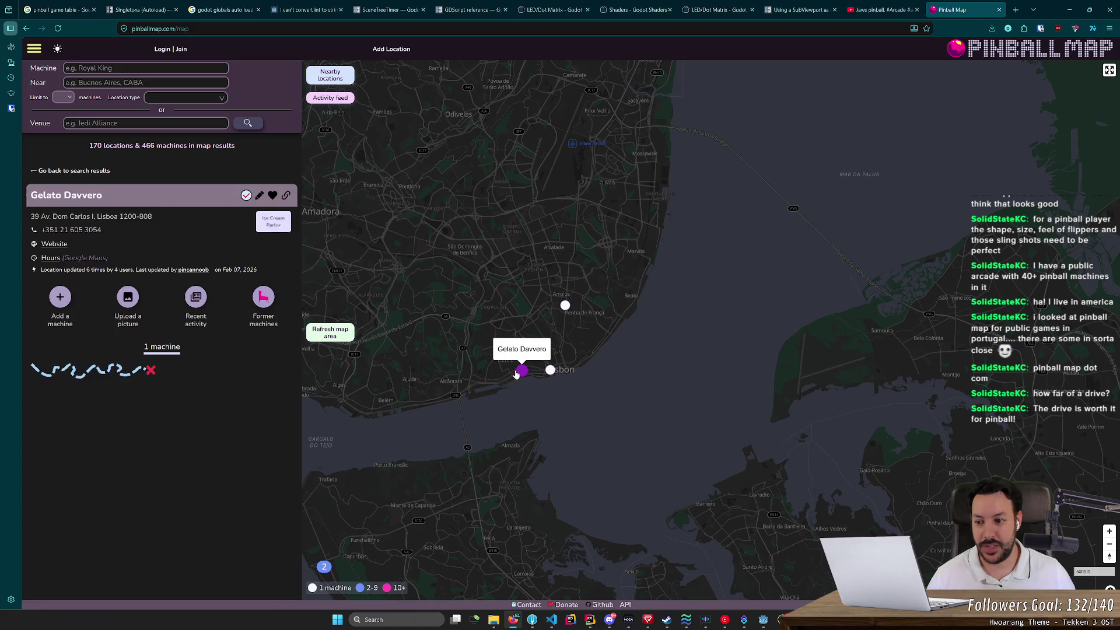
{"action": "left_click", "coordinate": [565, 305]}
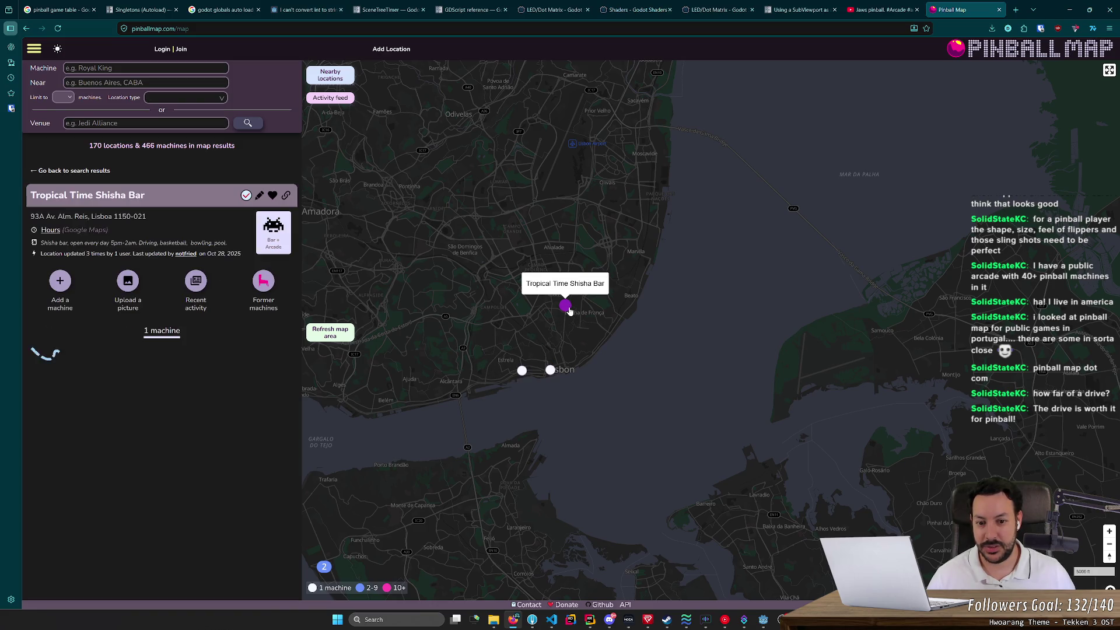
{"action": "left_click_drag", "start_coordinate": [606, 401], "coordinate": [718, 413]}
{"action": "scroll", "coordinate": [717, 413], "scroll_direction": "down", "scroll_amount": 2}
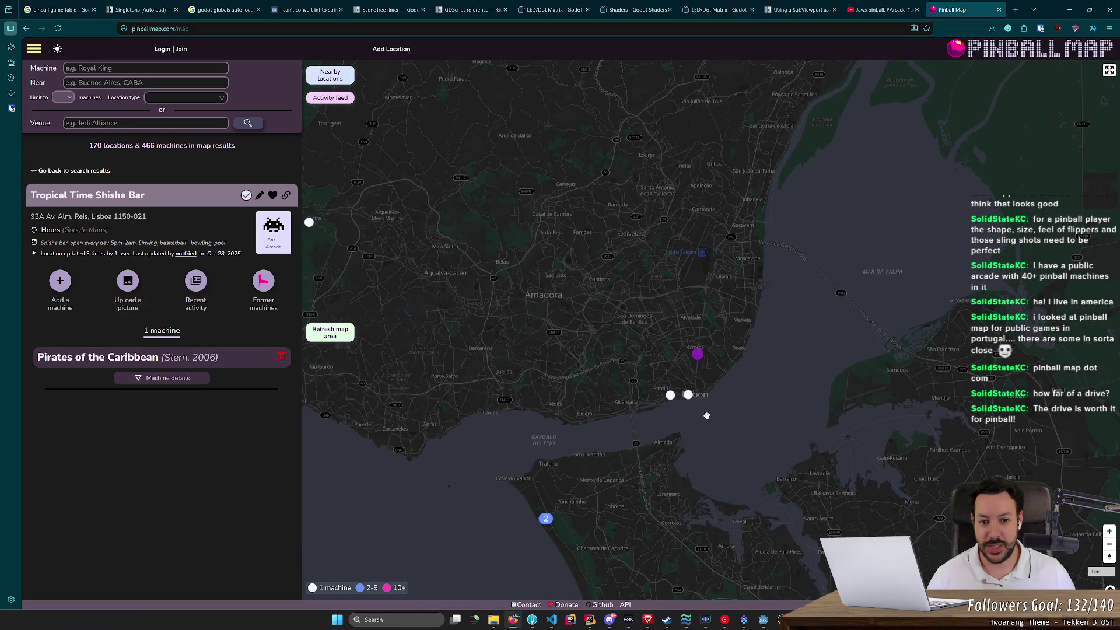
{"action": "scroll", "coordinate": [717, 413], "scroll_direction": "down", "scroll_amount": 1}
{"action": "left_click", "coordinate": [508, 320]}
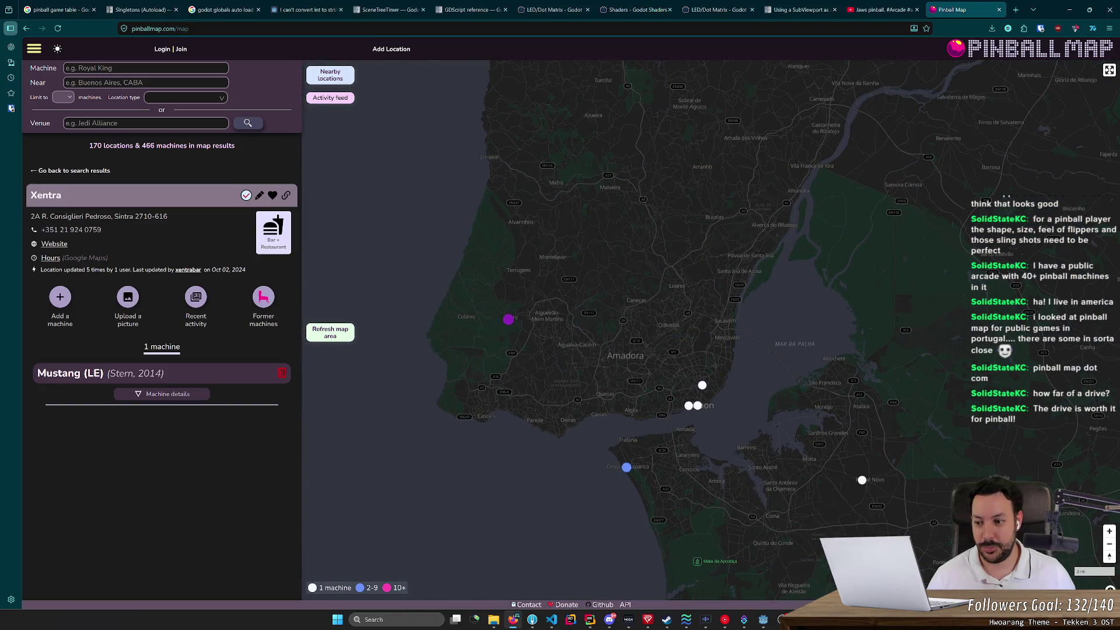
Step: Move north to check Bowling Caldas and a venue near Leiria
{"action": "left_click_drag", "start_coordinate": [638, 310], "coordinate": [647, 440]}
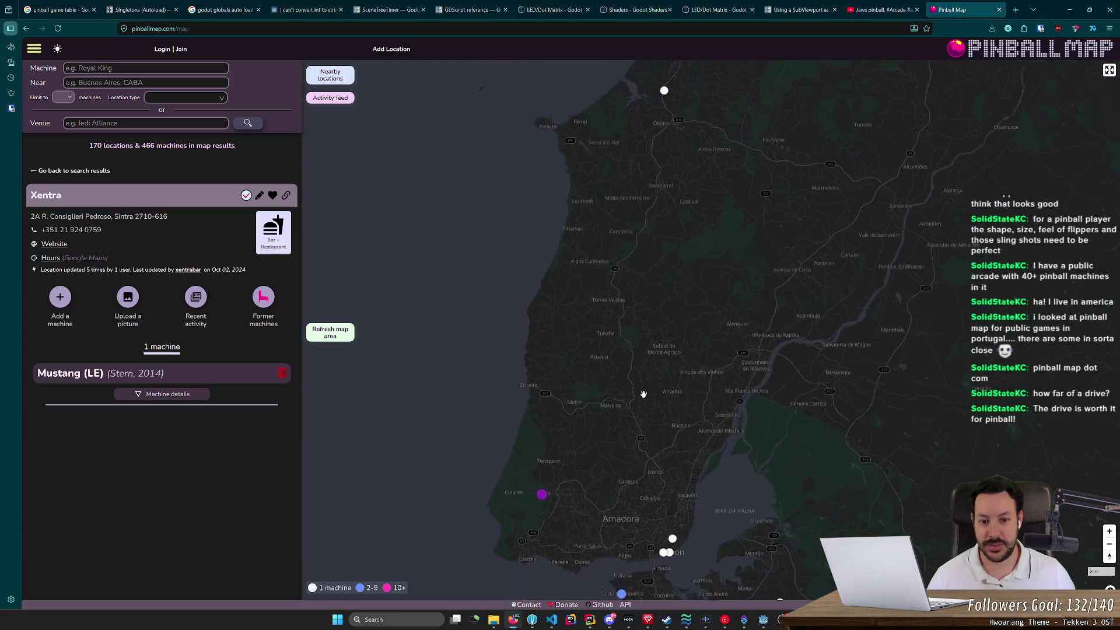
{"action": "left_click_drag", "start_coordinate": [642, 320], "coordinate": [630, 400]}
{"action": "left_click", "coordinate": [604, 227]}
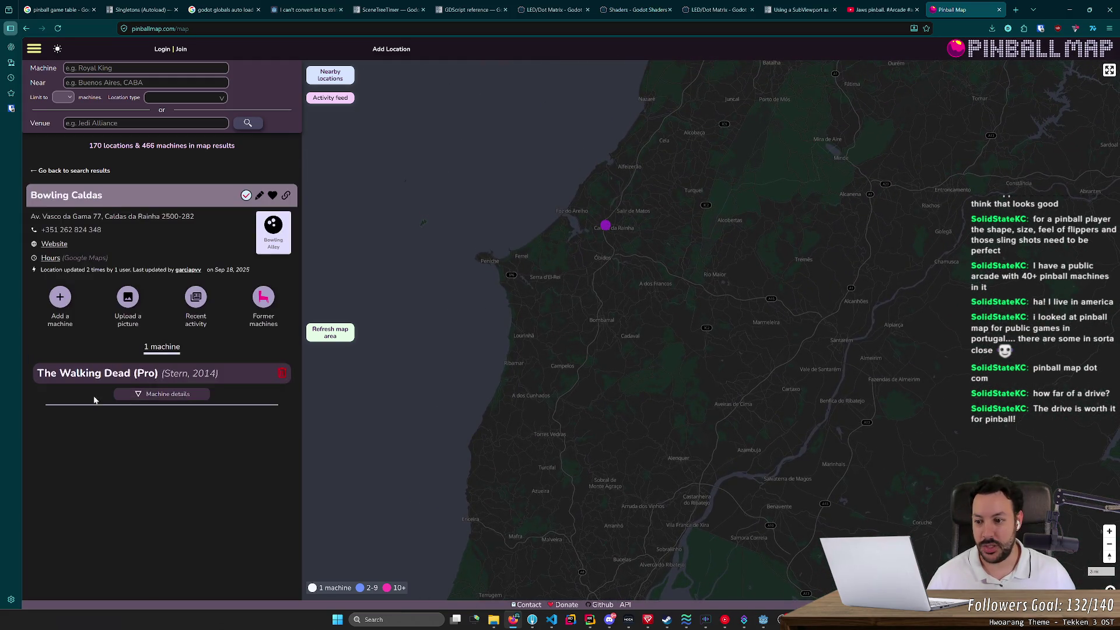
{"action": "scroll", "coordinate": [746, 386], "scroll_direction": "down", "scroll_amount": 1}
{"action": "left_click_drag", "start_coordinate": [742, 382], "coordinate": [674, 524]}
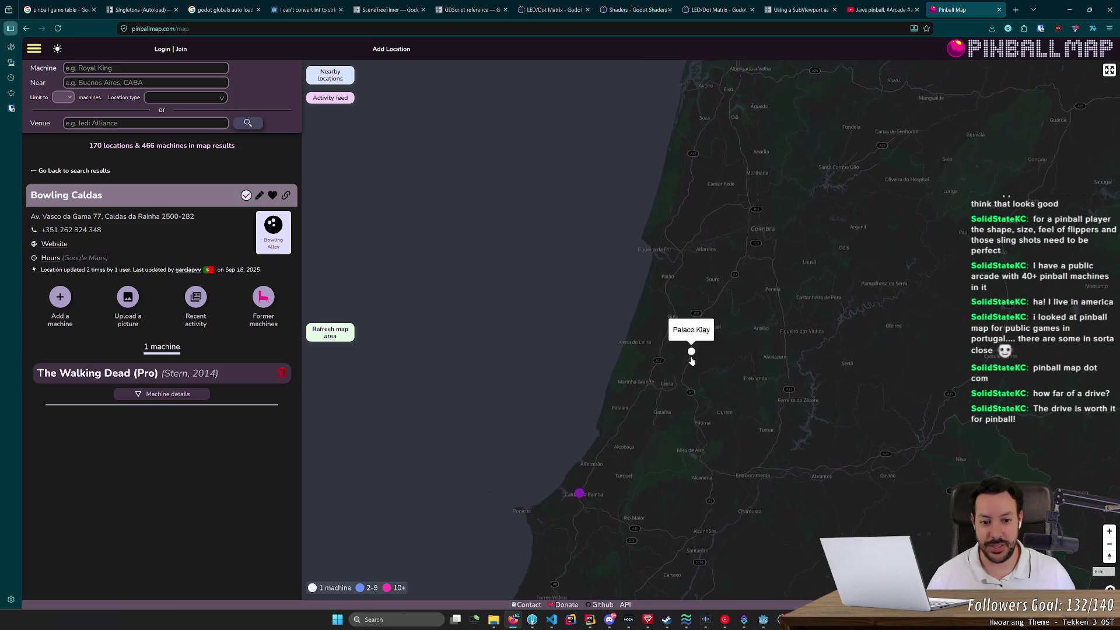
{"action": "left_click", "coordinate": [692, 351]}
Step: Open Cedofeita Lounge in Porto, compare Hot Bar Club, Café São Roque and Minigolf Porto, then return
{"action": "mouse_move", "coordinate": [636, 75]}
{"action": "left_mouse_down"}
{"action": "mouse_move", "coordinate": [627, 339]}
{"action": "mouse_move", "coordinate": [645, 408]}
{"action": "left_mouse_up"}
{"action": "left_click", "coordinate": [643, 414]}
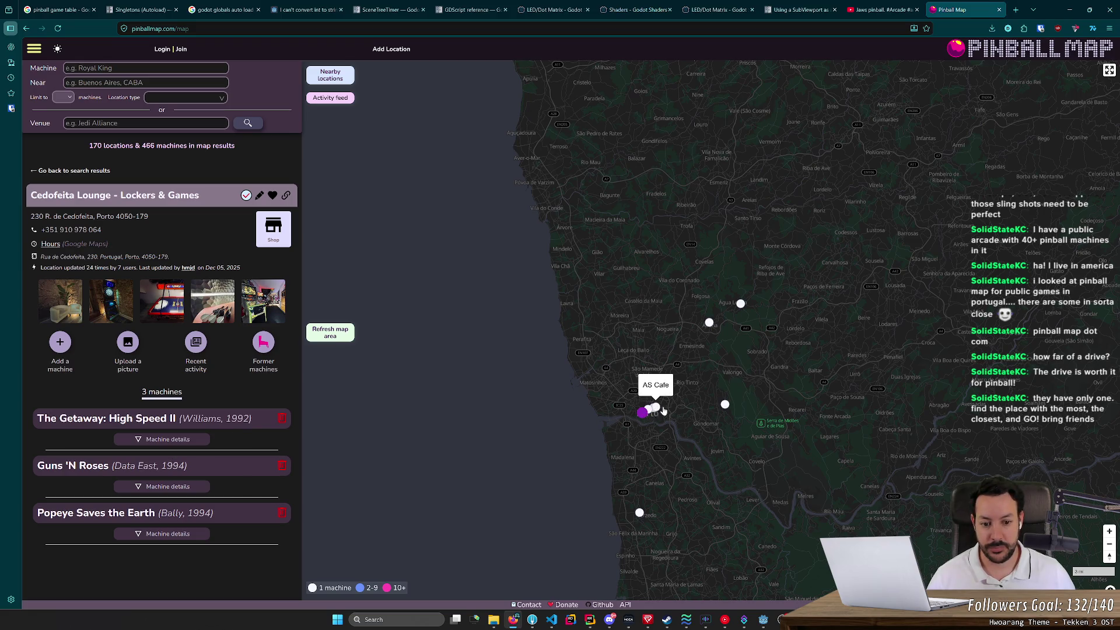
{"action": "left_click", "coordinate": [725, 403]}
{"action": "left_click", "coordinate": [710, 323]}
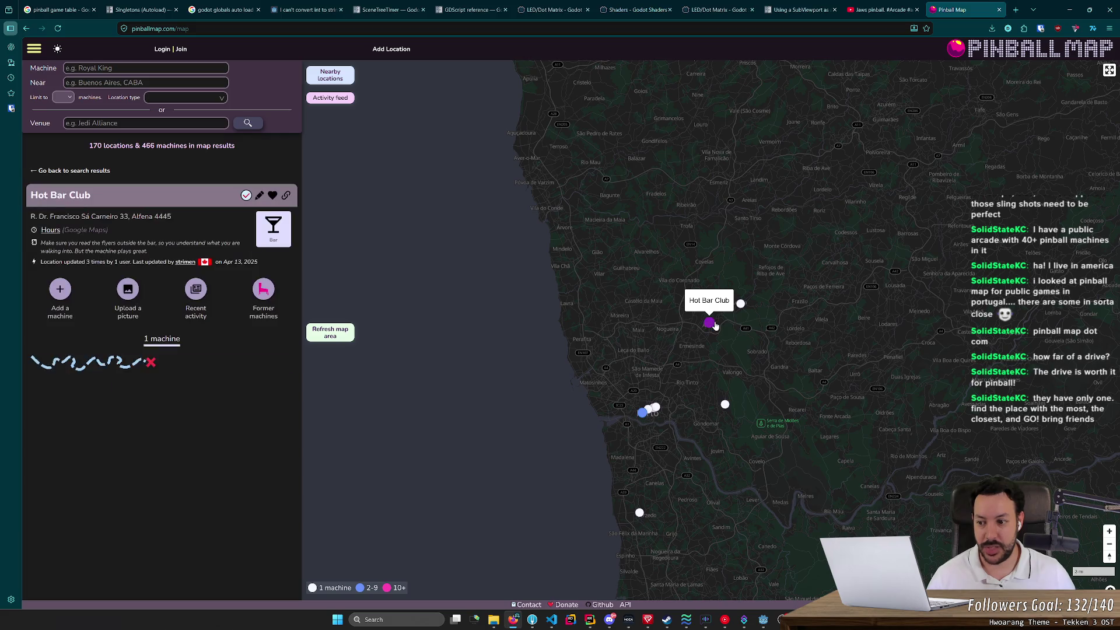
{"action": "left_click", "coordinate": [741, 304]}
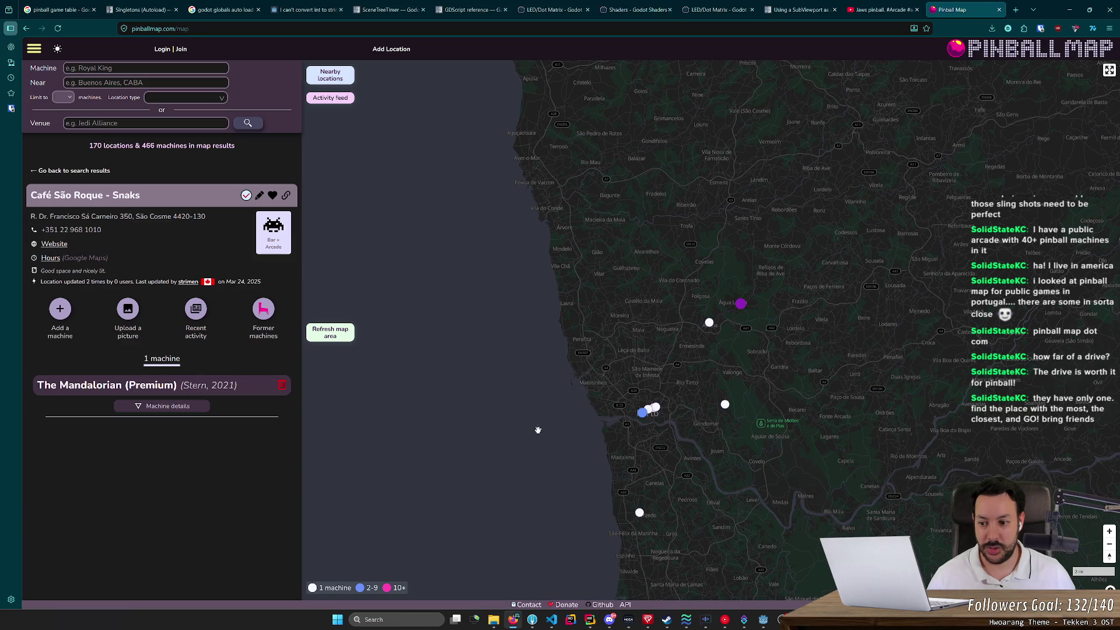
{"action": "scroll", "coordinate": [640, 430], "scroll_direction": "up", "scroll_amount": 5}
{"action": "left_click", "coordinate": [696, 324]}
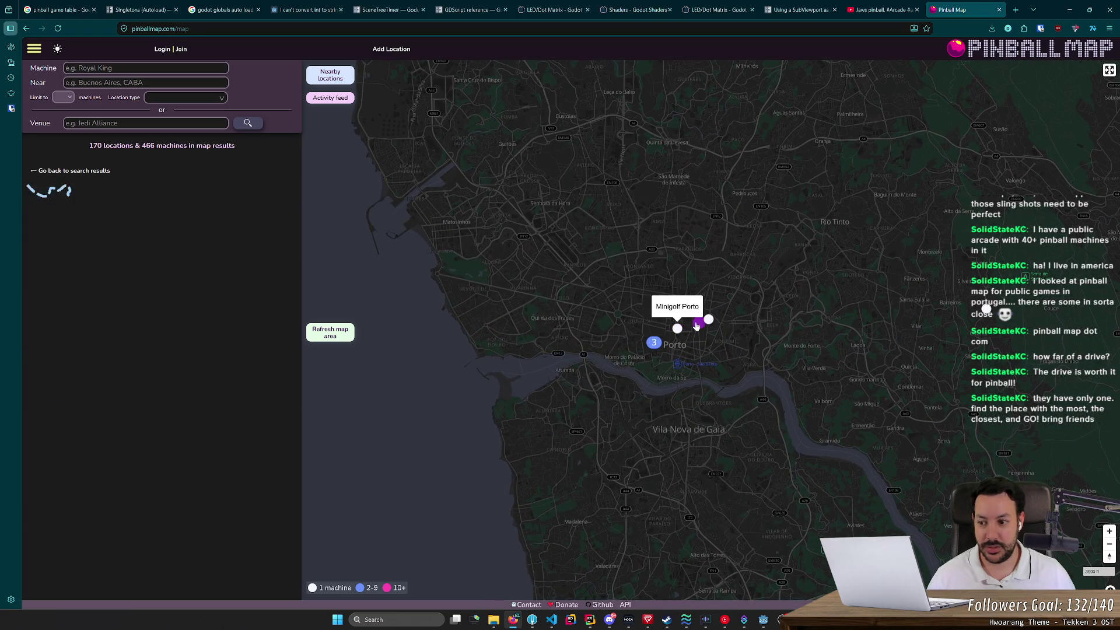
{"action": "left_click", "coordinate": [654, 342]}
Step: Pan south past Coimbra toward Lisbon and zoom out to show Portugal and Spain
{"action": "scroll", "coordinate": [658, 508], "scroll_direction": "down", "scroll_amount": 1}
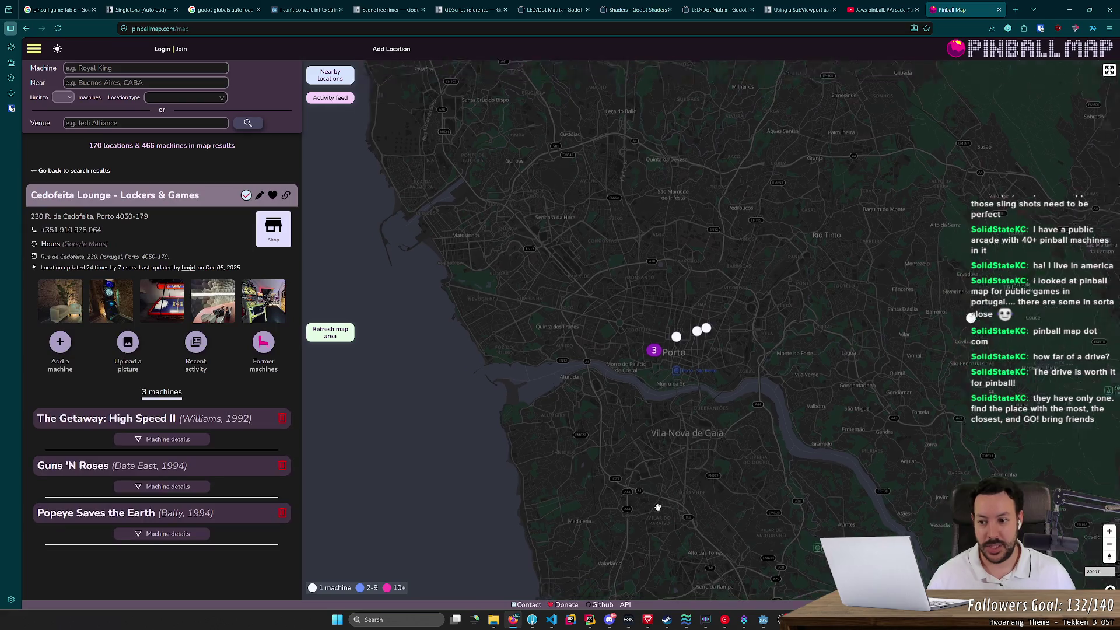
{"action": "scroll", "coordinate": [658, 508], "scroll_direction": "down", "scroll_amount": 2}
{"action": "left_click_drag", "start_coordinate": [658, 508], "coordinate": [686, 435]}
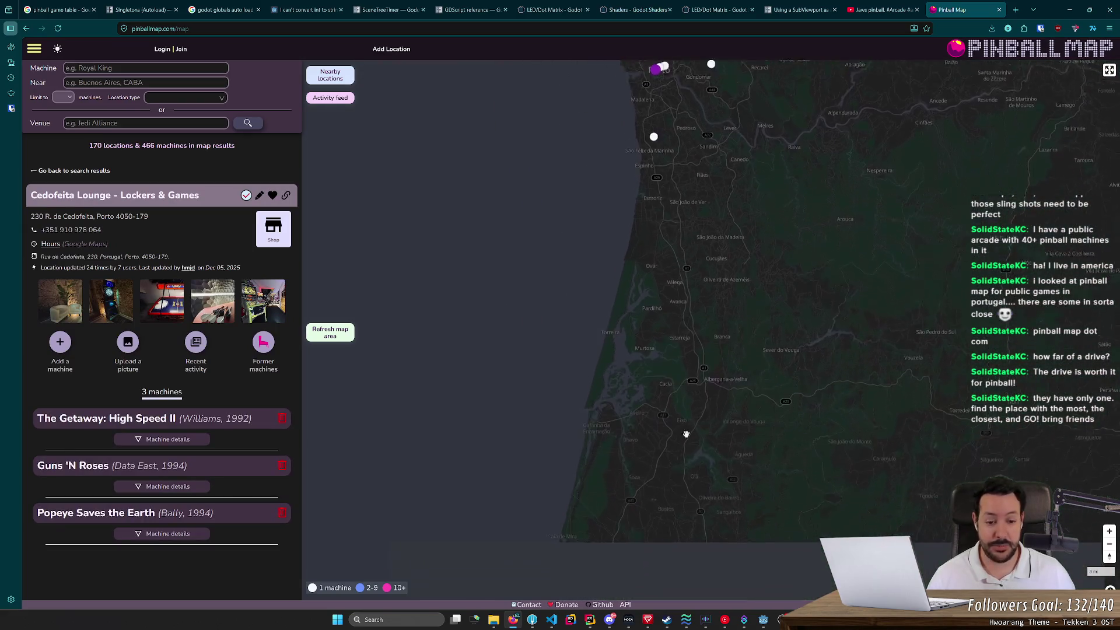
{"action": "scroll", "coordinate": [686, 435], "scroll_direction": "down", "scroll_amount": 2}
{"action": "left_click_drag", "start_coordinate": [645, 500], "coordinate": [645, 335]}
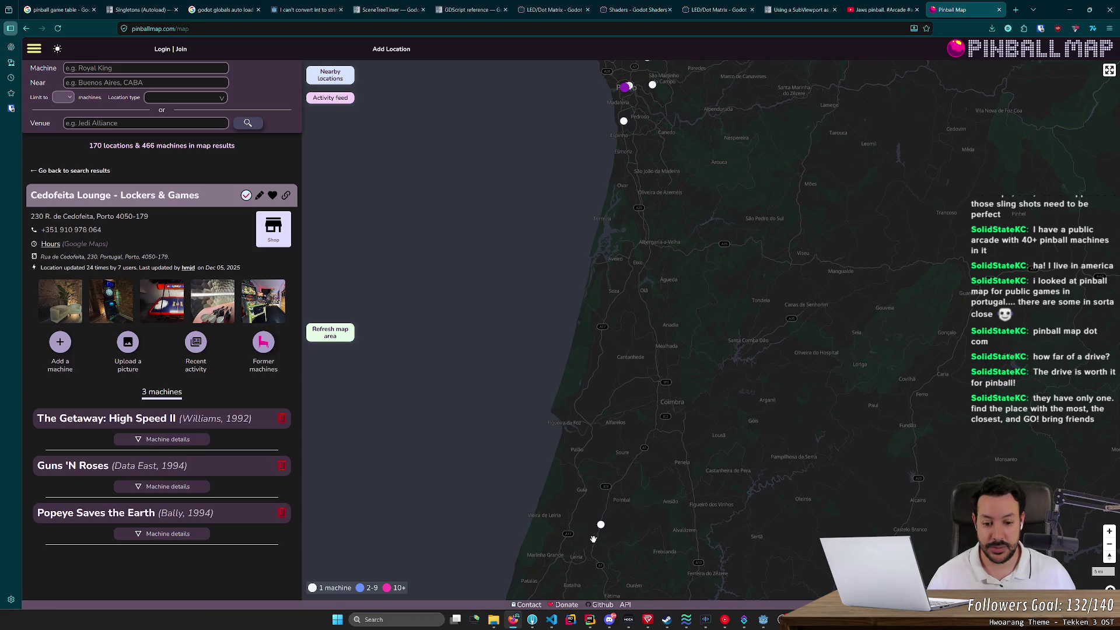
{"action": "mouse_move", "coordinate": [593, 539]}
{"action": "left_mouse_down"}
{"action": "mouse_move", "coordinate": [607, 429]}
{"action": "mouse_move", "coordinate": [636, 344]}
{"action": "left_mouse_up"}
{"action": "left_click_drag", "start_coordinate": [594, 479], "coordinate": [606, 280]}
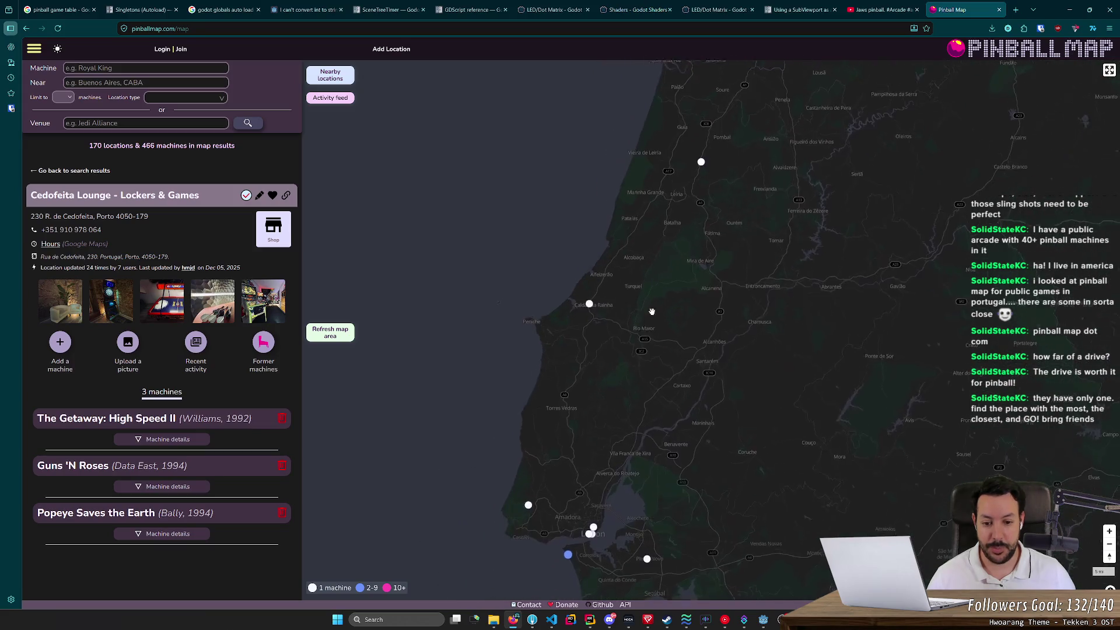
{"action": "scroll", "coordinate": [560, 379], "scroll_direction": "up", "scroll_amount": 1}
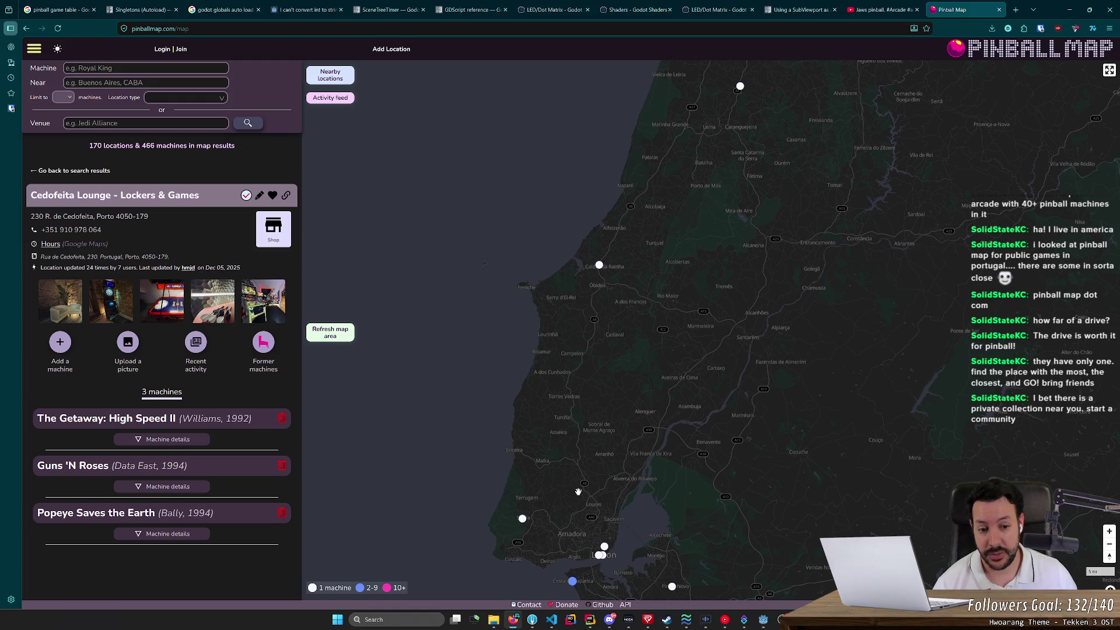
{"action": "scroll", "coordinate": [578, 492], "scroll_direction": "down", "scroll_amount": 2}
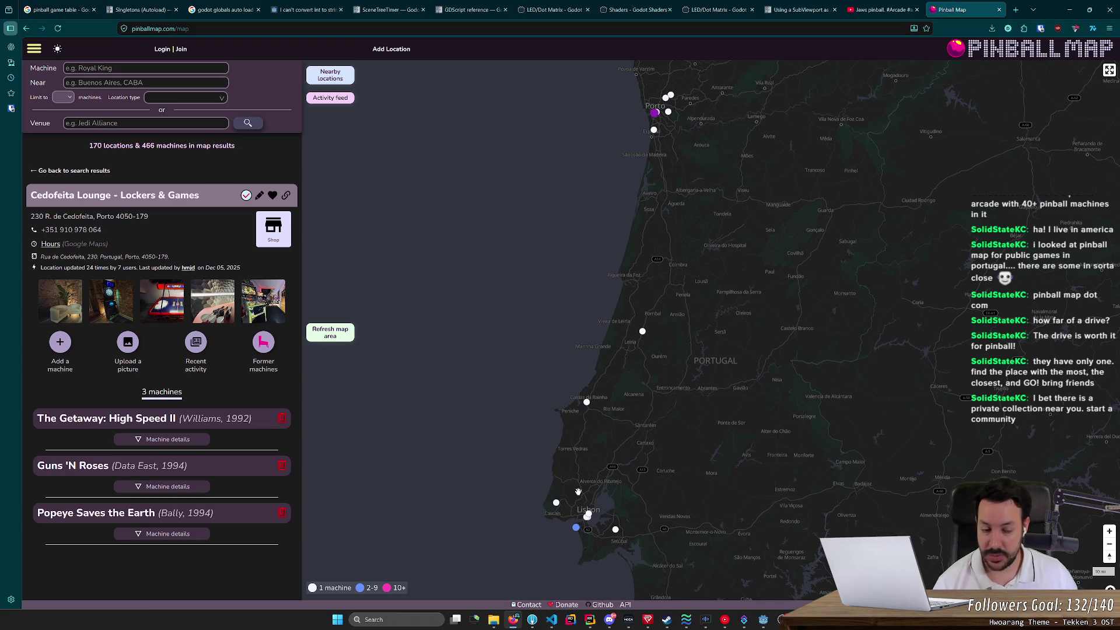
{"action": "scroll", "coordinate": [608, 467], "scroll_direction": "down", "scroll_amount": 1}
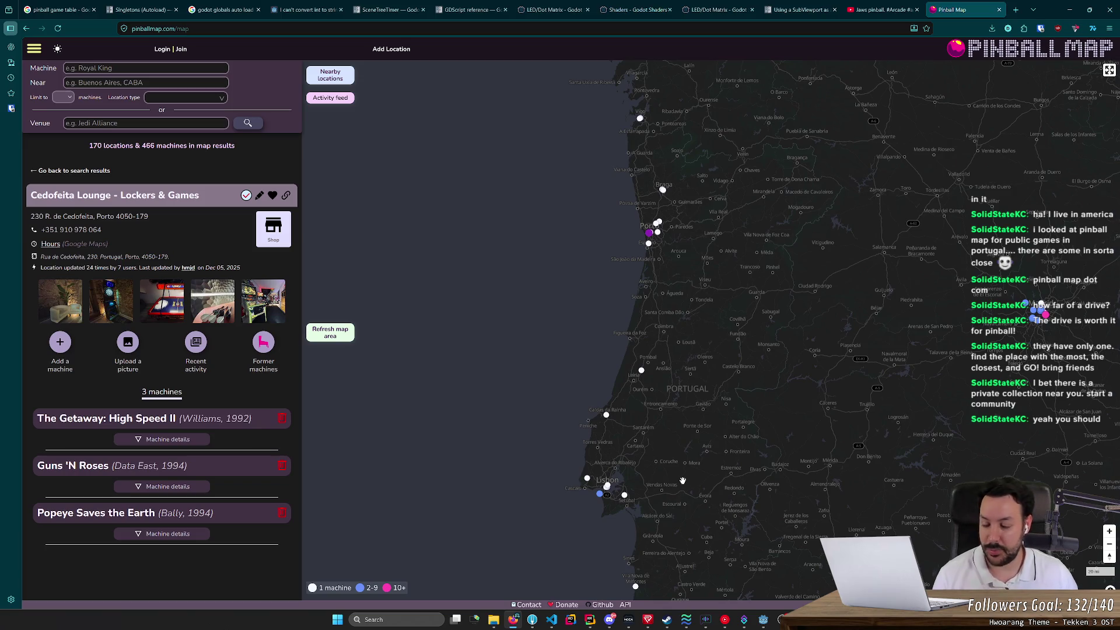
{"action": "scroll", "coordinate": [683, 483], "scroll_direction": "down", "scroll_amount": 1}
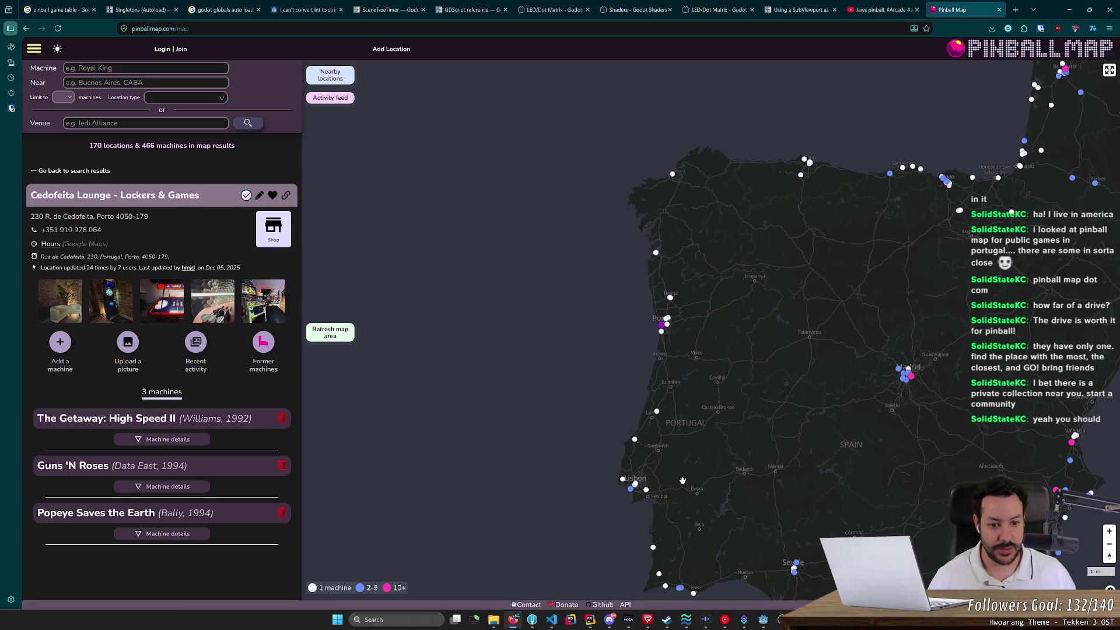
Step: In southern Spain, view Pinballica's 73 machines and The Pinball Zone's venue
{"action": "left_click_drag", "start_coordinate": [717, 486], "coordinate": [605, 367]}
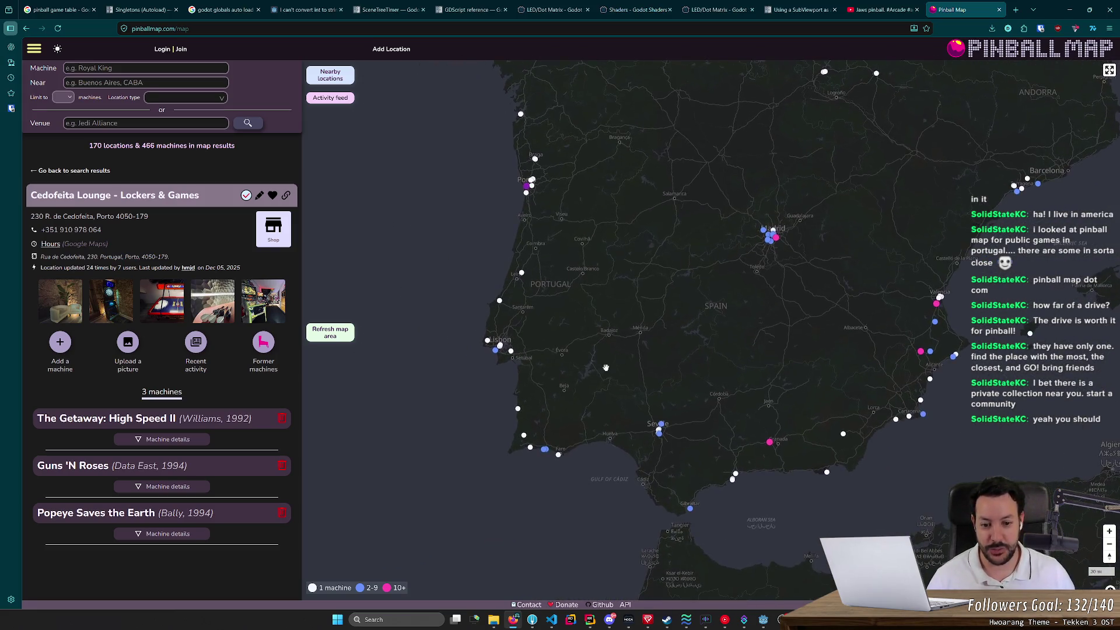
{"action": "scroll", "coordinate": [516, 389], "scroll_direction": "up", "scroll_amount": 1}
{"action": "left_click", "coordinate": [919, 474]}
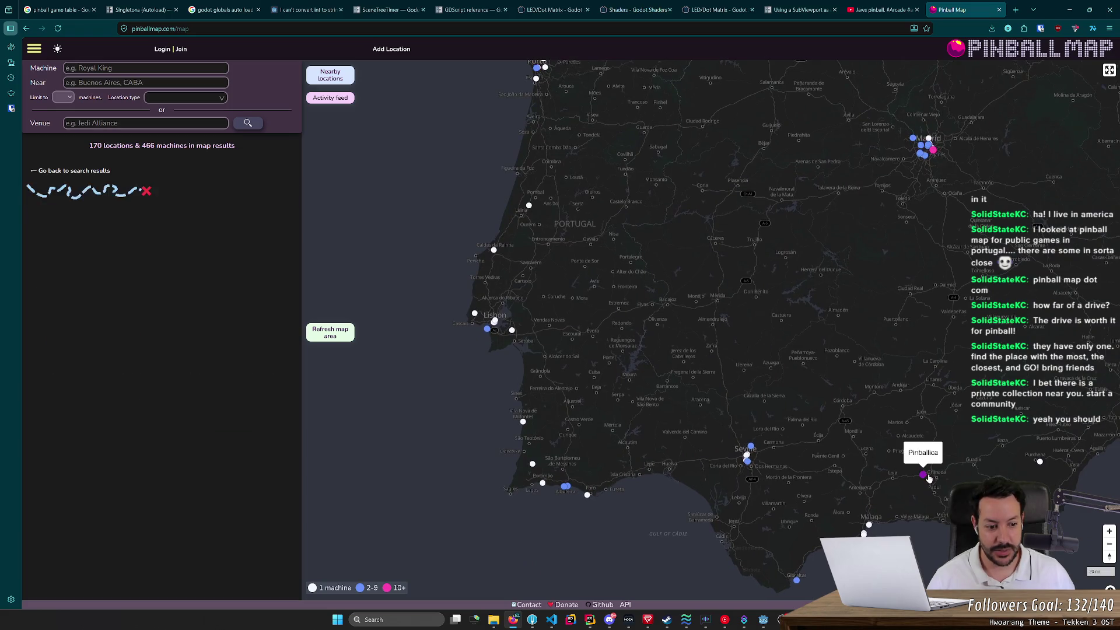
{"action": "scroll", "coordinate": [140, 318], "scroll_direction": "down", "scroll_amount": 4}
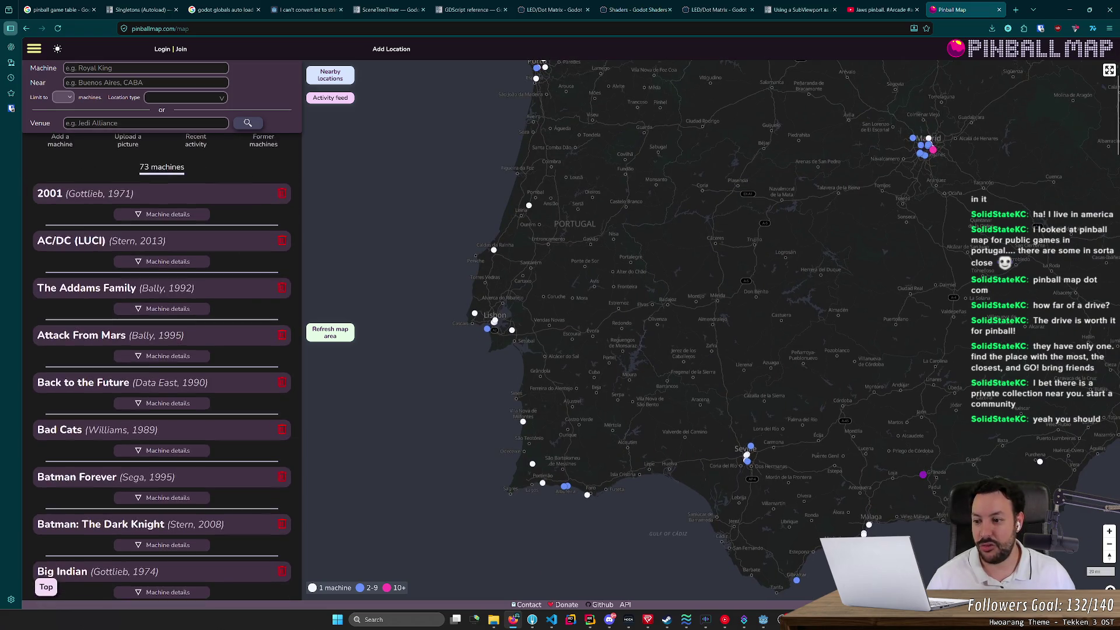
{"action": "scroll", "coordinate": [139, 220], "scroll_direction": "up", "scroll_amount": 1}
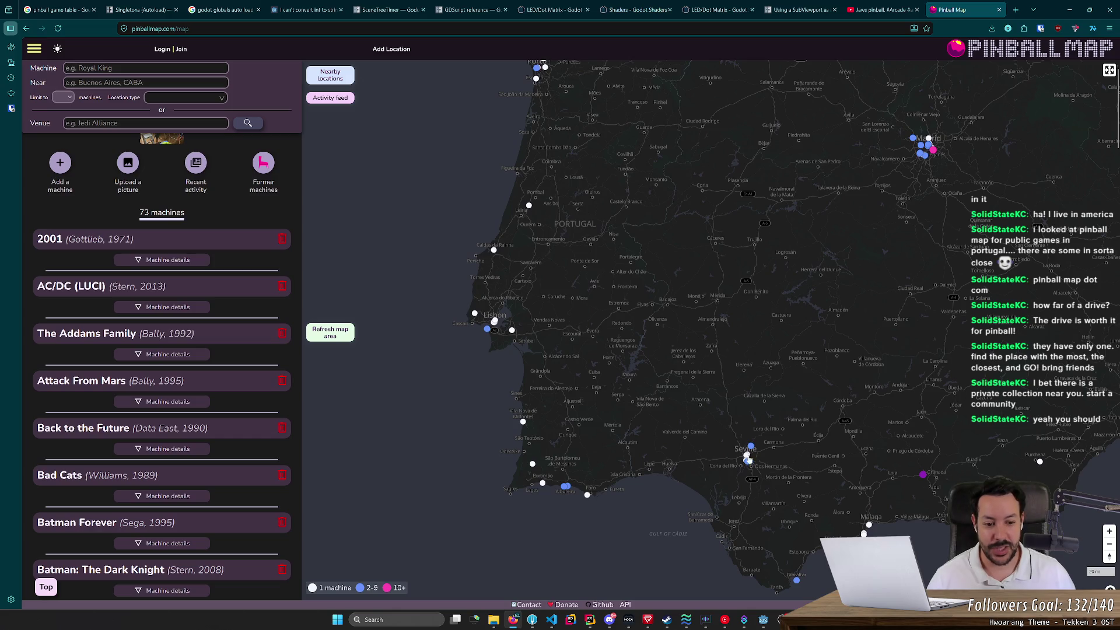
{"action": "left_click", "coordinate": [754, 445]}
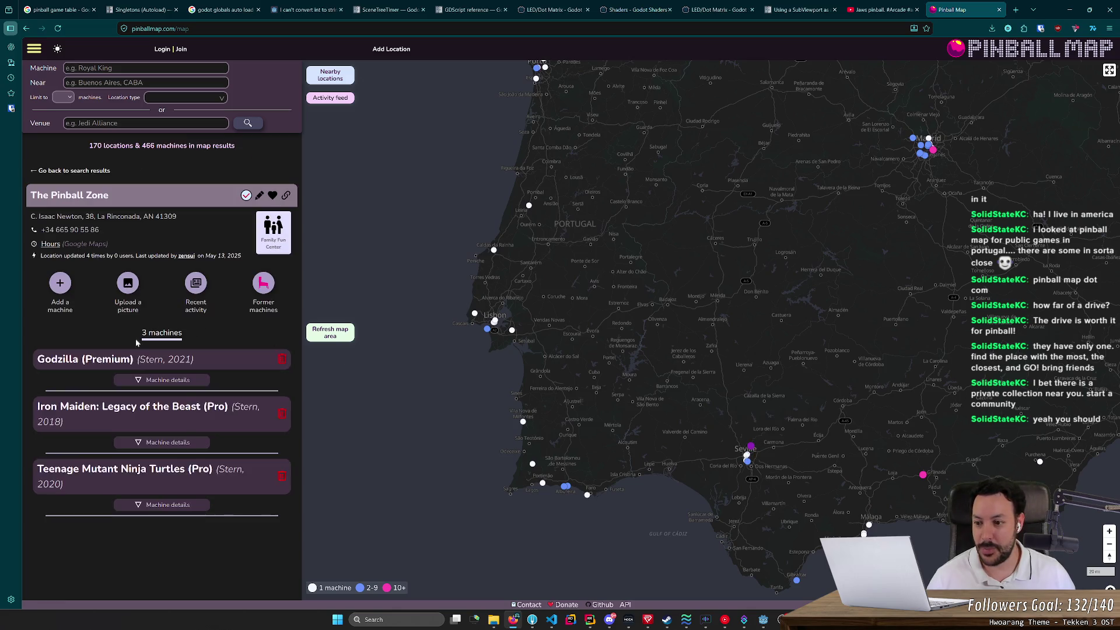
Step: Compare Pipas Fun and Wild & Co in Albufeira, El Templo del Arcade in Madrid, and Pinballica
{"action": "left_click", "coordinate": [563, 486]}
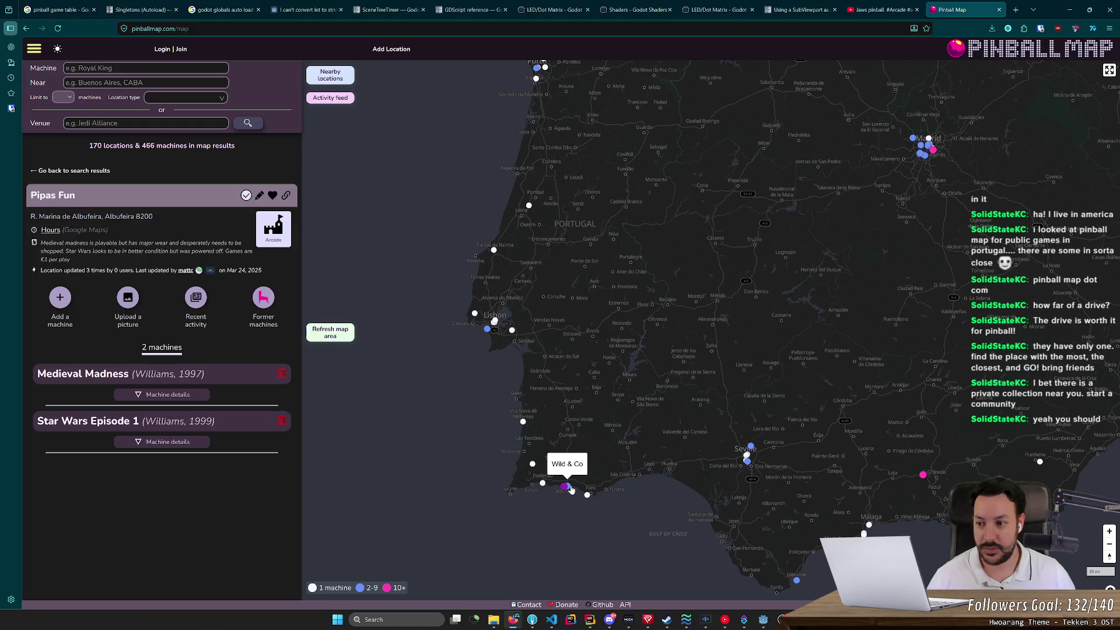
{"action": "left_click", "coordinate": [567, 486]}
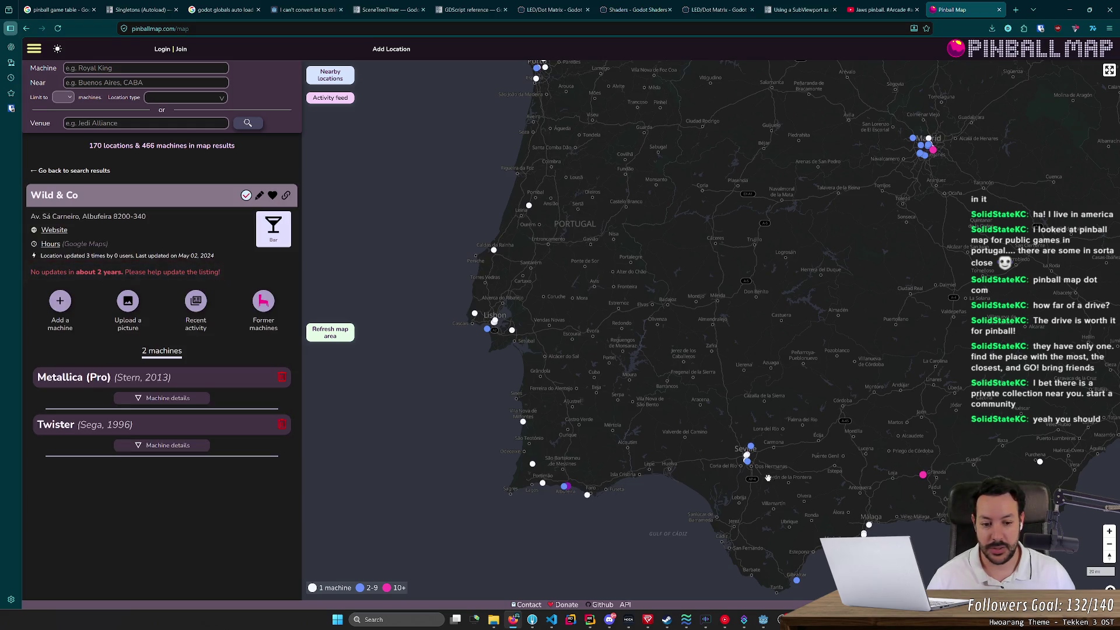
{"action": "left_click", "coordinate": [565, 486]}
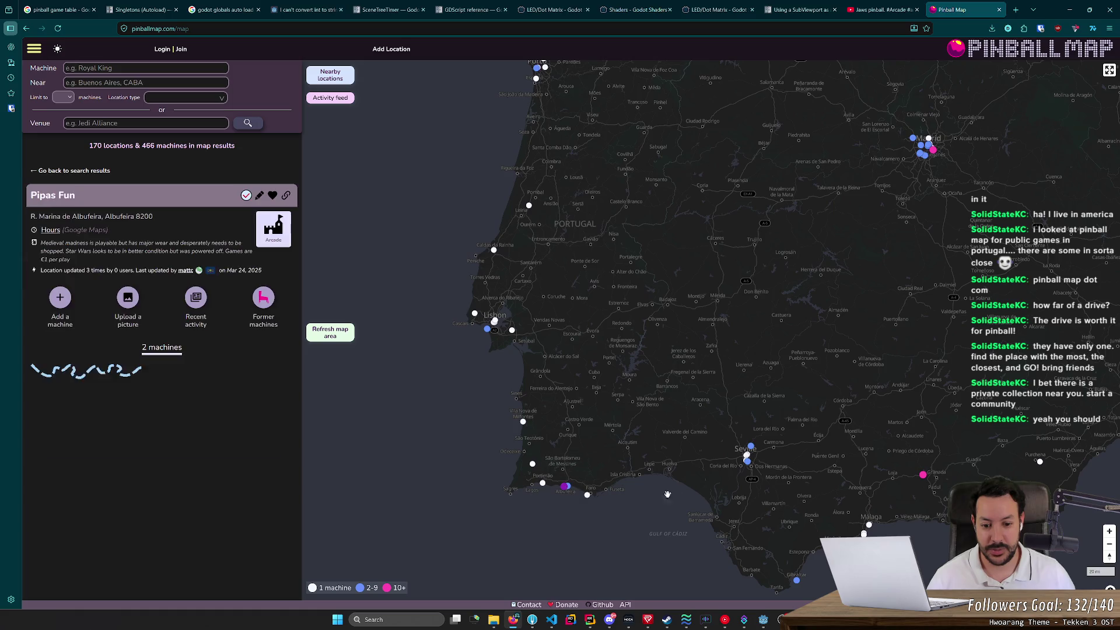
{"action": "left_click", "coordinate": [927, 478]}
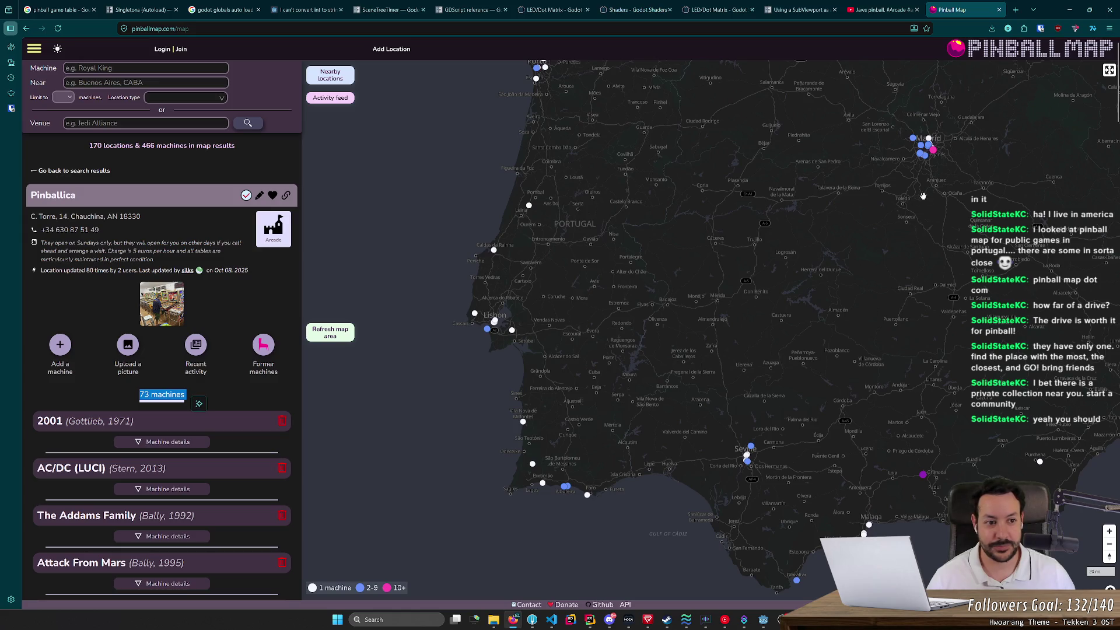
{"action": "left_click", "coordinate": [934, 151]}
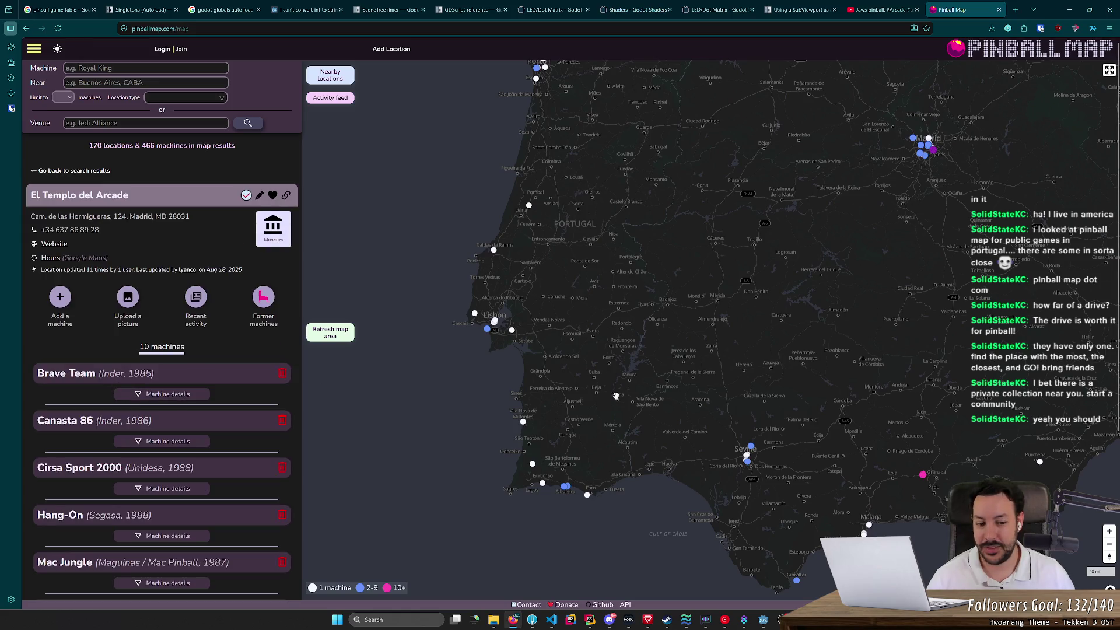
{"action": "left_click", "coordinate": [922, 474]}
Step: Zoom out and pan the map to Bordeaux to open the Ivazio Island venue
{"action": "scroll", "coordinate": [927, 481], "scroll_direction": "up", "scroll_amount": 5}
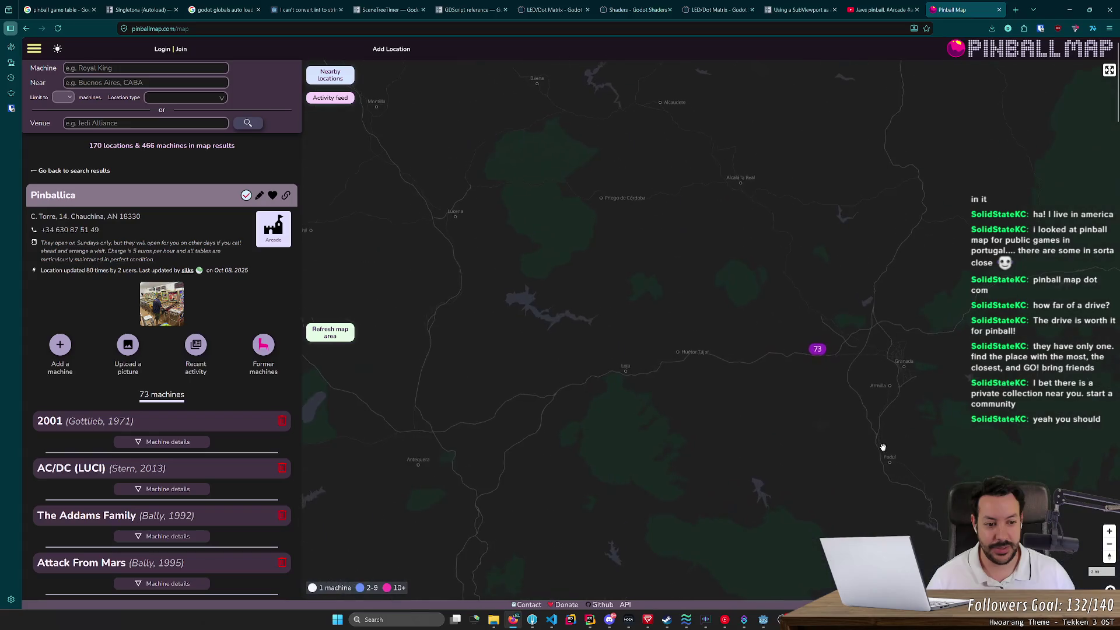
{"action": "scroll", "coordinate": [818, 468], "scroll_direction": "up", "scroll_amount": 1}
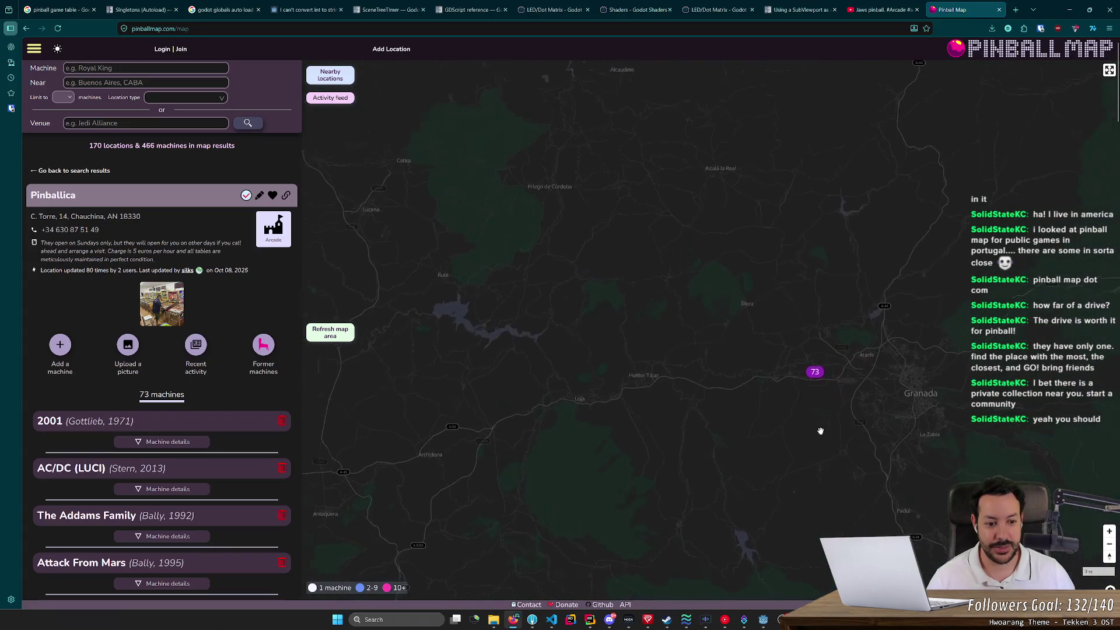
{"action": "scroll", "coordinate": [821, 430], "scroll_direction": "down", "scroll_amount": 1}
{"action": "left_click_drag", "start_coordinate": [778, 370], "coordinate": [737, 492]}
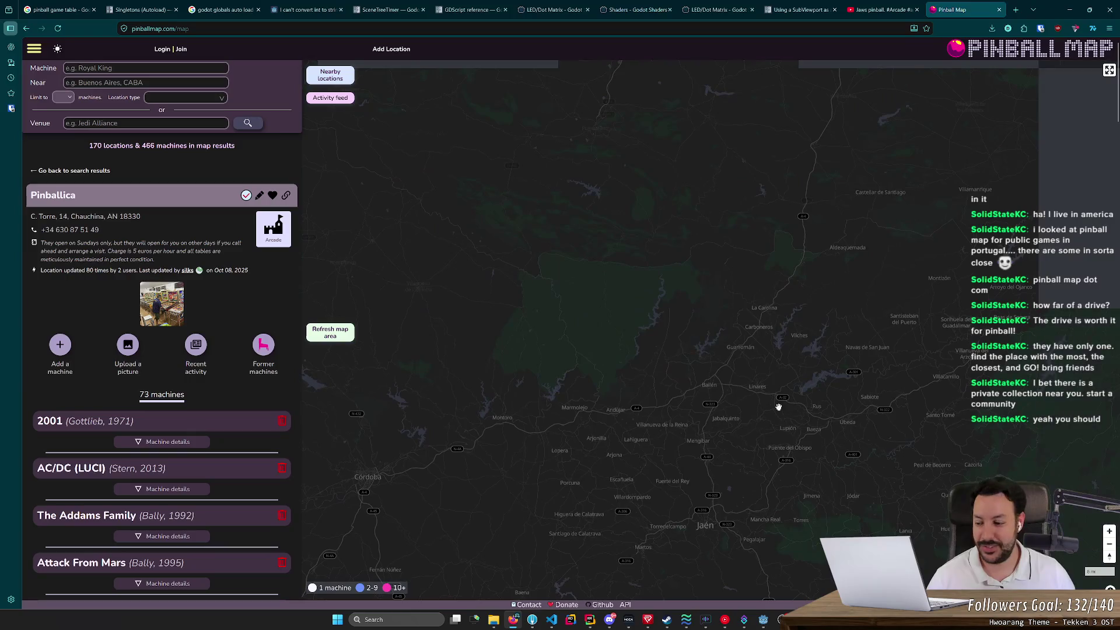
{"action": "scroll", "coordinate": [780, 385], "scroll_direction": "down", "scroll_amount": 4}
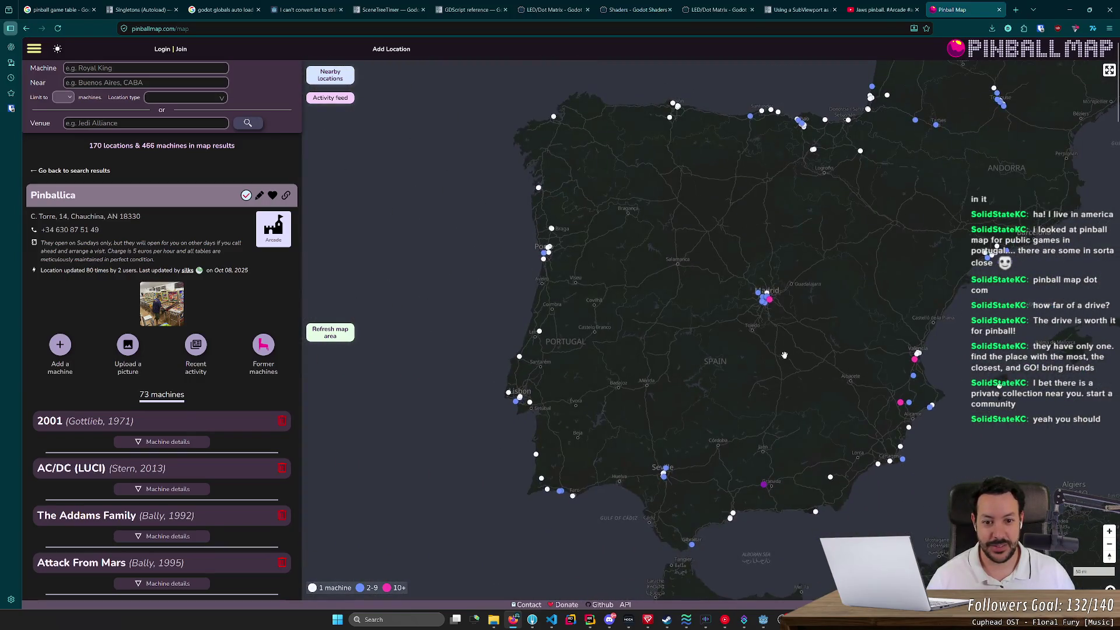
{"action": "scroll", "coordinate": [784, 355], "scroll_direction": "up", "scroll_amount": 4}
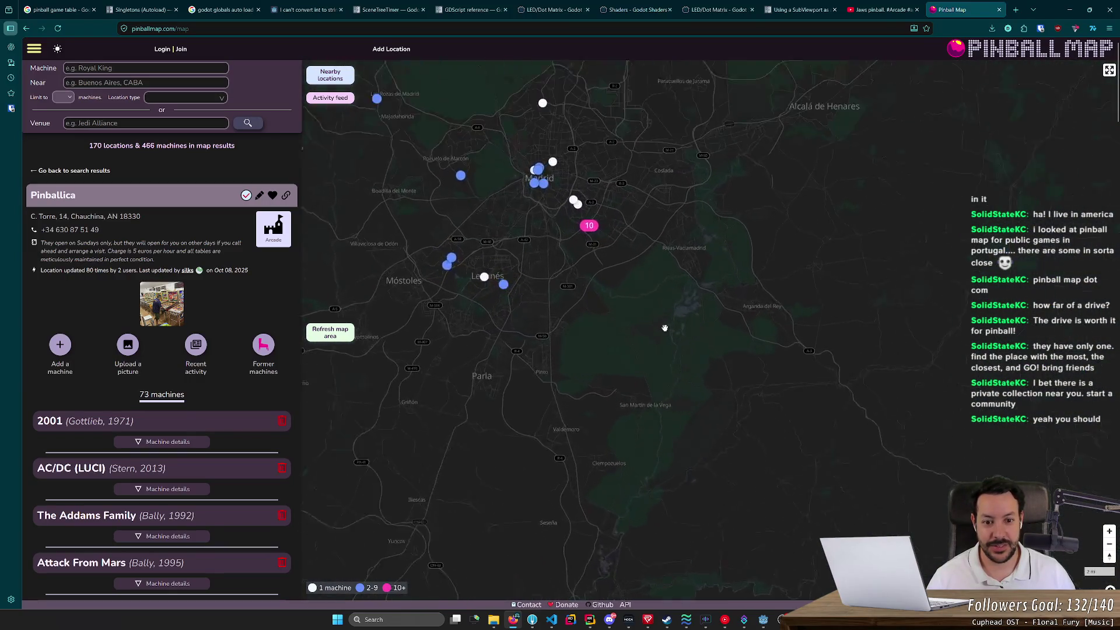
{"action": "scroll", "coordinate": [664, 327], "scroll_direction": "down", "scroll_amount": 2}
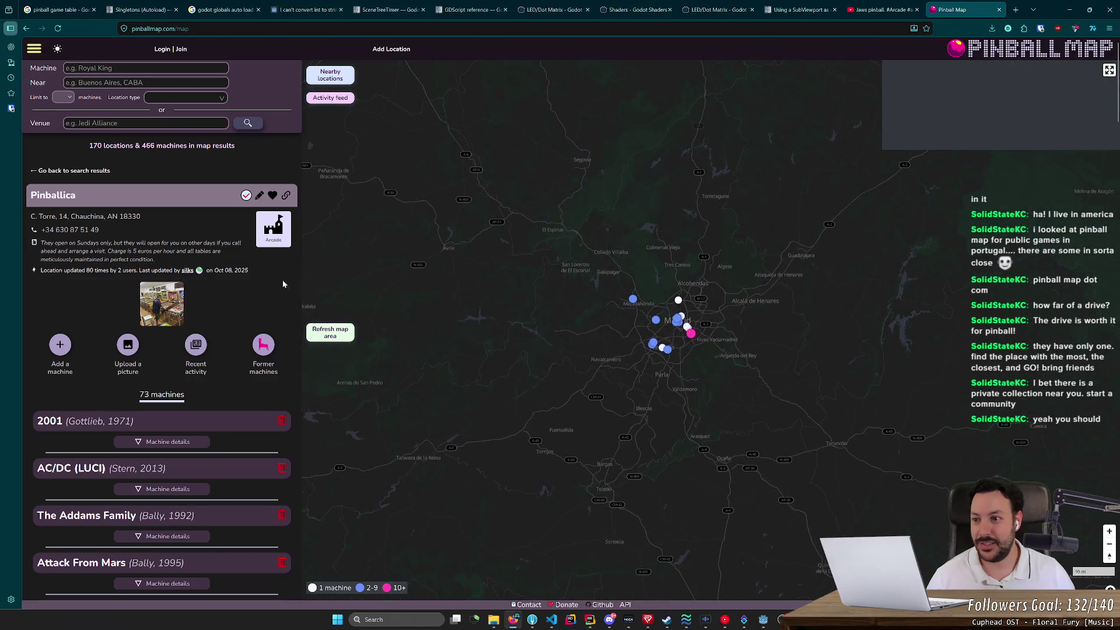
{"action": "scroll", "coordinate": [457, 309], "scroll_direction": "down", "scroll_amount": 2}
{"action": "left_click_drag", "start_coordinate": [609, 346], "coordinate": [529, 333]}
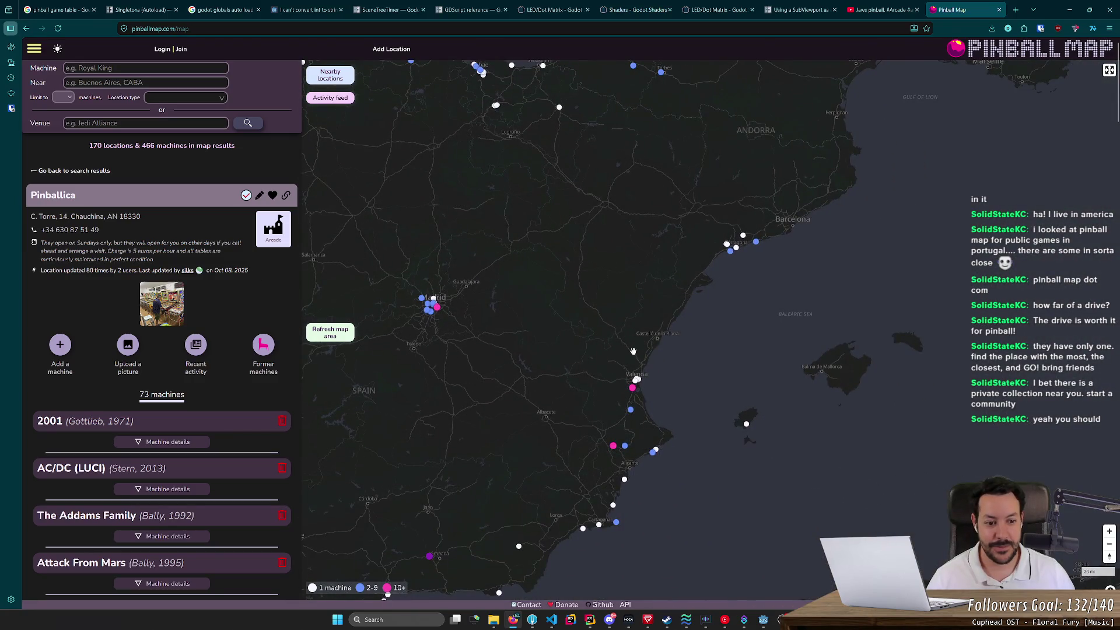
{"action": "scroll", "coordinate": [633, 351], "scroll_direction": "down", "scroll_amount": 3}
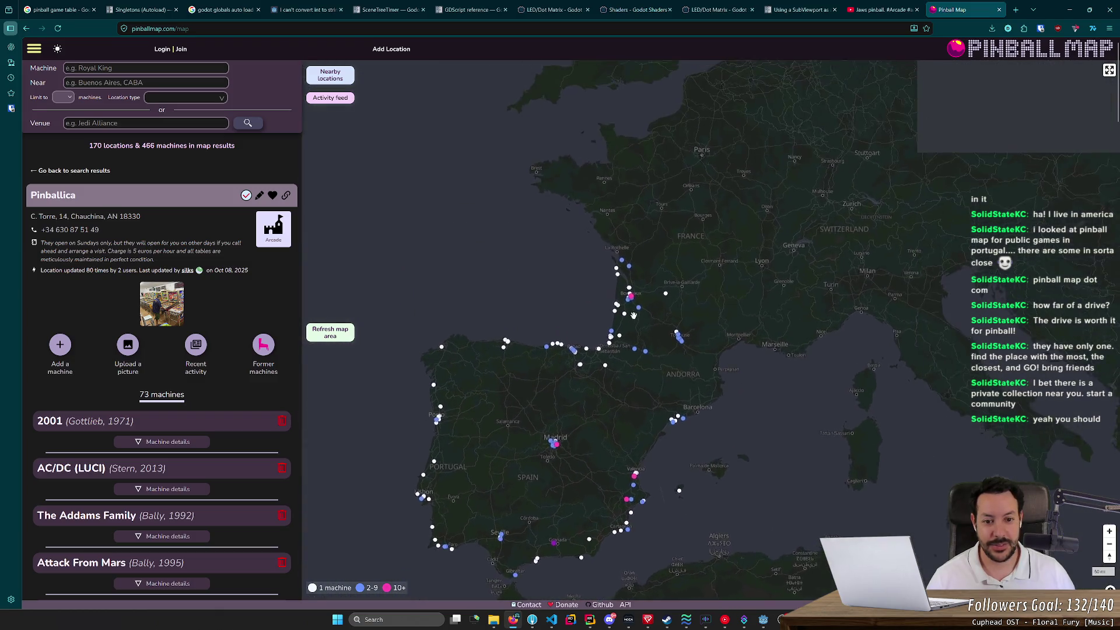
{"action": "scroll", "coordinate": [630, 296], "scroll_direction": "up", "scroll_amount": 5}
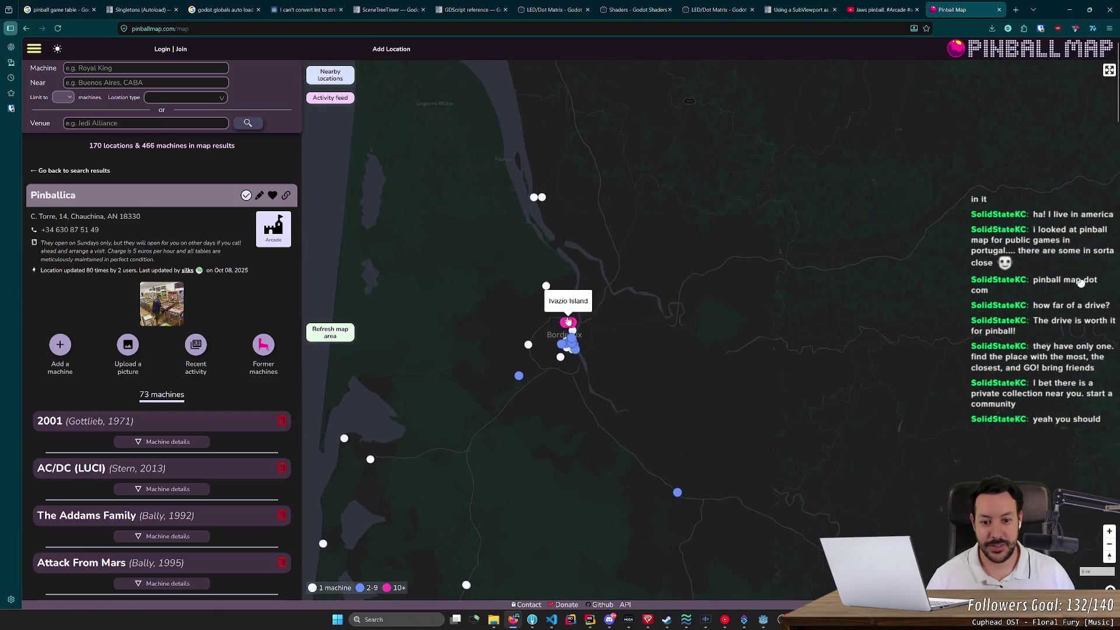
{"action": "left_click", "coordinate": [563, 325]}
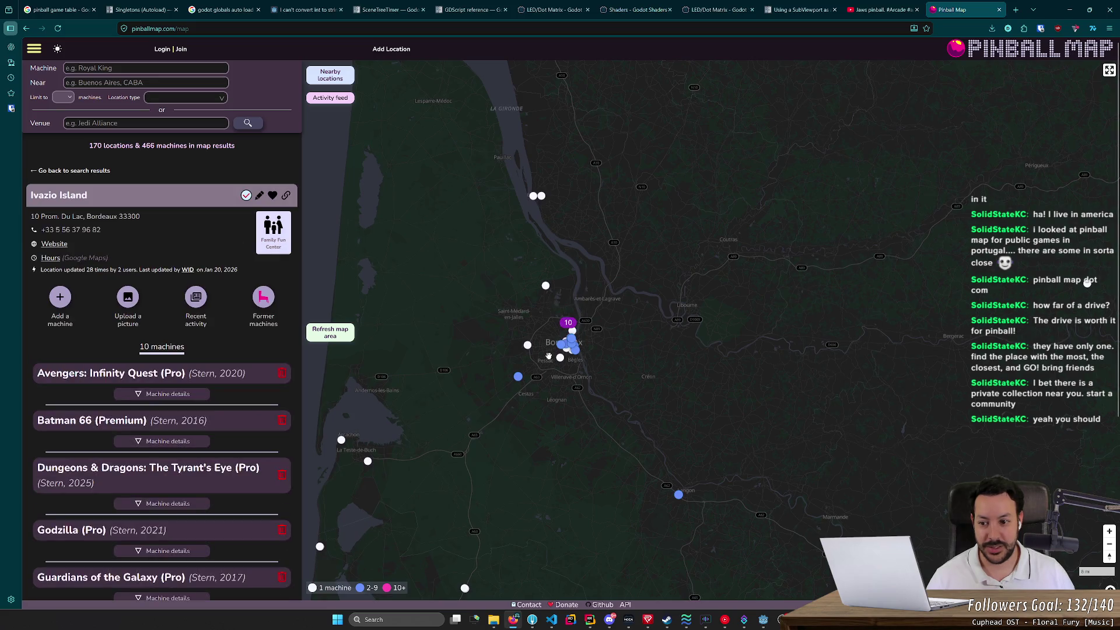
Step: Browse Ivazio Island's 10 machines, then open Pinball Biar's venue with 88 machines
{"action": "scroll", "coordinate": [588, 425], "scroll_direction": "down", "scroll_amount": 1}
{"action": "scroll", "coordinate": [588, 425], "scroll_direction": "down", "scroll_amount": 5}
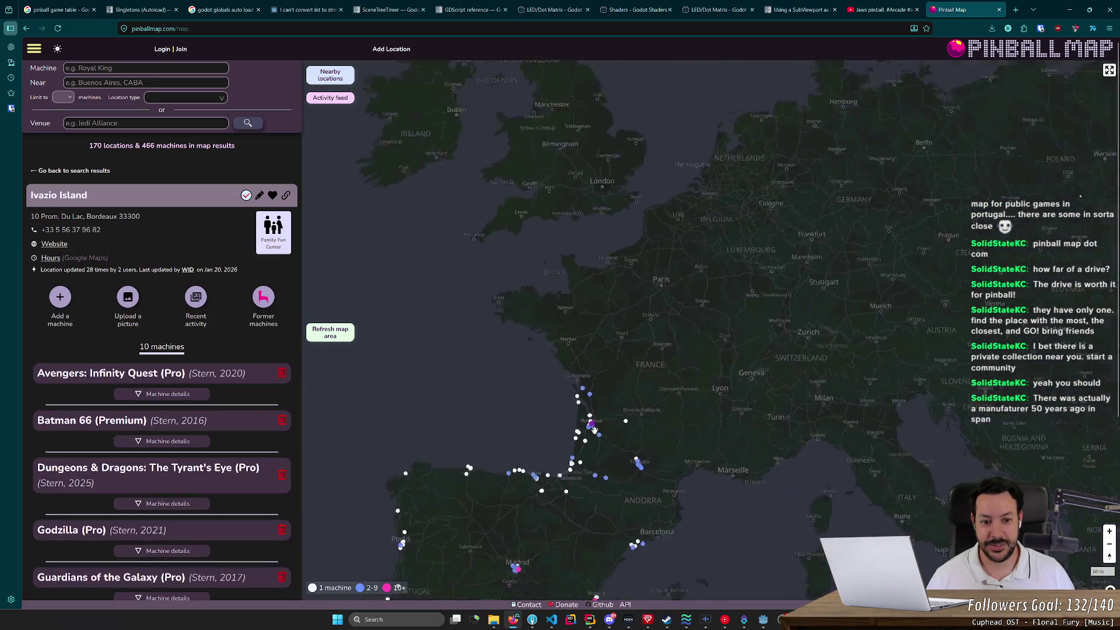
{"action": "scroll", "coordinate": [592, 430], "scroll_direction": "down", "scroll_amount": 5}
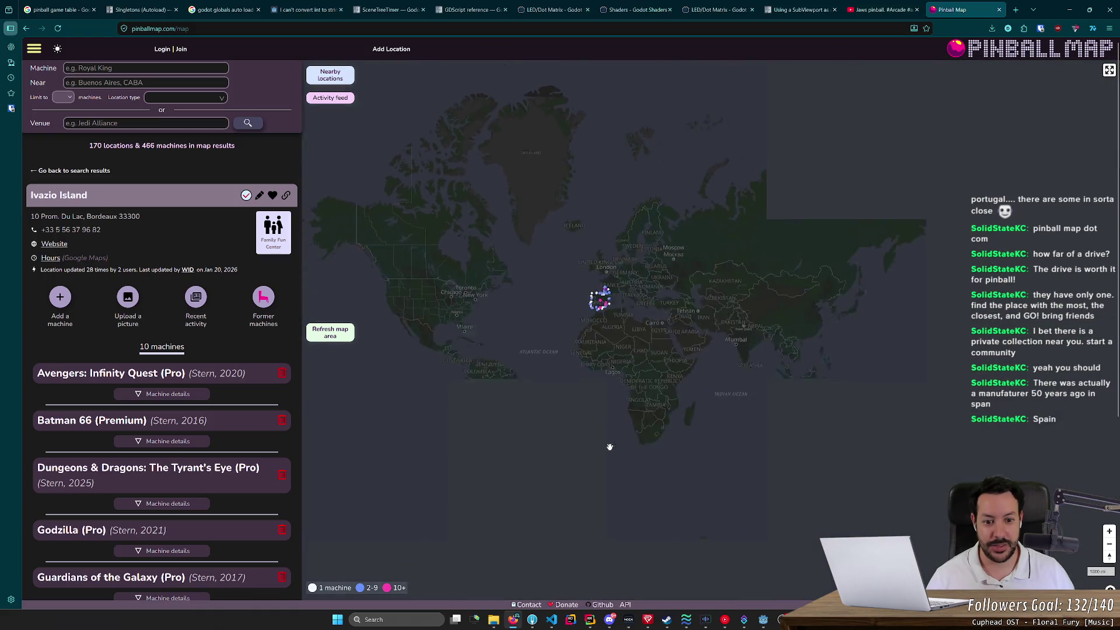
{"action": "scroll", "coordinate": [642, 280], "scroll_direction": "up", "scroll_amount": 5}
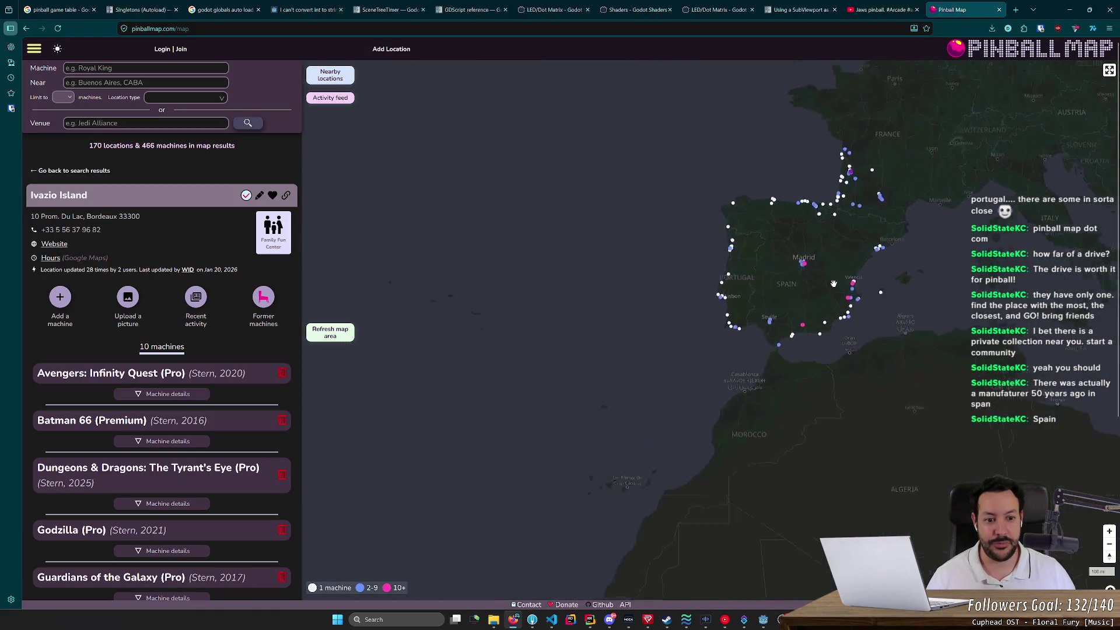
{"action": "scroll", "coordinate": [654, 319], "scroll_direction": "up", "scroll_amount": 2}
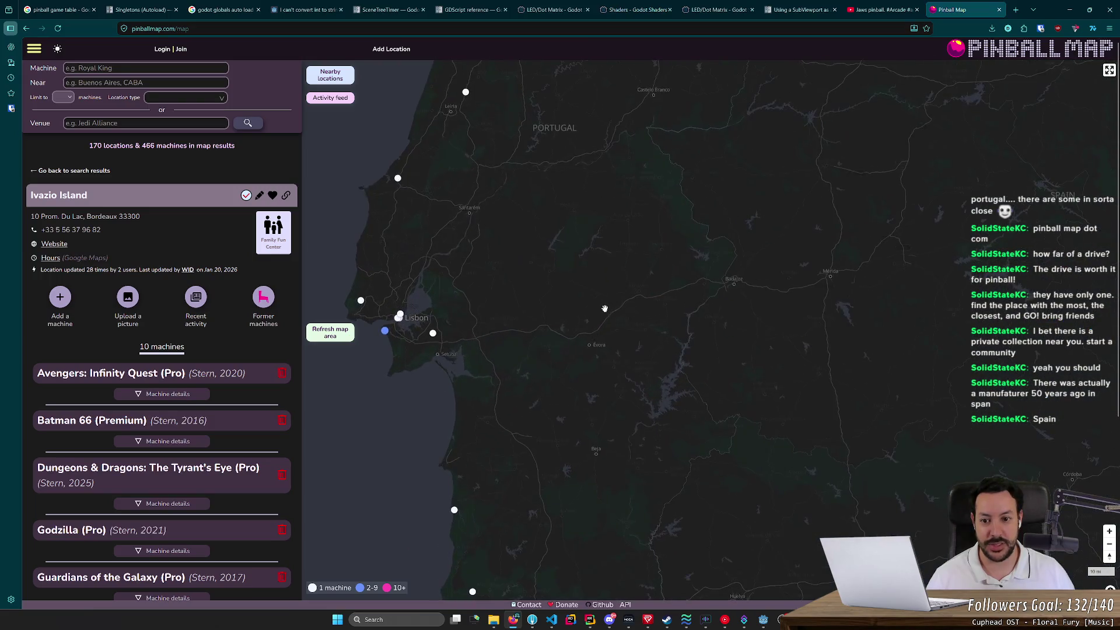
{"action": "scroll", "coordinate": [642, 356], "scroll_direction": "down", "scroll_amount": 2}
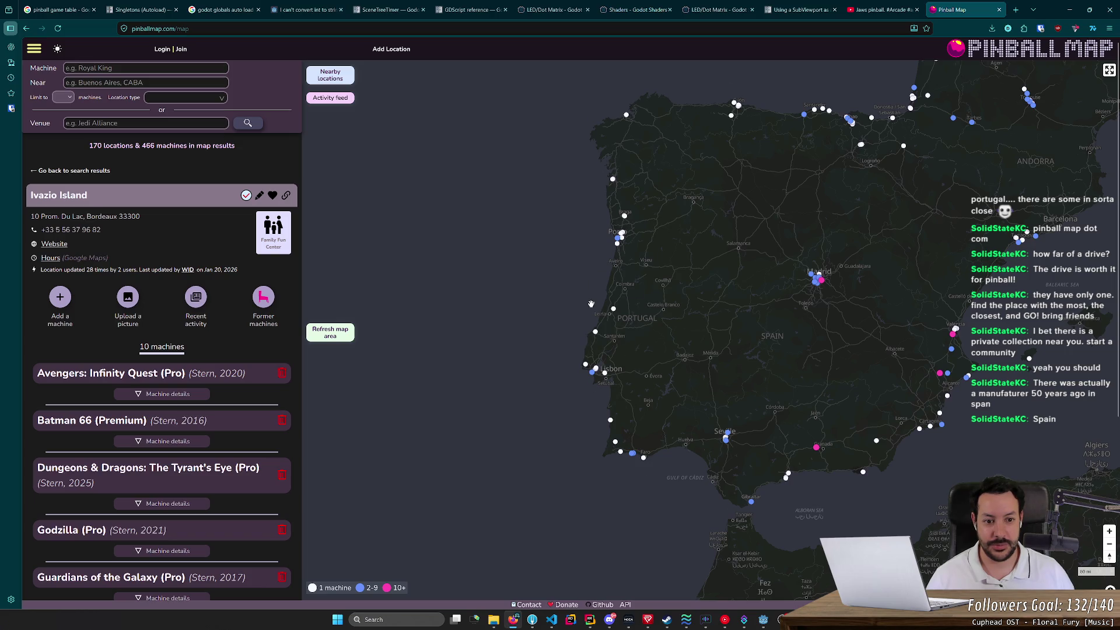
{"action": "scroll", "coordinate": [591, 304], "scroll_direction": "up", "scroll_amount": 1}
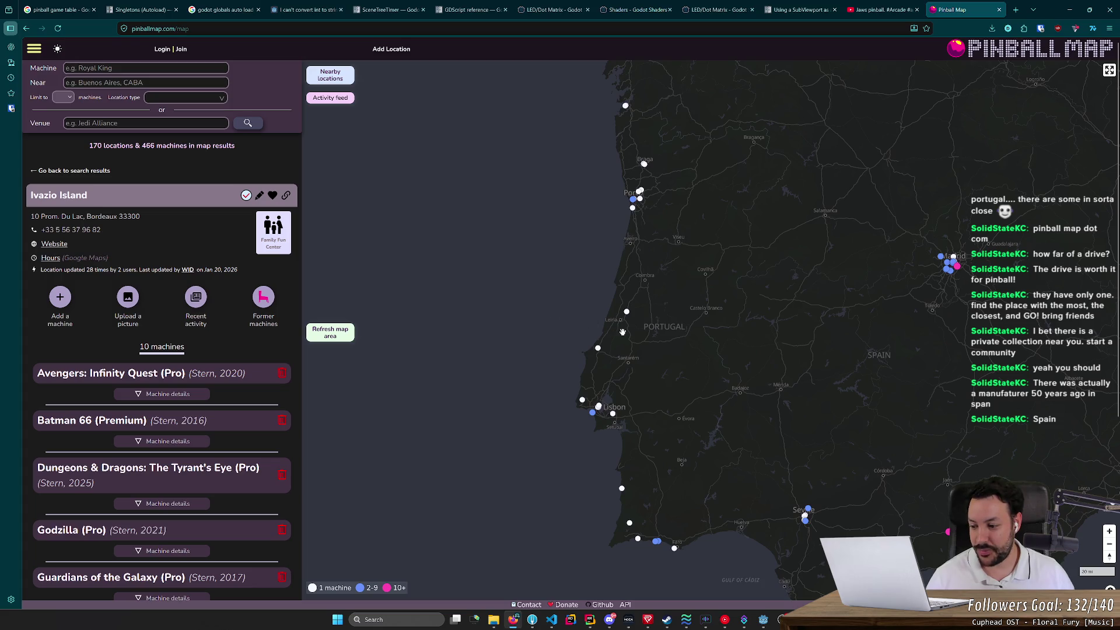
{"action": "left_click_drag", "start_coordinate": [892, 357], "coordinate": [662, 382]}
{"action": "left_click", "coordinate": [893, 442]}
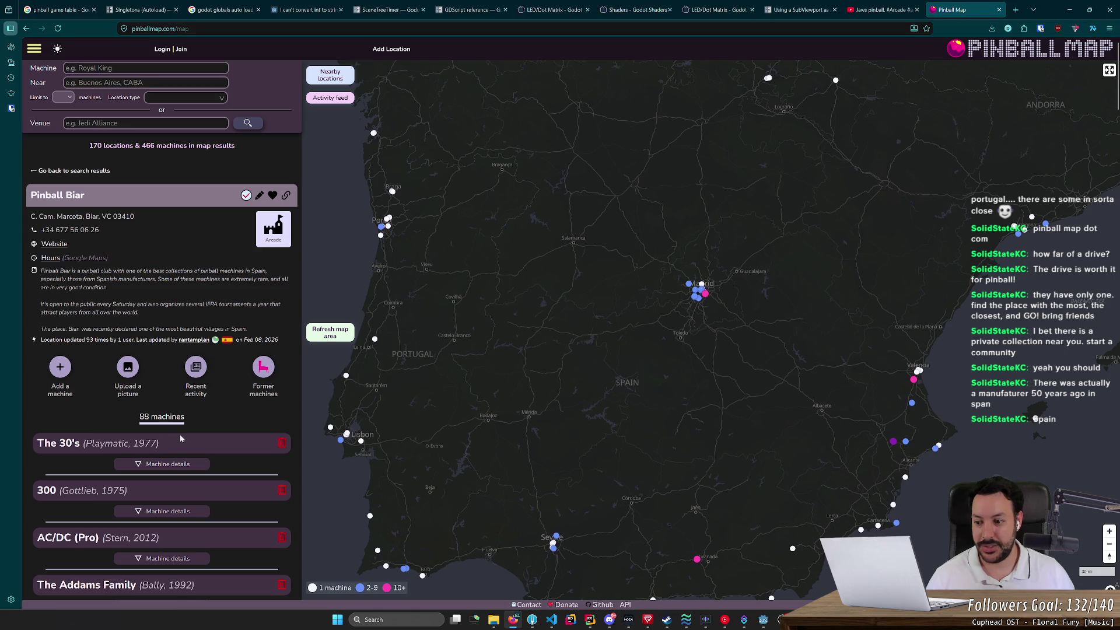
Step: View ACAPA Alcàsser's 13 machines, return to Pinball Biar and expand The 30's entry
{"action": "left_click_drag", "start_coordinate": [856, 448], "coordinate": [764, 356]}
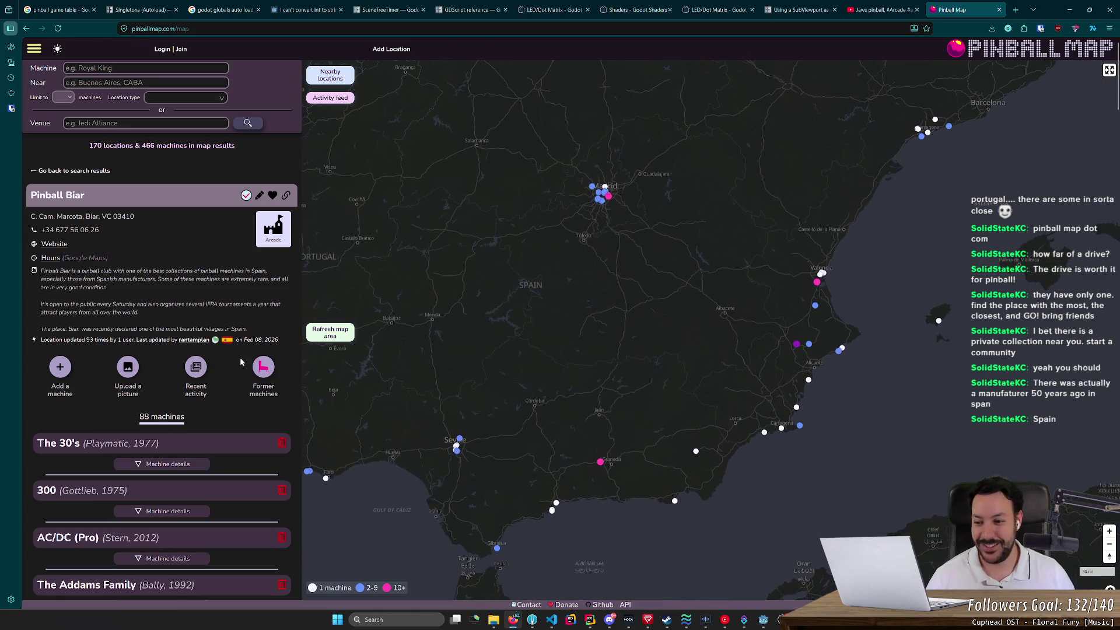
{"action": "left_click", "coordinate": [817, 282]}
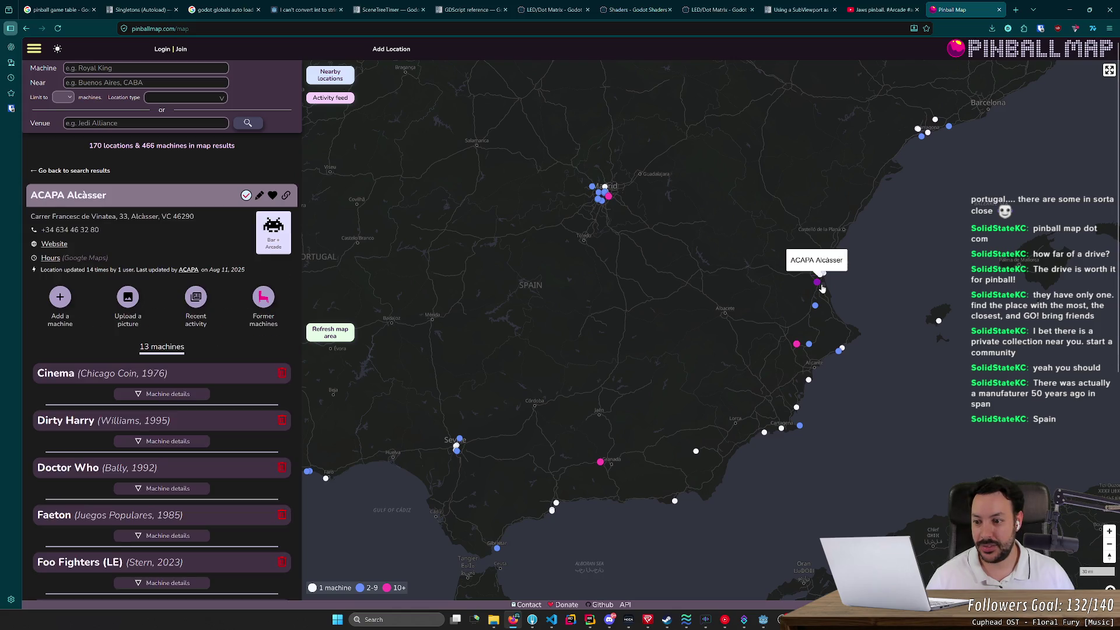
{"action": "left_click", "coordinate": [797, 344]}
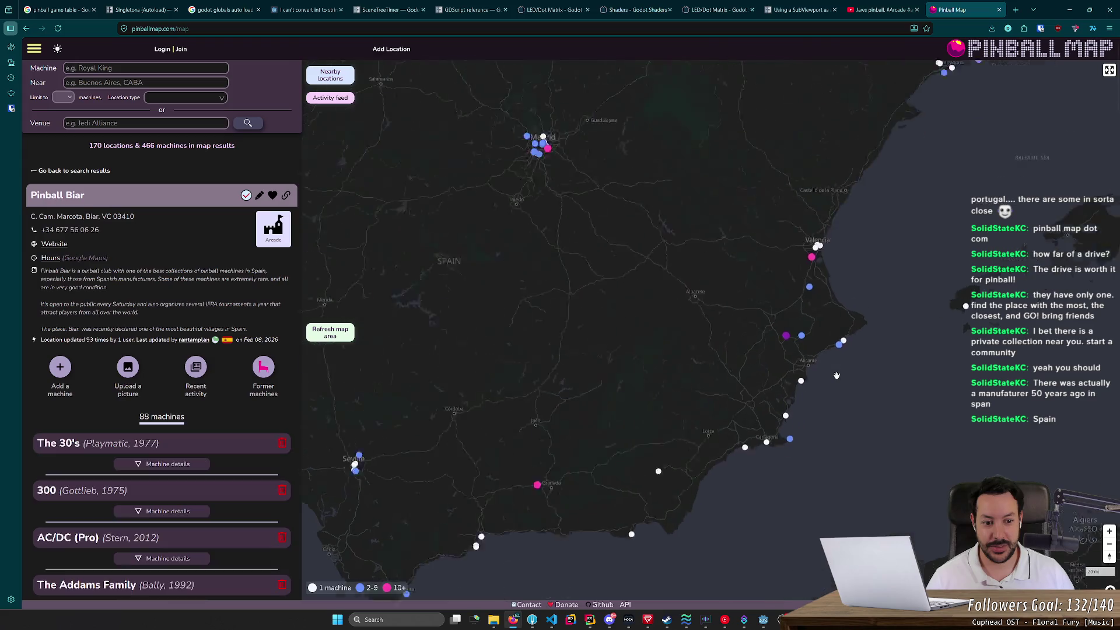
{"action": "scroll", "coordinate": [759, 341], "scroll_direction": "up", "scroll_amount": 2}
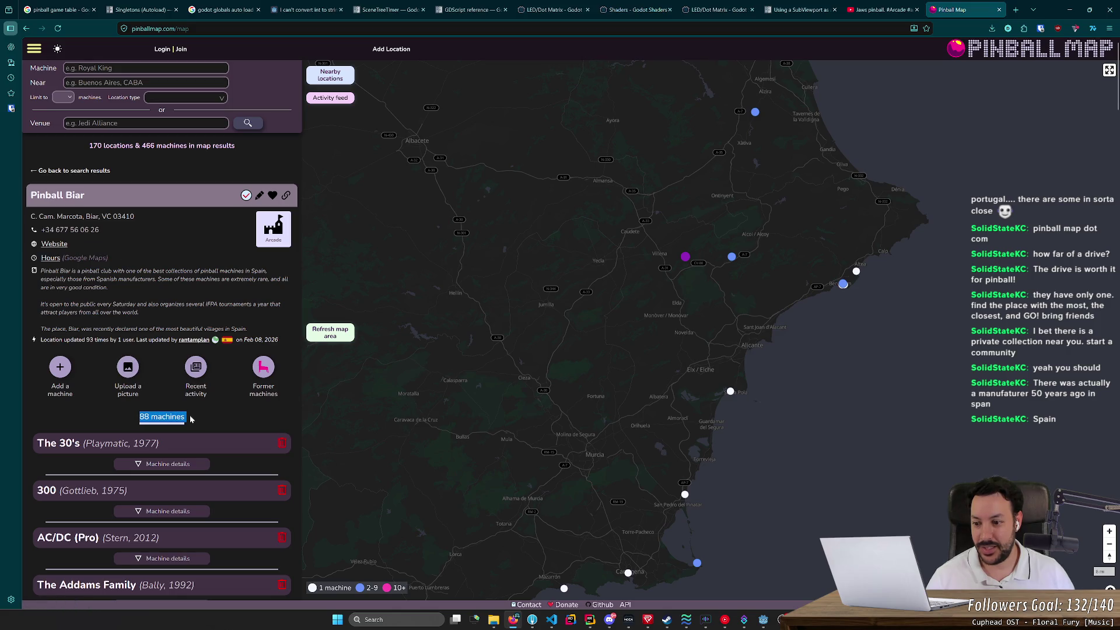
{"action": "scroll", "coordinate": [225, 459], "scroll_direction": "down", "scroll_amount": 5}
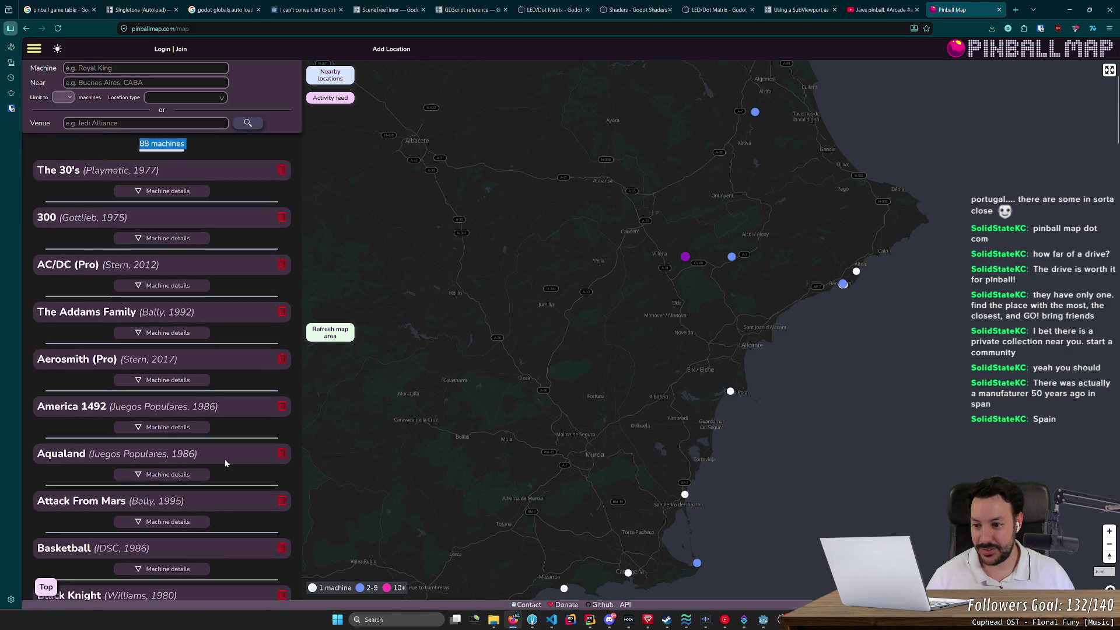
{"action": "left_click", "coordinate": [170, 192]}
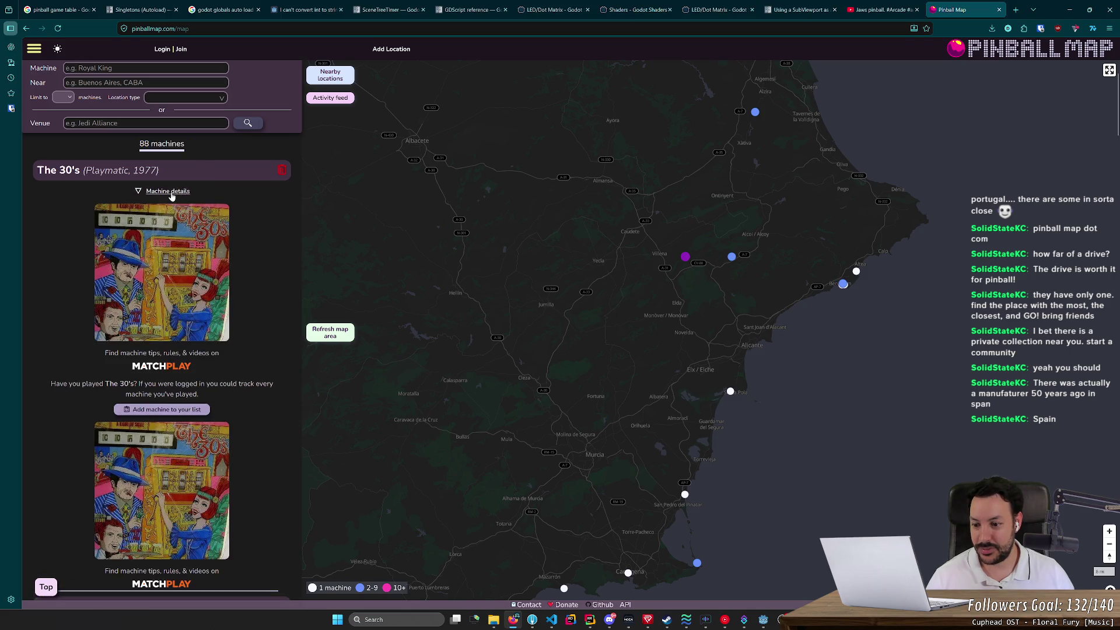
Step: Reopen Pinballica's details and frame the map on the Iberian Peninsula
{"action": "scroll", "coordinate": [425, 493], "scroll_direction": "down", "scroll_amount": 3}
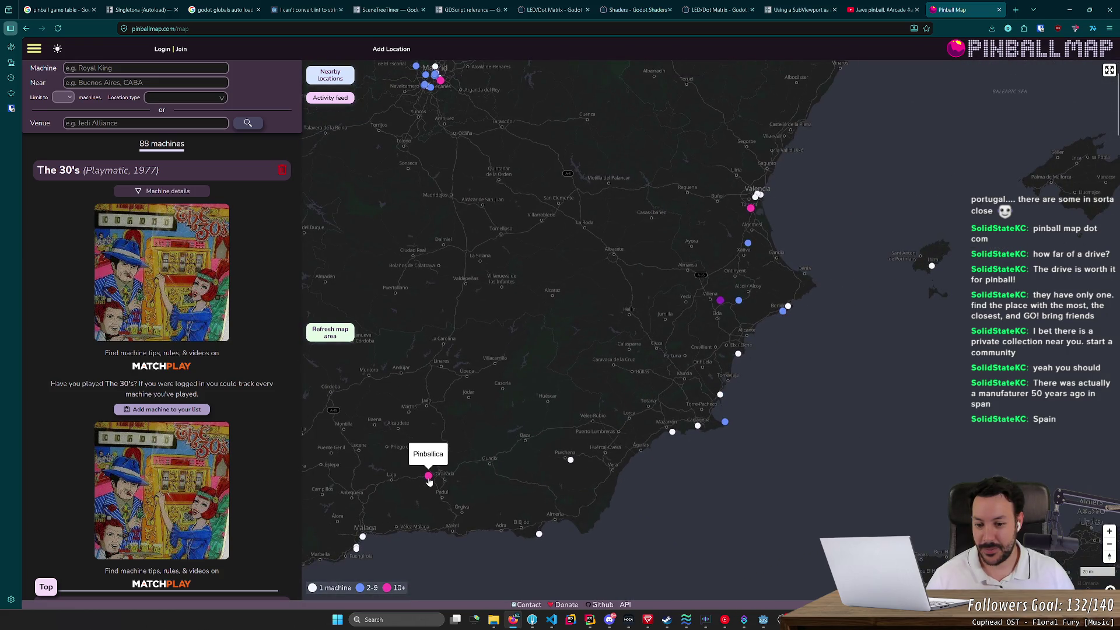
{"action": "left_click", "coordinate": [429, 477]}
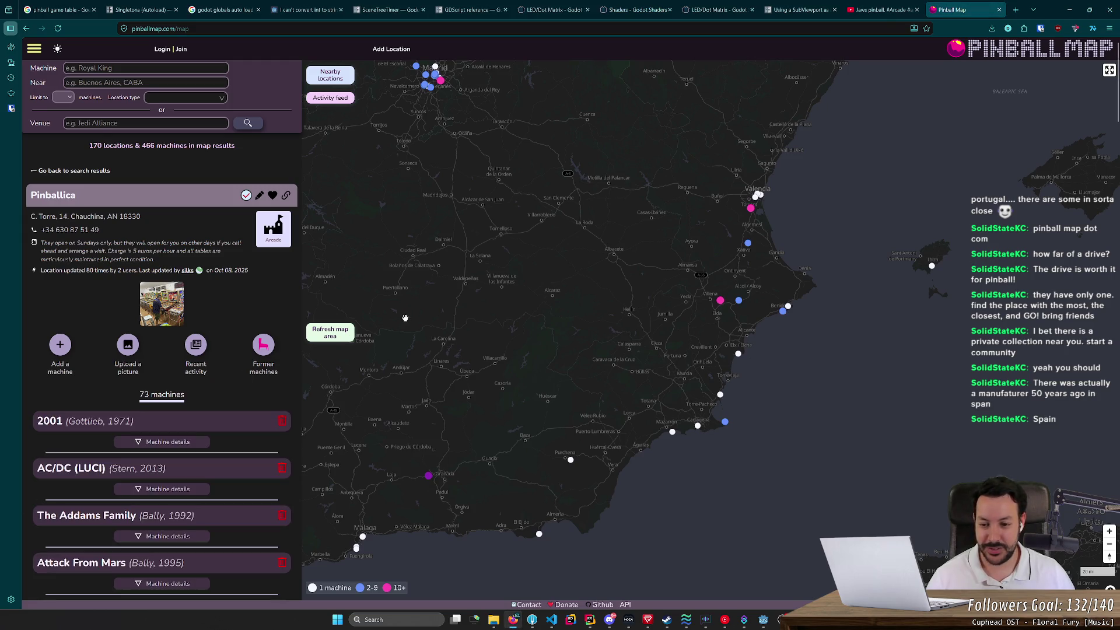
{"action": "scroll", "coordinate": [405, 318], "scroll_direction": "down", "scroll_amount": 3}
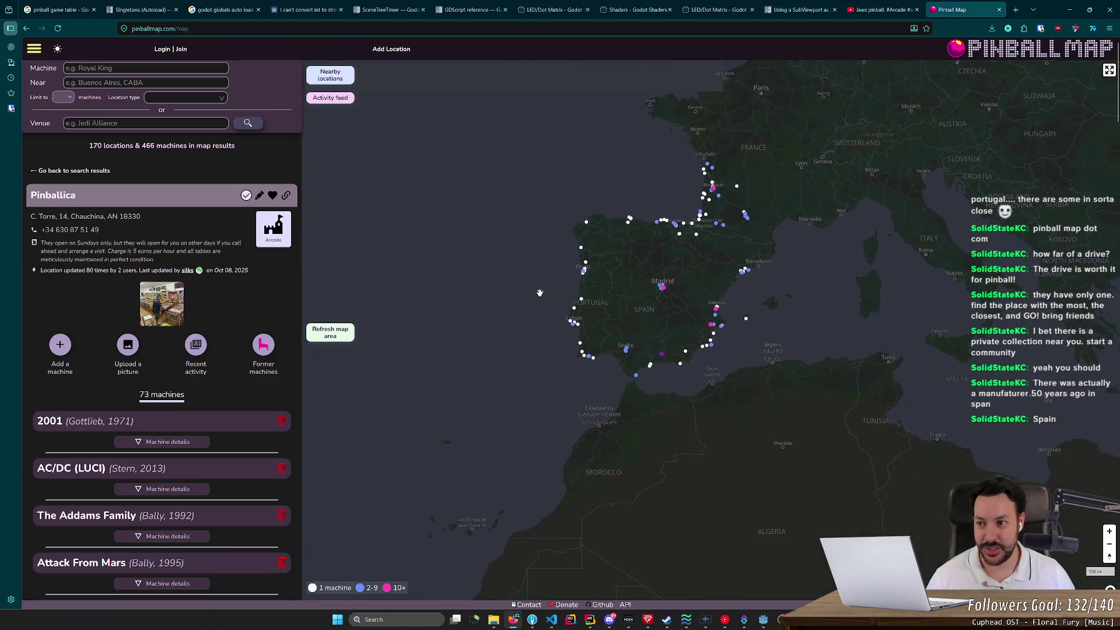
{"action": "left_click_drag", "start_coordinate": [618, 253], "coordinate": [580, 389]}
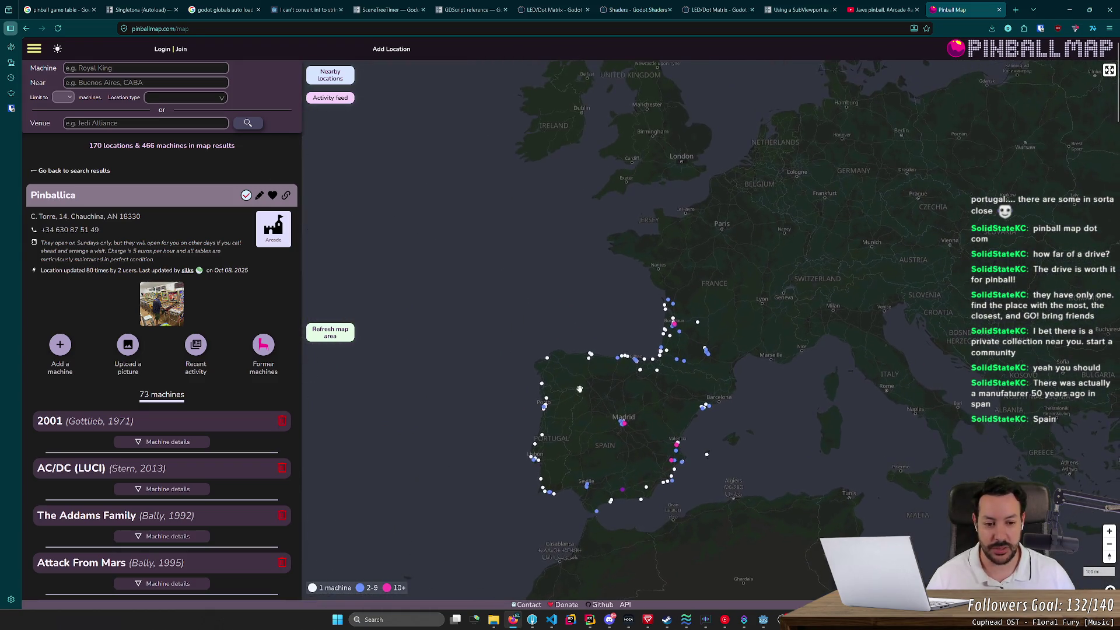
{"action": "scroll", "coordinate": [668, 381], "scroll_direction": "down", "scroll_amount": 2}
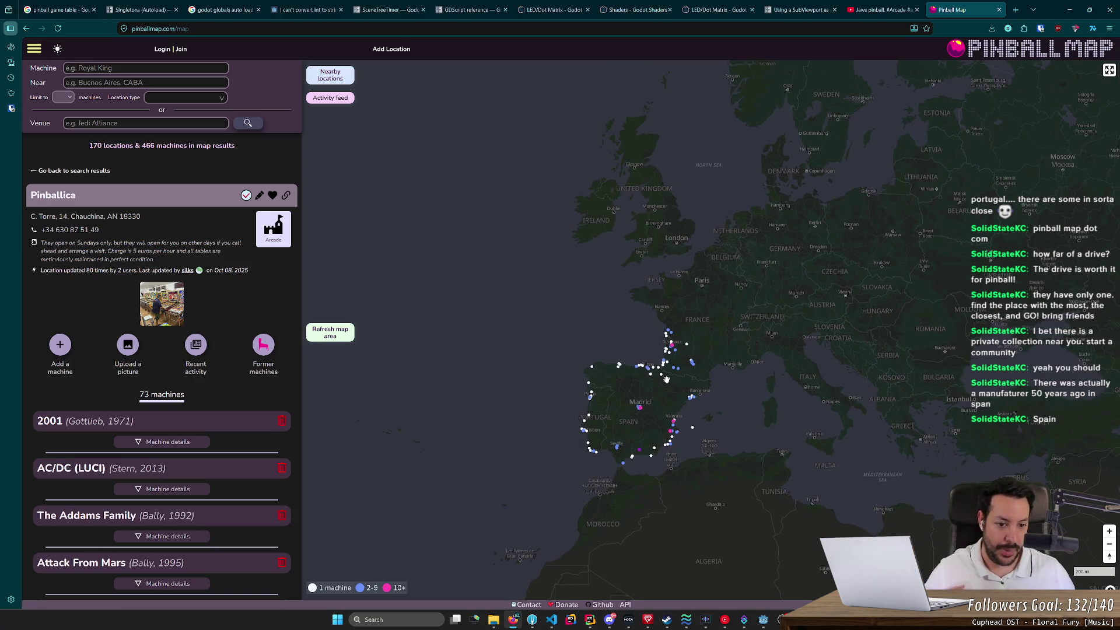
{"action": "scroll", "coordinate": [666, 380], "scroll_direction": "up", "scroll_amount": 2}
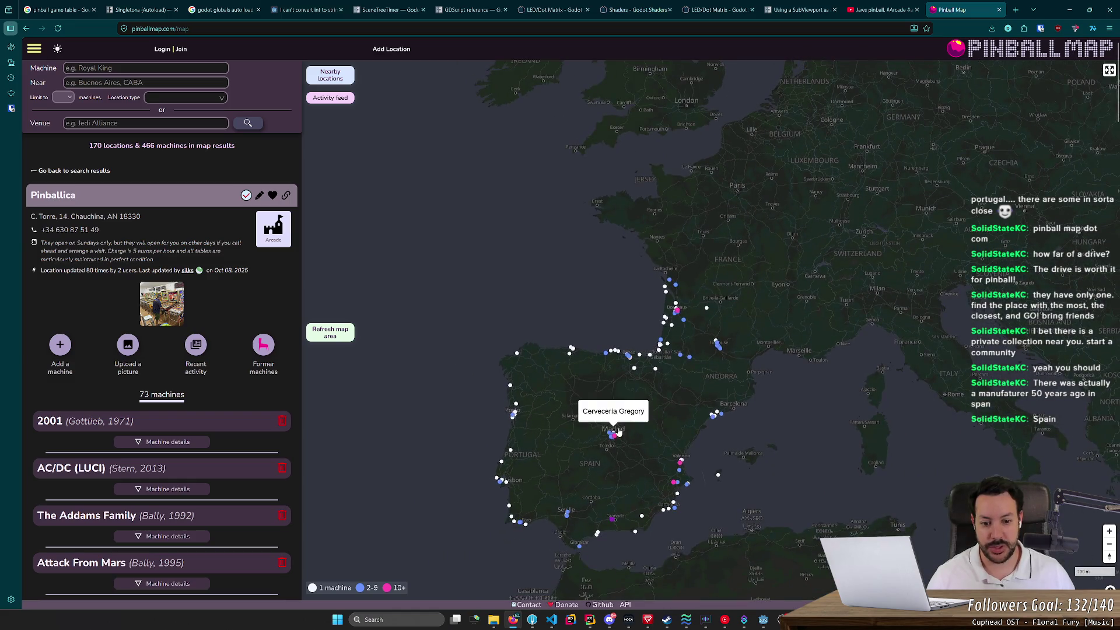
Step: Pan the map across the Atlantic to the United States and load locations for that area
{"action": "left_click_drag", "start_coordinate": [616, 462], "coordinate": [630, 421]}
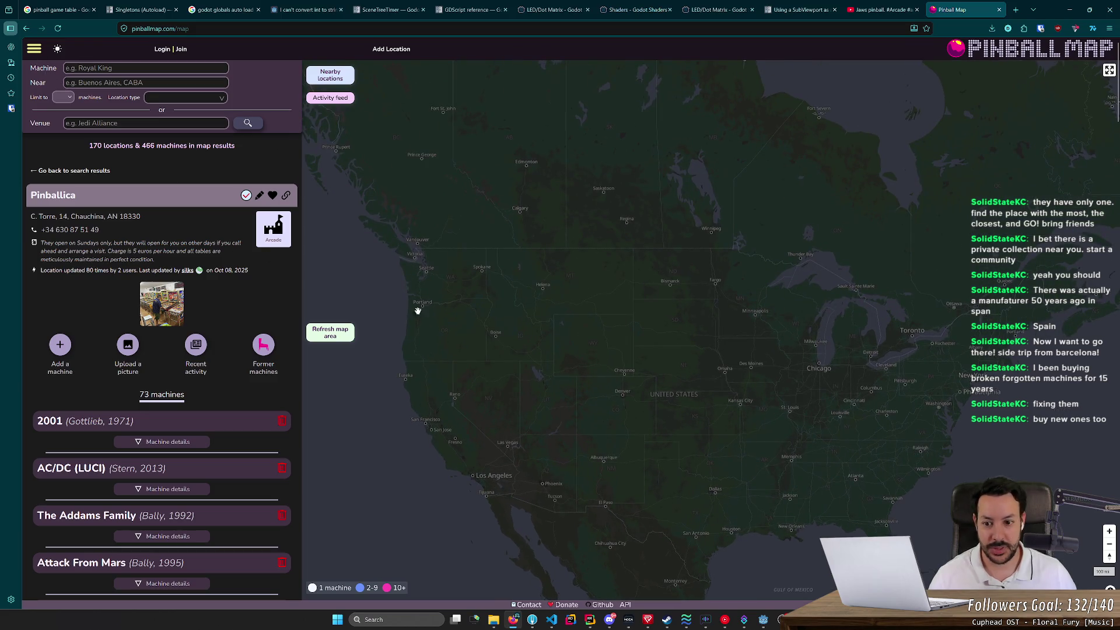
{"action": "left_click", "coordinate": [330, 336]}
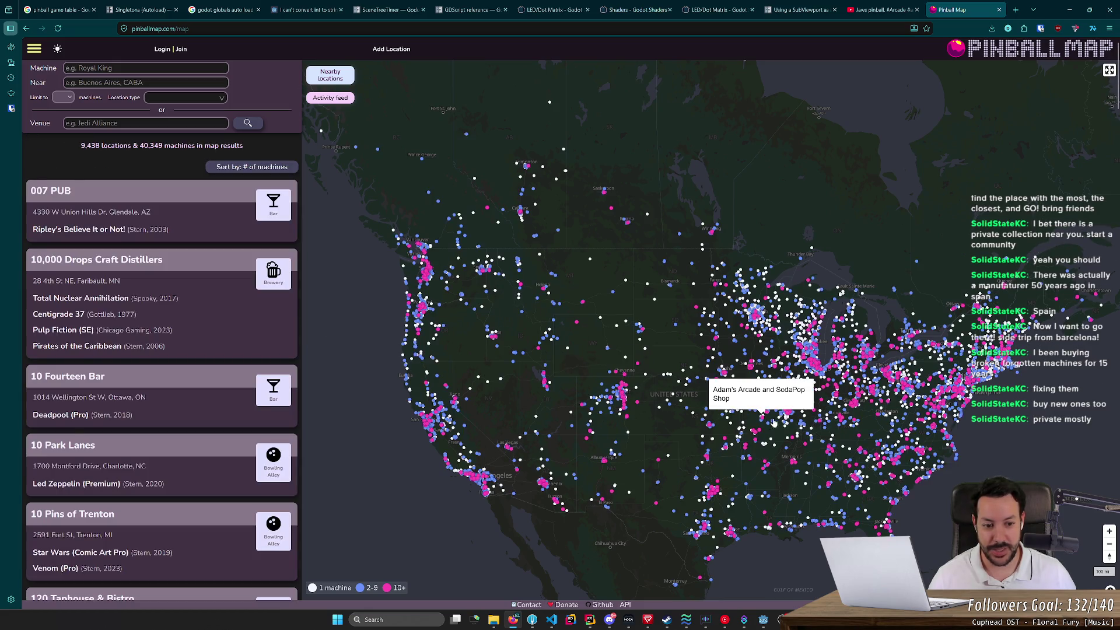
Step: Check Cape Square Entertainment, Holy Frijoles, Peabody Heights Brewery, GameOn Columbia and Down Under Bar & Grill
{"action": "scroll", "coordinate": [805, 346], "scroll_direction": "up", "scroll_amount": 5}
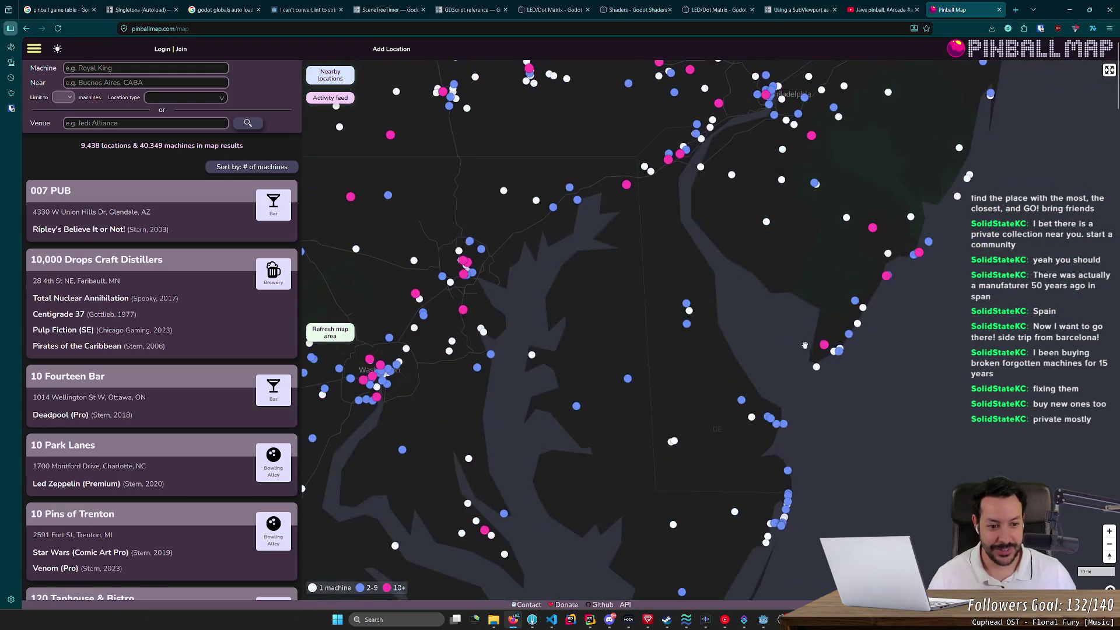
{"action": "left_click", "coordinate": [824, 345]}
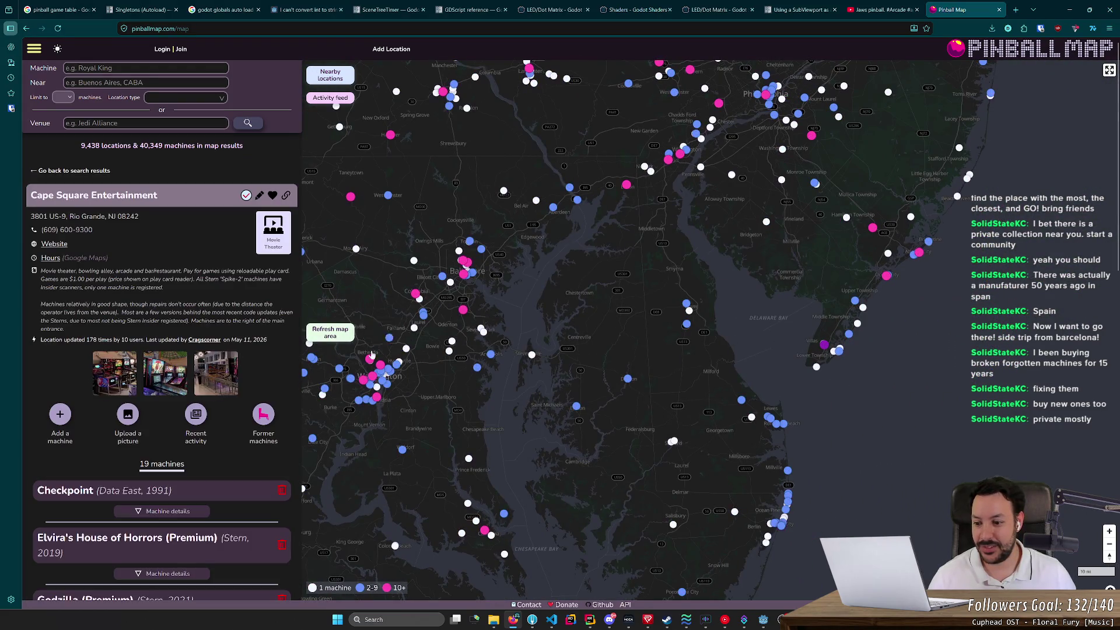
{"action": "left_click", "coordinate": [464, 261]}
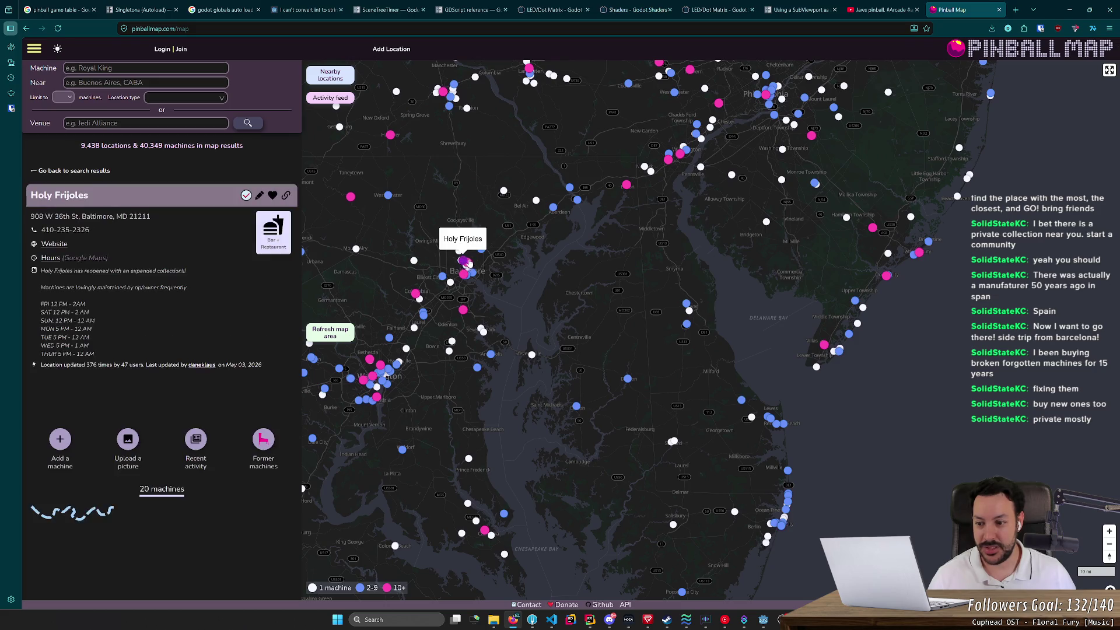
{"action": "left_click", "coordinate": [471, 265]}
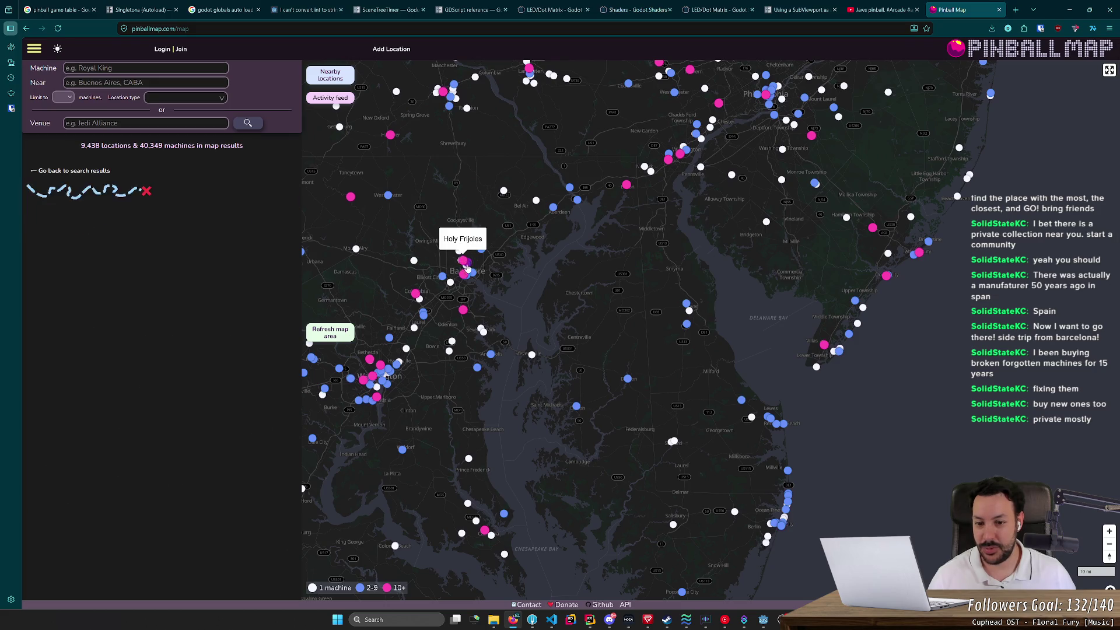
{"action": "left_click", "coordinate": [416, 292]}
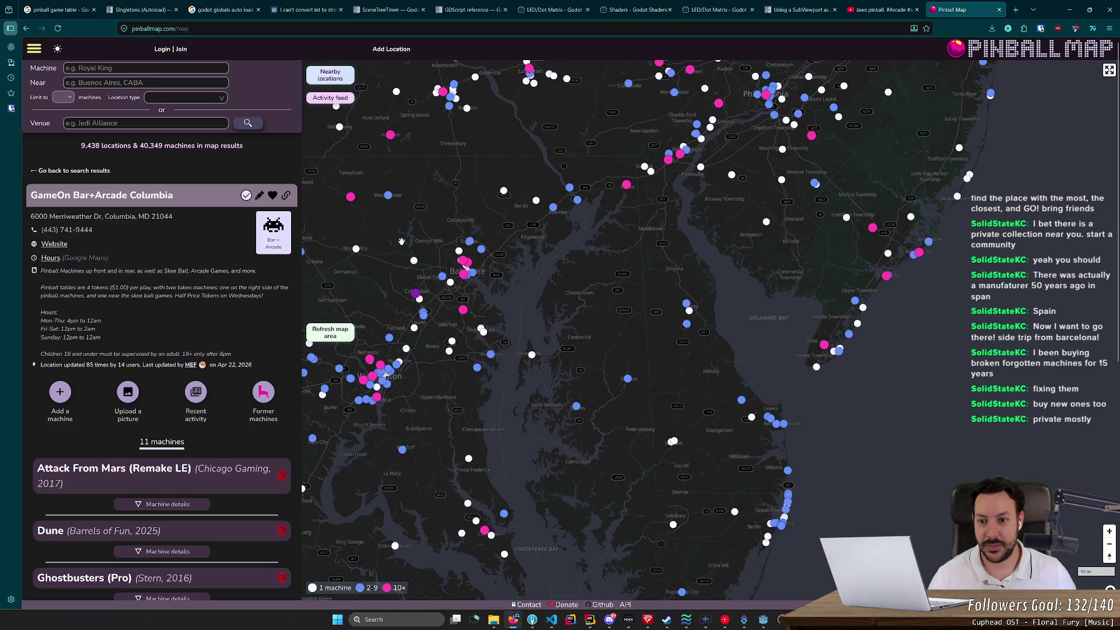
{"action": "left_click", "coordinate": [389, 197]}
Step: Zoom the map back out to show the whole continental US
{"action": "scroll", "coordinate": [543, 373], "scroll_direction": "down", "scroll_amount": 4}
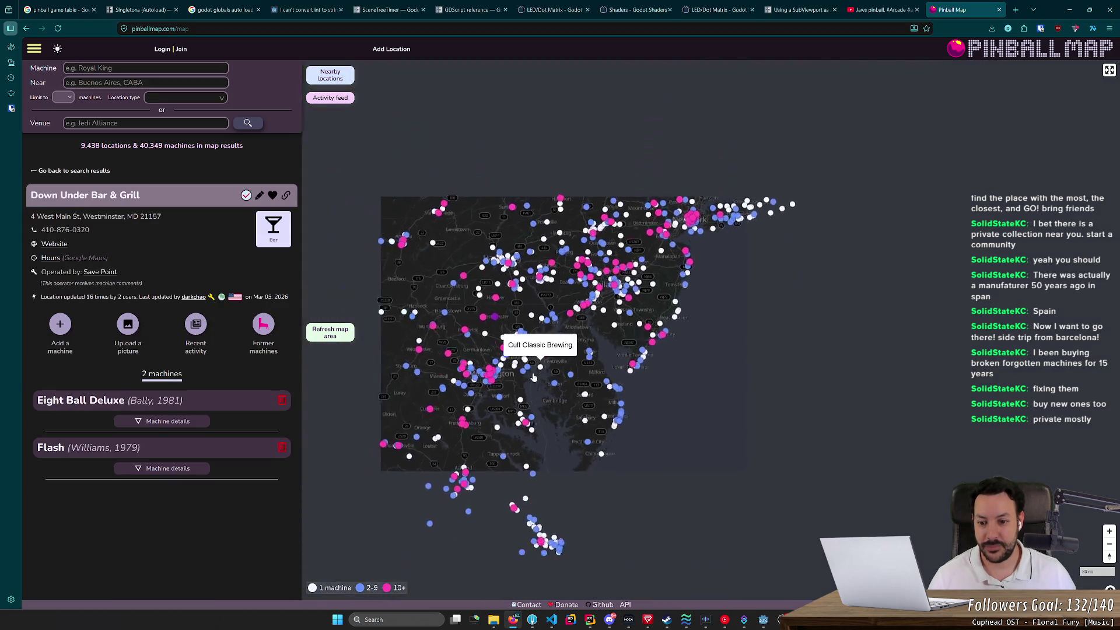
{"action": "scroll", "coordinate": [527, 376], "scroll_direction": "down", "scroll_amount": 2}
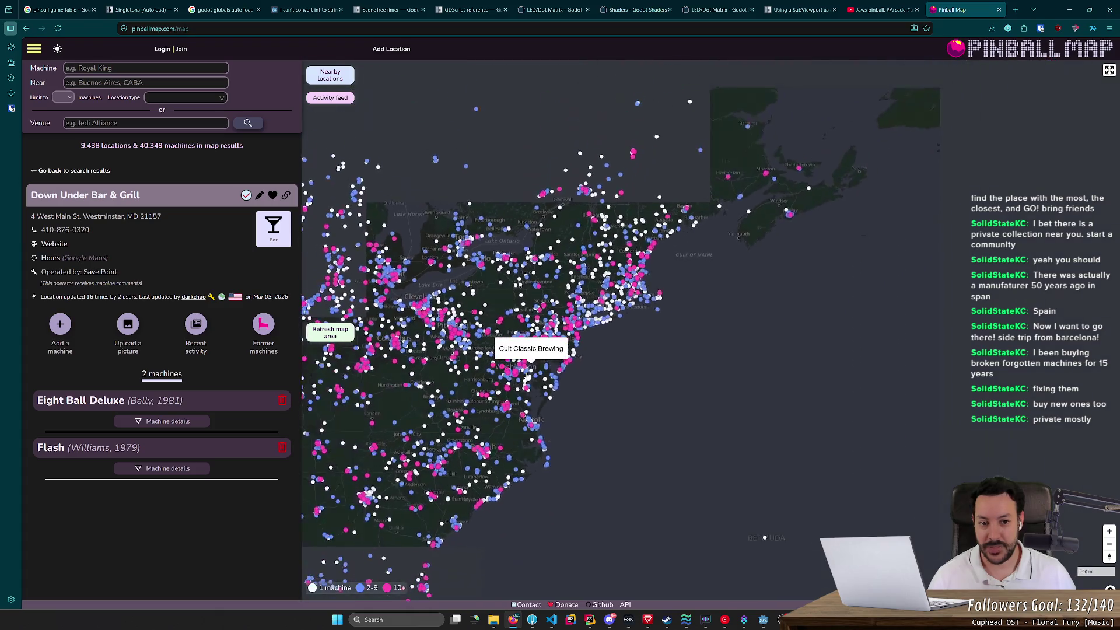
{"action": "scroll", "coordinate": [524, 371], "scroll_direction": "down", "scroll_amount": 2}
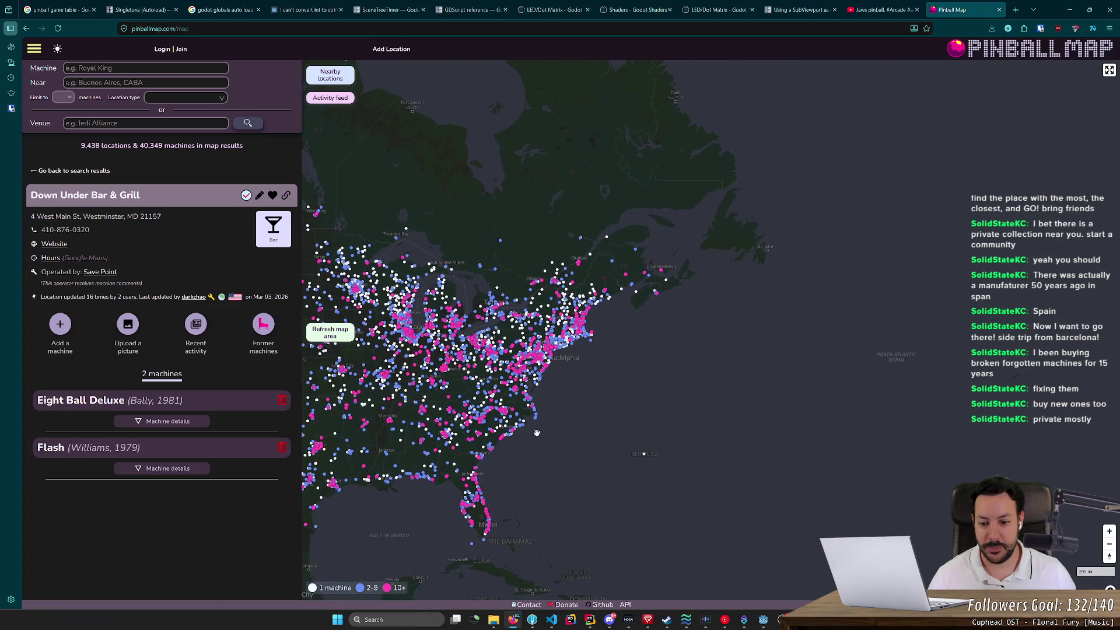
{"action": "left_click_drag", "start_coordinate": [536, 432], "coordinate": [649, 388]}
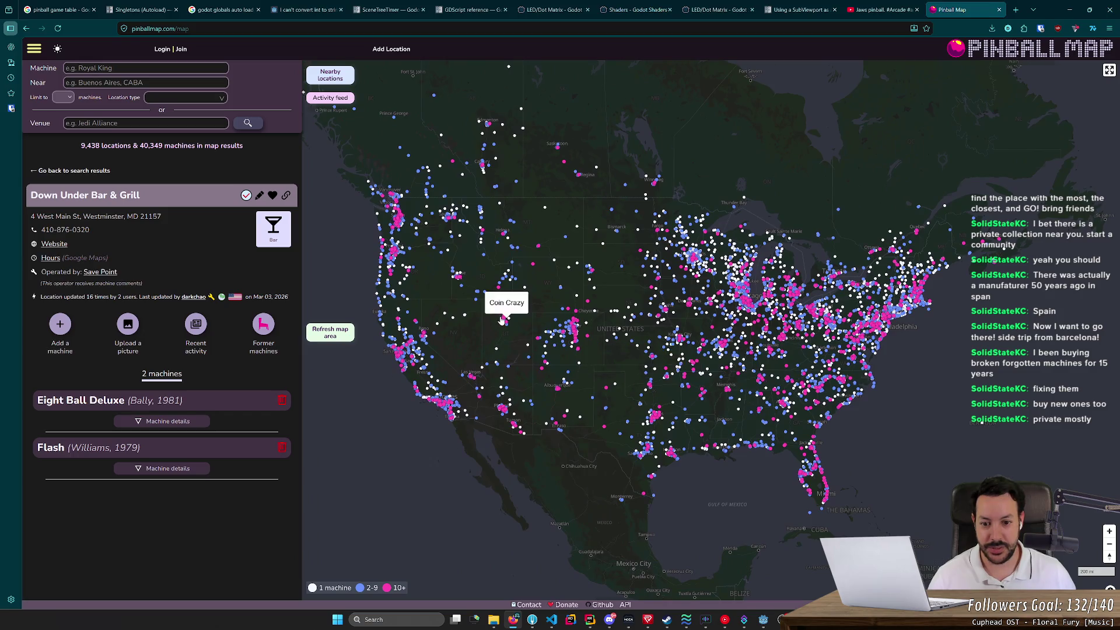
{"action": "scroll", "coordinate": [503, 320], "scroll_direction": "up", "scroll_amount": 2}
{"action": "type", "text": "solid state pinball supp"}
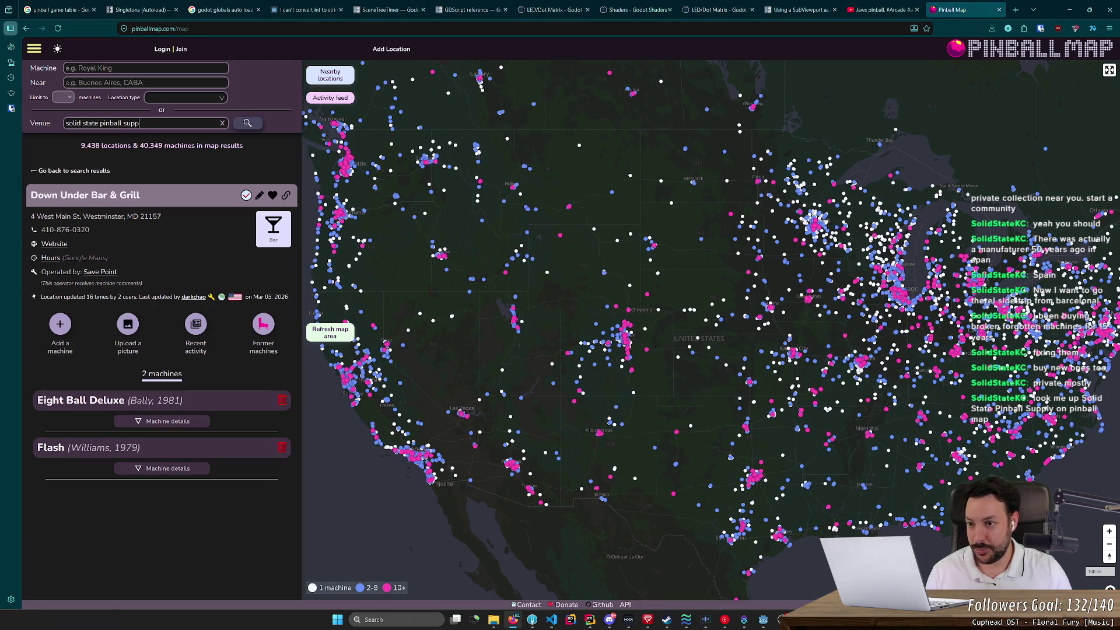
Step: Search for Solid State Pinball Supply, select it to see its 39 machines, and open its website
{"action": "type", "text": "ly"}
{"action": "key", "text": "Return"}
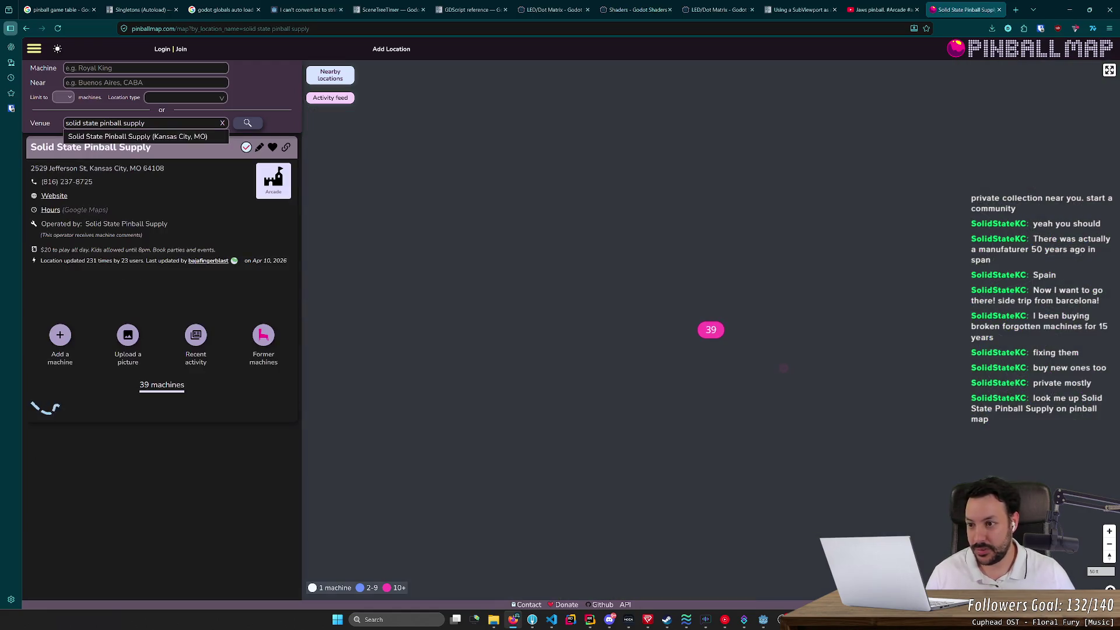
{"action": "scroll", "coordinate": [505, 320], "scroll_direction": "down", "scroll_amount": 3}
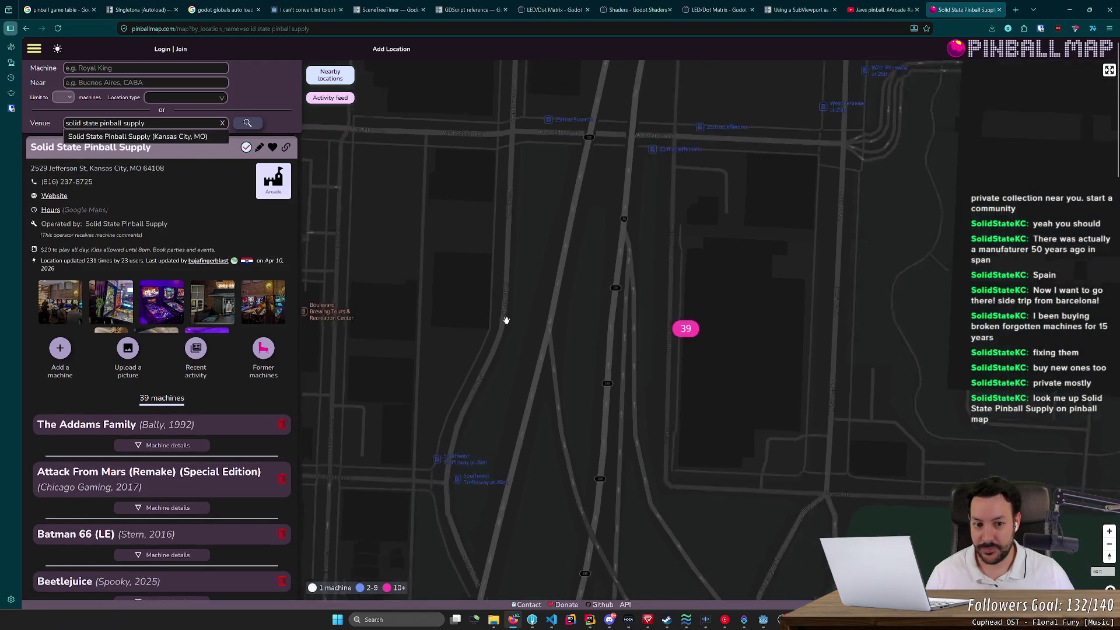
{"action": "left_click", "coordinate": [564, 332]}
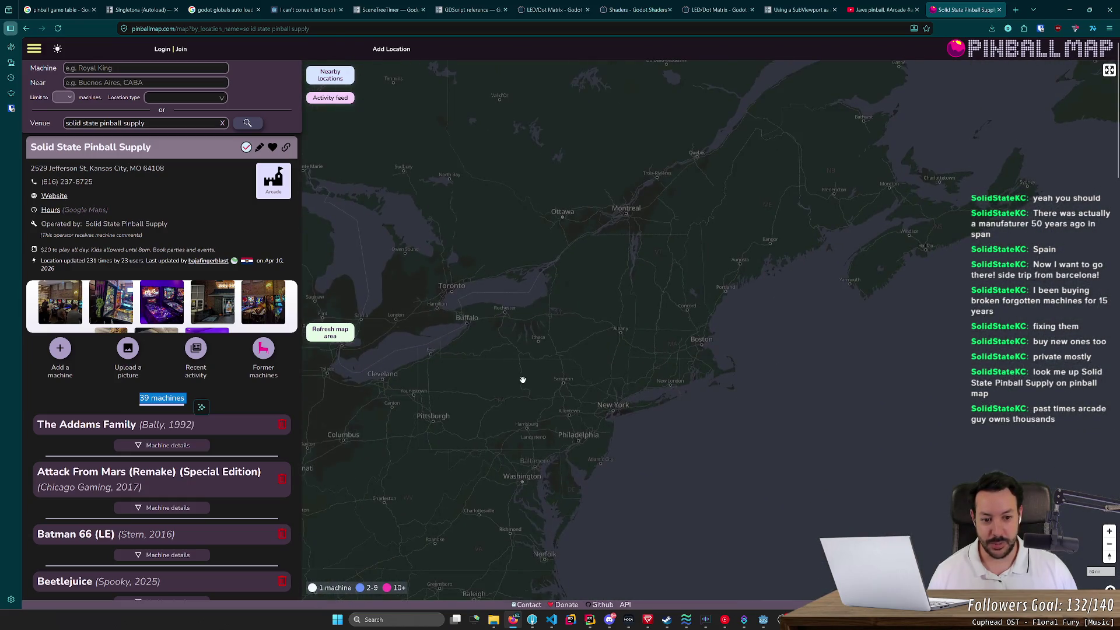
{"action": "scroll", "coordinate": [456, 363], "scroll_direction": "up", "scroll_amount": 2}
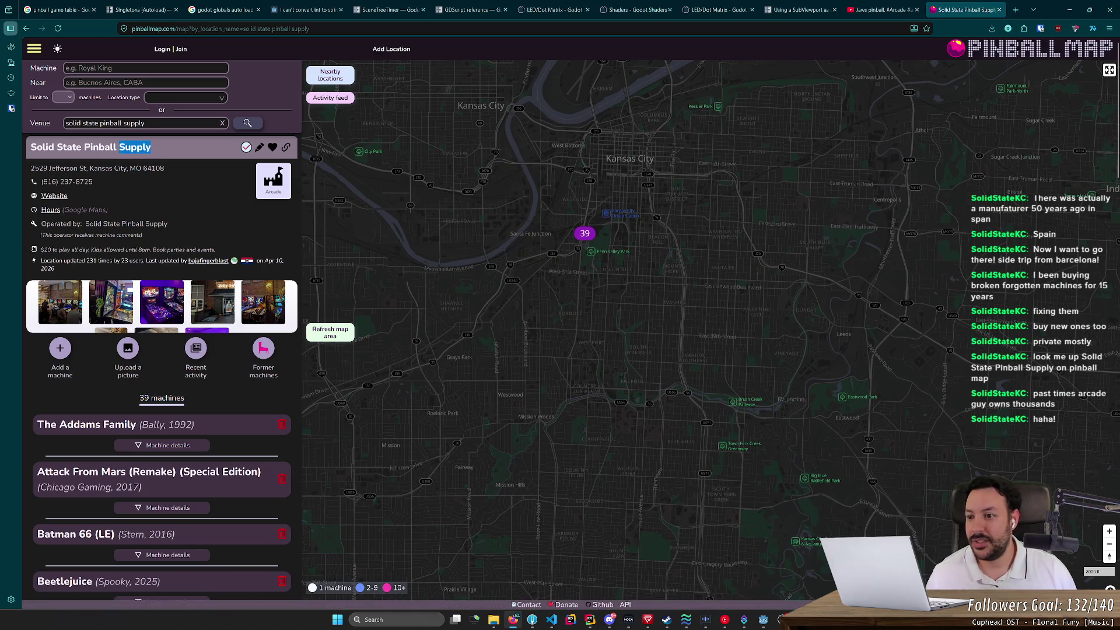
{"action": "left_click", "coordinate": [53, 196]}
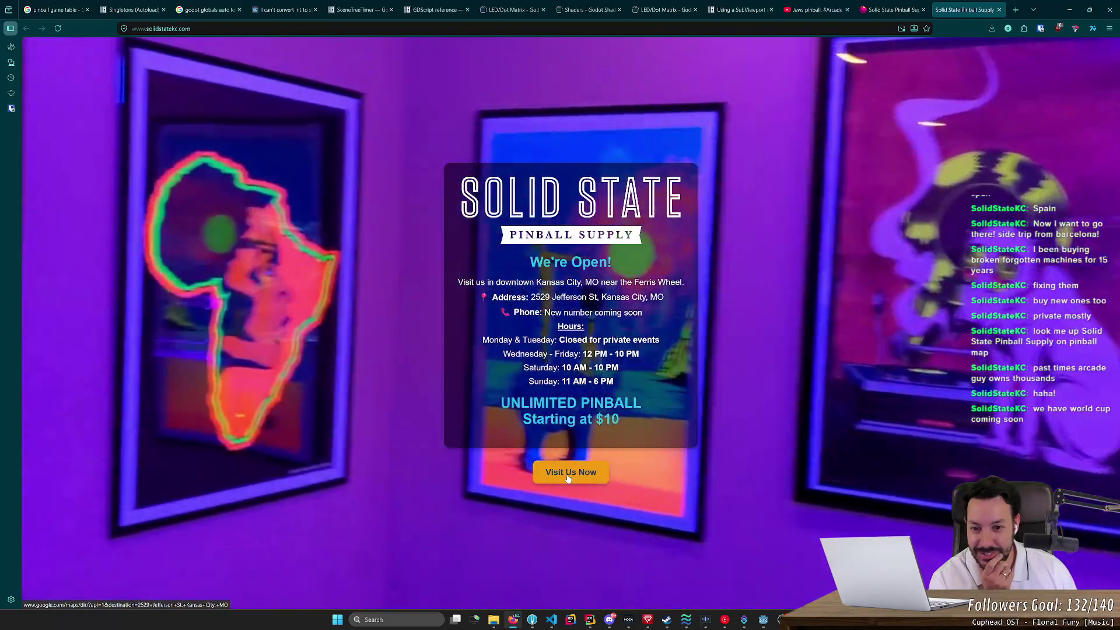
Step: Open Google Maps directions via Visit Us Now, return to the site tab, then close it
{"action": "left_click", "coordinate": [568, 476]}
{"action": "left_click", "coordinate": [898, 9]}
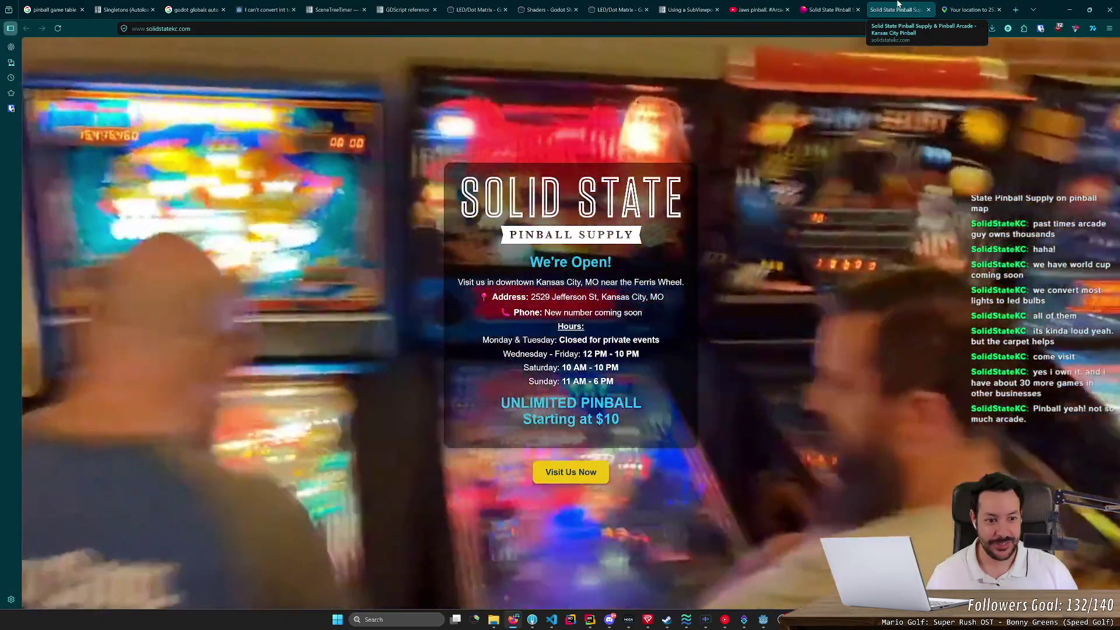
{"action": "key", "text": "ctrl+w"}
Step: Close the directions and Pinball Map tabs and minimise Chrome to return to the Godot pinball scene
{"action": "key", "text": "ctrl+w"}
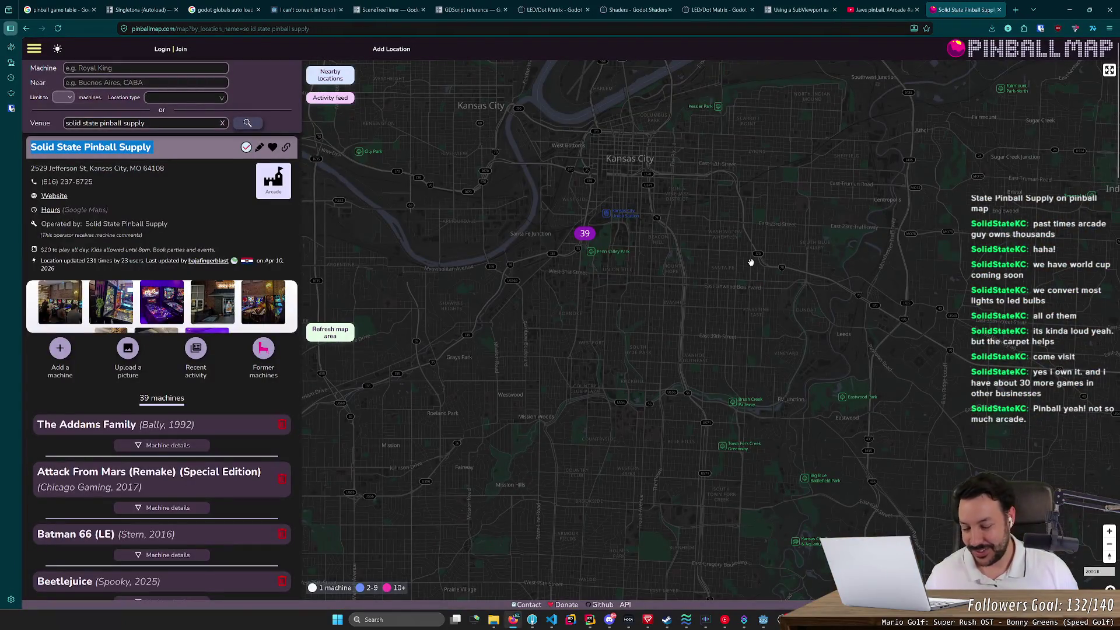
{"action": "key", "text": "ctrl+w"}
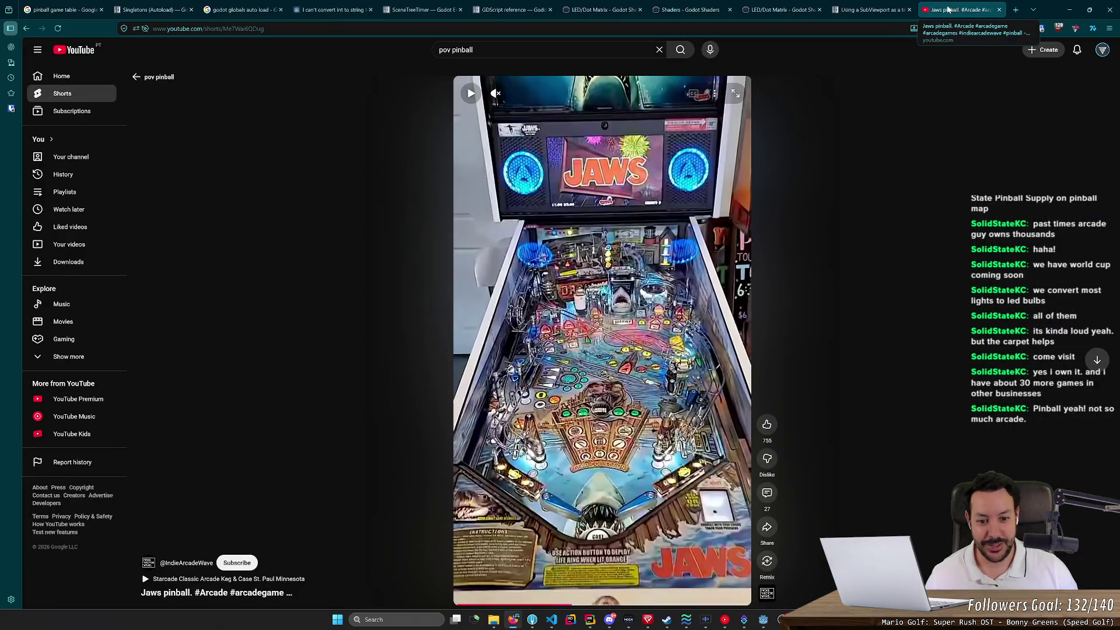
{"action": "key", "text": "ctrl+w"}
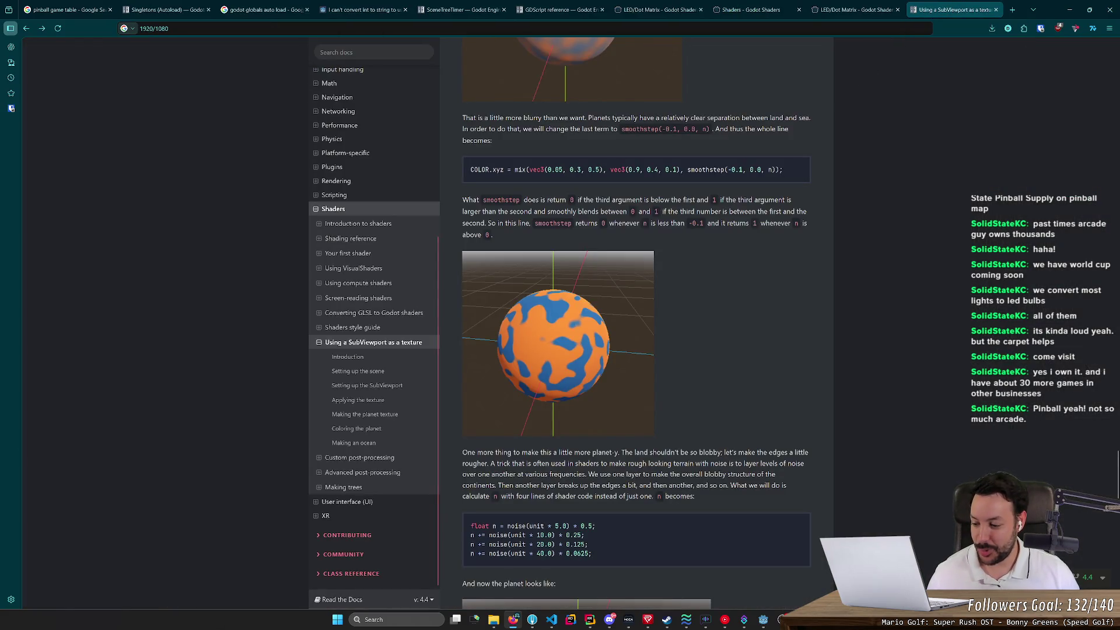
{"action": "left_click", "coordinate": [1069, 9]}
{"action": "left_click_drag", "start_coordinate": [364, 74], "coordinate": [405, 81]}
{"action": "key", "text": "w"}
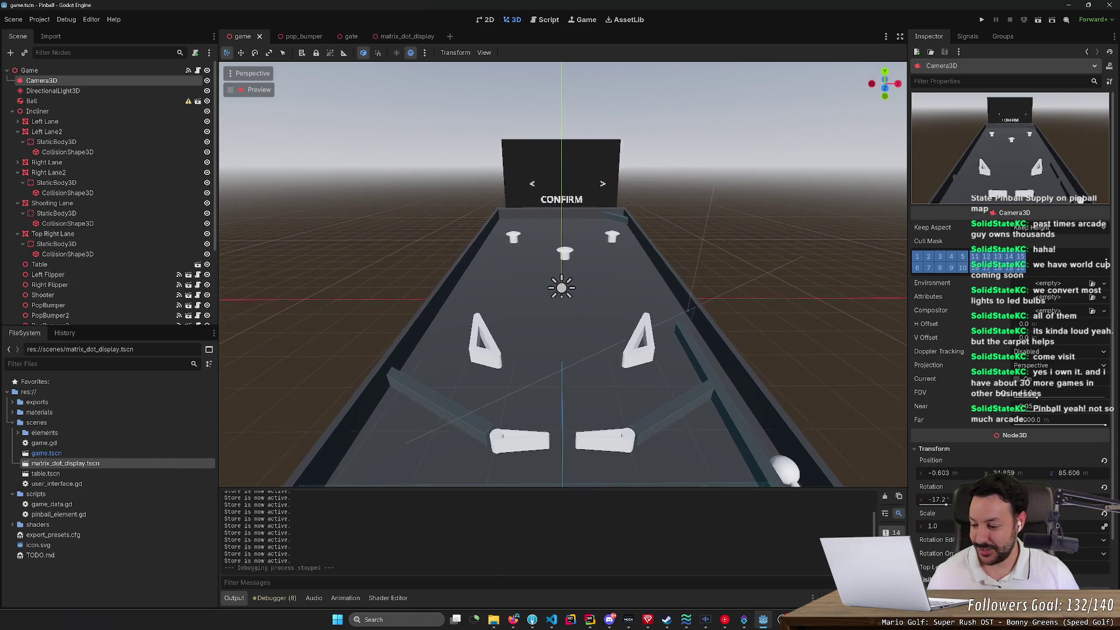
{"action": "key", "text": "w"}
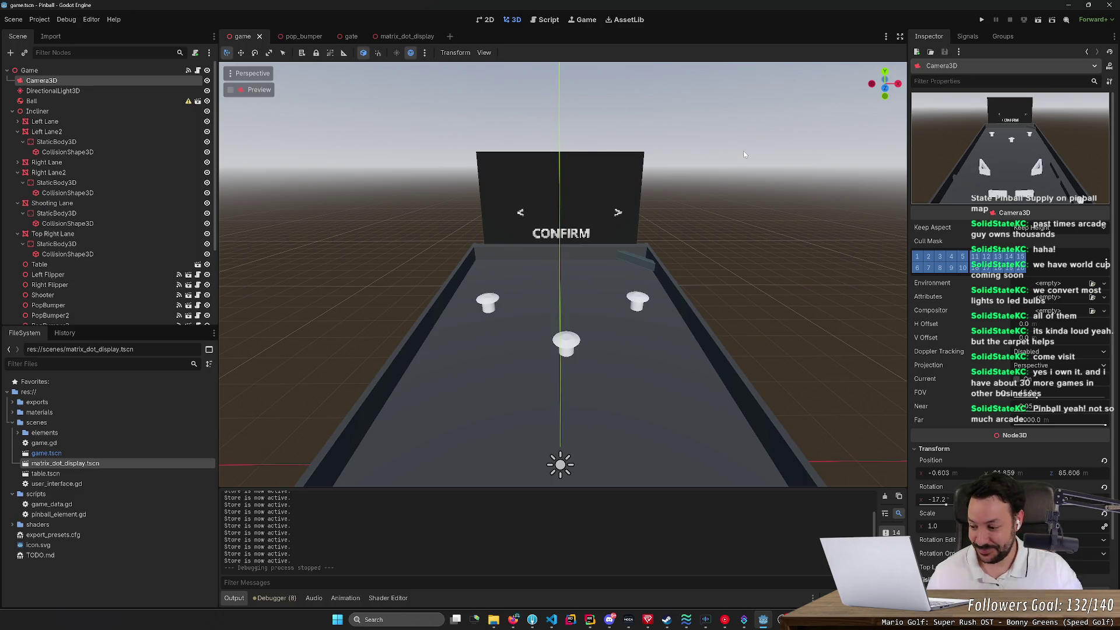
{"action": "left_click_drag", "start_coordinate": [822, 193], "coordinate": [823, 227]}
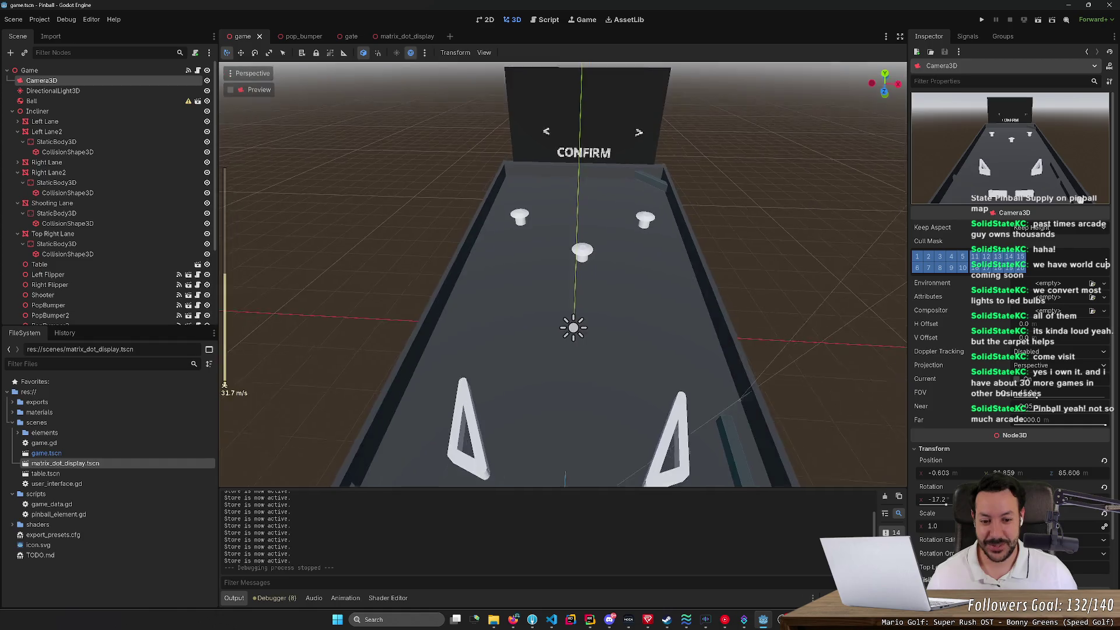
{"action": "key", "text": "s"}
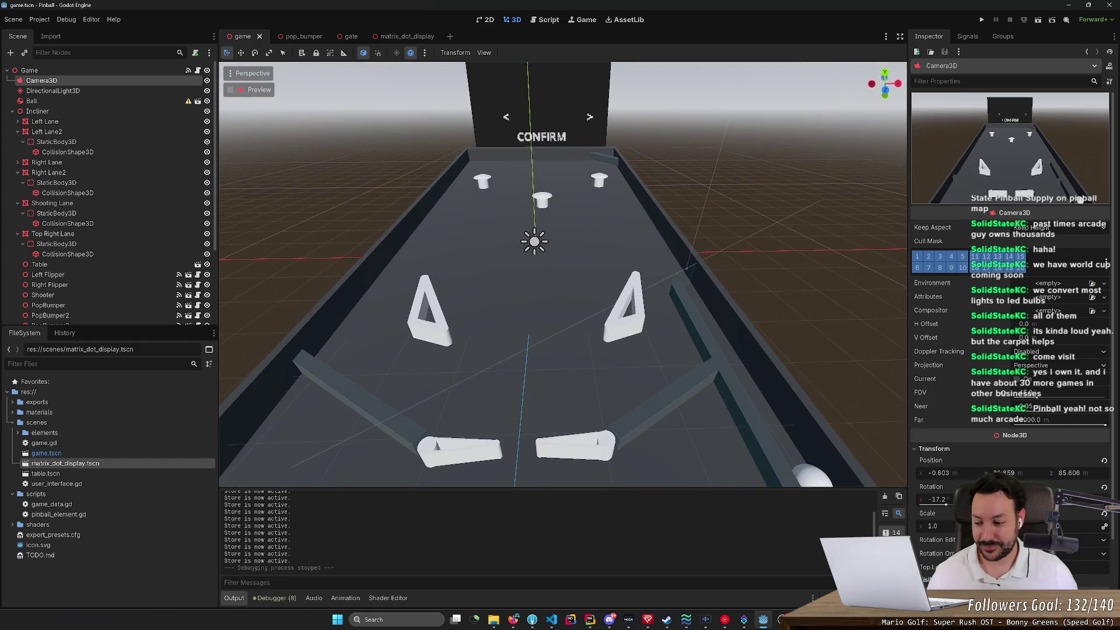
{"action": "key", "text": "s"}
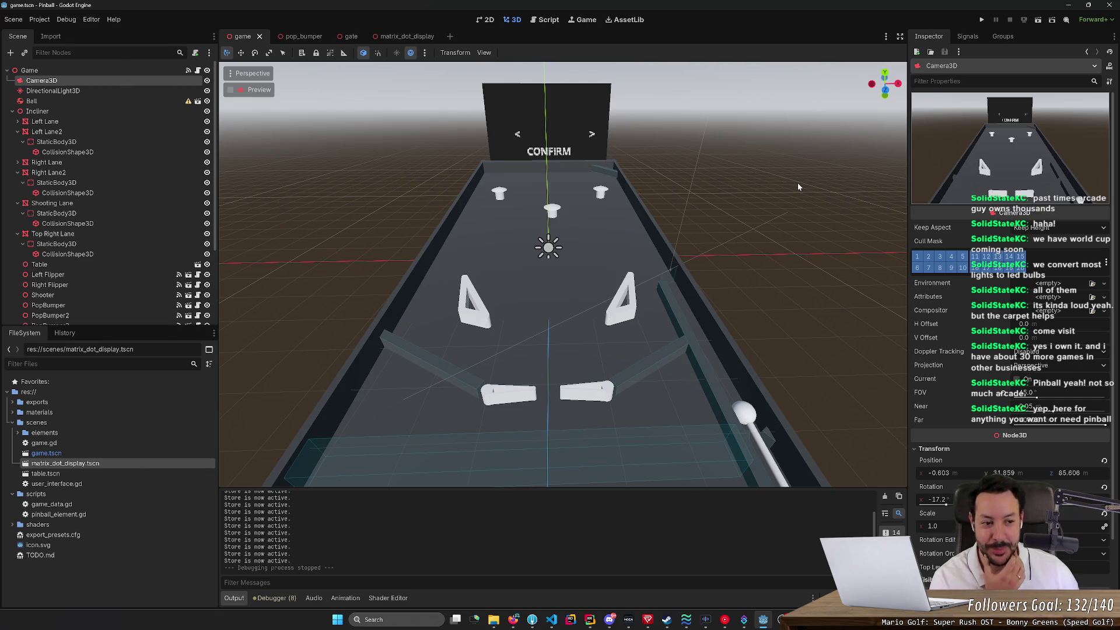
{"action": "scroll", "coordinate": [734, 202], "scroll_direction": "up", "scroll_amount": 3}
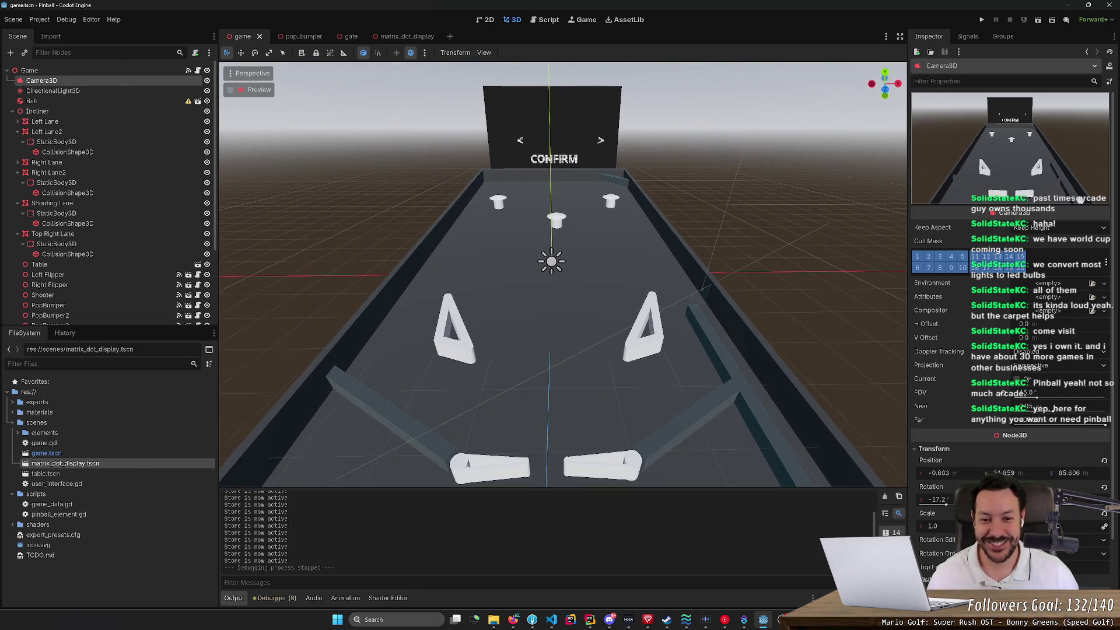
{"action": "key", "text": "w"}
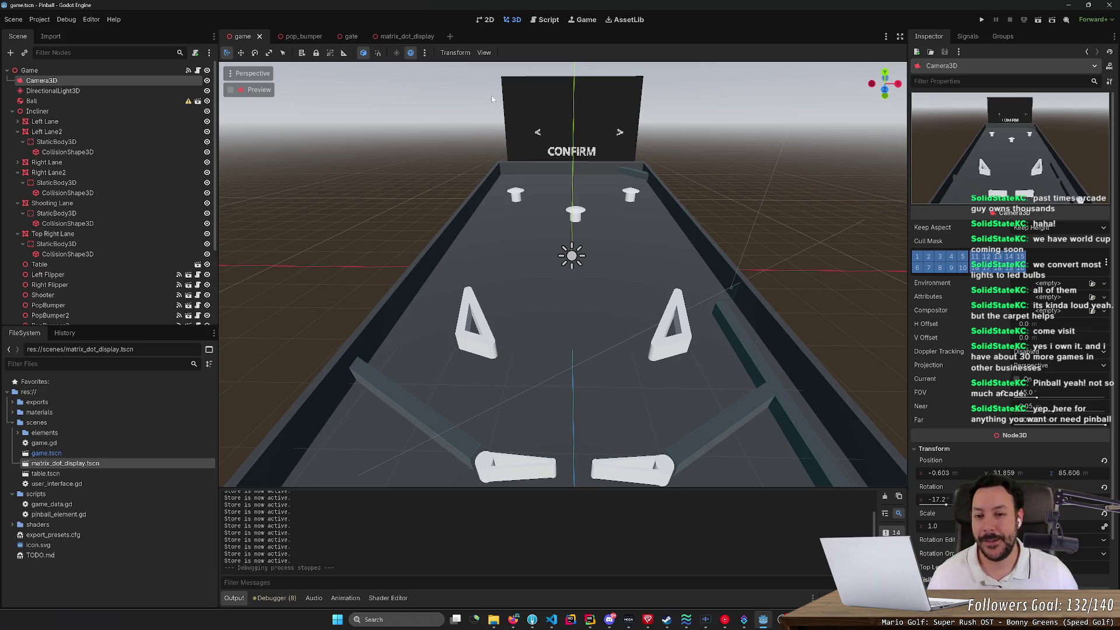
{"action": "scroll", "coordinate": [514, 106], "scroll_direction": "down", "scroll_amount": 3}
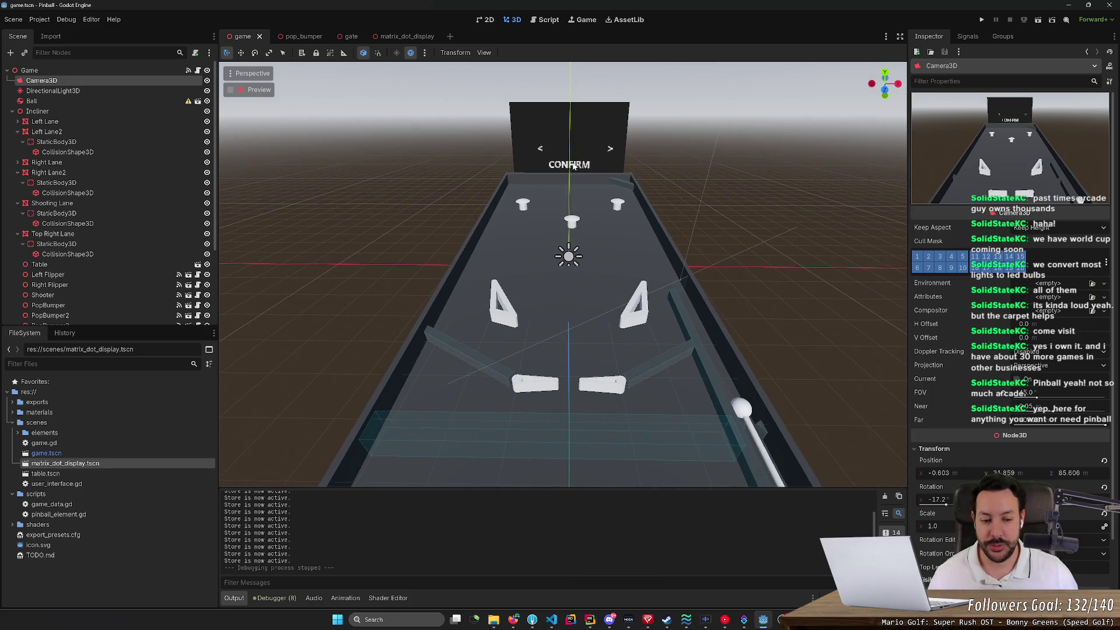
{"action": "left_click", "coordinate": [433, 37]}
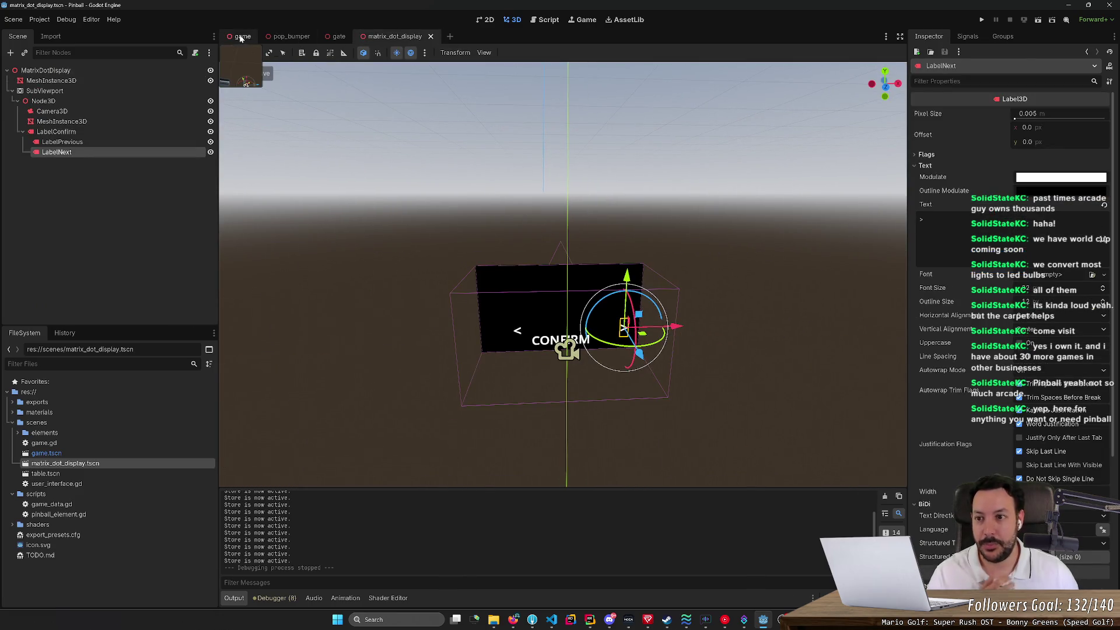
{"action": "left_click", "coordinate": [242, 37]}
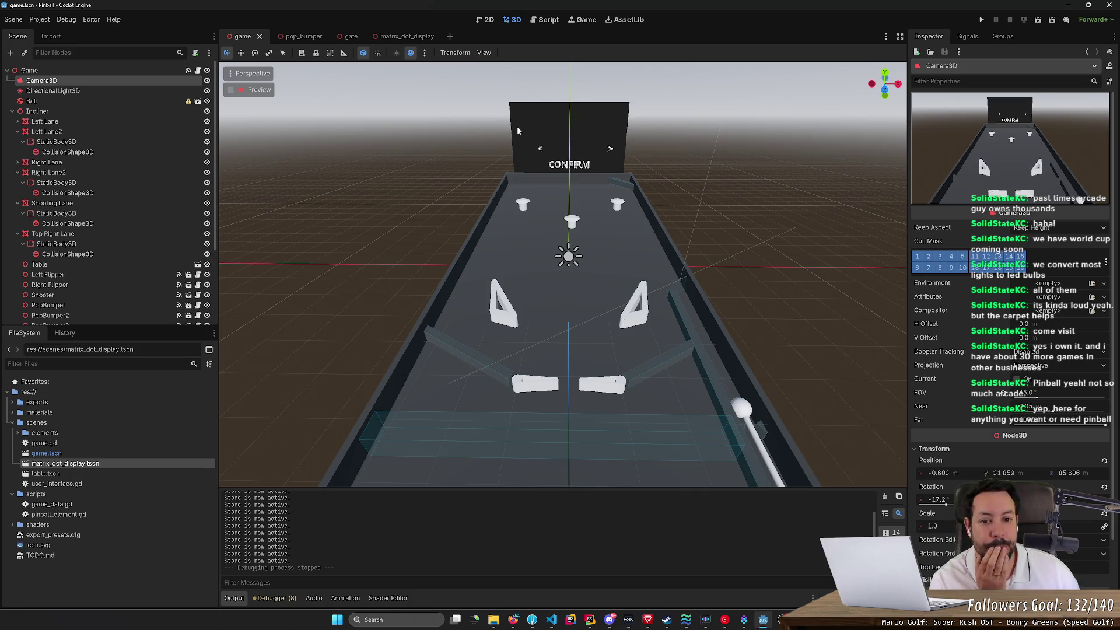
{"action": "left_click", "coordinate": [397, 36]}
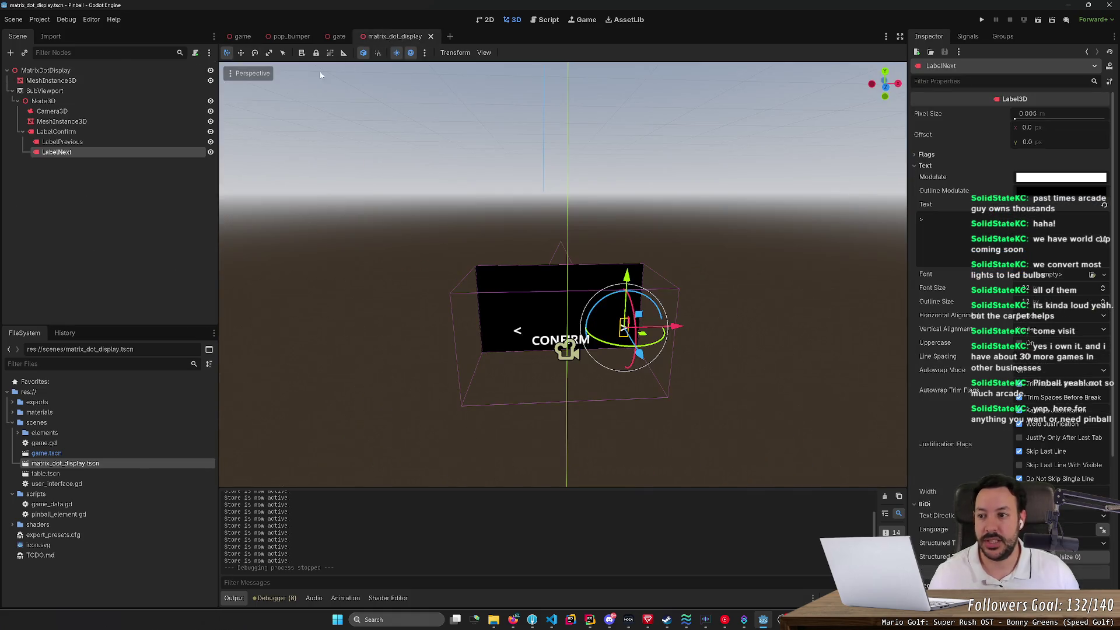
Step: Select LabelConfirm, try its context menu, then switch to the Node3D node
{"action": "left_click", "coordinate": [158, 133]}
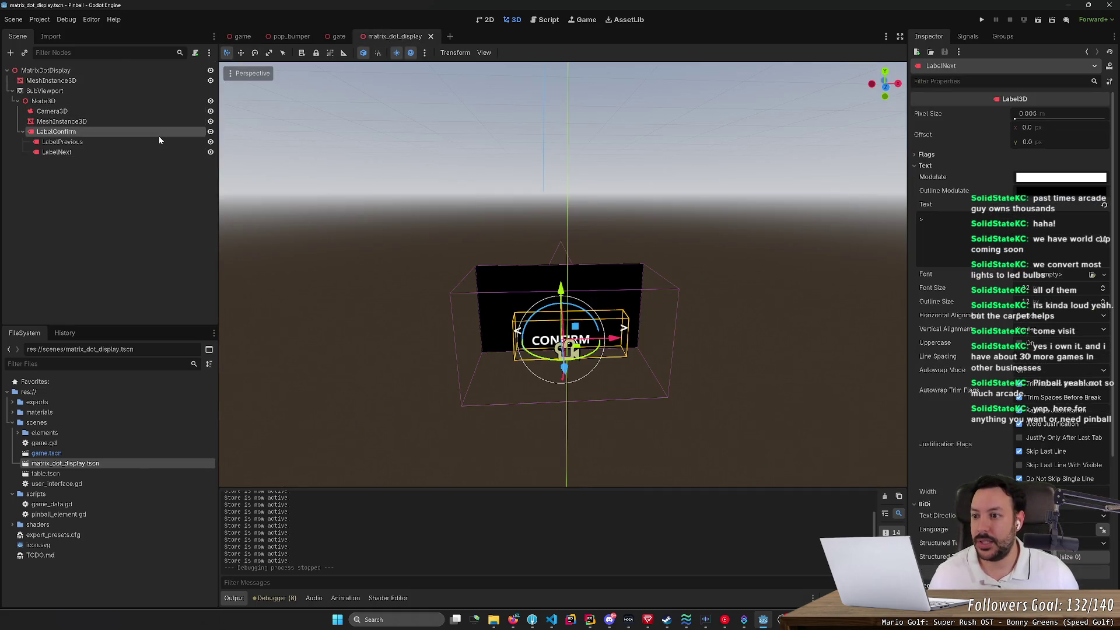
{"action": "right_click", "coordinate": [98, 134]}
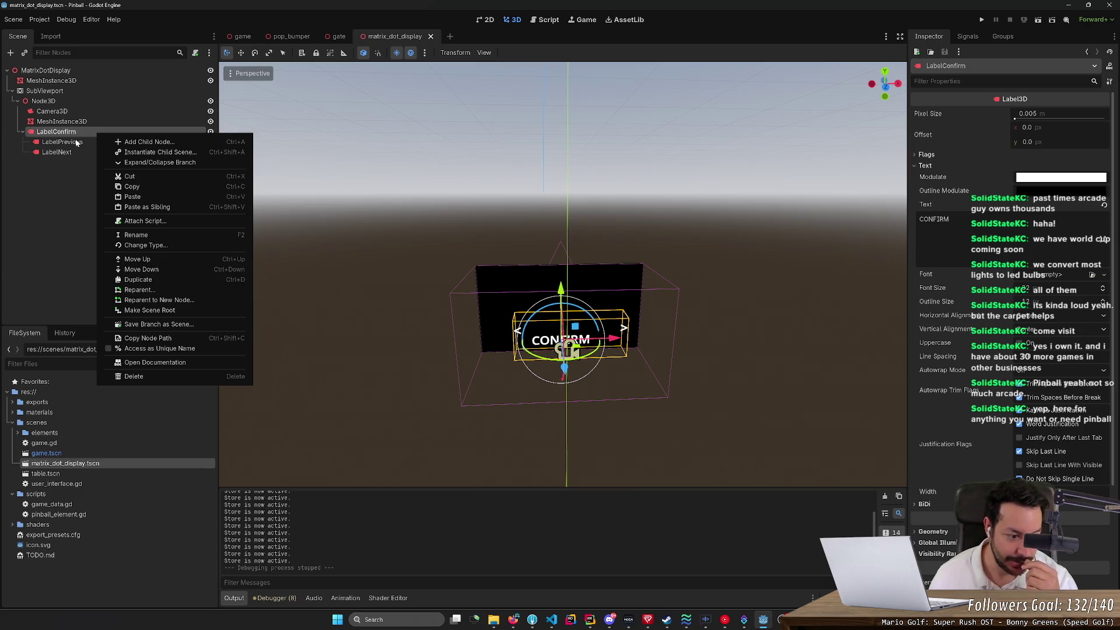
{"action": "left_click", "coordinate": [65, 135]}
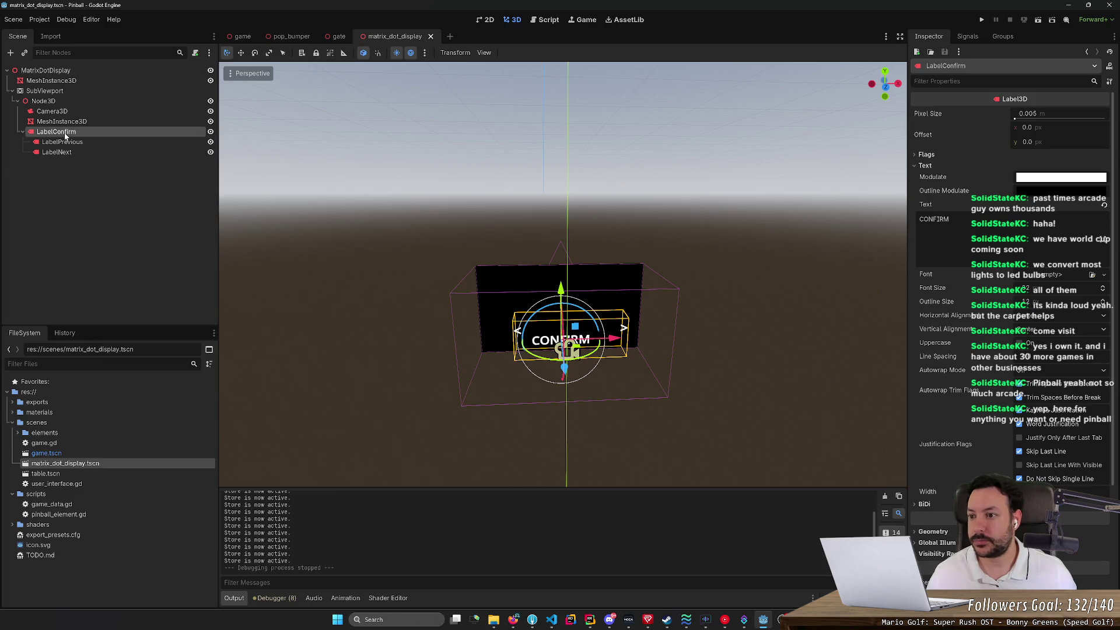
{"action": "right_click", "coordinate": [68, 136]}
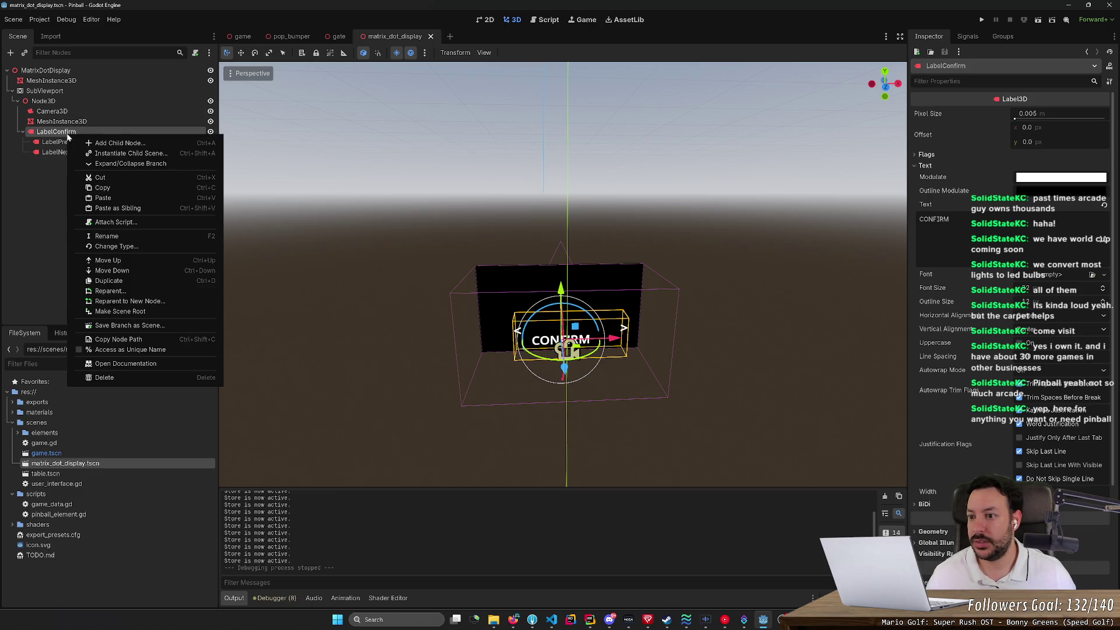
{"action": "left_click", "coordinate": [64, 109]}
Step: Add a Node3D child under Node3D named ScreenSelector and move LabelConfirm into it
{"action": "right_click", "coordinate": [58, 102]}
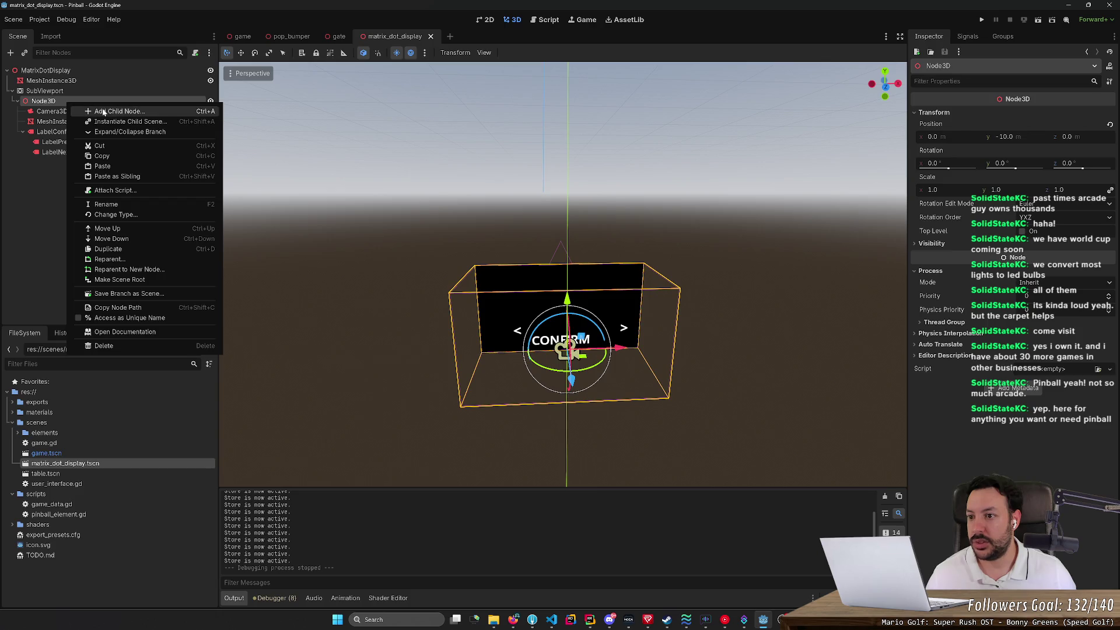
{"action": "left_click", "coordinate": [105, 108]}
{"action": "type", "text": "Node3"}
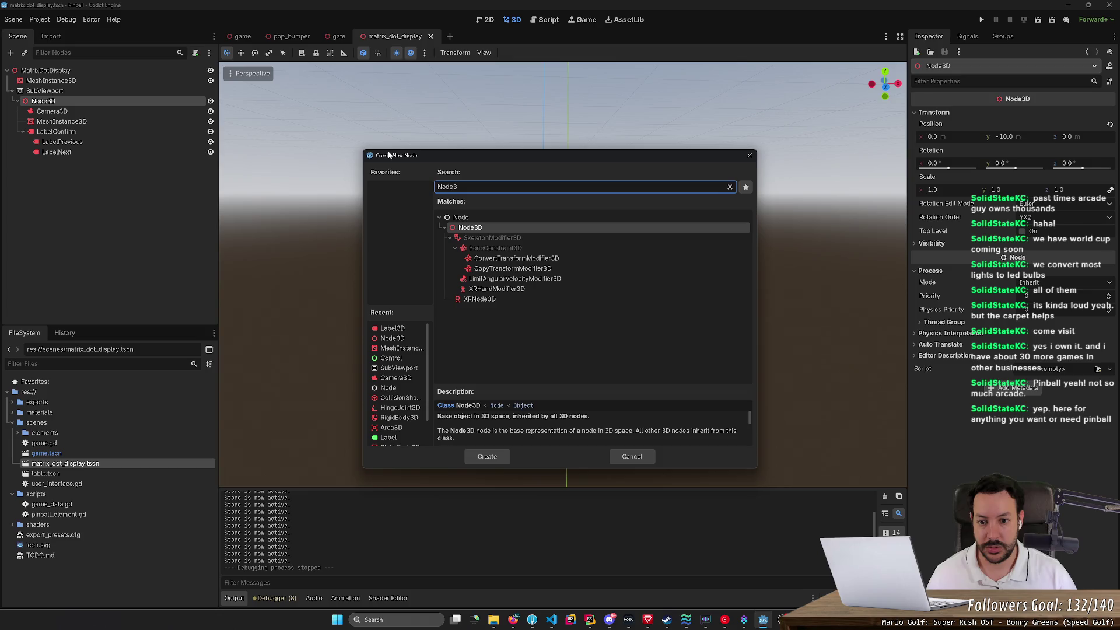
{"action": "key", "text": "Return"}
{"action": "type", "text": "ScreenSelec"}
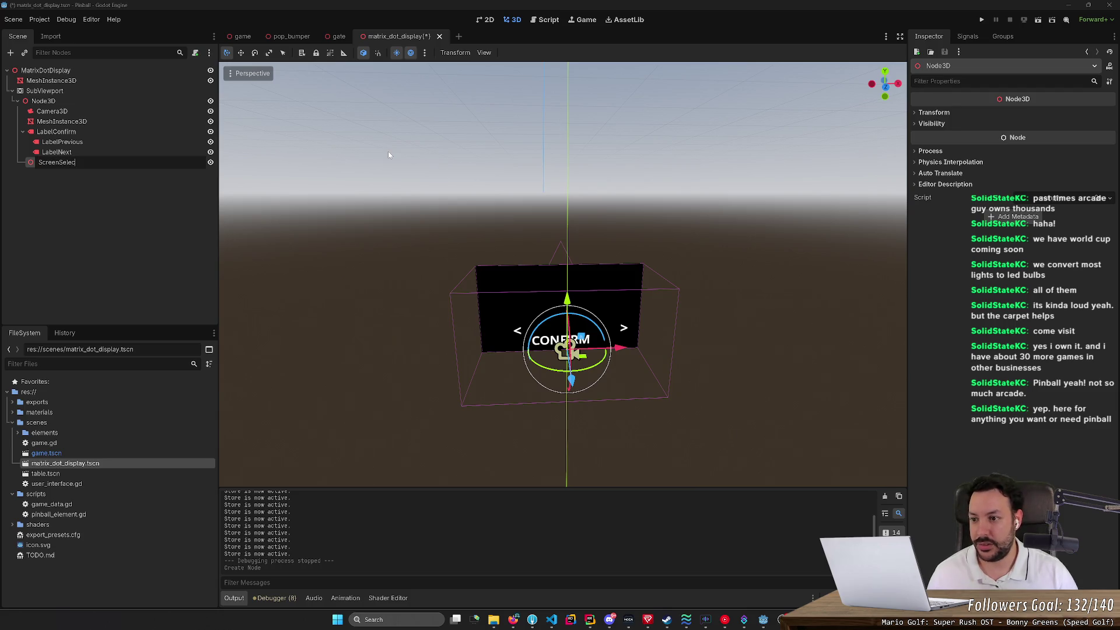
{"action": "type", "text": "tor"}
{"action": "key", "text": "Return"}
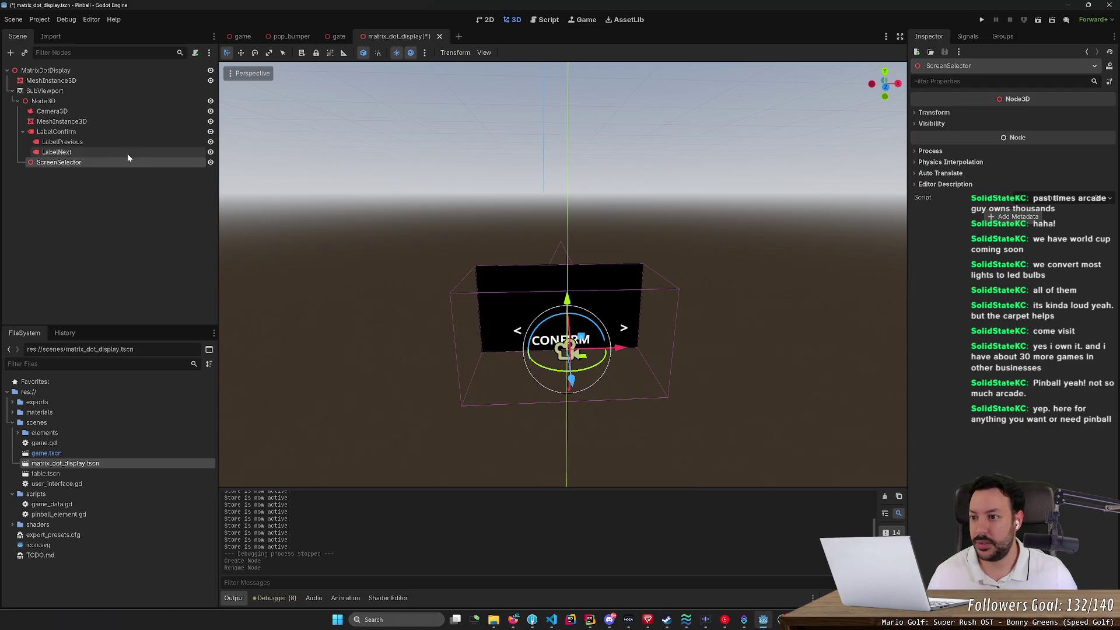
{"action": "mouse_move", "coordinate": [130, 133]}
{"action": "left_mouse_down"}
{"action": "mouse_move", "coordinate": [126, 165]}
{"action": "mouse_move", "coordinate": [116, 161]}
{"action": "left_mouse_up"}
Step: Add a Node3D child under ScreenSelector named ScoreScreen
{"action": "right_click", "coordinate": [105, 132]}
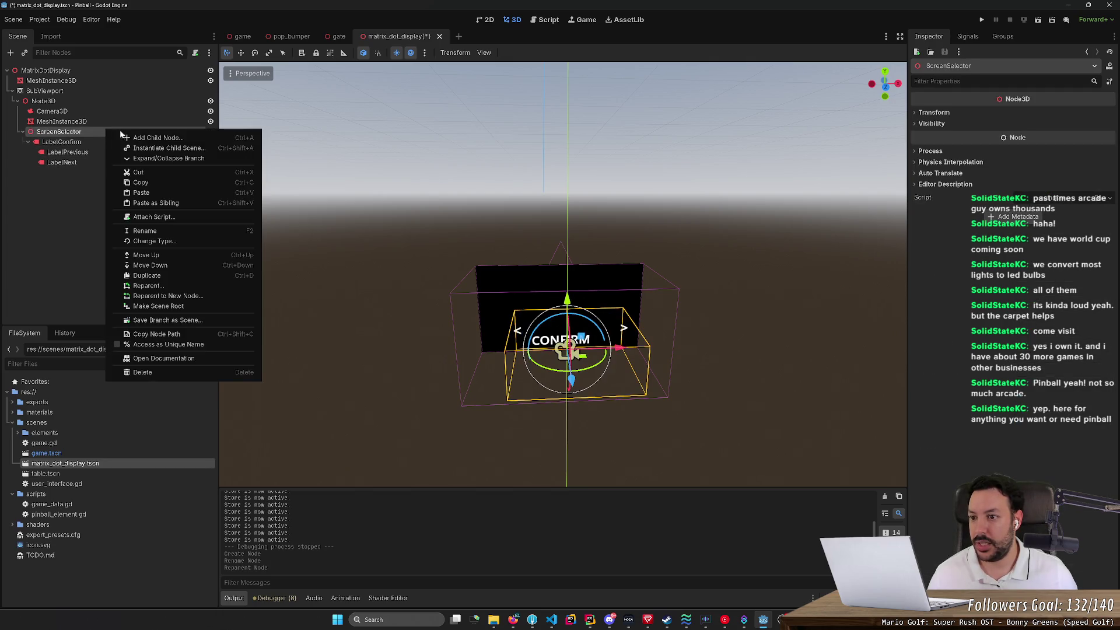
{"action": "left_click", "coordinate": [143, 138]}
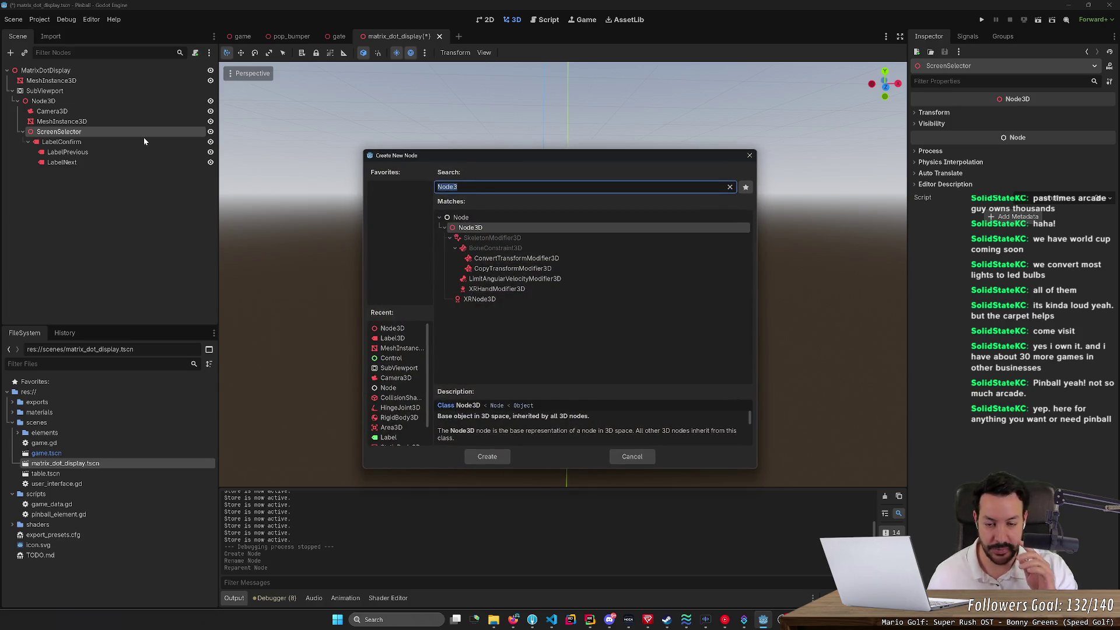
{"action": "type", "text": "Sc"}
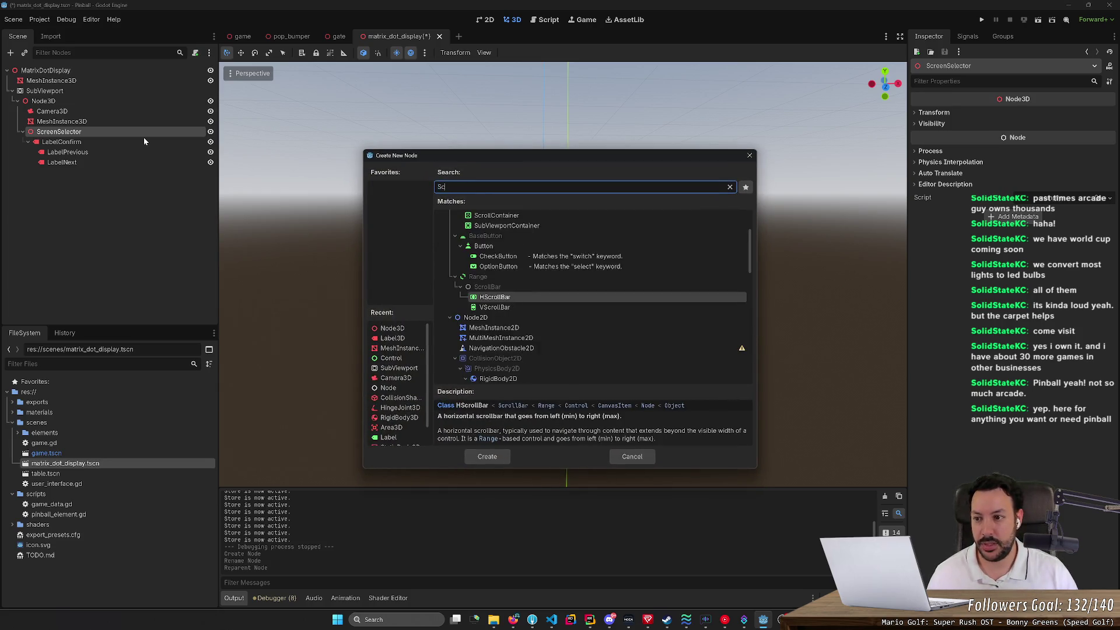
{"action": "type", "text": "oreScreen"}
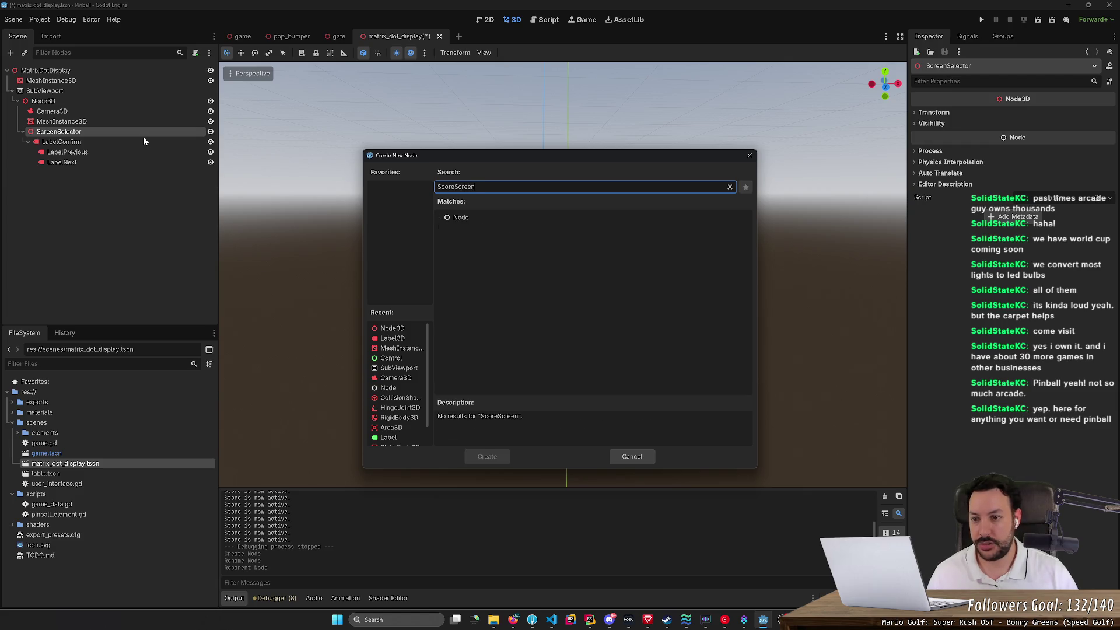
{"action": "key", "text": "Escape"}
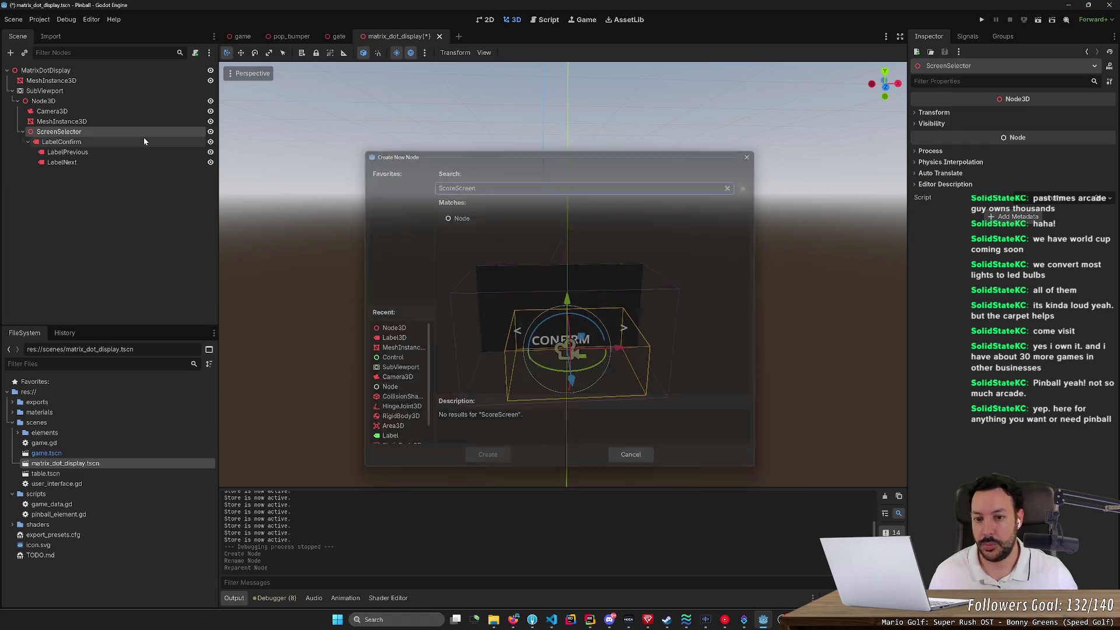
{"action": "right_click", "coordinate": [149, 132]}
{"action": "left_click", "coordinate": [165, 140]}
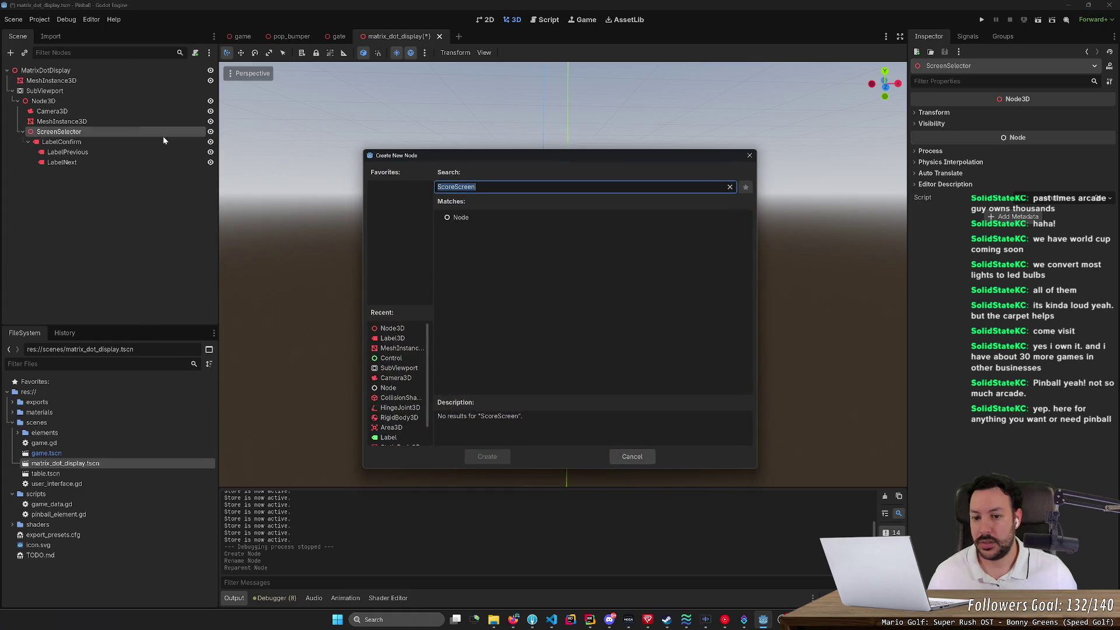
{"action": "type", "text": "Node3d"}
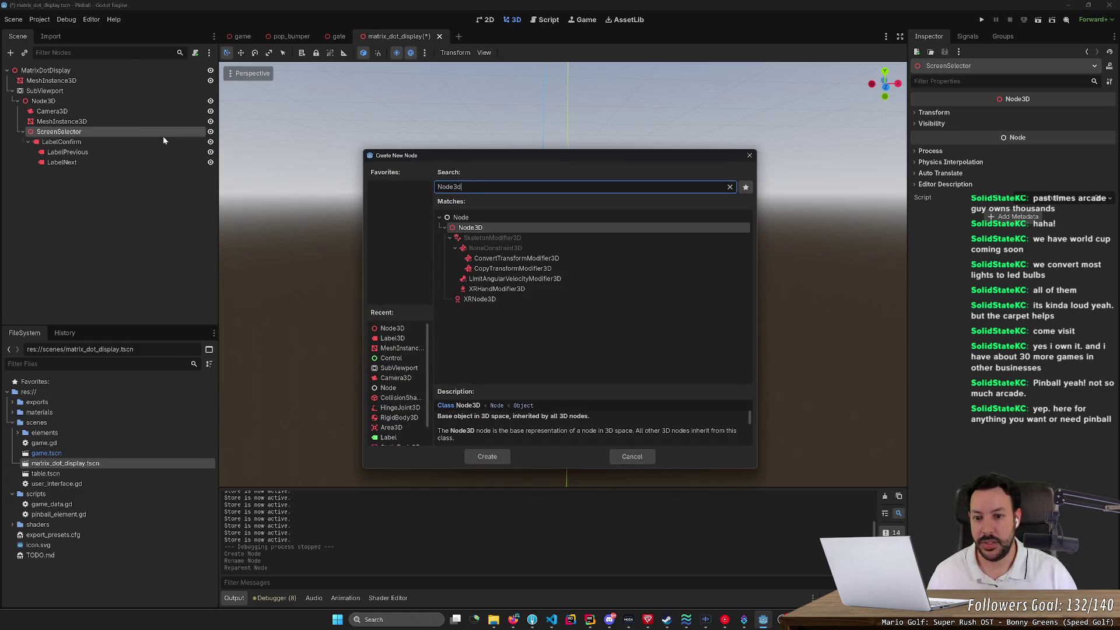
{"action": "key", "text": "Return"}
{"action": "type", "text": "ScoreScree"}
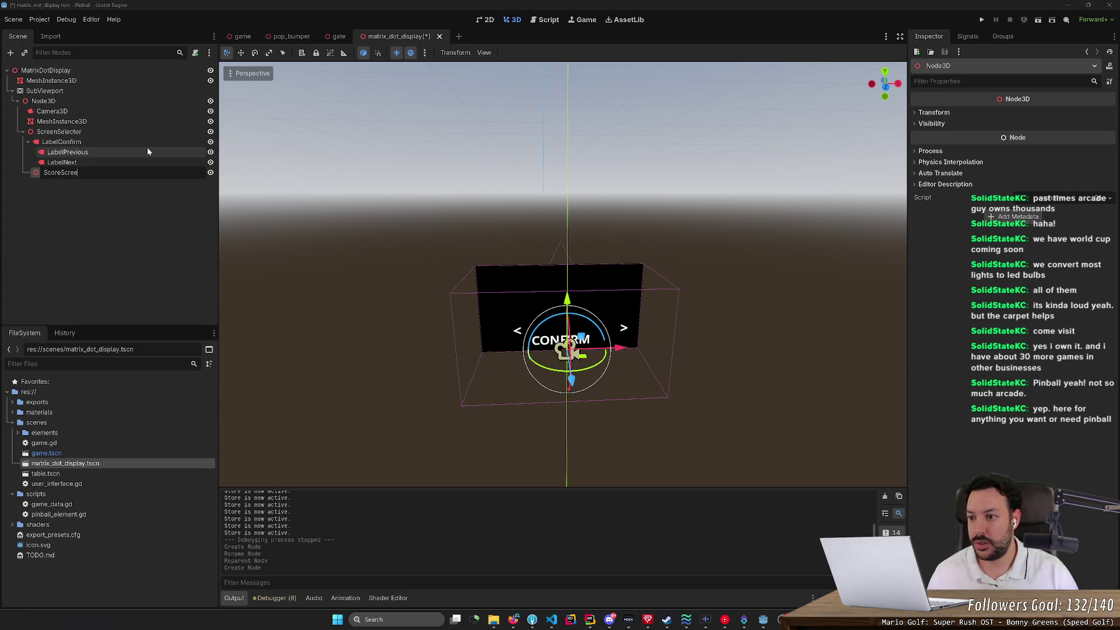
{"action": "type", "text": "n"}
{"action": "key", "text": "Return"}
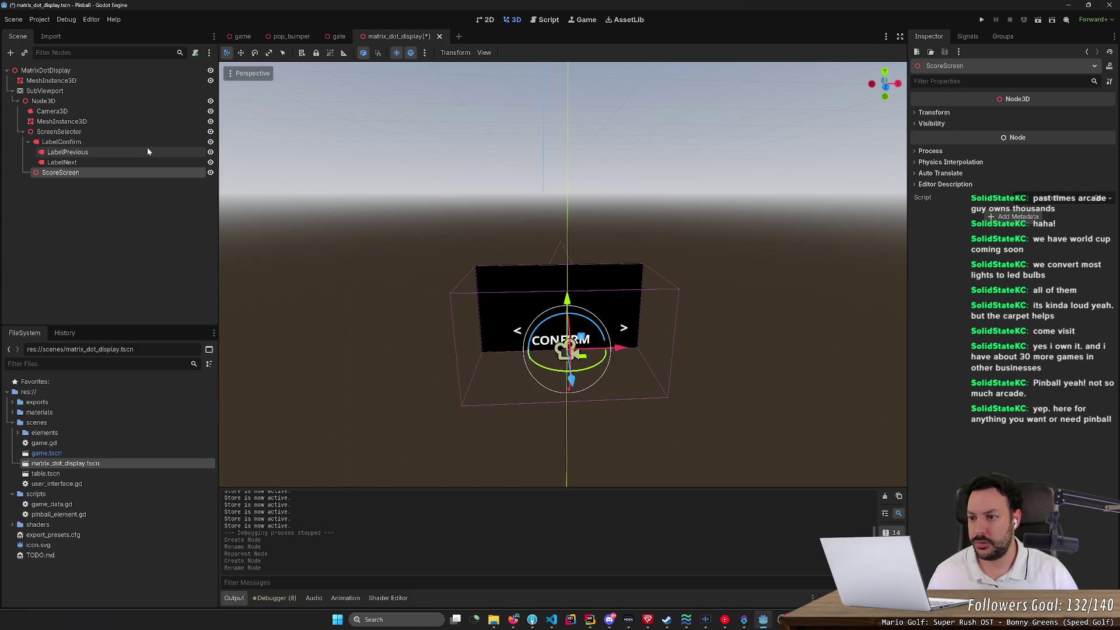
Step: Add a second Node3D named ShopScreen and move LabelConfirm, LabelPrevious and LabelNext under it
{"action": "right_click", "coordinate": [131, 133]}
{"action": "left_click", "coordinate": [169, 143]}
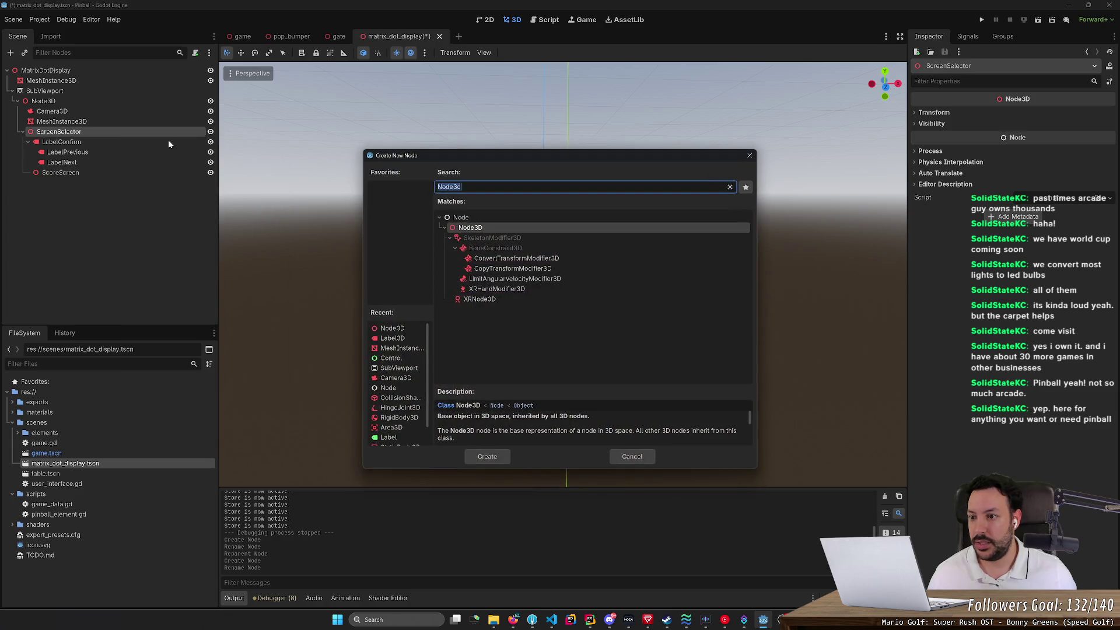
{"action": "left_click", "coordinate": [487, 456]}
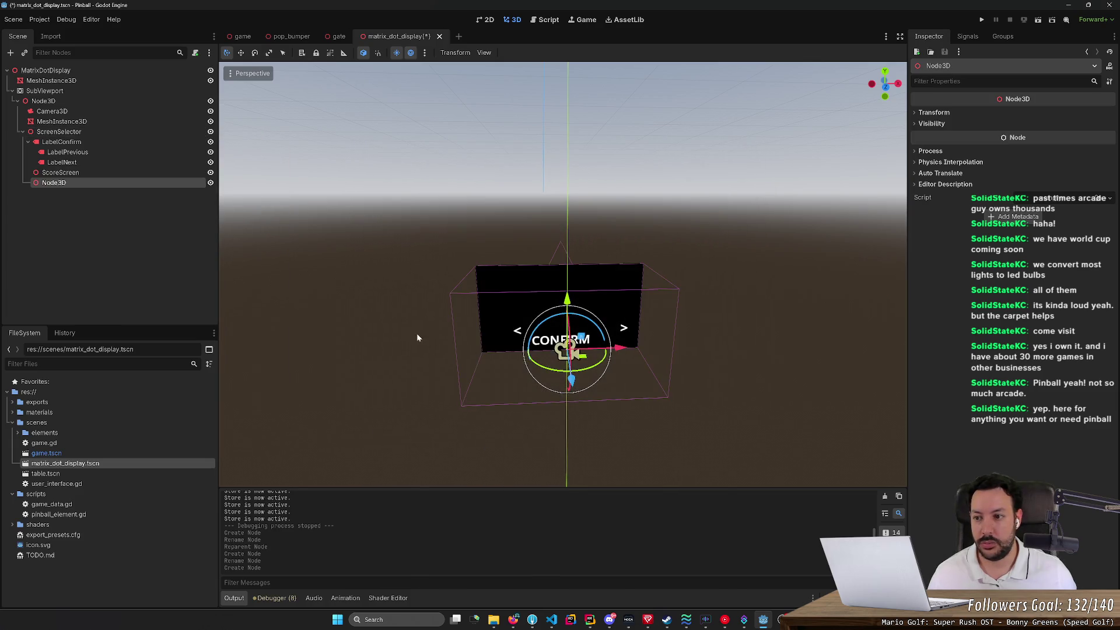
{"action": "key", "text": "F2"}
{"action": "type", "text": "ShopScreen"}
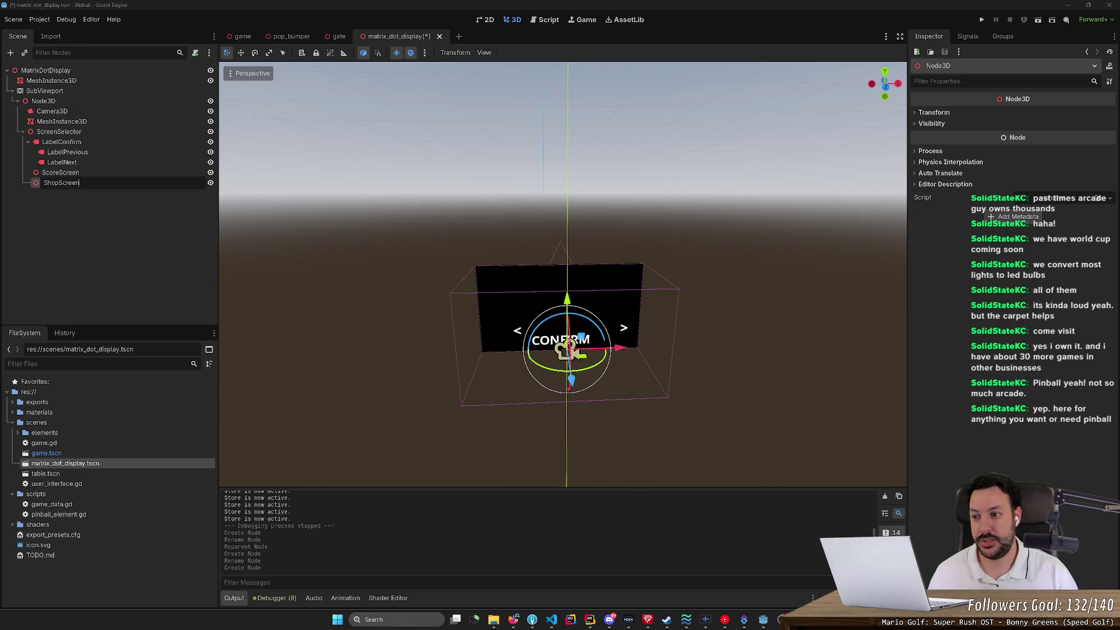
{"action": "key", "text": "Return"}
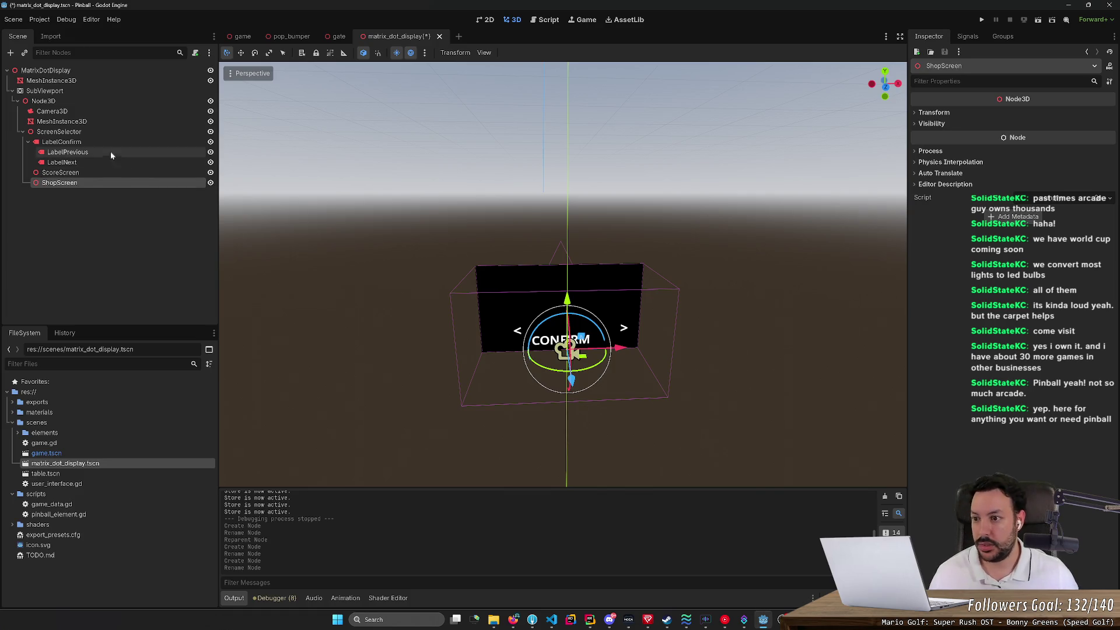
{"action": "mouse_move", "coordinate": [105, 143]}
{"action": "left_mouse_down"}
{"action": "mouse_move", "coordinate": [118, 190]}
{"action": "mouse_move", "coordinate": [92, 168]}
{"action": "mouse_move", "coordinate": [92, 182]}
{"action": "mouse_move", "coordinate": [94, 163]}
{"action": "left_mouse_up"}
{"action": "left_click", "coordinate": [85, 173]}
{"action": "left_click", "coordinate": [87, 183], "text": "shift"}
{"action": "left_click", "coordinate": [98, 218]}
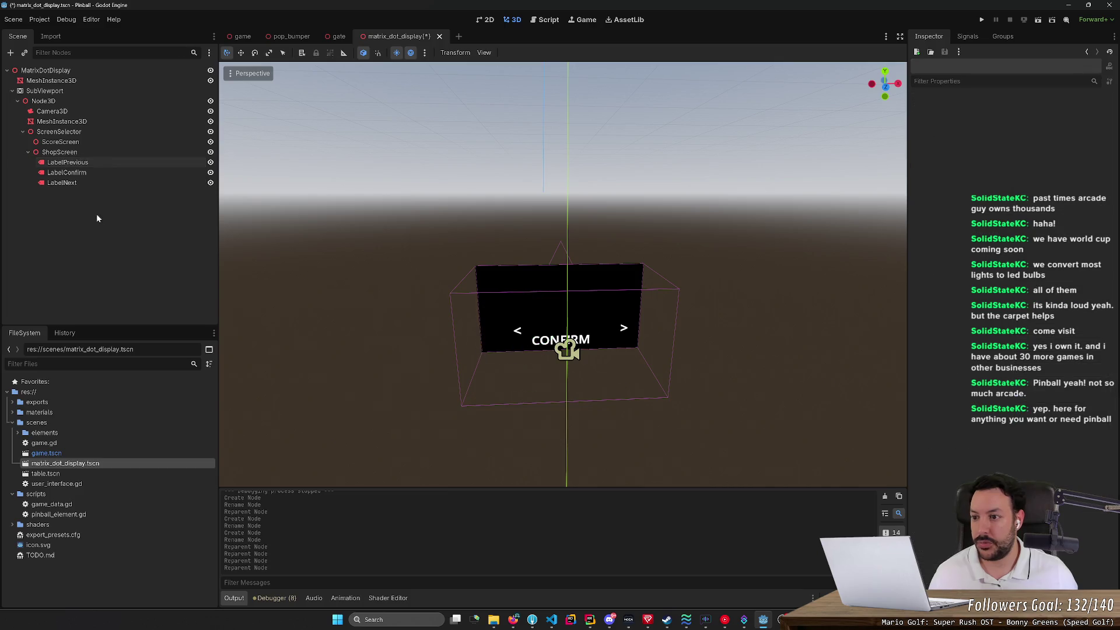
Step: Save the scene, inspect the ScoreScreen and ShopScreen transforms, and frame ShopScreen in the view
{"action": "scroll", "coordinate": [414, 253], "scroll_direction": "down", "scroll_amount": 5}
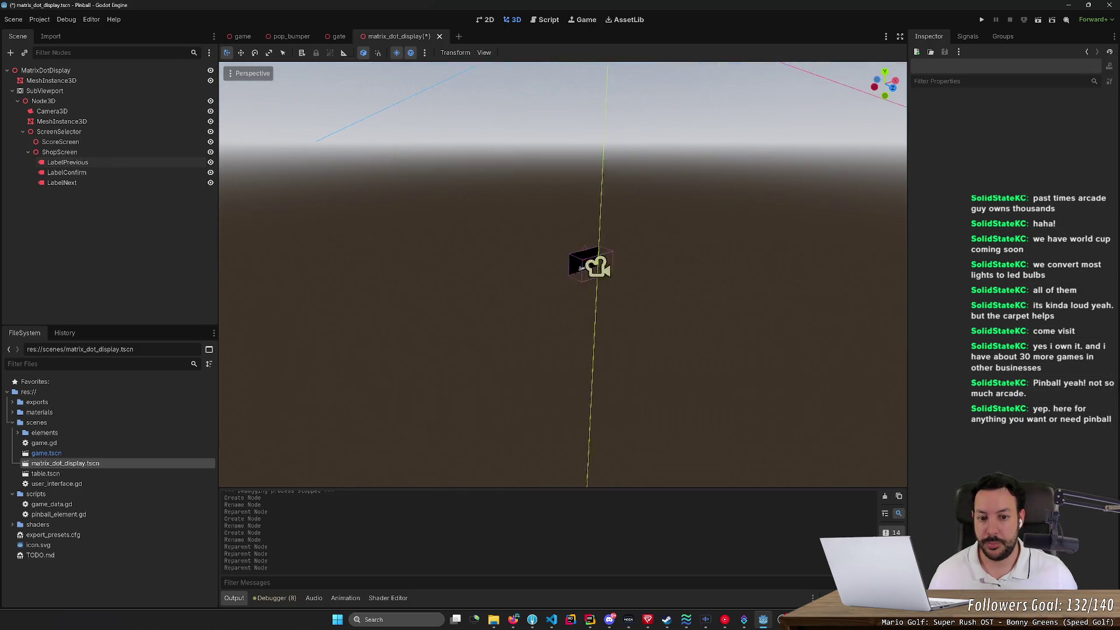
{"action": "key", "text": "ctrl+s"}
{"action": "left_click", "coordinate": [107, 152]}
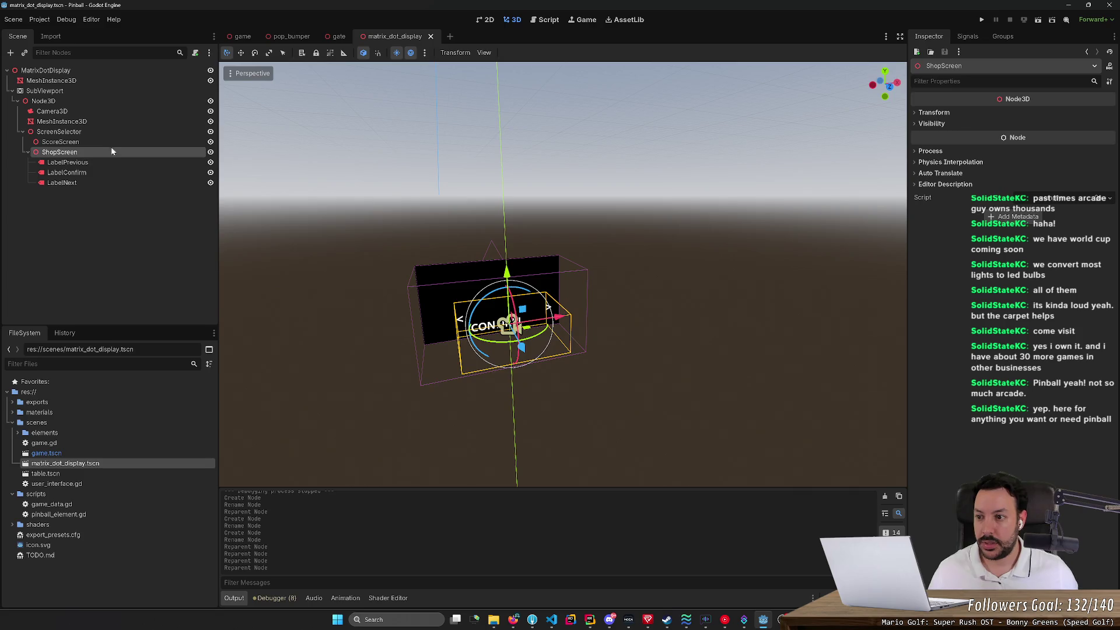
{"action": "left_click", "coordinate": [117, 140]}
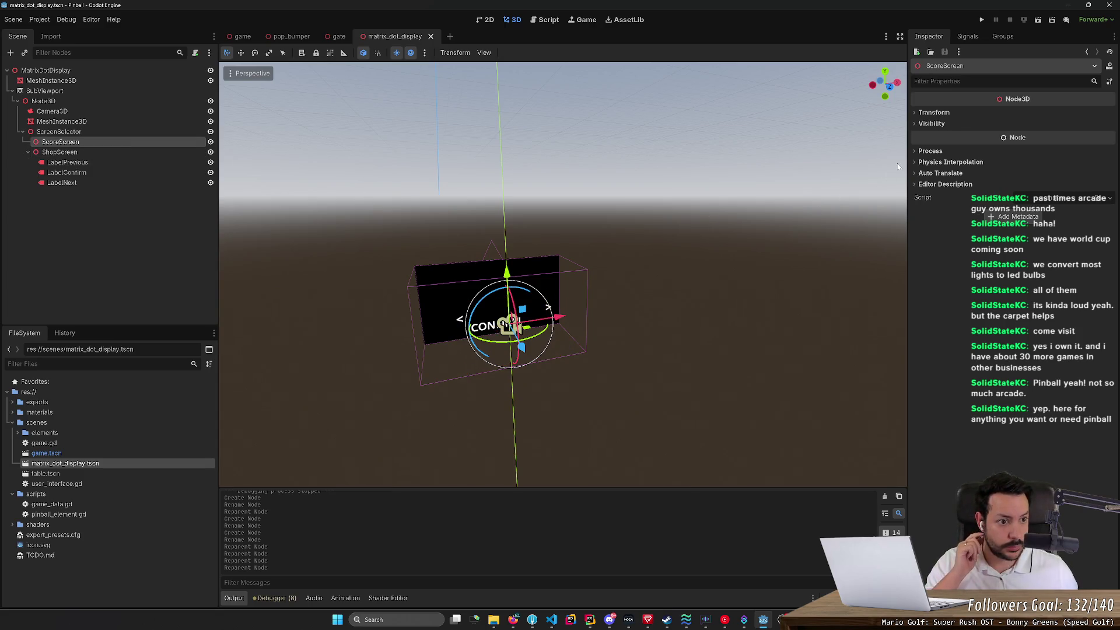
{"action": "left_click", "coordinate": [935, 113]}
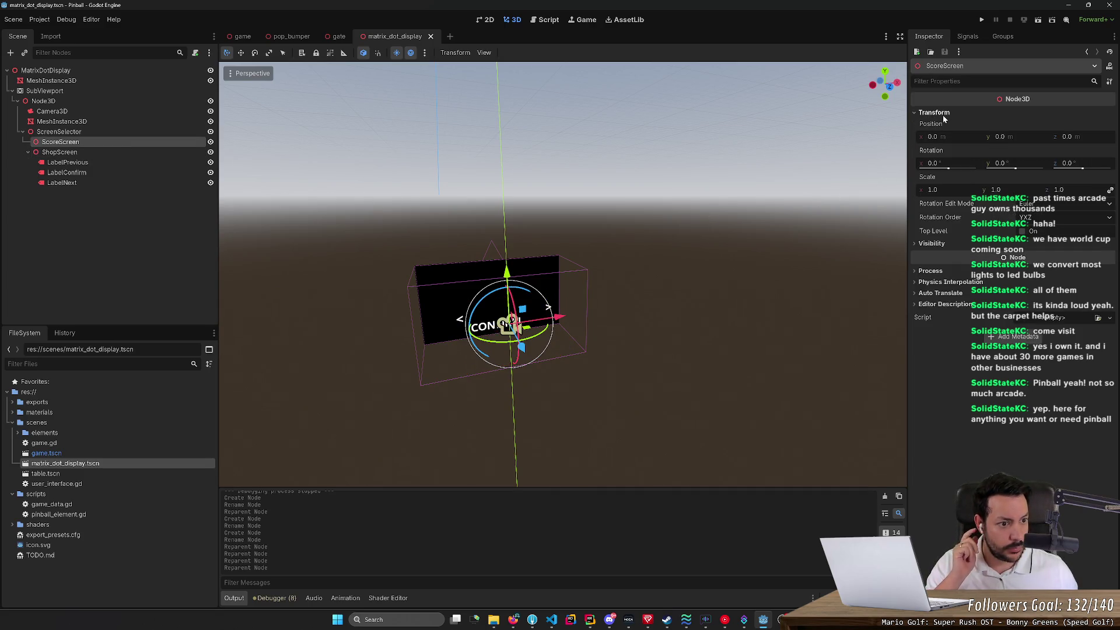
{"action": "left_click", "coordinate": [108, 152]}
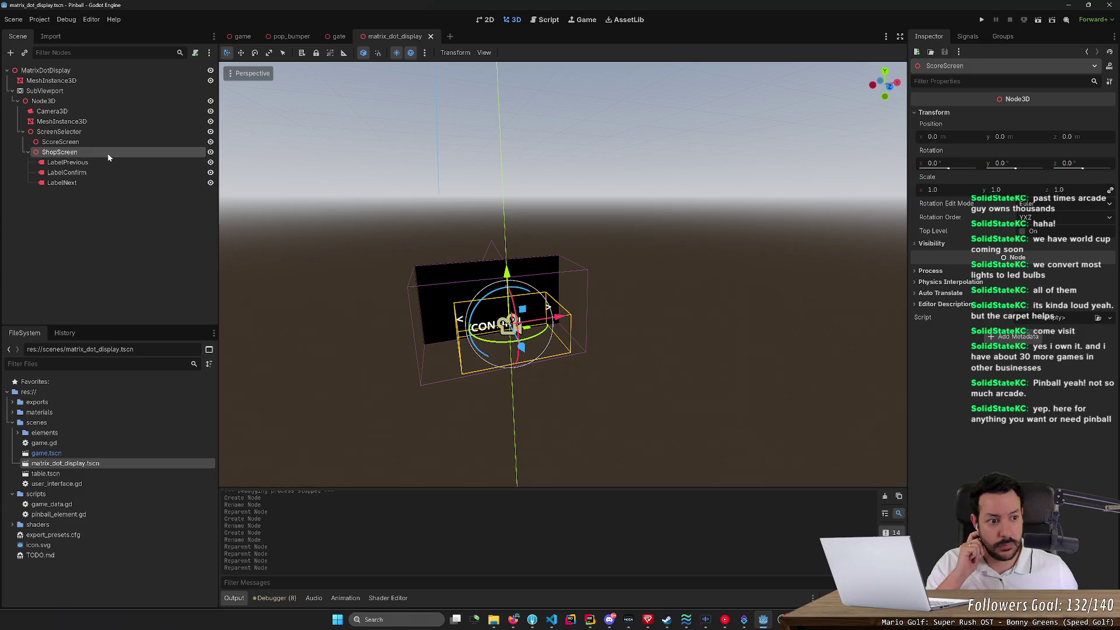
{"action": "left_click", "coordinate": [933, 112]}
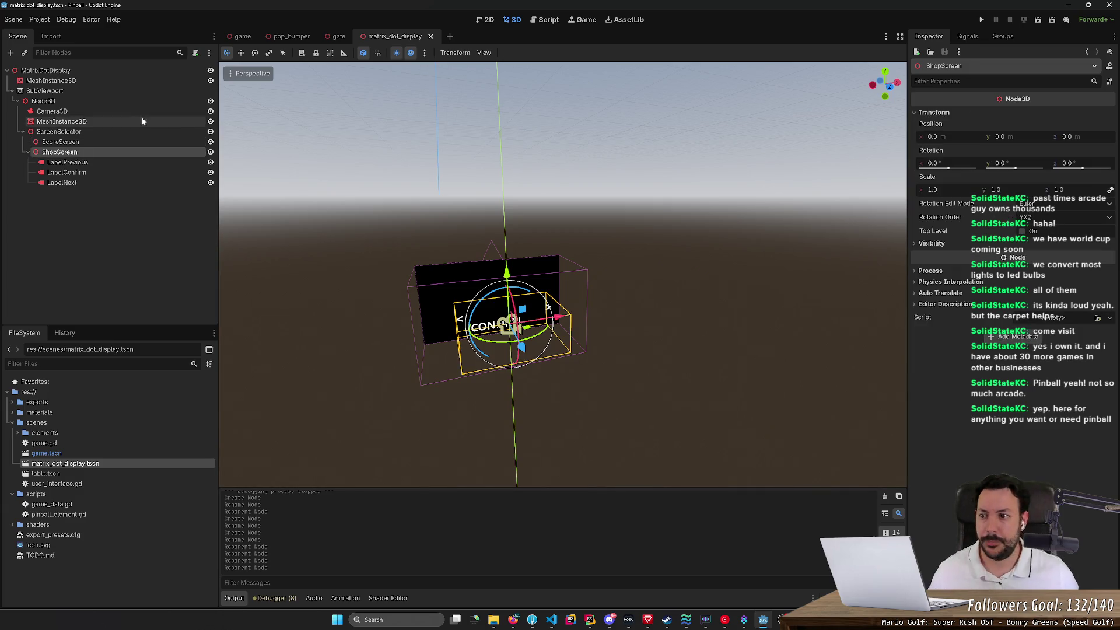
{"action": "left_click", "coordinate": [210, 152]}
{"action": "left_click", "coordinate": [210, 151]}
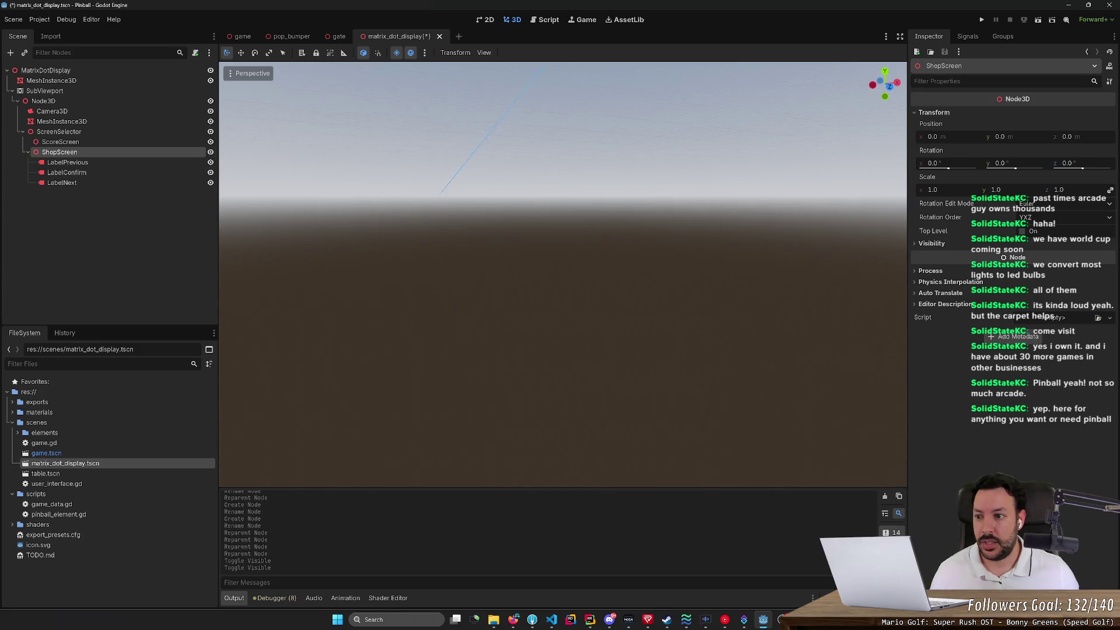
{"action": "key", "text": "f"}
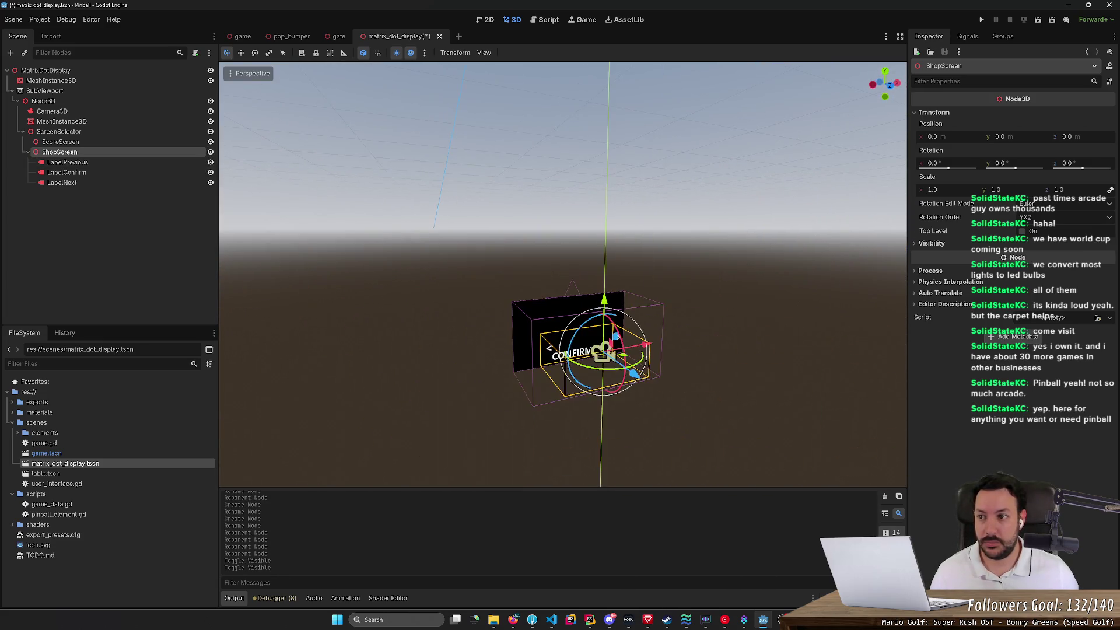
{"action": "key", "text": "ctrl+s"}
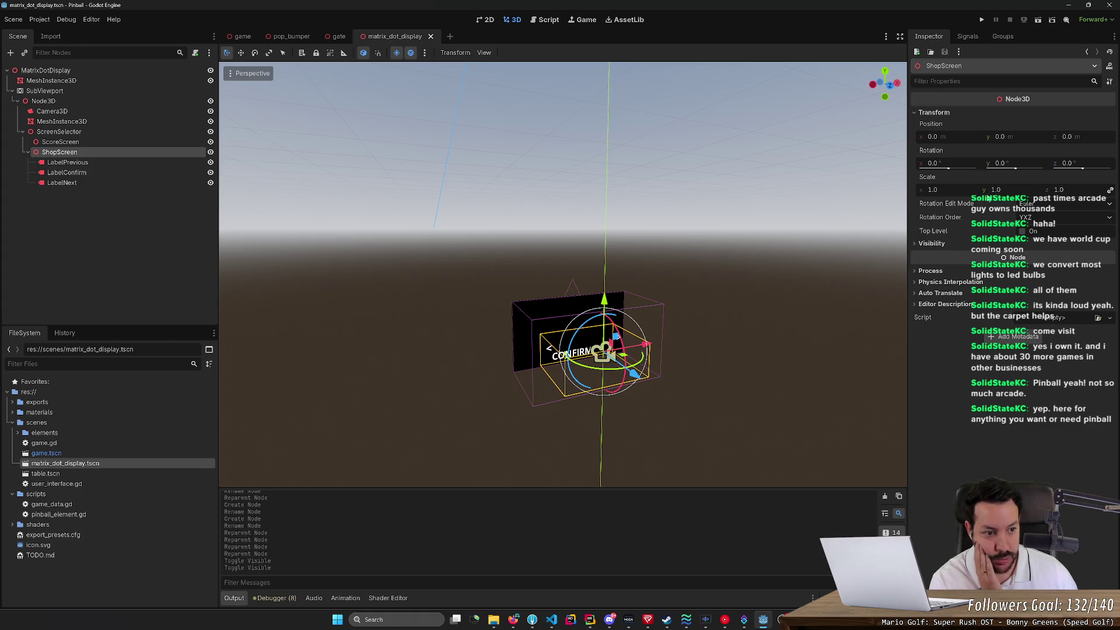
Step: Set ShopScreen's scale to 0, restore it to 1.0, and save the scene
{"action": "left_click", "coordinate": [934, 190]}
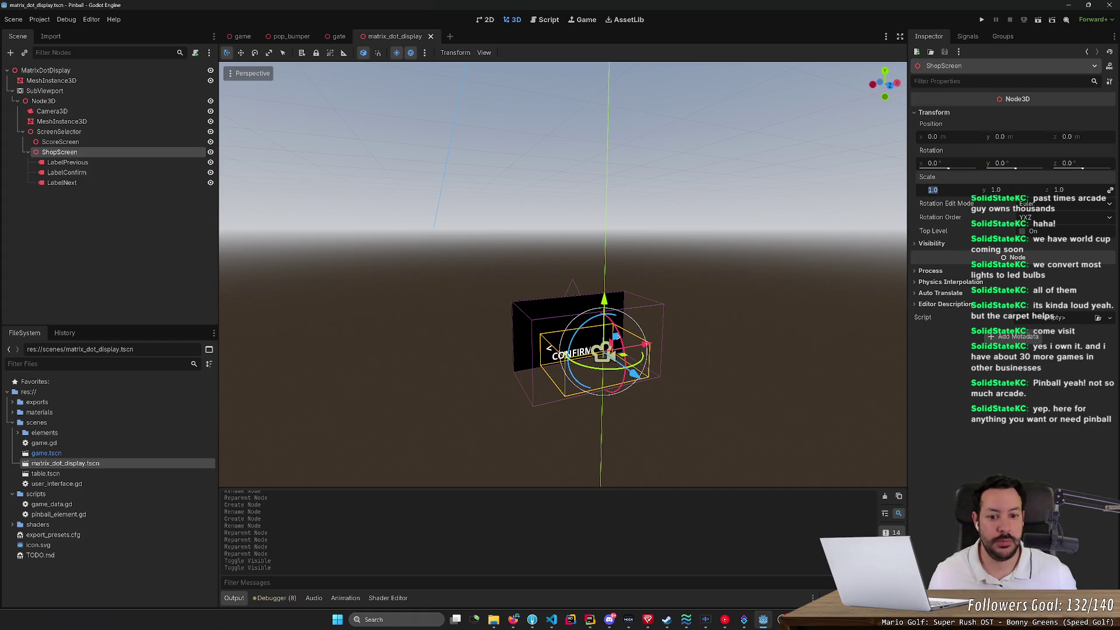
{"action": "type", "text": "0"}
{"action": "key", "text": "Return"}
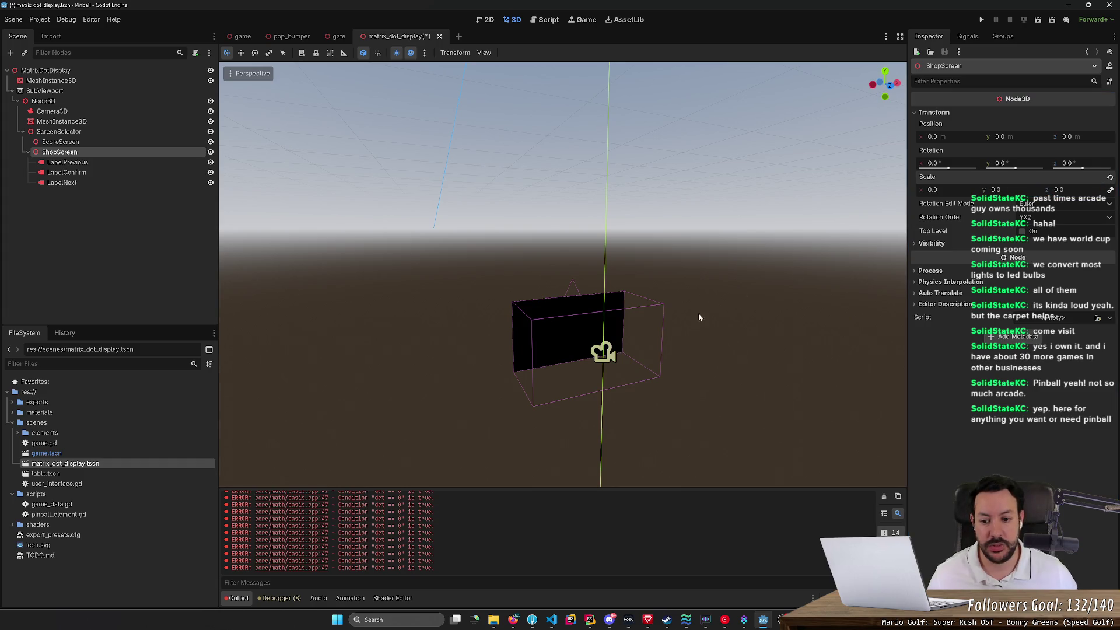
{"action": "scroll", "coordinate": [473, 374], "scroll_direction": "down", "scroll_amount": 4}
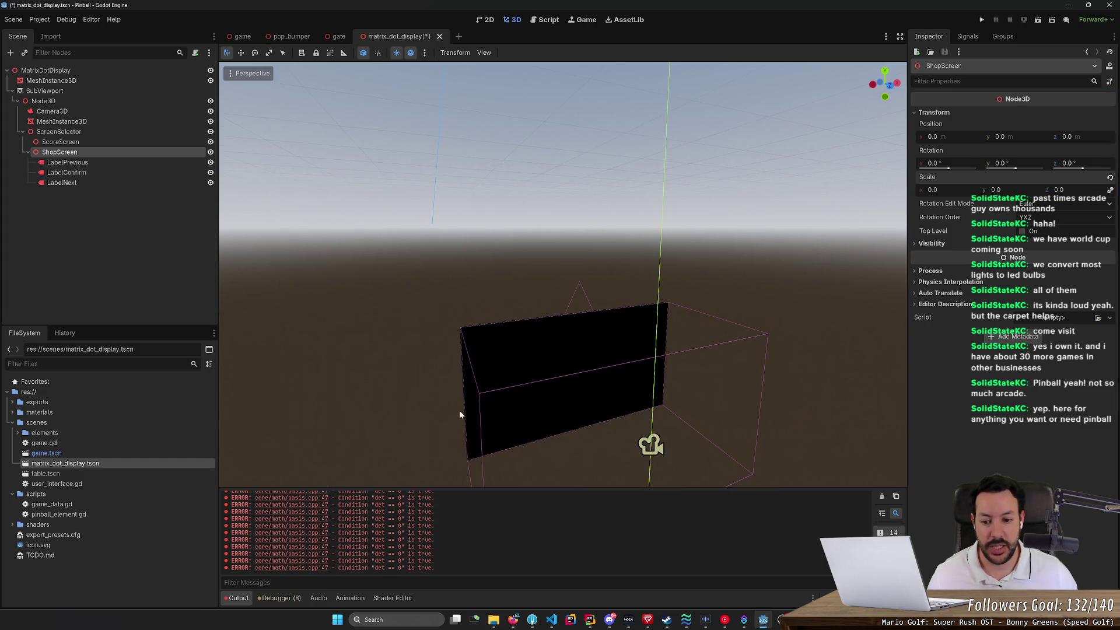
{"action": "left_click", "coordinate": [936, 191]}
{"action": "type", "text": "1"}
{"action": "key", "text": "Return"}
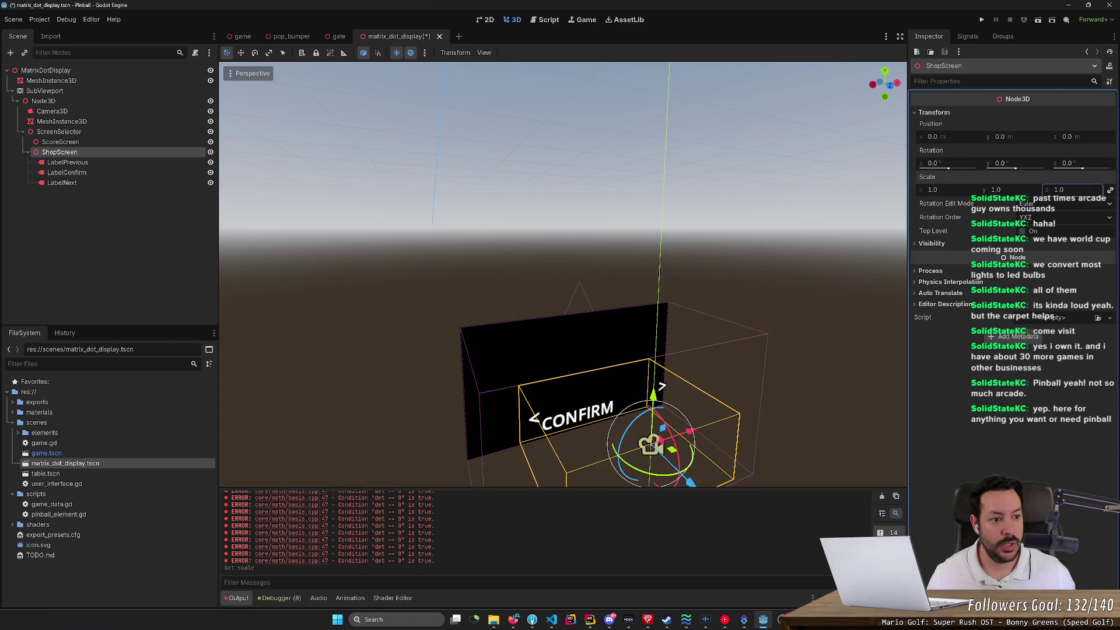
{"action": "scroll", "coordinate": [489, 228], "scroll_direction": "down", "scroll_amount": 5}
{"action": "scroll", "coordinate": [489, 229], "scroll_direction": "up", "scroll_amount": 3}
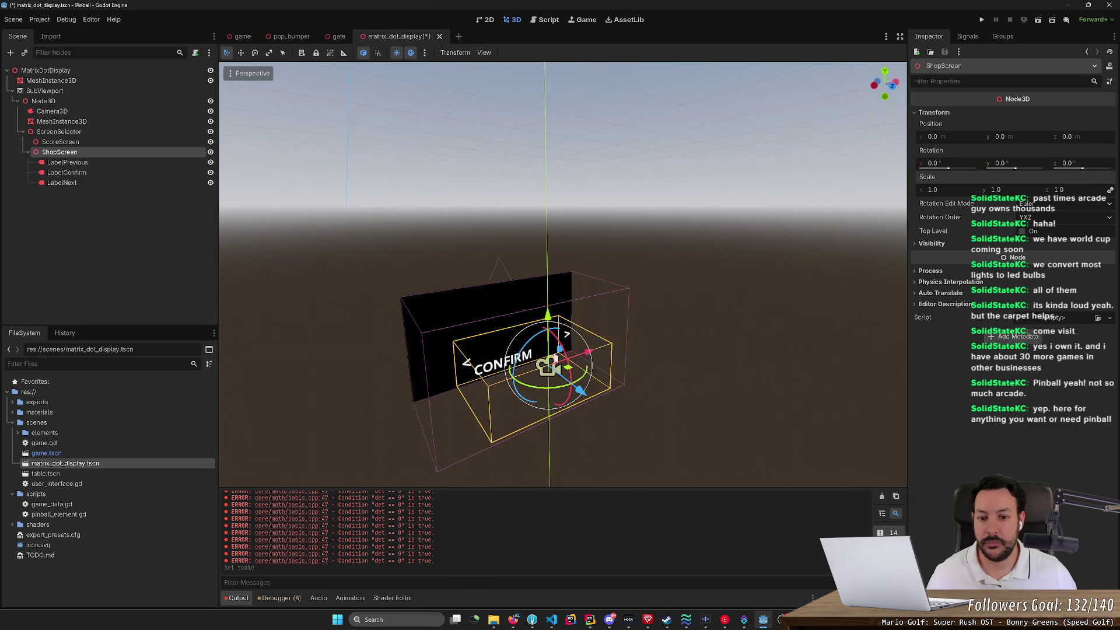
{"action": "key", "text": "ctrl+s"}
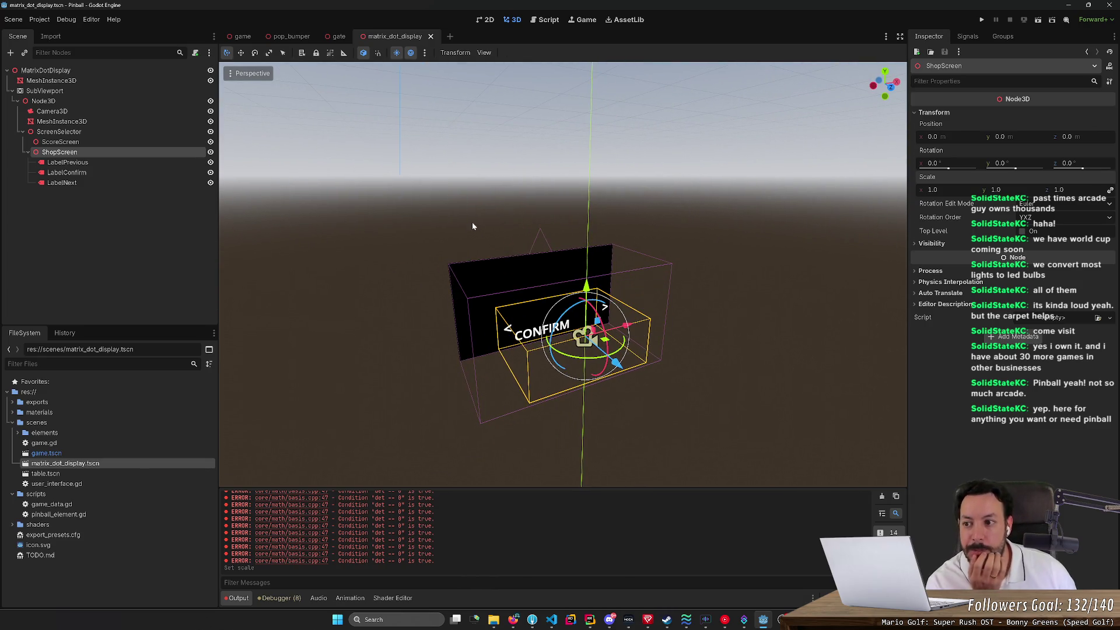
Step: Hide the ShopScreen labels with the eye icon and choose Add Child Node on ScoreScreen
{"action": "right_click", "coordinate": [158, 143]}
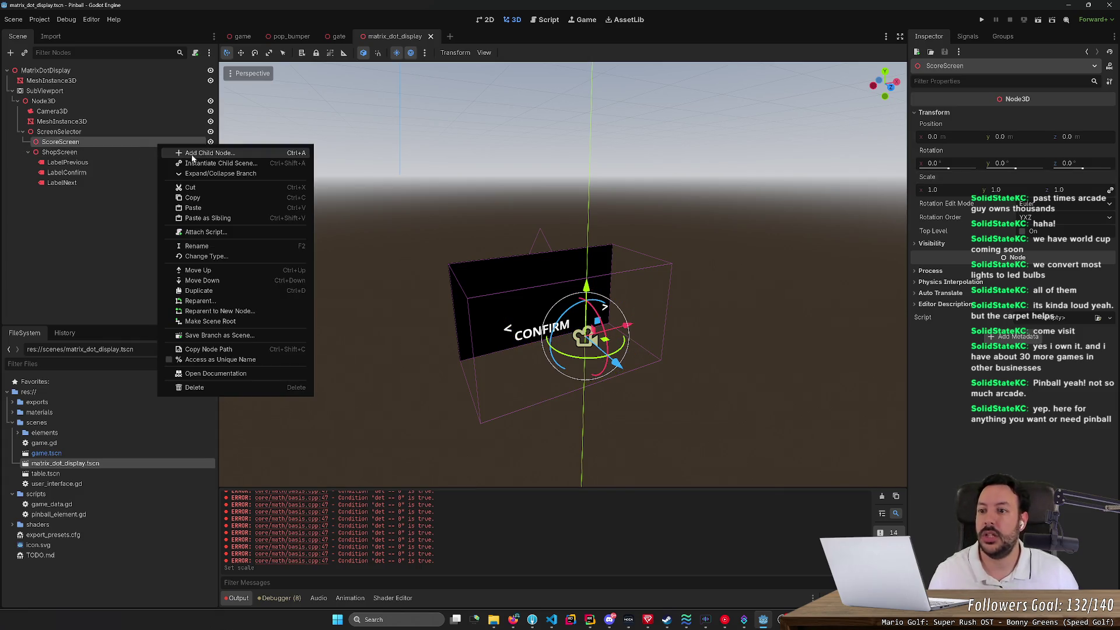
{"action": "left_click", "coordinate": [134, 147]}
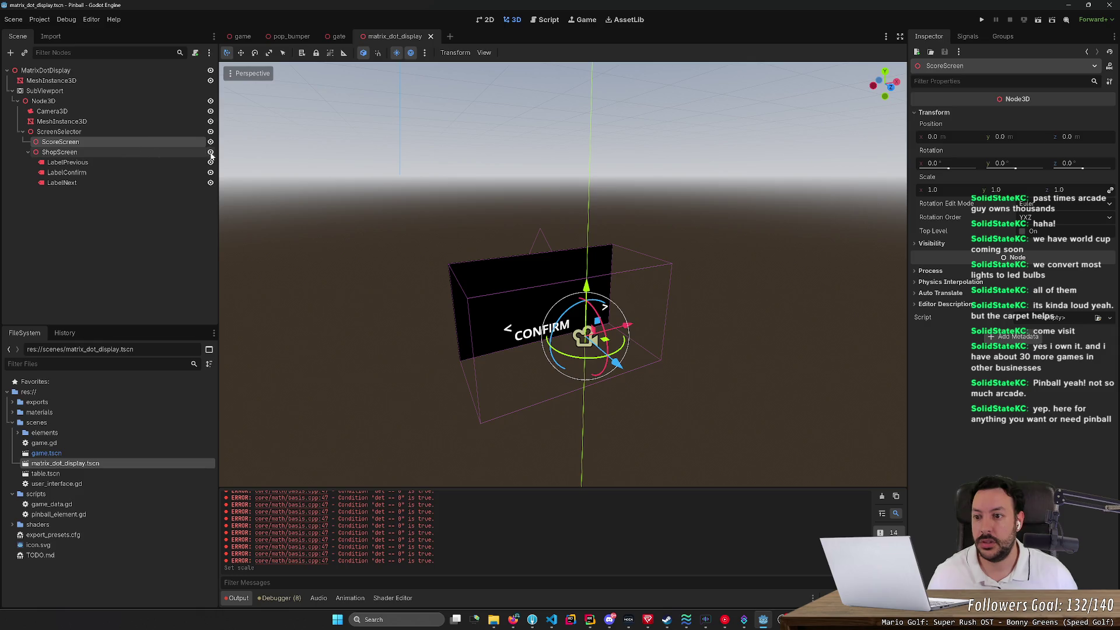
{"action": "left_click", "coordinate": [211, 153]}
{"action": "right_click", "coordinate": [163, 143]}
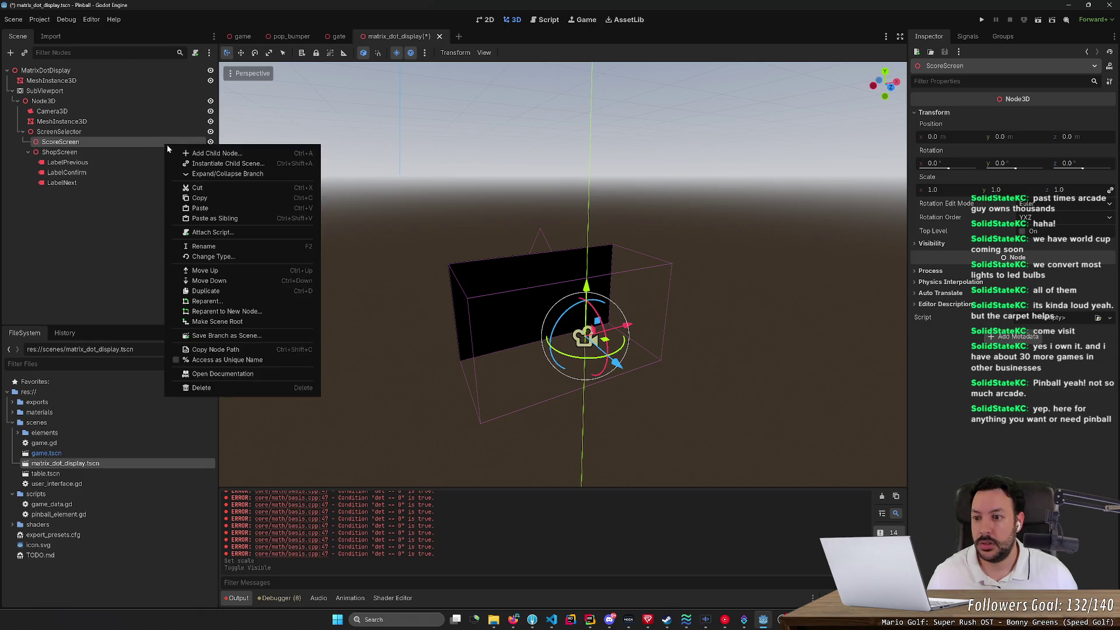
{"action": "left_click", "coordinate": [205, 154]}
Step: Create a Label3D under ScoreScreen and rename it LabelPoints
{"action": "type", "text": "text"}
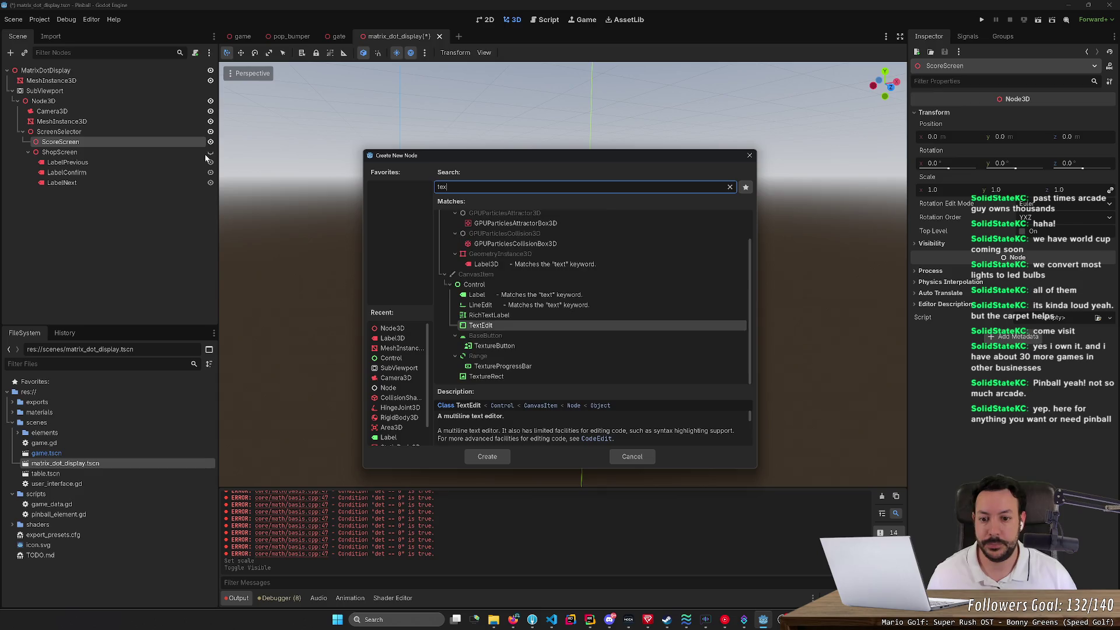
{"action": "double_click", "coordinate": [509, 371]}
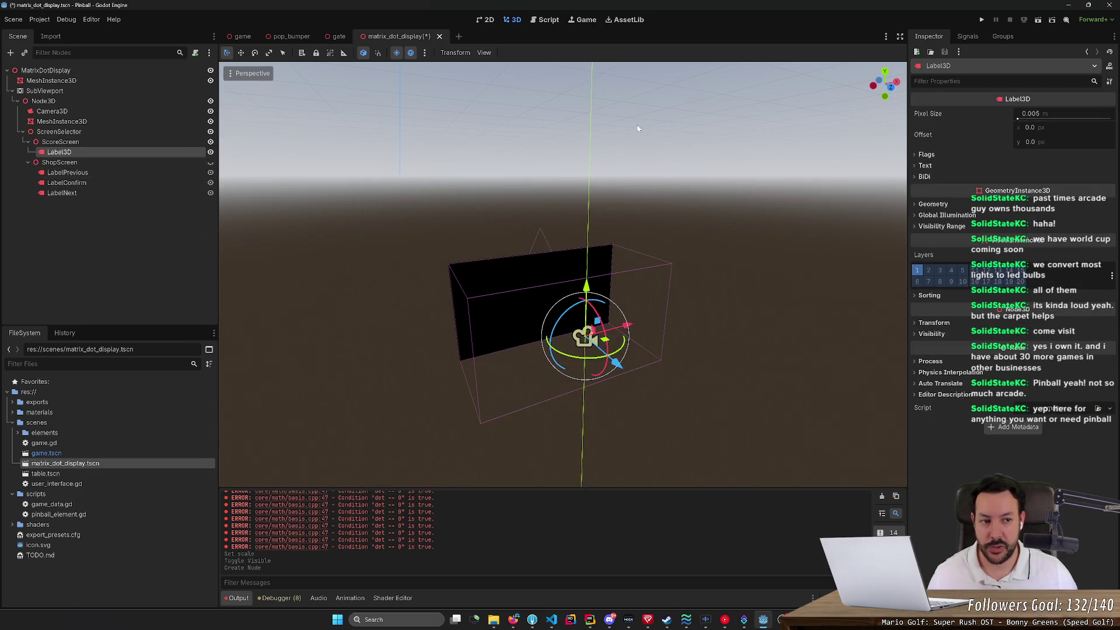
{"action": "double_click", "coordinate": [93, 152]}
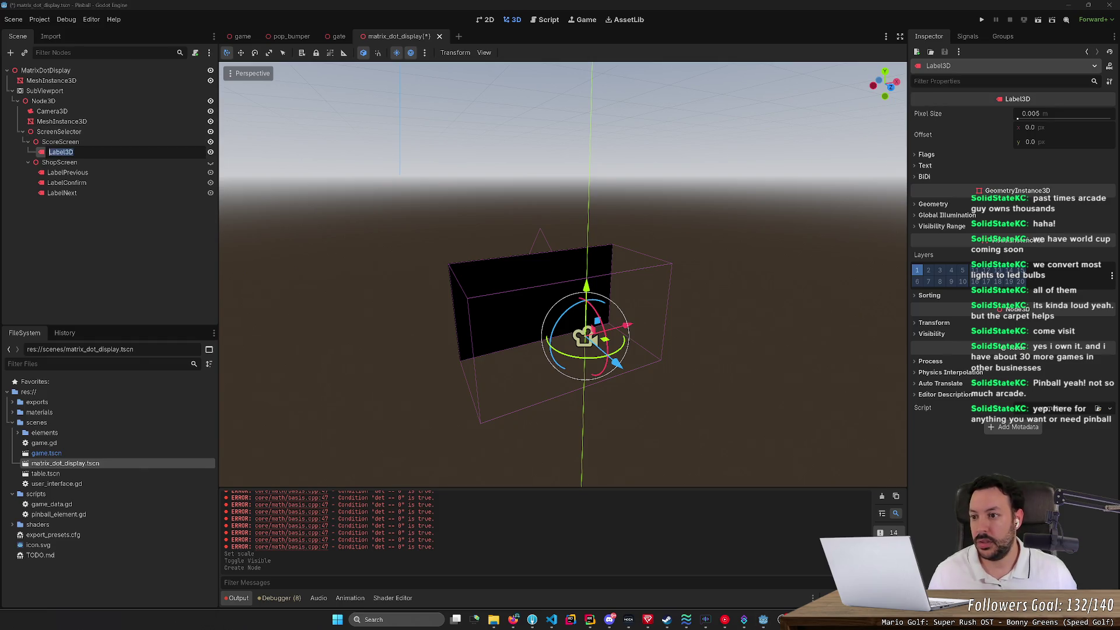
{"action": "key", "text": "BackSpace"}
{"action": "key", "text": "BackSpace"}
{"action": "type", "text": "Po"}
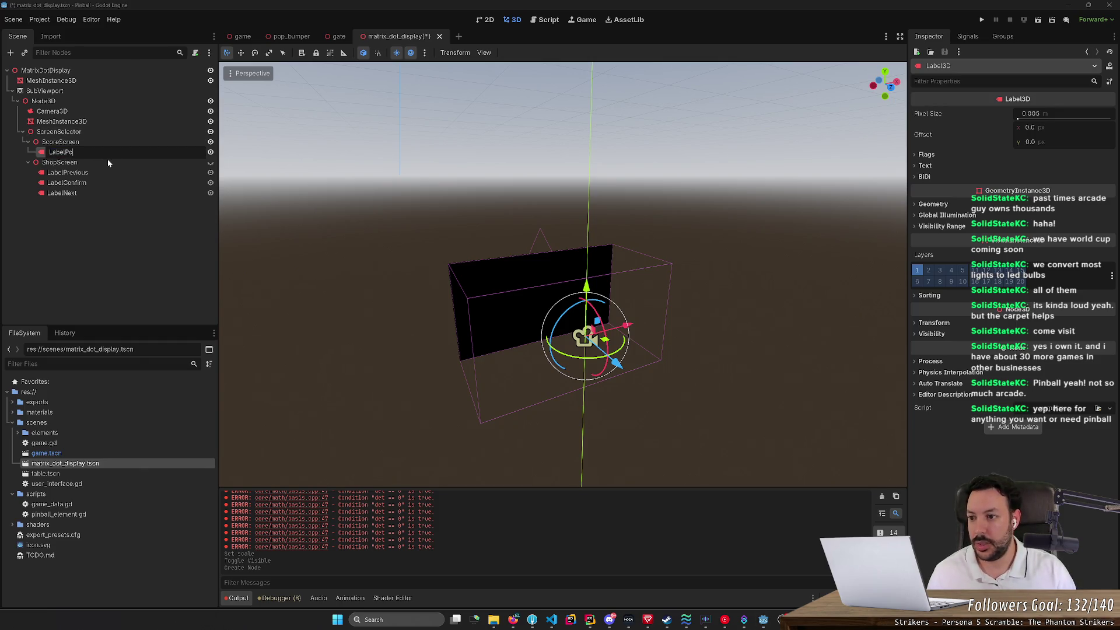
{"action": "type", "text": "ints"}
{"action": "key", "text": "Return"}
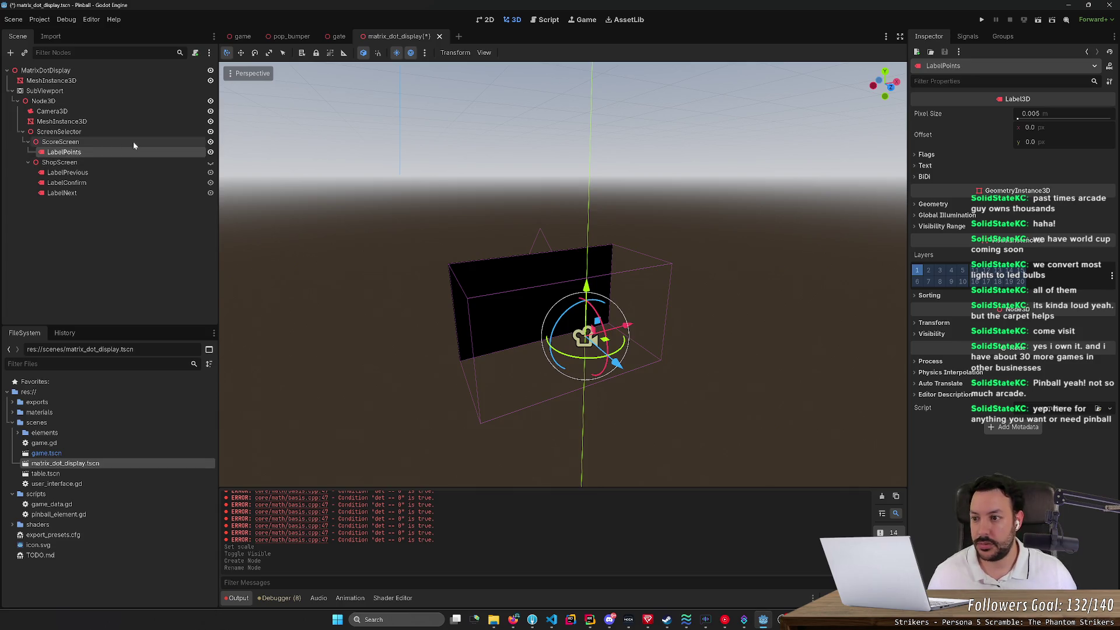
Step: Duplicate LabelPoints, rename the copy LabelBalls, and save the scene
{"action": "right_click", "coordinate": [139, 142]}
{"action": "left_click", "coordinate": [95, 152]}
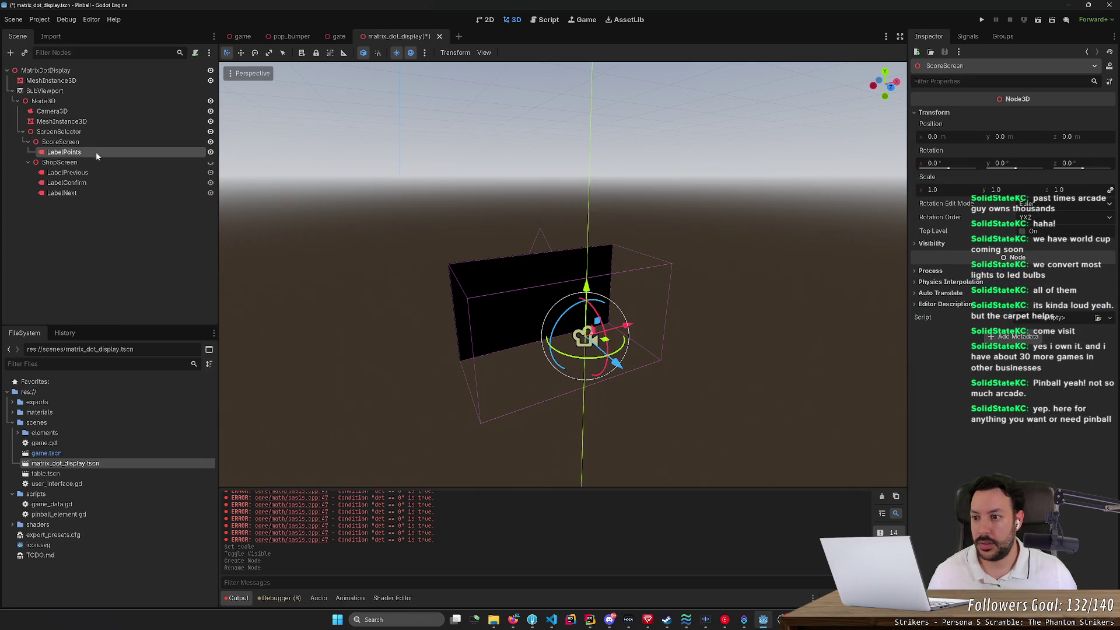
{"action": "key", "text": "ctrl+d"}
{"action": "key", "text": "F2"}
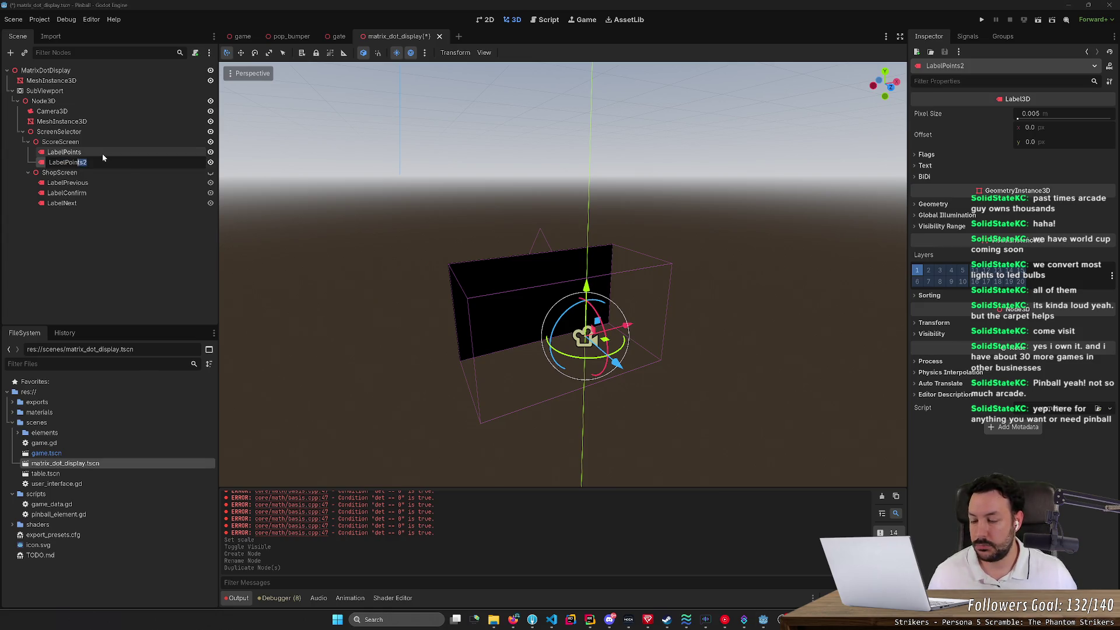
{"action": "type", "text": "Balls"}
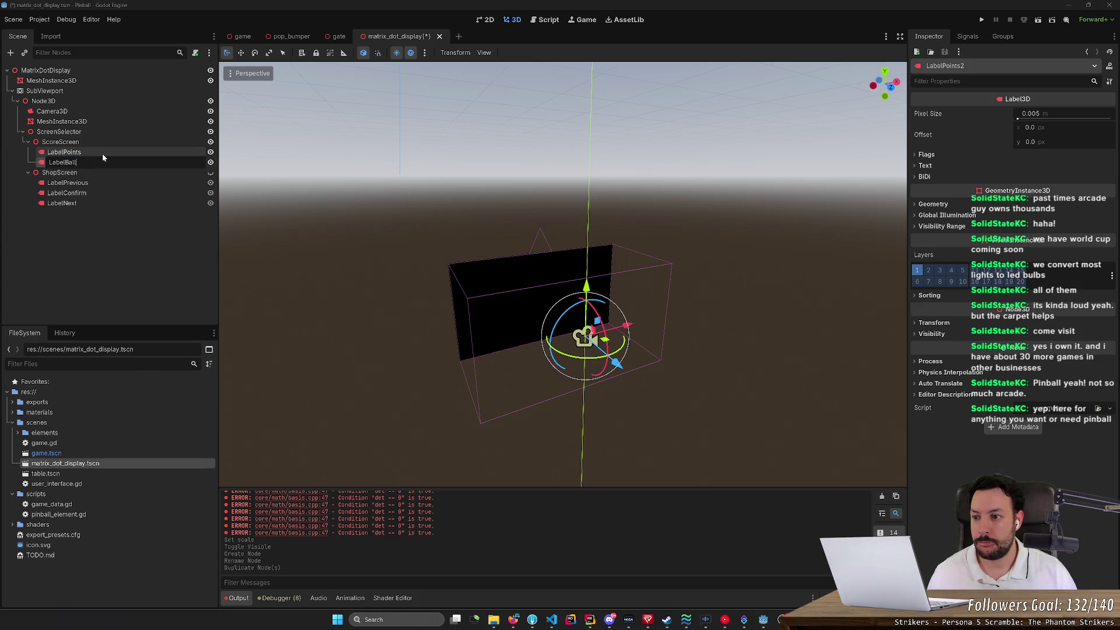
{"action": "key", "text": "Return"}
{"action": "key", "text": "ctrl+s"}
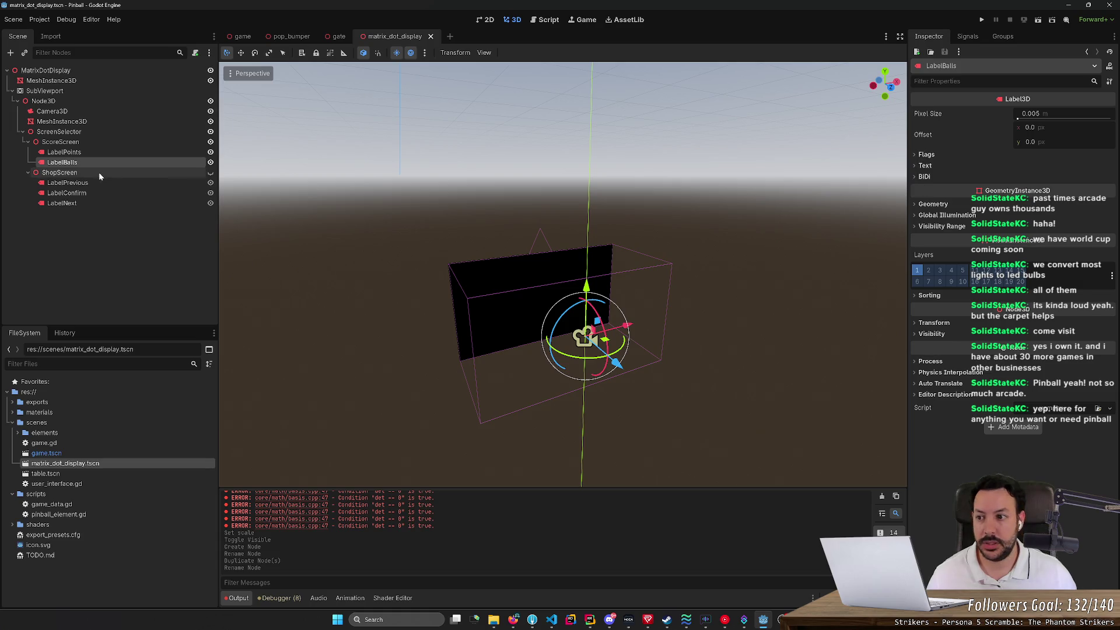
Step: Set LabelBalls' text to 'Ball 1' and view the display straight from the front
{"action": "left_click", "coordinate": [925, 165]}
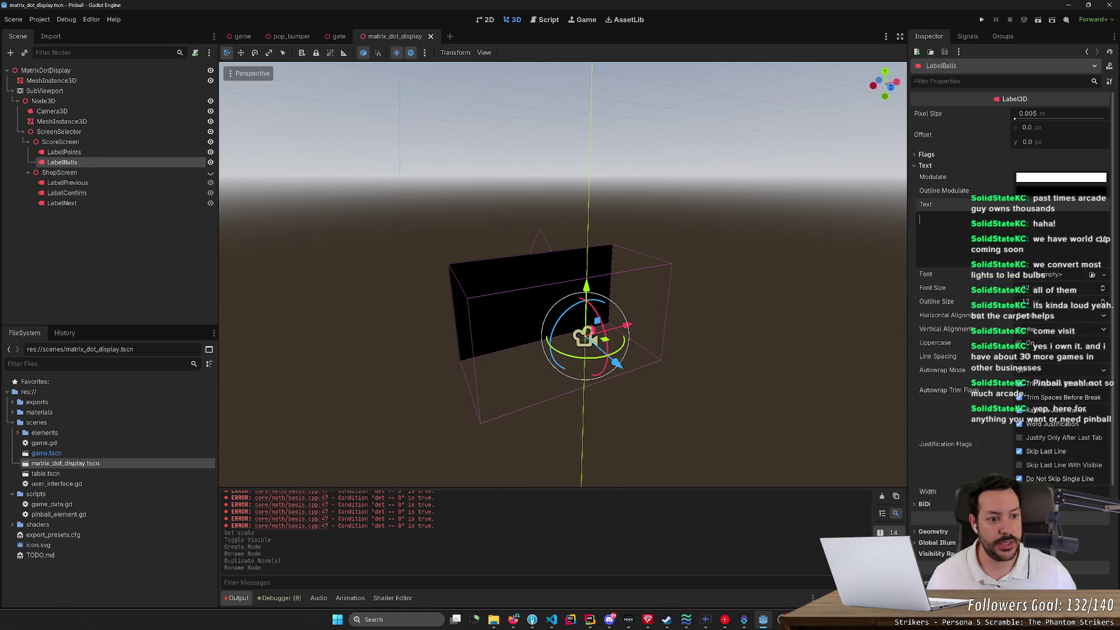
{"action": "type", "text": "Ball 1"}
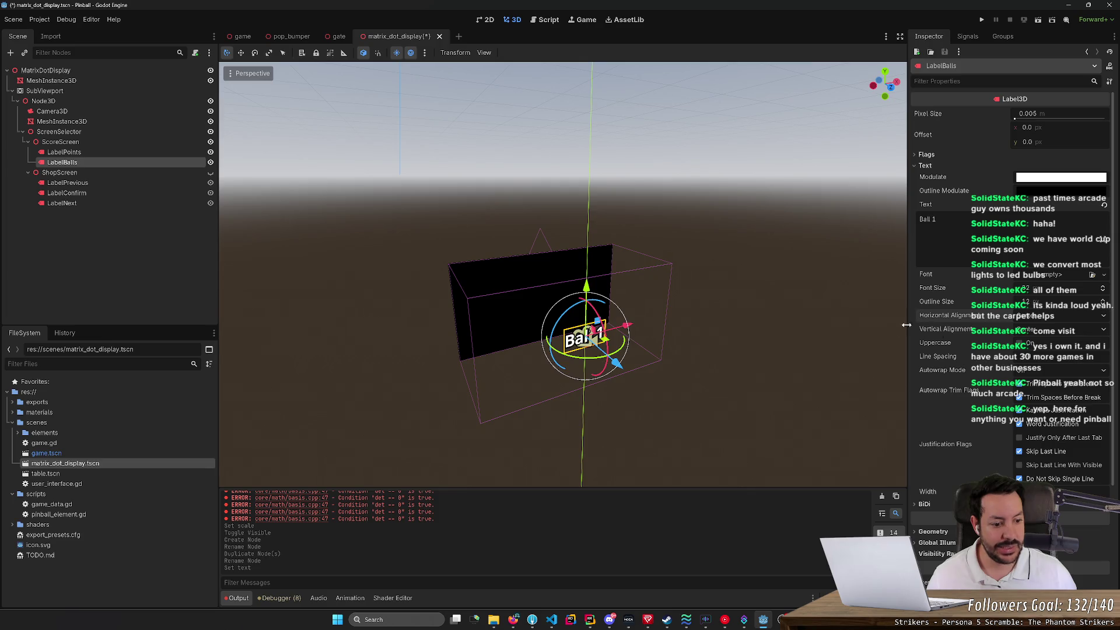
{"action": "mouse_move", "coordinate": [583, 275]}
{"action": "left_mouse_down"}
{"action": "mouse_move", "coordinate": [584, 251]}
{"action": "mouse_move", "coordinate": [583, 292]}
{"action": "mouse_move", "coordinate": [641, 325]}
{"action": "mouse_move", "coordinate": [560, 312]}
{"action": "left_mouse_up"}
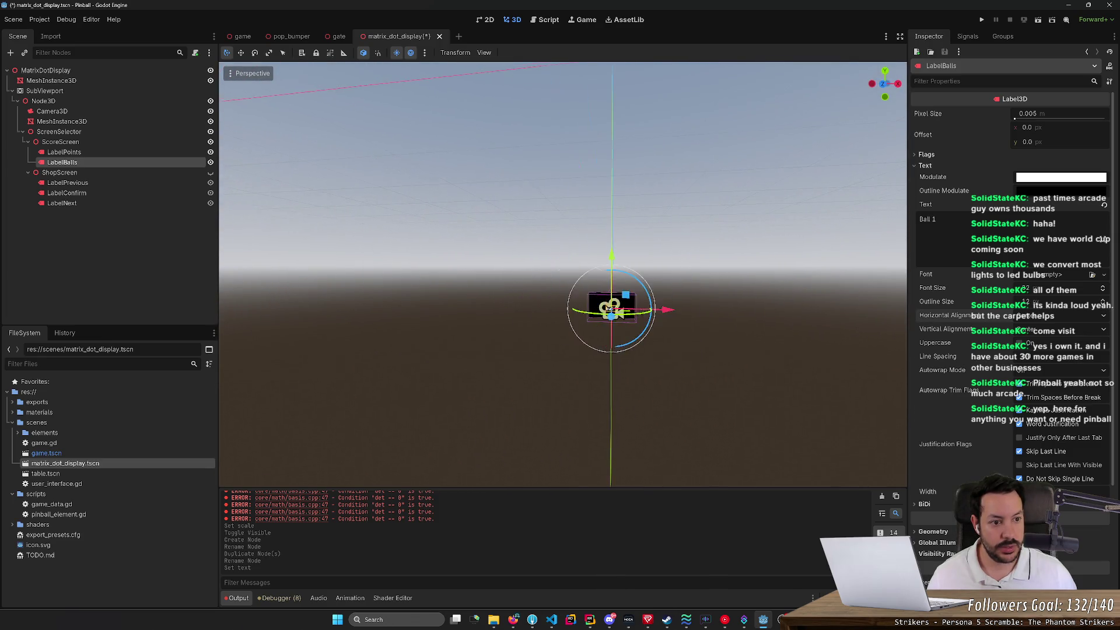
{"action": "scroll", "coordinate": [778, 326], "scroll_direction": "up", "scroll_amount": 2}
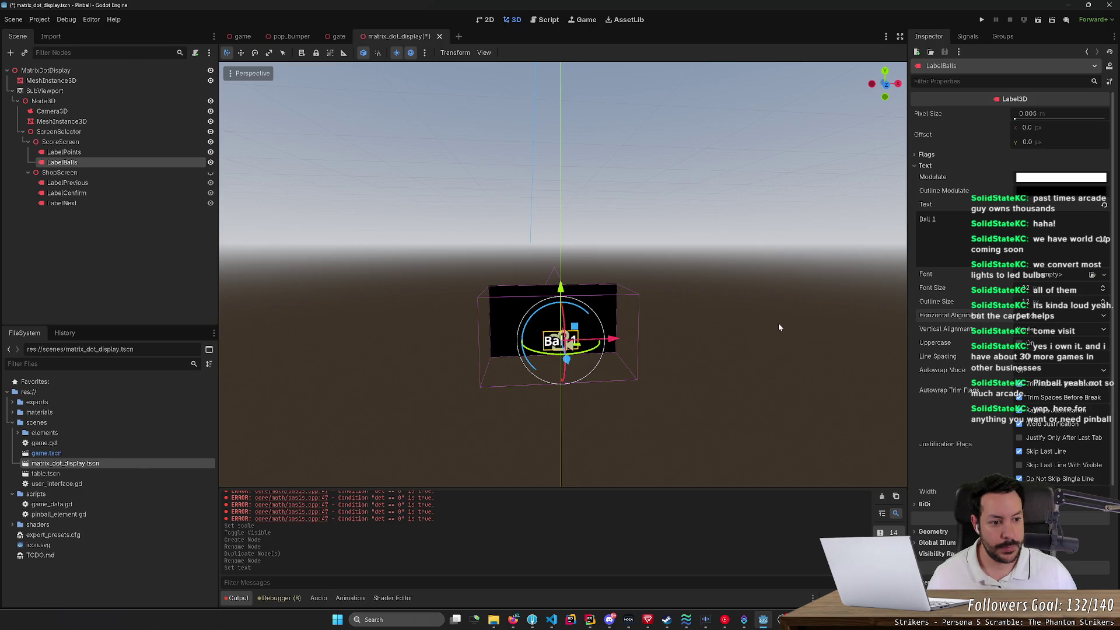
{"action": "mouse_move", "coordinate": [716, 339]}
{"action": "left_mouse_down"}
{"action": "mouse_move", "coordinate": [572, 350]}
{"action": "mouse_move", "coordinate": [589, 326]}
{"action": "mouse_move", "coordinate": [642, 309]}
{"action": "left_mouse_up"}
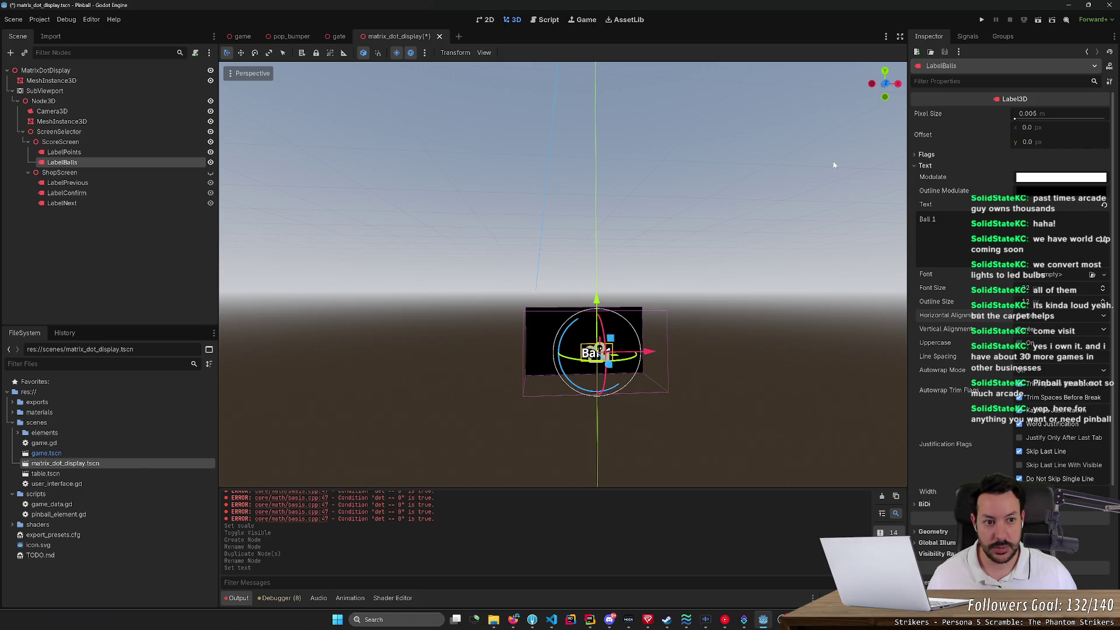
{"action": "left_click", "coordinate": [885, 83]}
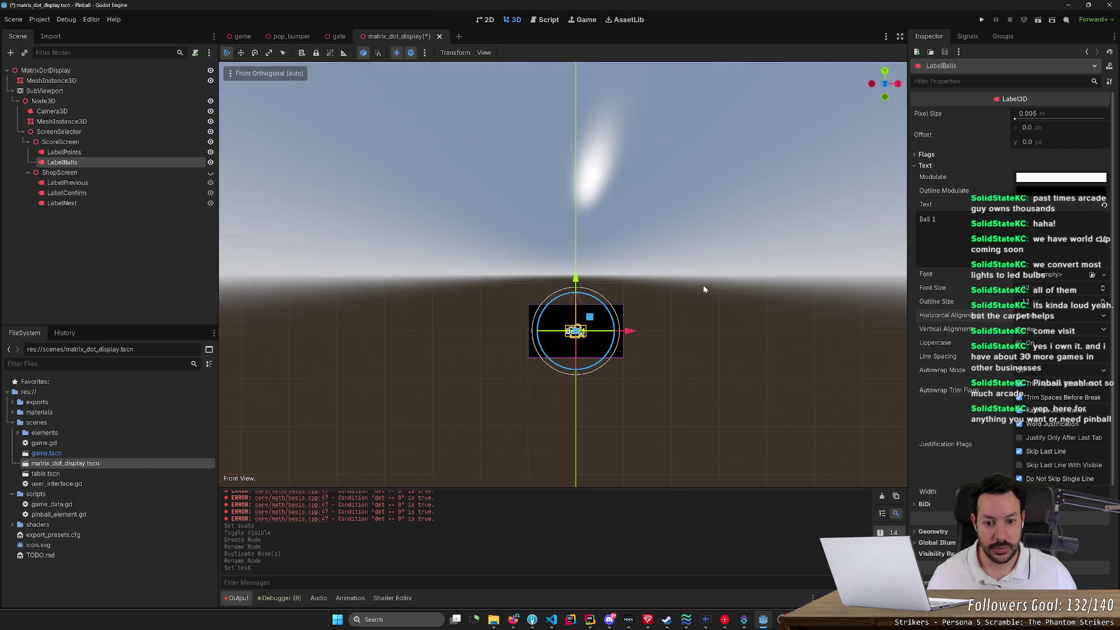
{"action": "scroll", "coordinate": [704, 371], "scroll_direction": "up", "scroll_amount": 5}
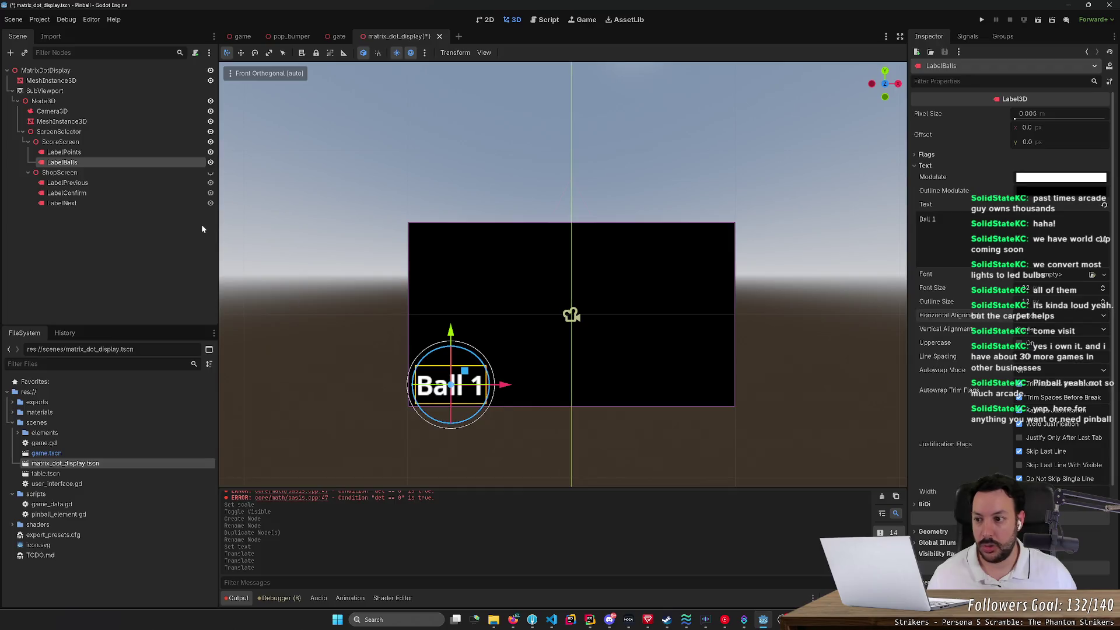
{"action": "left_click", "coordinate": [115, 152]}
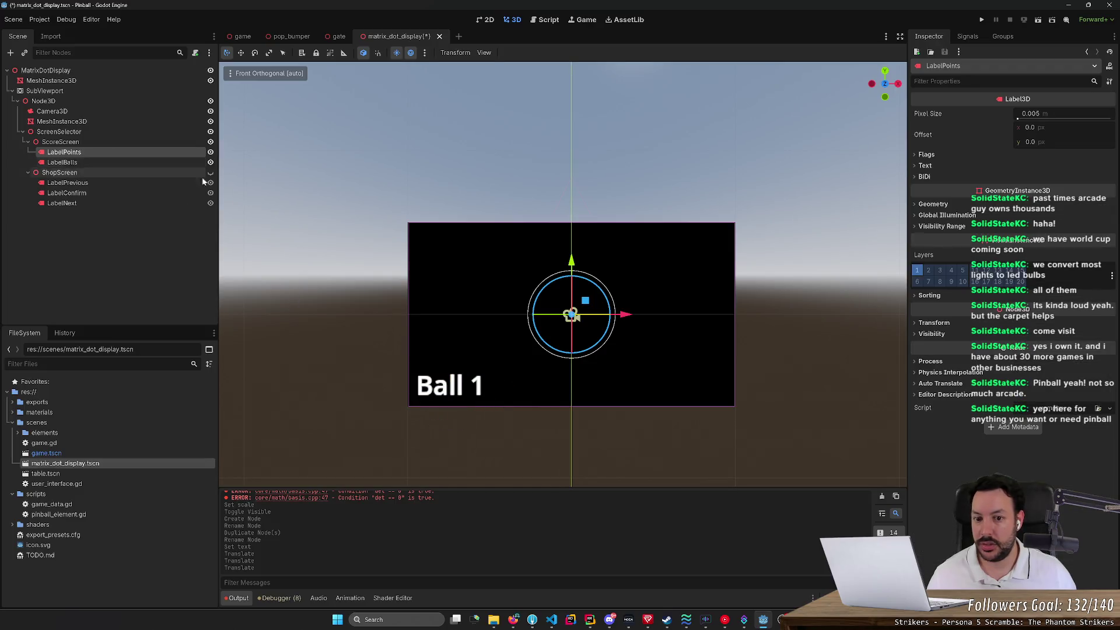
Step: Set LabelPoints' text to 'Points'
{"action": "left_click", "coordinate": [925, 165]}
{"action": "left_click", "coordinate": [956, 227]}
{"action": "type", "text": "P"}
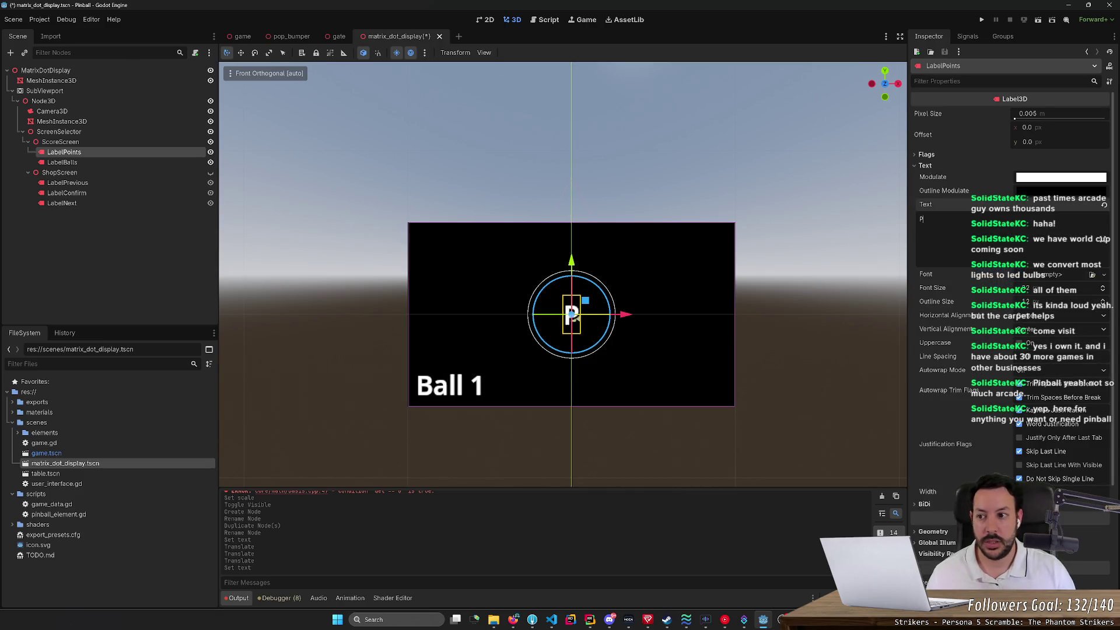
{"action": "type", "text": "oints"}
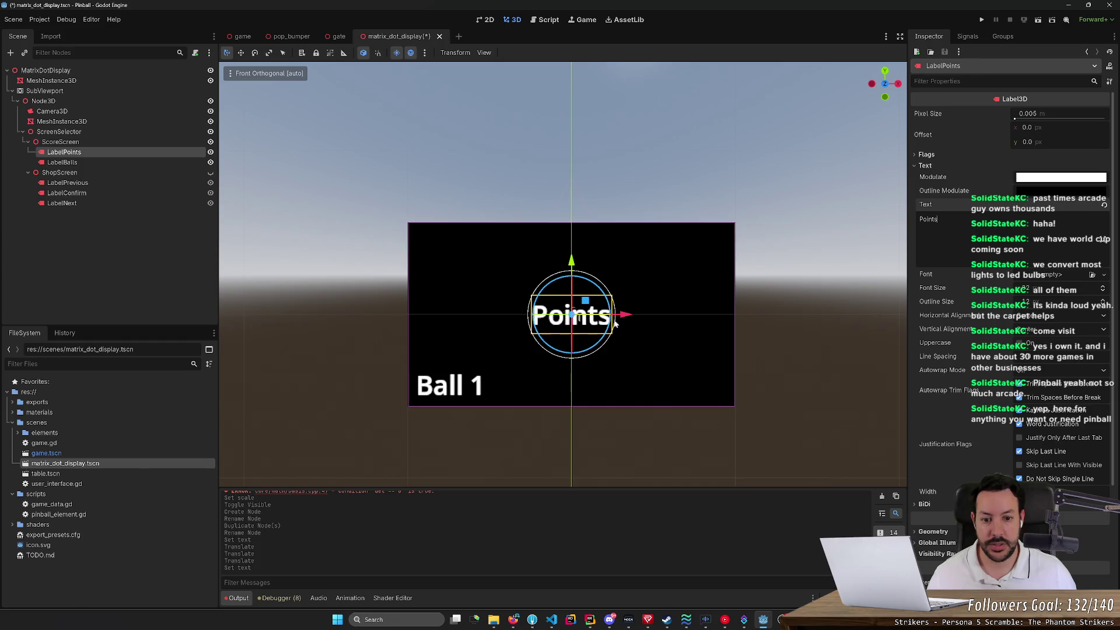
Step: Move the Points label into the display panel's top right corner
{"action": "left_click_drag", "start_coordinate": [625, 317], "coordinate": [749, 317]}
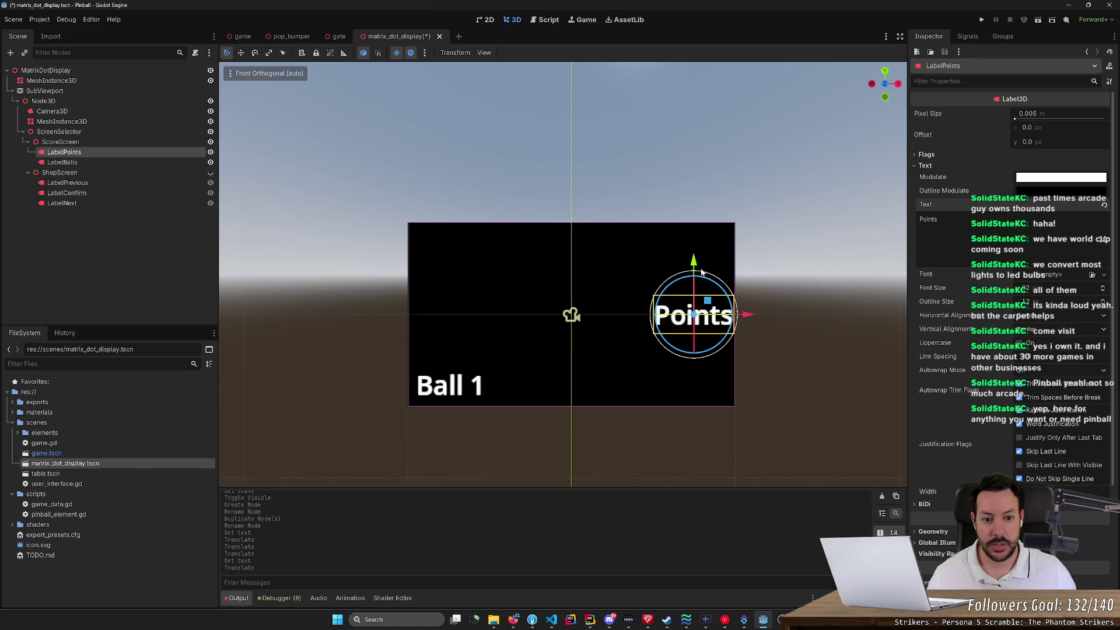
{"action": "mouse_move", "coordinate": [702, 271]}
{"action": "left_mouse_down"}
{"action": "mouse_move", "coordinate": [689, 342]}
{"action": "mouse_move", "coordinate": [681, 330]}
{"action": "left_mouse_up"}
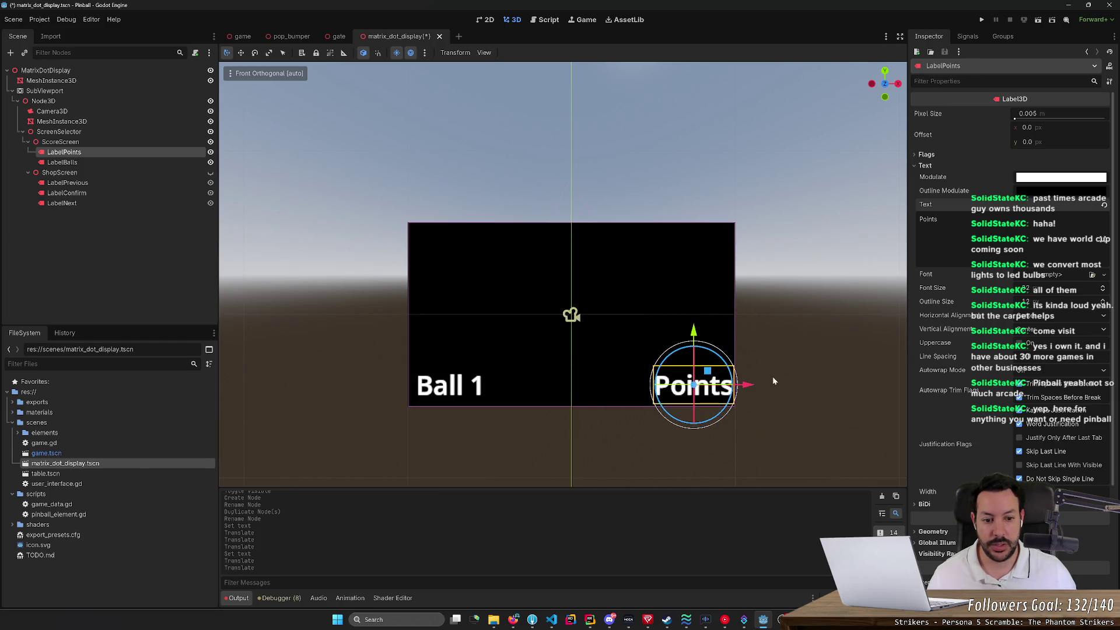
{"action": "left_click_drag", "start_coordinate": [748, 384], "coordinate": [736, 384]}
{"action": "mouse_move", "coordinate": [686, 333]}
{"action": "left_mouse_down"}
{"action": "mouse_move", "coordinate": [712, 180]}
{"action": "mouse_move", "coordinate": [714, 190]}
{"action": "left_mouse_up"}
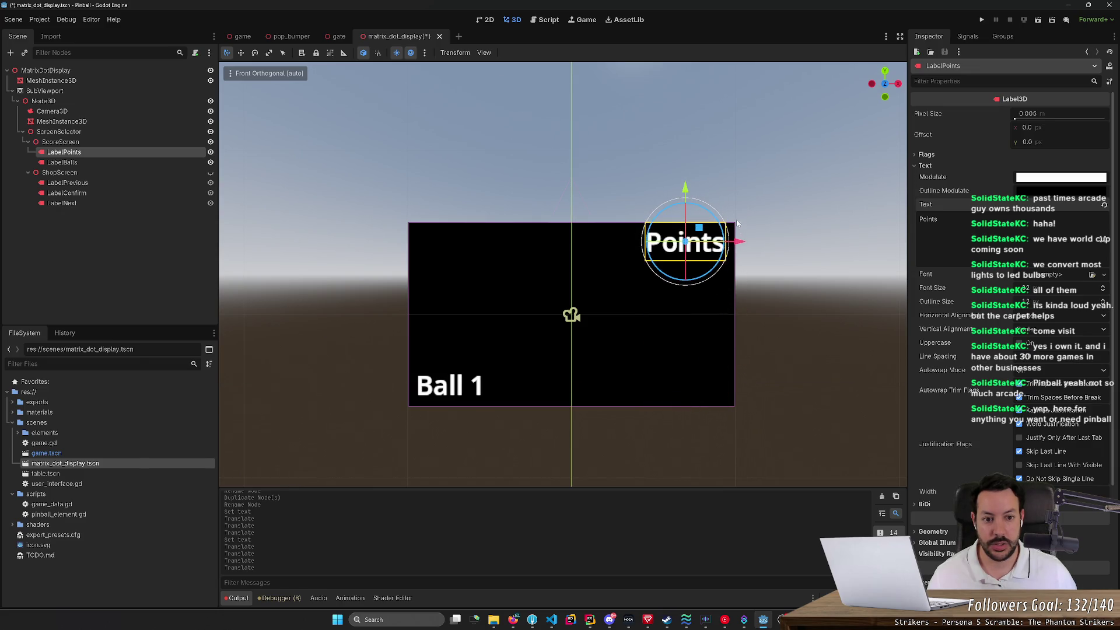
{"action": "left_click_drag", "start_coordinate": [740, 242], "coordinate": [748, 244]}
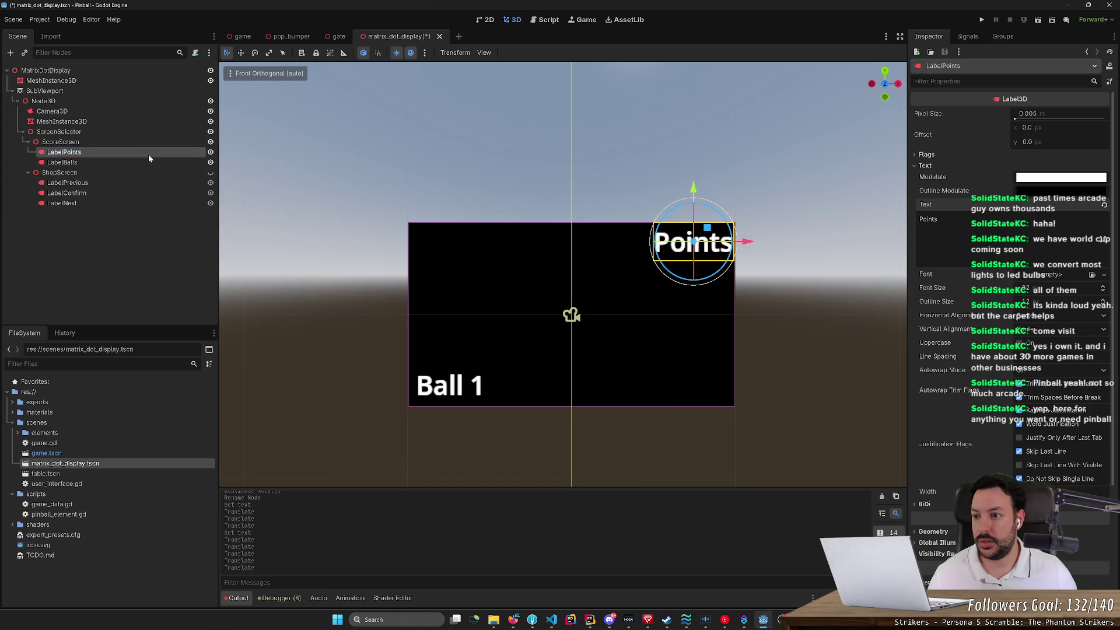
Step: Duplicate LabelPoints as LabelPointsNumber and move it just below Points
{"action": "key", "text": "ctrl+d"}
{"action": "key", "text": "End"}
{"action": "key", "text": "BackSpace"}
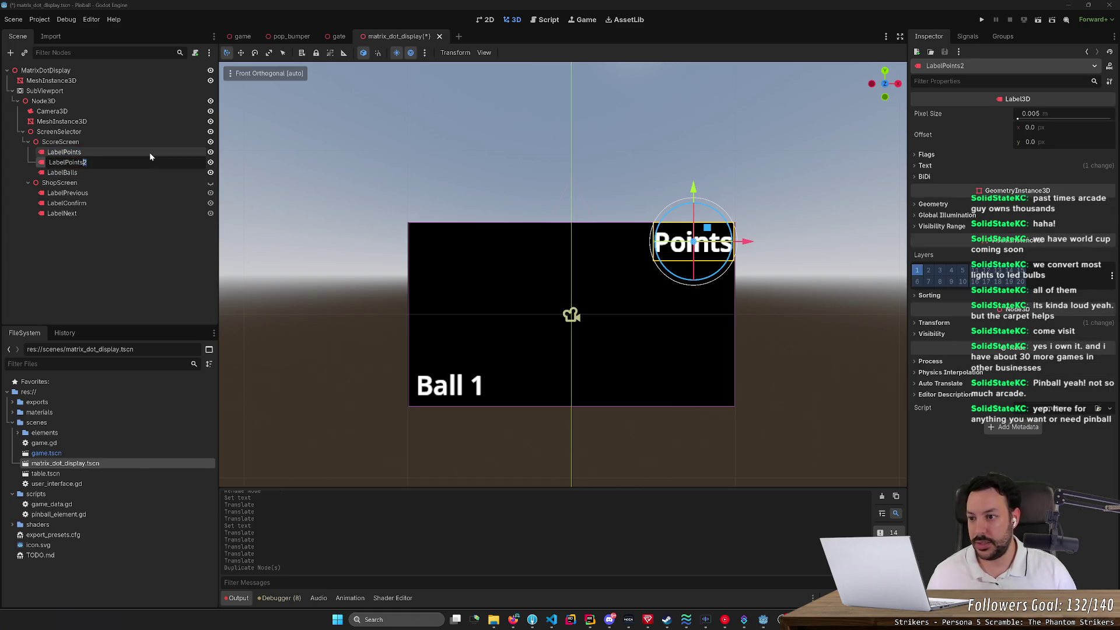
{"action": "type", "text": "Number"}
{"action": "key", "text": "Return"}
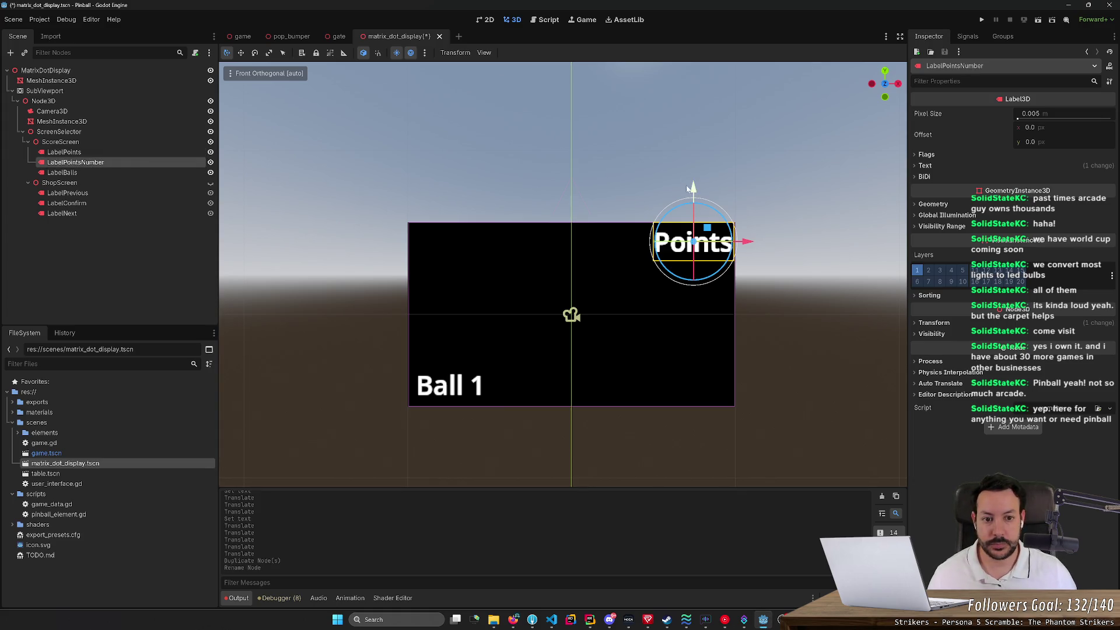
{"action": "left_click_drag", "start_coordinate": [693, 187], "coordinate": [693, 218]}
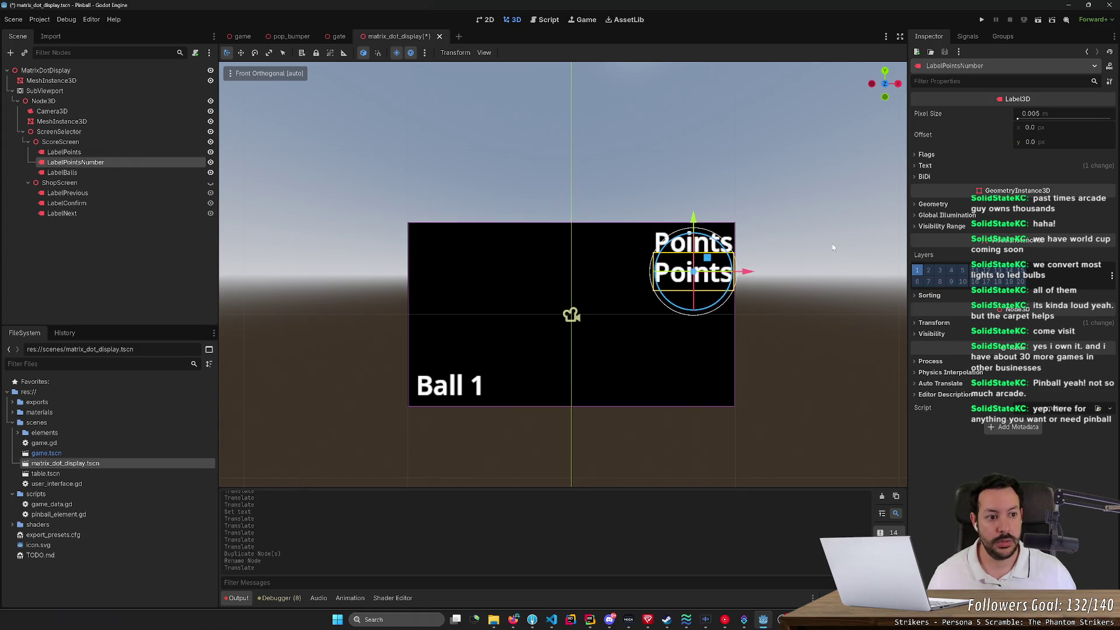
Step: Set its text to '1,000,000' with right horizontal alignment, nudge it right, and save
{"action": "left_click", "coordinate": [925, 165]}
{"action": "left_click", "coordinate": [992, 233]}
{"action": "key", "text": "ctrl+a"}
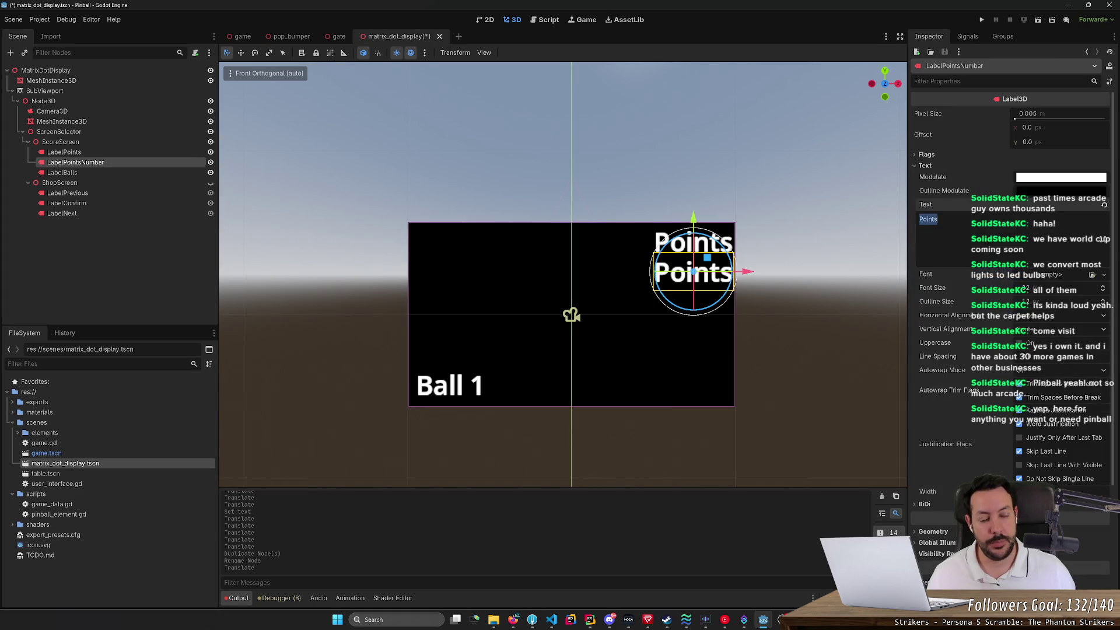
{"action": "type", "text": "1,000,"}
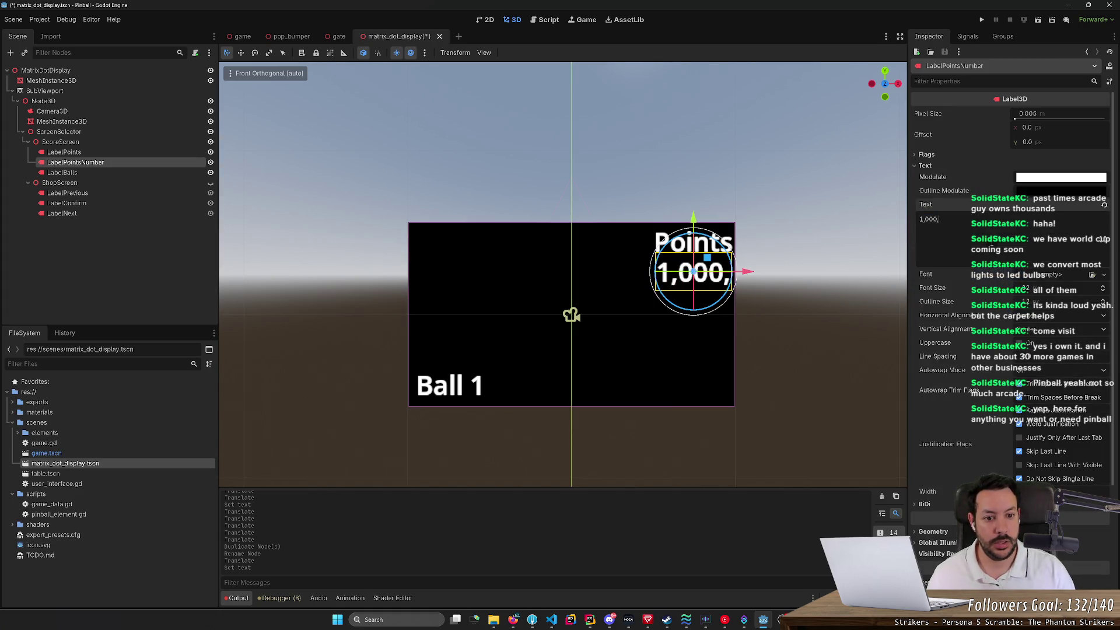
{"action": "type", "text": "000"}
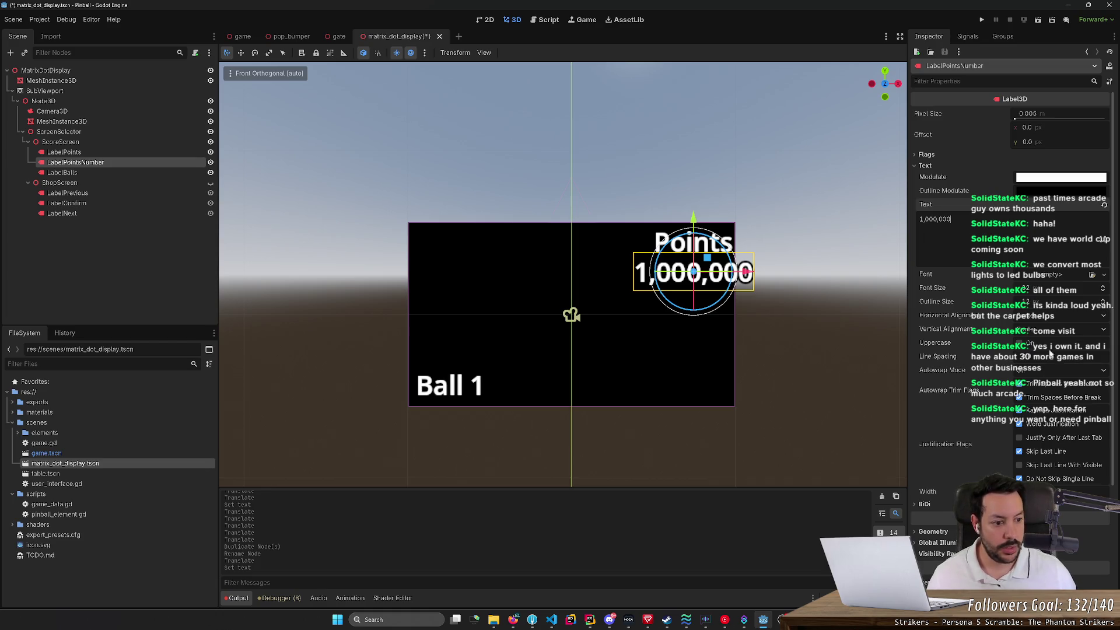
{"action": "left_click", "coordinate": [1052, 318]}
{"action": "left_click", "coordinate": [1038, 352]}
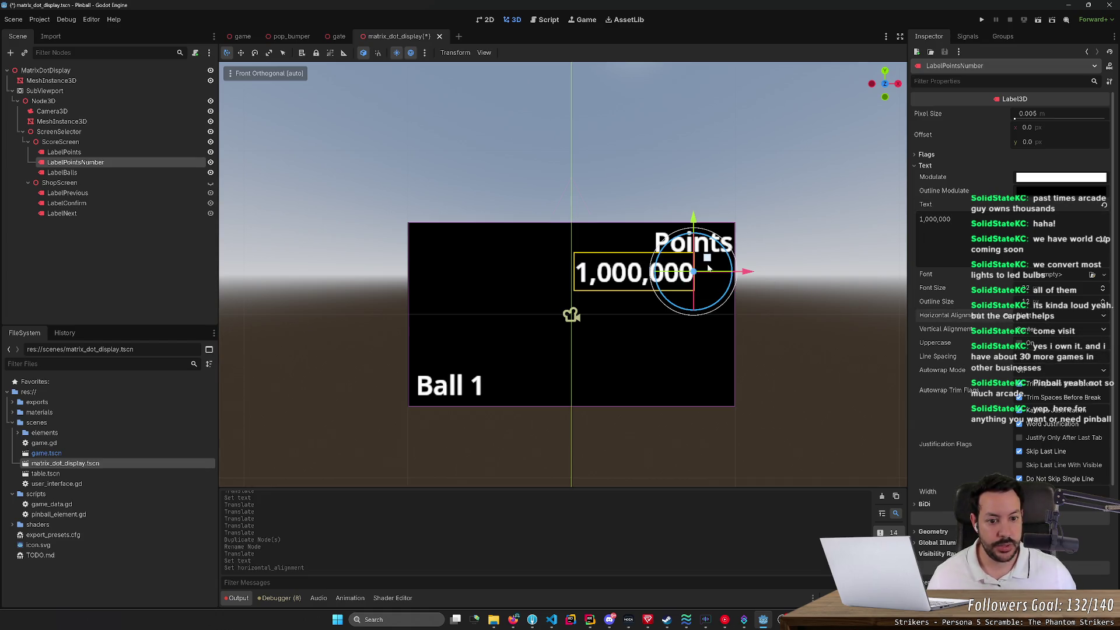
{"action": "left_click_drag", "start_coordinate": [746, 278], "coordinate": [784, 280]}
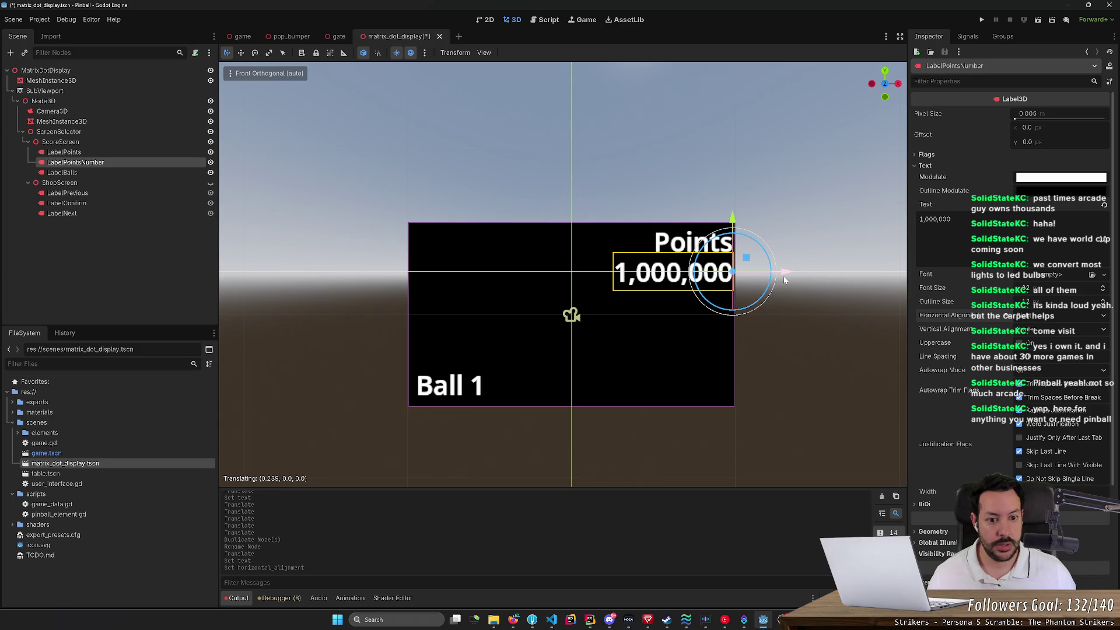
{"action": "left_click", "coordinate": [783, 356]}
{"action": "key", "text": "ctrl+s"}
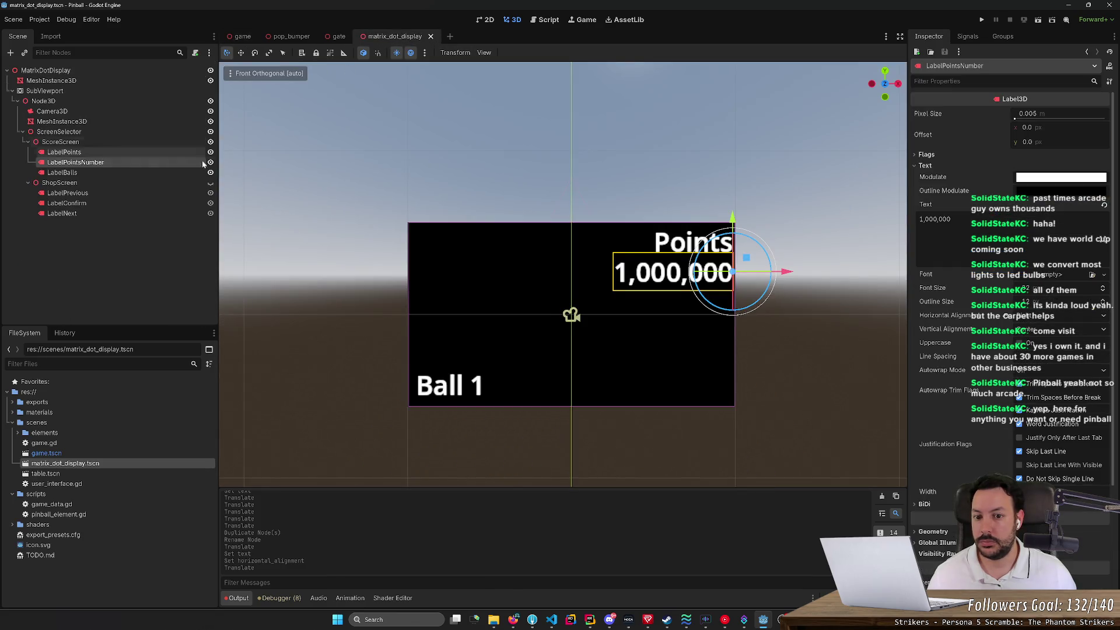
Step: Move ScoreScreen along Z to about −0.985 and save the dot display scene
{"action": "left_click_drag", "start_coordinate": [301, 212], "coordinate": [447, 234]}
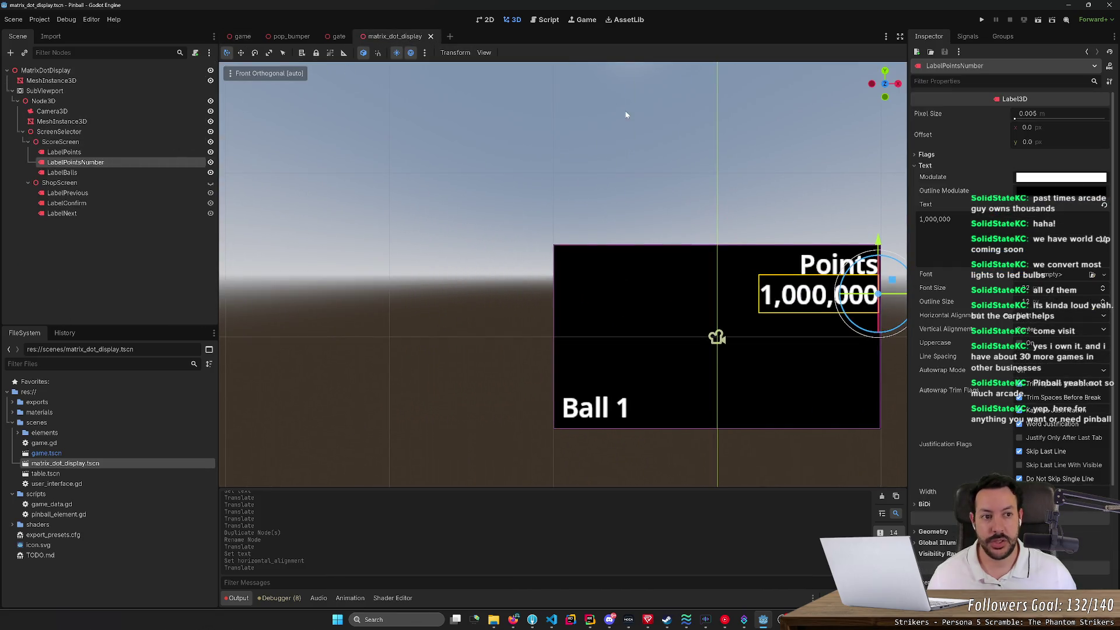
{"action": "mouse_move", "coordinate": [879, 85]}
{"action": "left_mouse_down"}
{"action": "mouse_move", "coordinate": [424, 426]}
{"action": "mouse_move", "coordinate": [451, 359]}
{"action": "mouse_move", "coordinate": [533, 420]}
{"action": "mouse_move", "coordinate": [790, 237]}
{"action": "mouse_move", "coordinate": [720, 365]}
{"action": "mouse_move", "coordinate": [642, 350]}
{"action": "left_mouse_up"}
{"action": "left_click", "coordinate": [135, 143]}
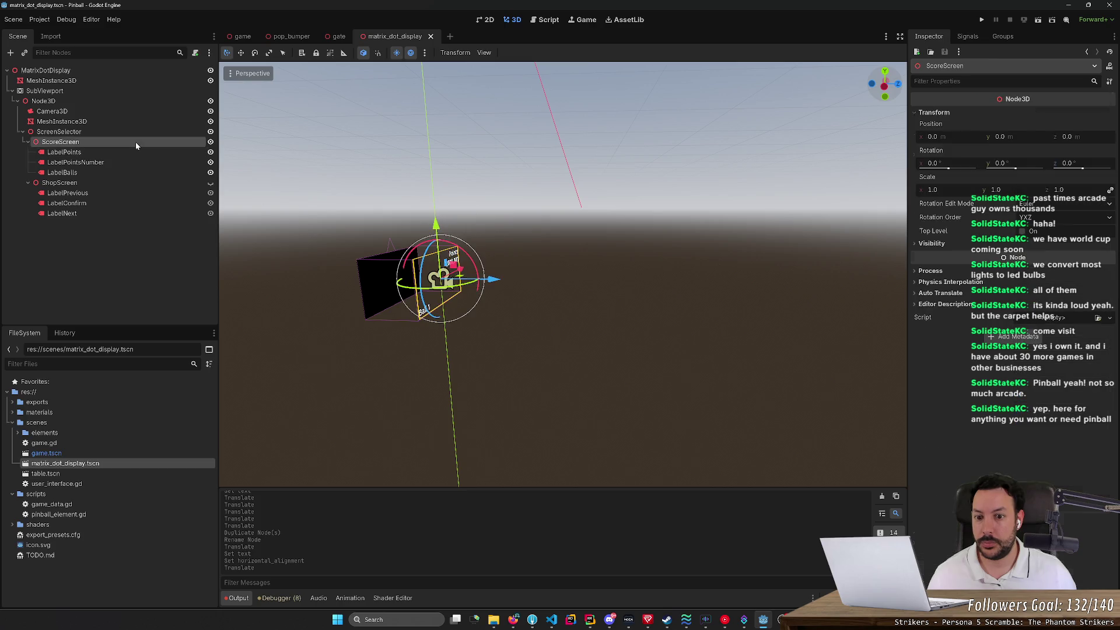
{"action": "left_click_drag", "start_coordinate": [495, 282], "coordinate": [445, 282]}
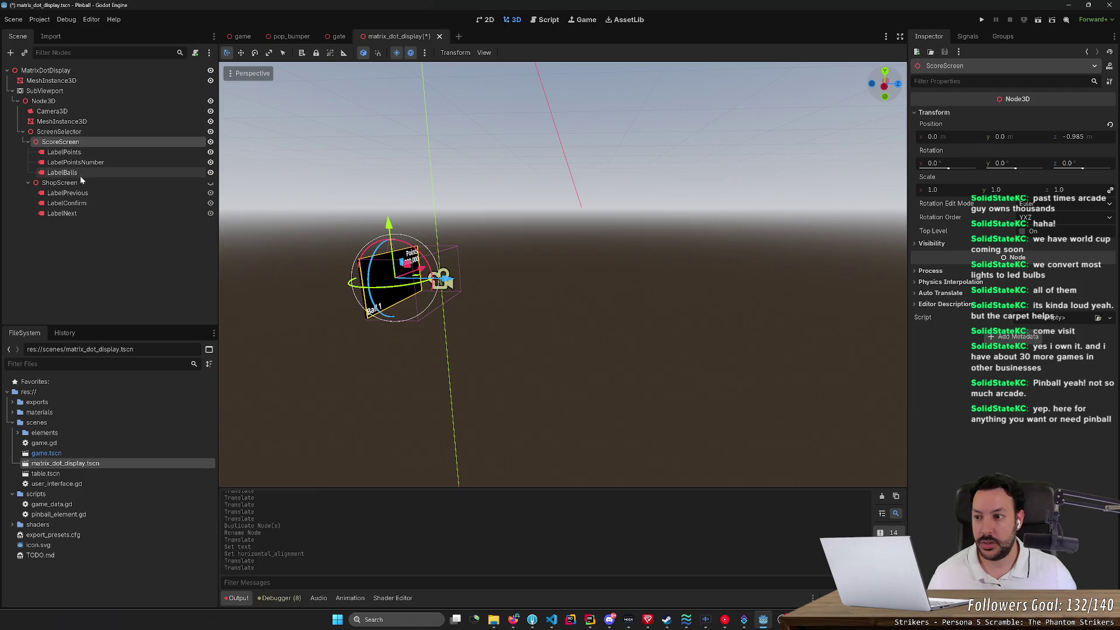
{"action": "left_click", "coordinate": [93, 185]}
{"action": "key", "text": "ctrl+s"}
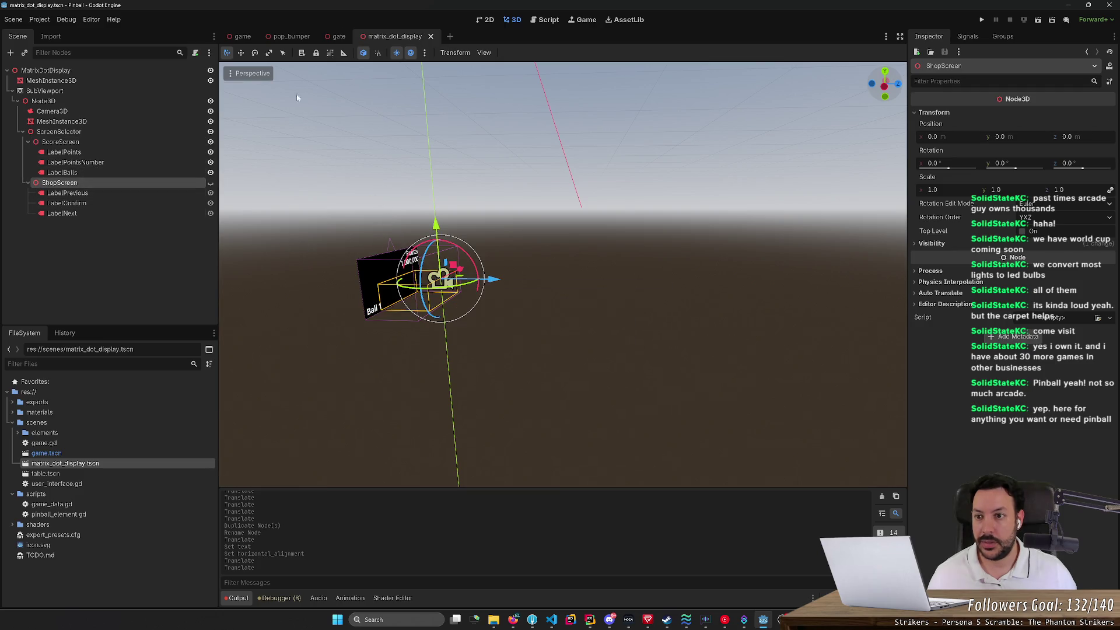
Step: Fly the game scene camera to check the board, then return to the dot display scene
{"action": "key", "text": "ctrl+Tab"}
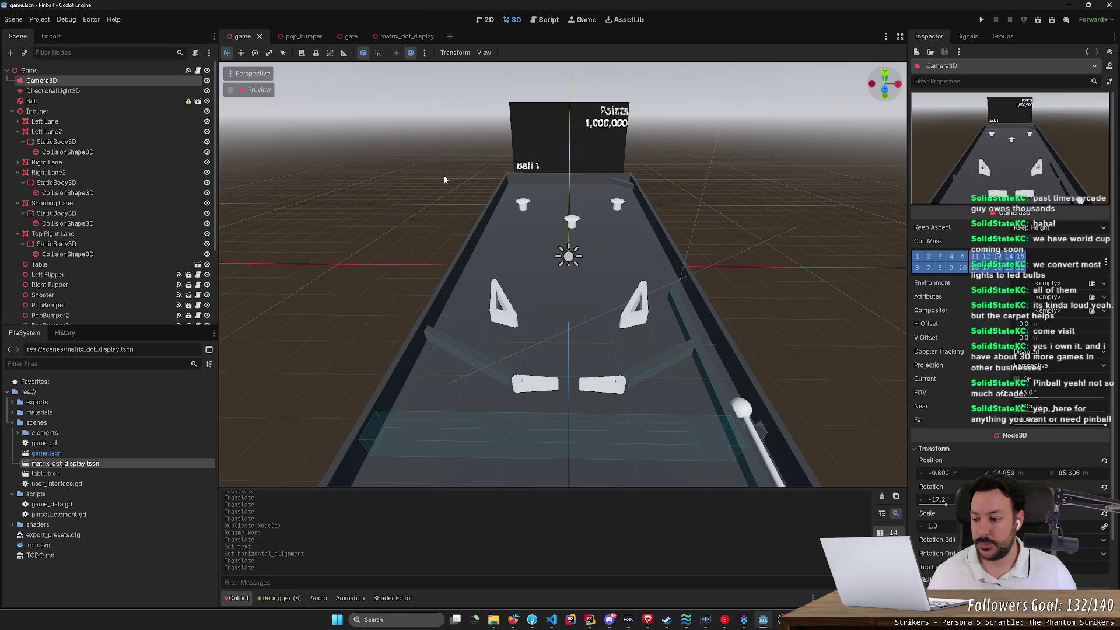
{"action": "key", "text": "w"}
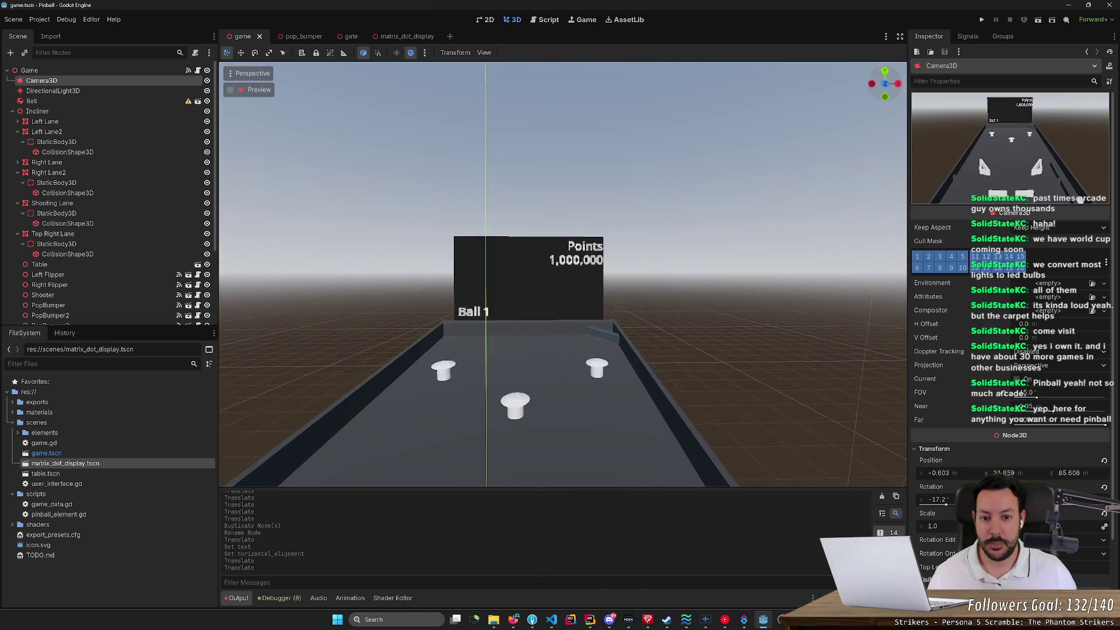
{"action": "key", "text": "w"}
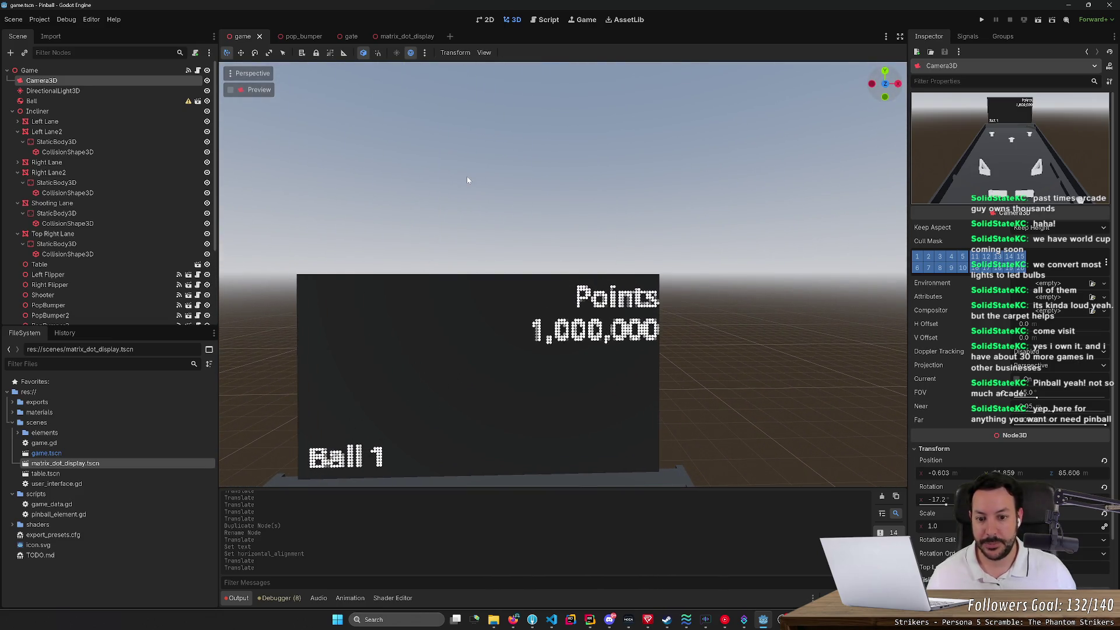
{"action": "key", "text": "s"}
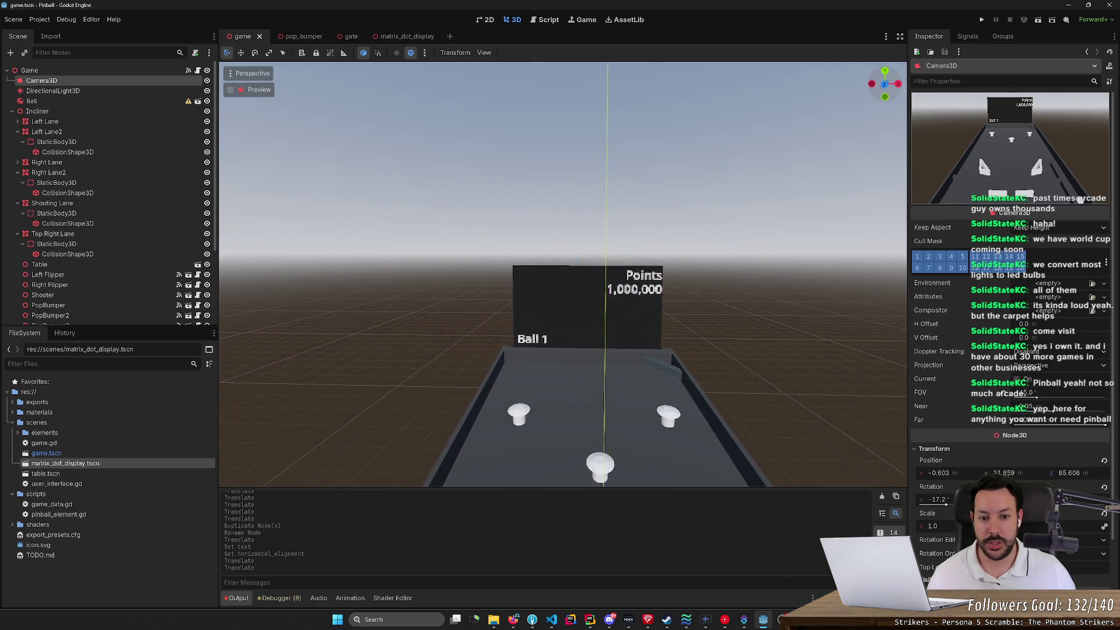
{"action": "key", "text": "s"}
{"action": "left_click", "coordinate": [393, 37]}
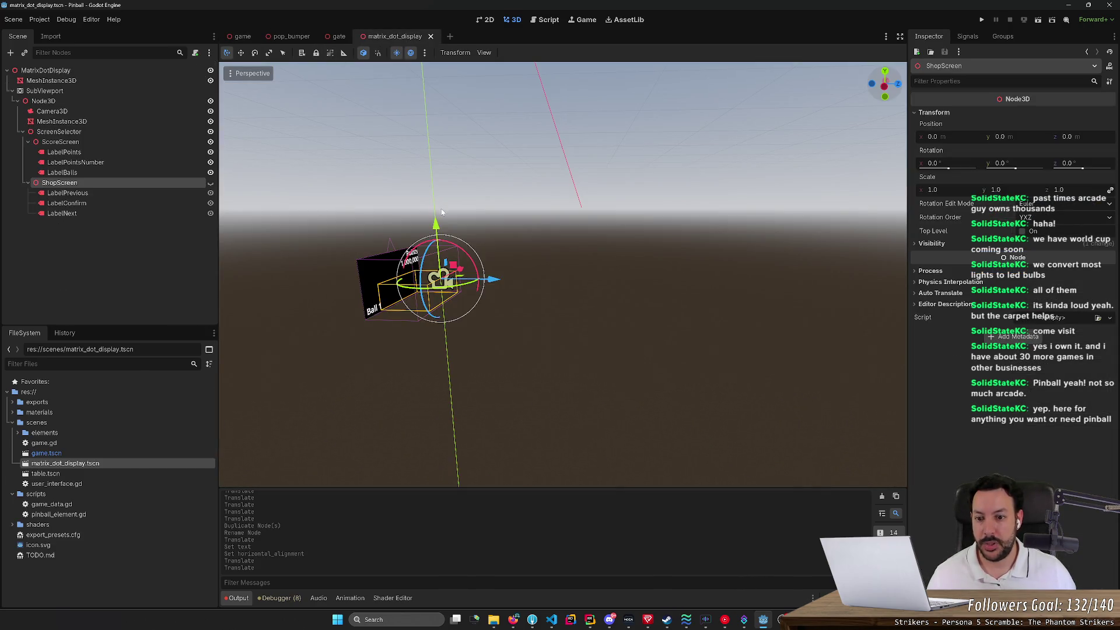
Step: Frame the 1,000,000 and Ball 1 labels in the viewport
{"action": "left_click", "coordinate": [141, 162]}
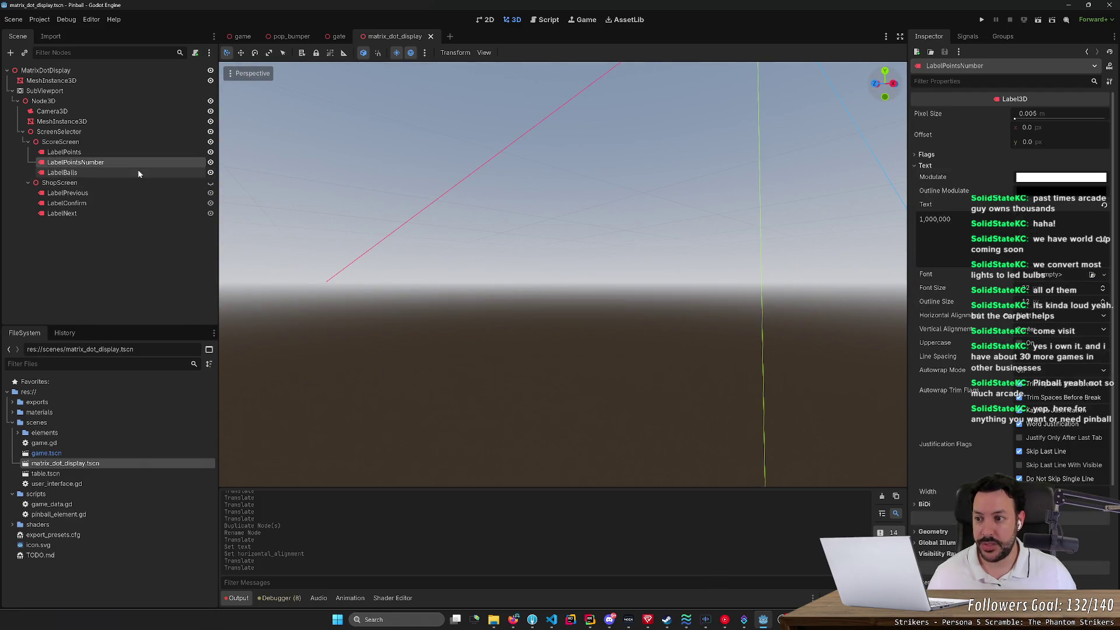
{"action": "left_click", "coordinate": [140, 172], "text": "shift"}
{"action": "key", "text": "f"}
{"action": "key", "text": "w"}
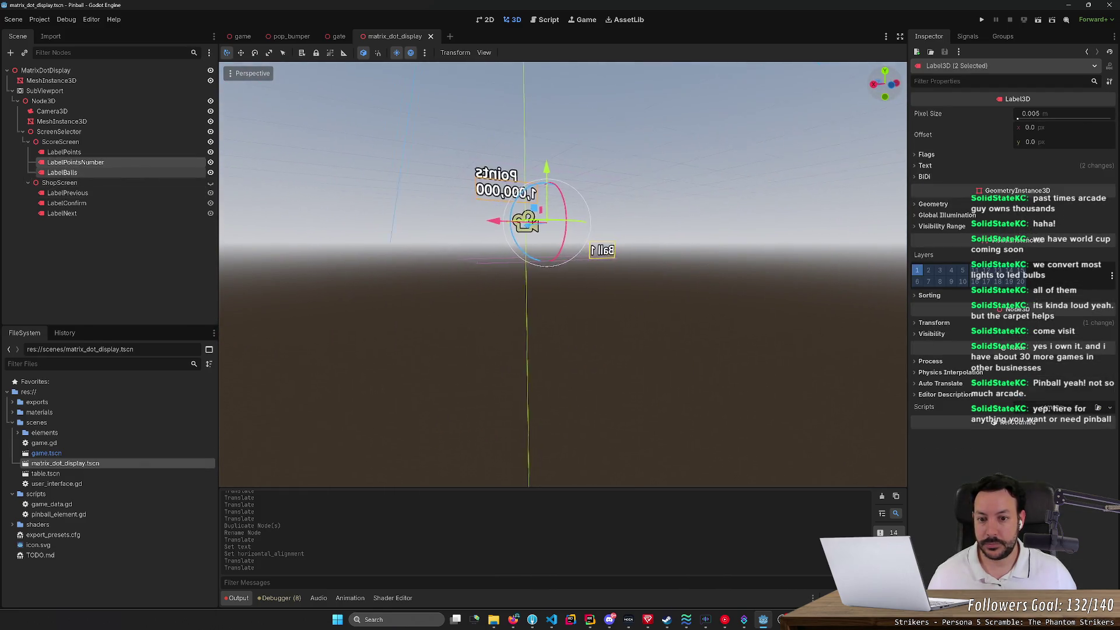
{"action": "key", "text": "f"}
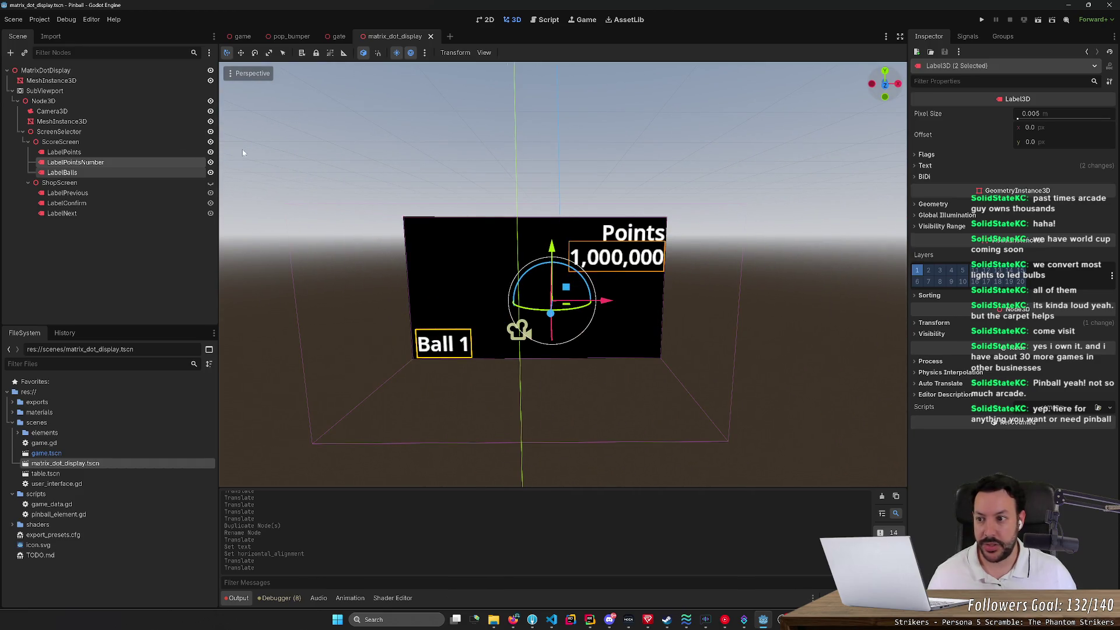
Step: Nudge Points and 1,000,000 slightly left, save, and view the table in the game scene
{"action": "left_click", "coordinate": [131, 150]}
{"action": "left_click", "coordinate": [131, 160], "text": "ctrl"}
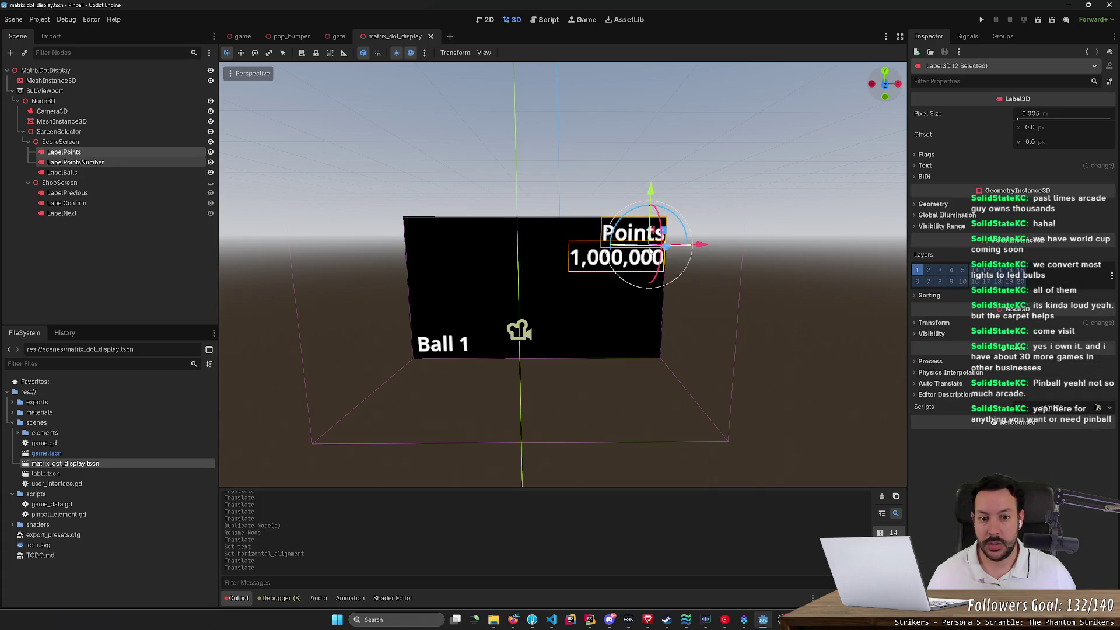
{"action": "left_click_drag", "start_coordinate": [702, 246], "coordinate": [697, 246]}
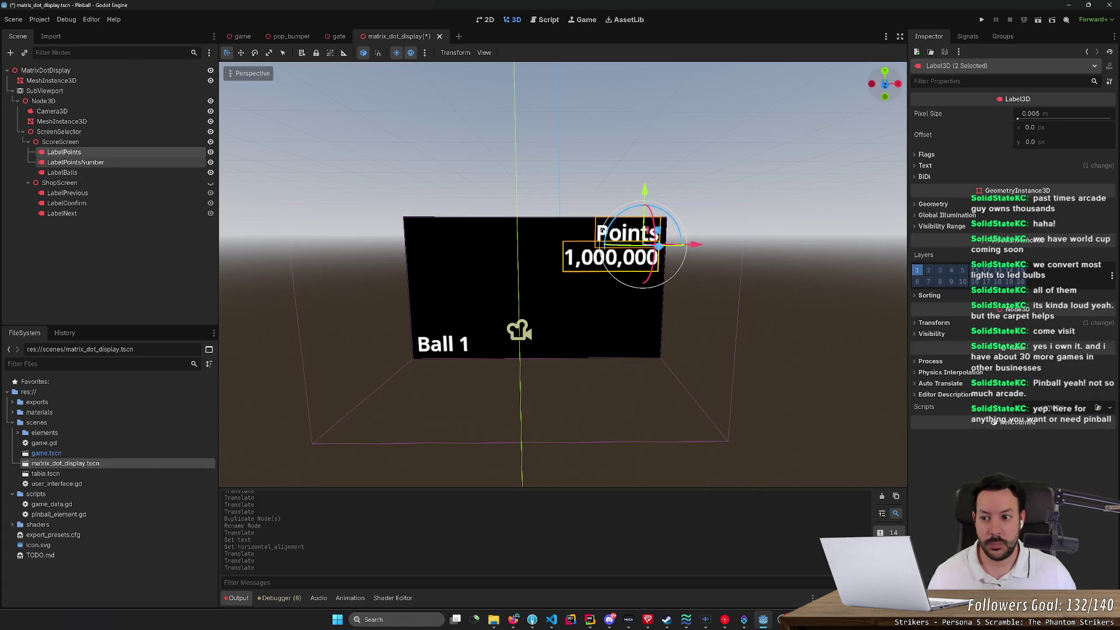
{"action": "left_click", "coordinate": [120, 173]}
{"action": "key", "text": "ctrl+s"}
{"action": "left_click", "coordinate": [240, 37]}
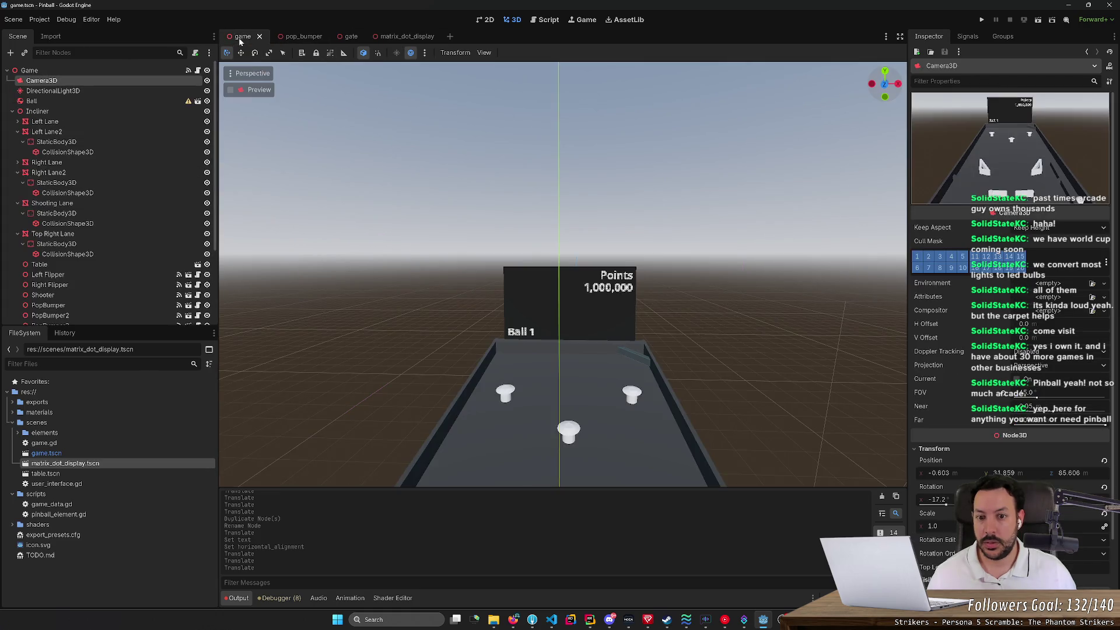
{"action": "mouse_move", "coordinate": [424, 180]}
{"action": "left_mouse_down"}
{"action": "mouse_move", "coordinate": [425, 128]}
{"action": "mouse_move", "coordinate": [639, 141]}
{"action": "left_mouse_up"}
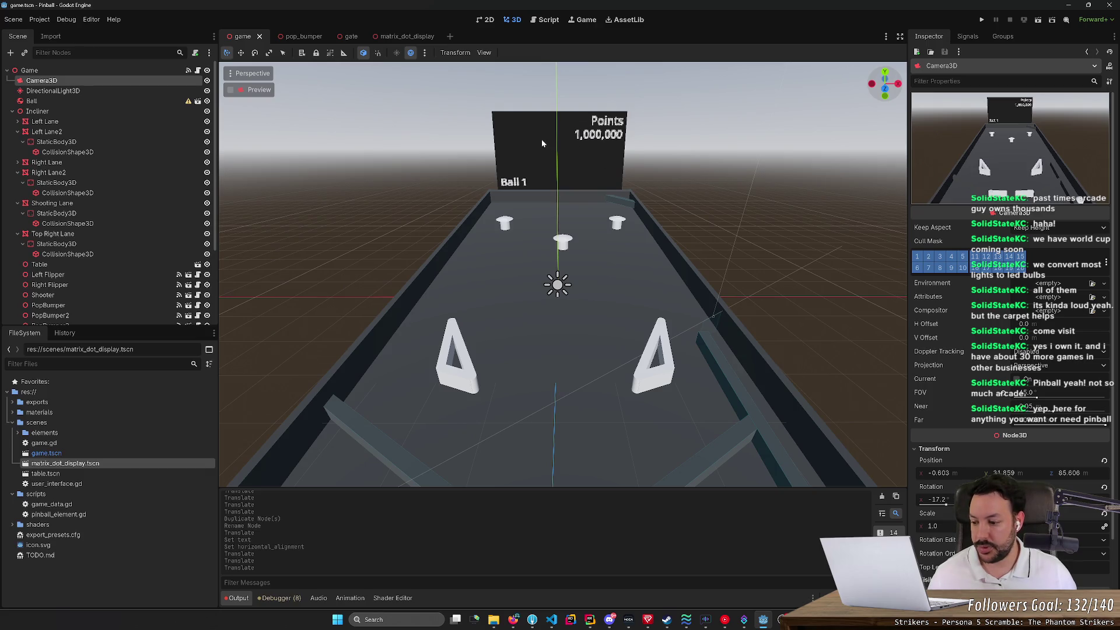
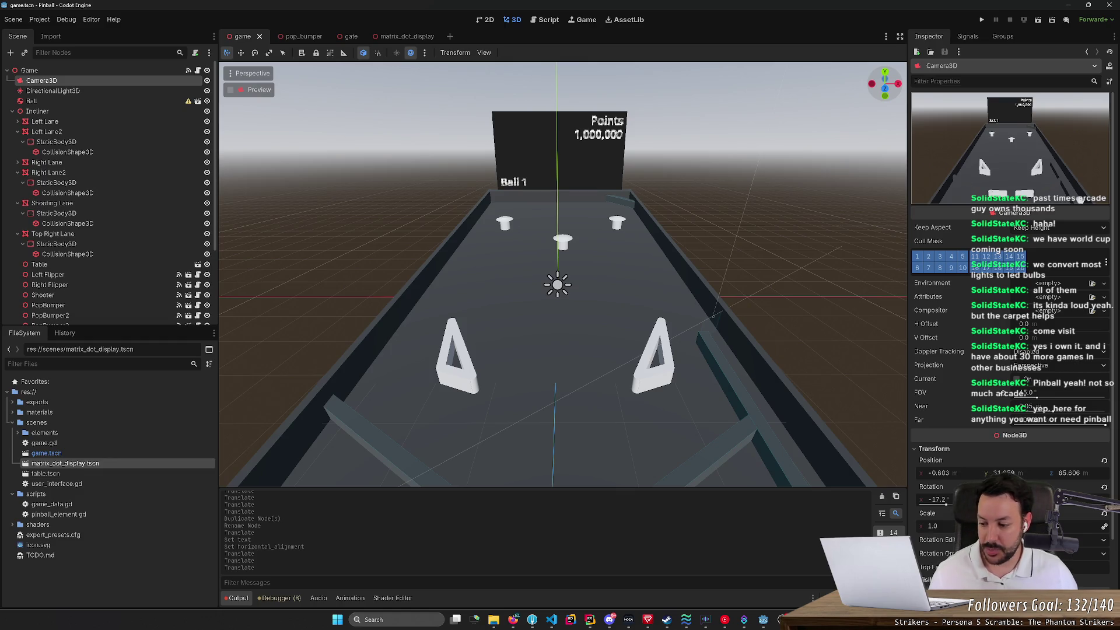
Step: Zoom the 3D view, then select UserInterface to show its Ball 1 and $0 labels in 2D
{"action": "scroll", "coordinate": [488, 257], "scroll_direction": "up", "scroll_amount": 5}
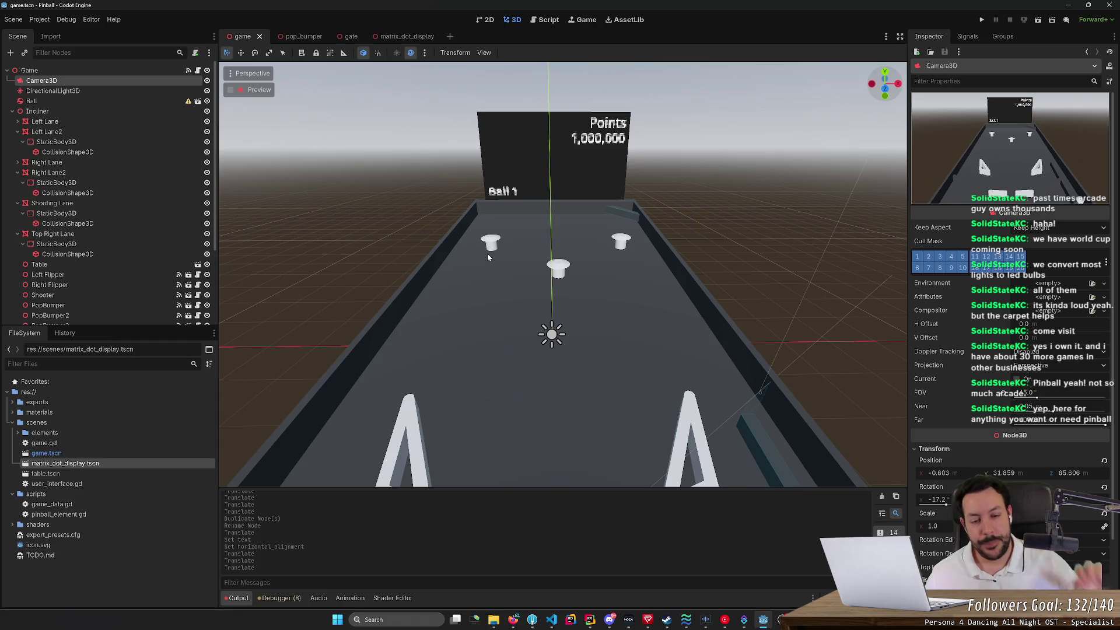
{"action": "scroll", "coordinate": [488, 254], "scroll_direction": "down", "scroll_amount": 2}
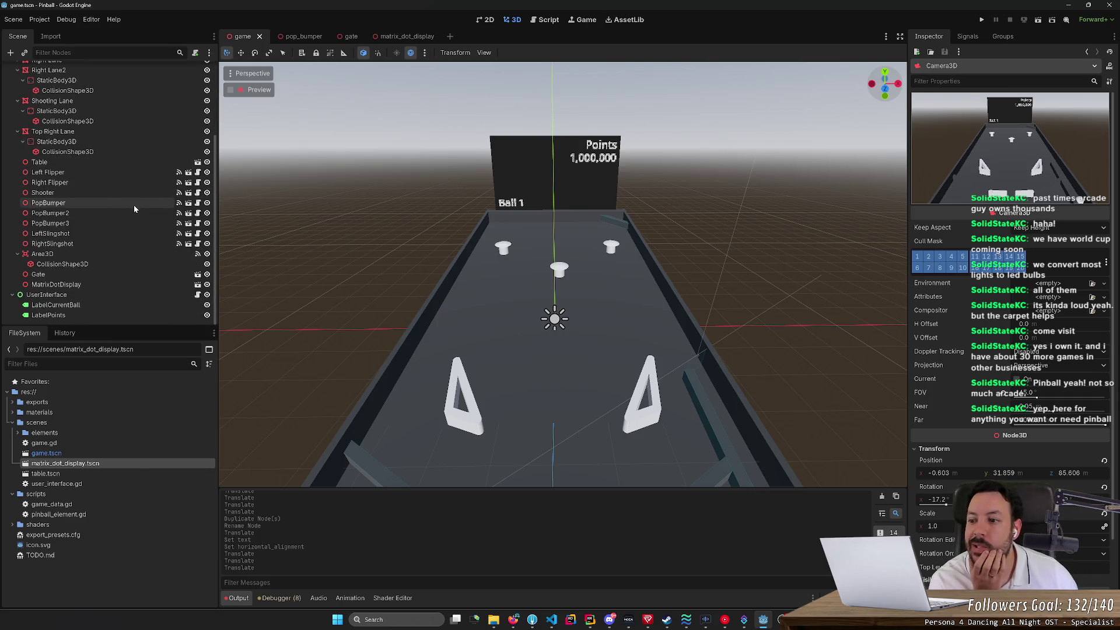
{"action": "scroll", "coordinate": [145, 212], "scroll_direction": "down", "scroll_amount": 3}
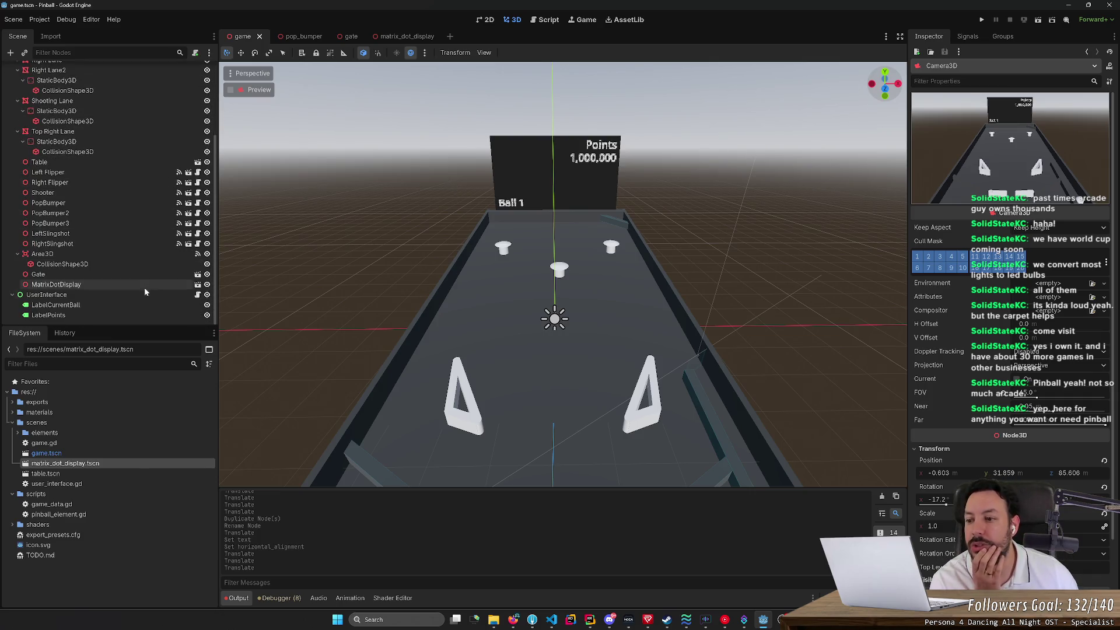
{"action": "left_click", "coordinate": [145, 295]}
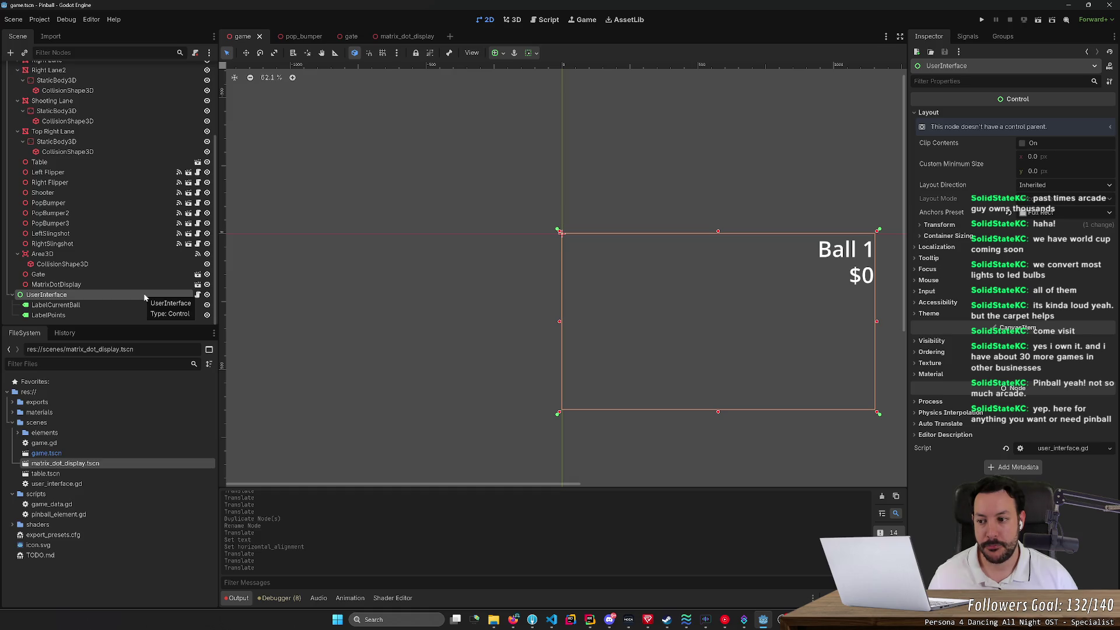
Step: Delete the LabelCurrentBall node from the game scene
{"action": "key", "text": "Down"}
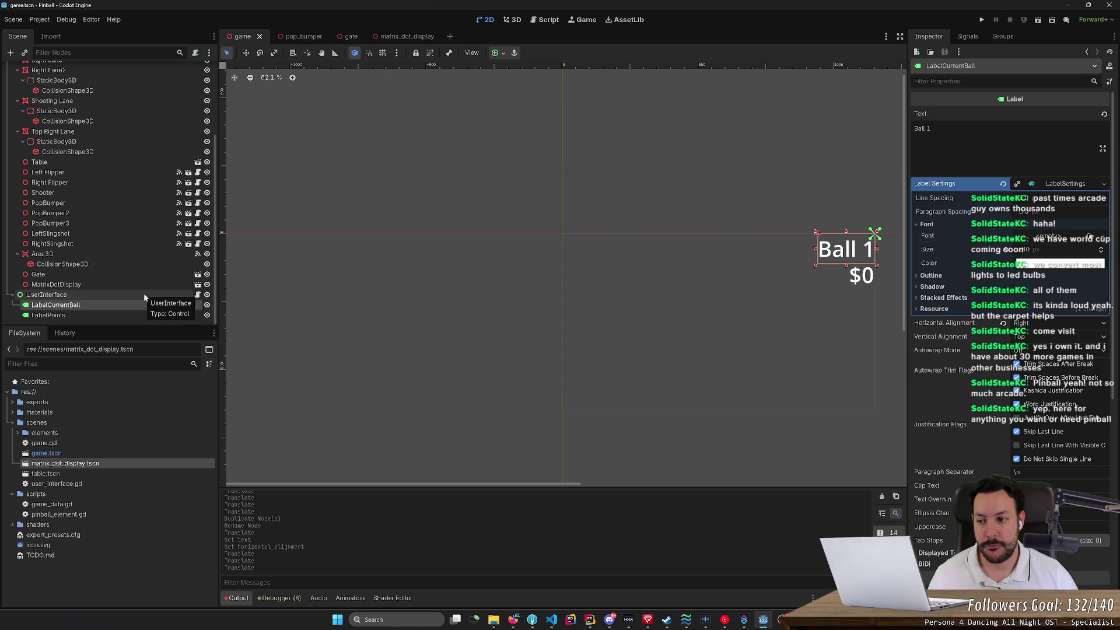
{"action": "key", "text": "Delete"}
{"action": "key", "text": "Return"}
{"action": "key", "text": "ctrl+F2"}
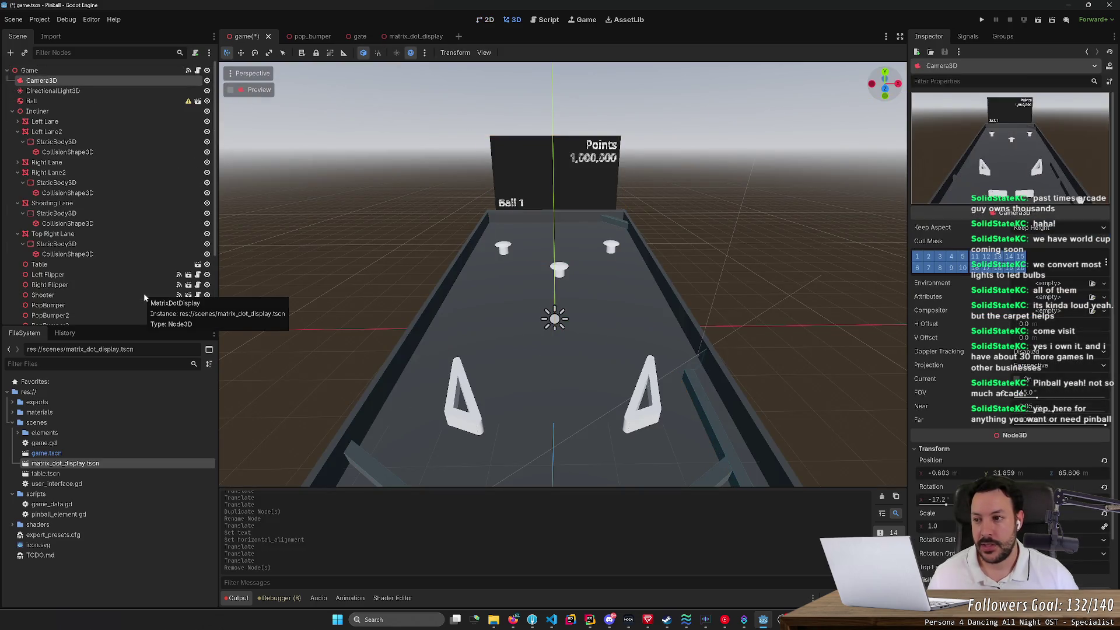
{"action": "left_click", "coordinate": [58, 44]}
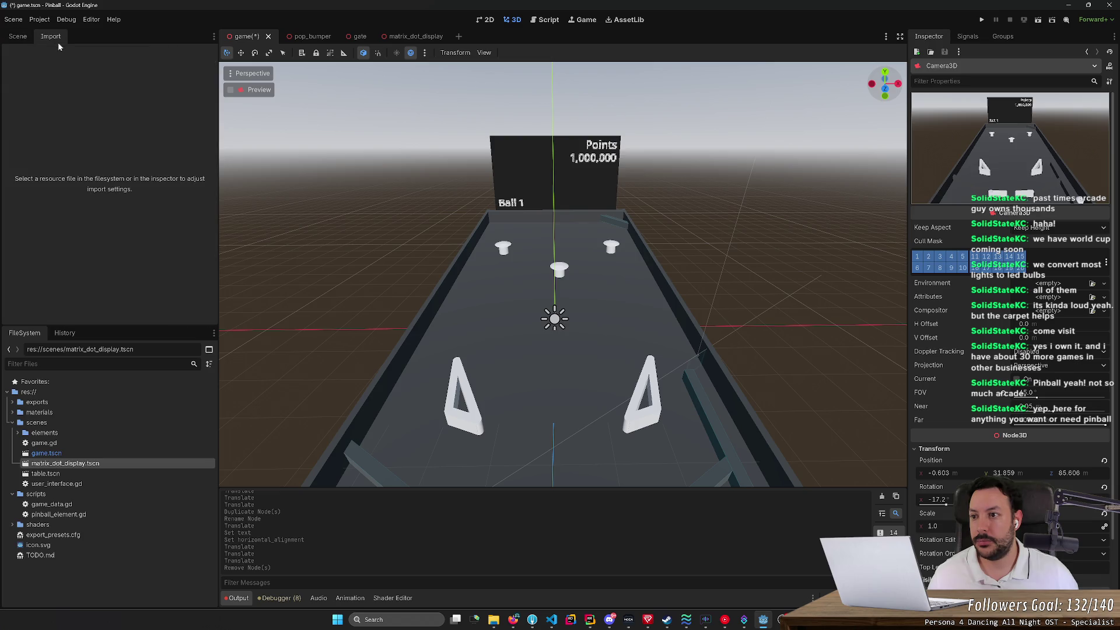
{"action": "left_click", "coordinate": [16, 37]}
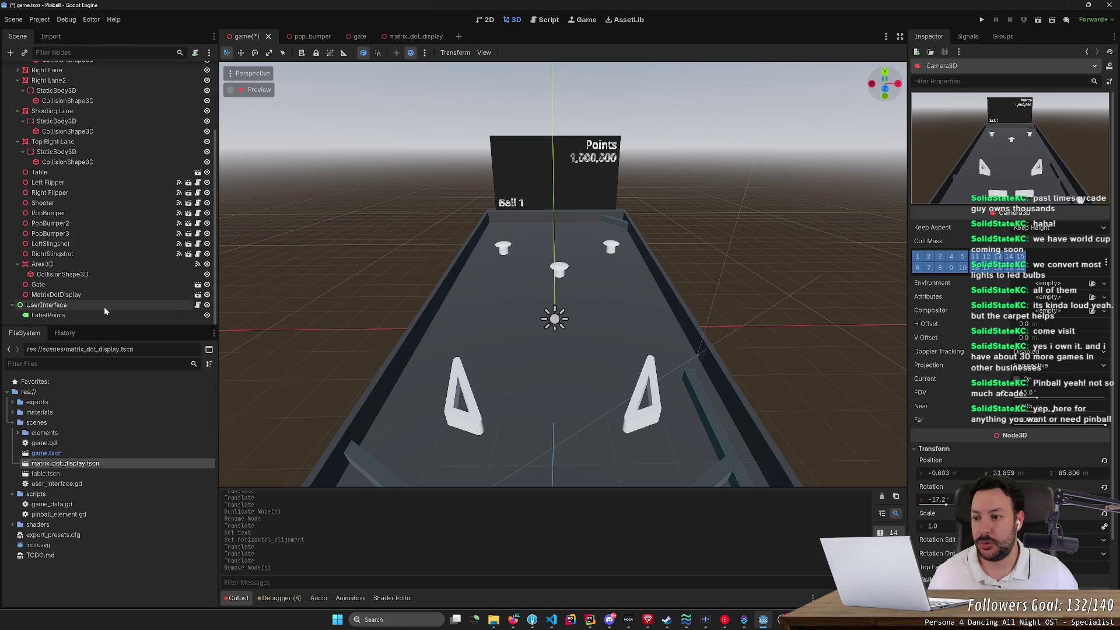
Step: Delete the UserInterface node with its children and save the game scene
{"action": "left_click", "coordinate": [104, 306]}
{"action": "key", "text": "Delete"}
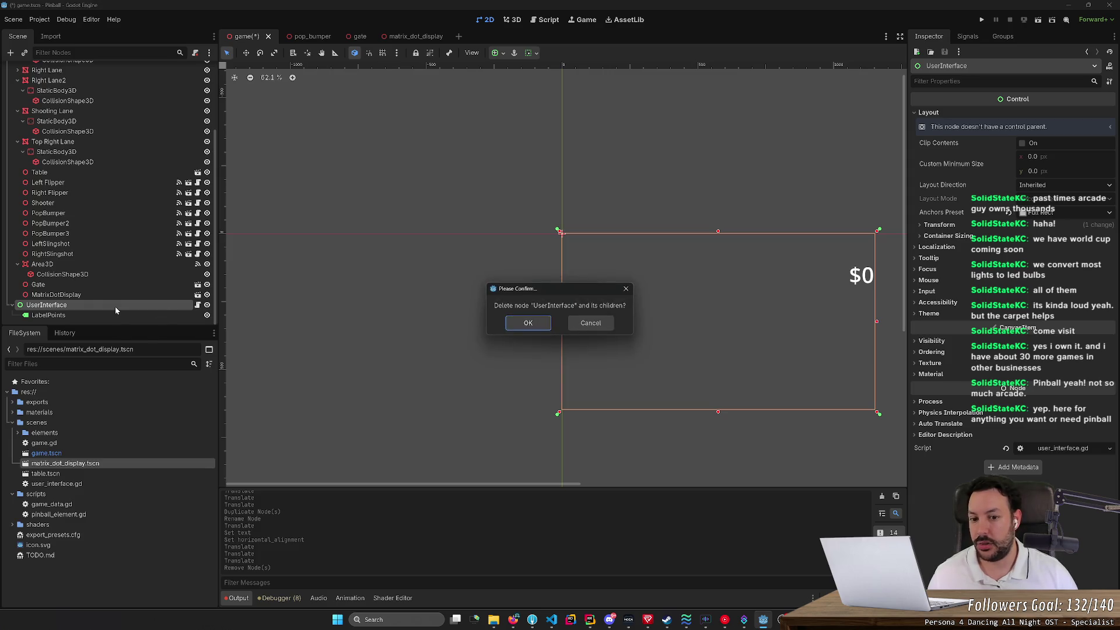
{"action": "key", "text": "Return"}
{"action": "scroll", "coordinate": [111, 222], "scroll_direction": "up", "scroll_amount": 5}
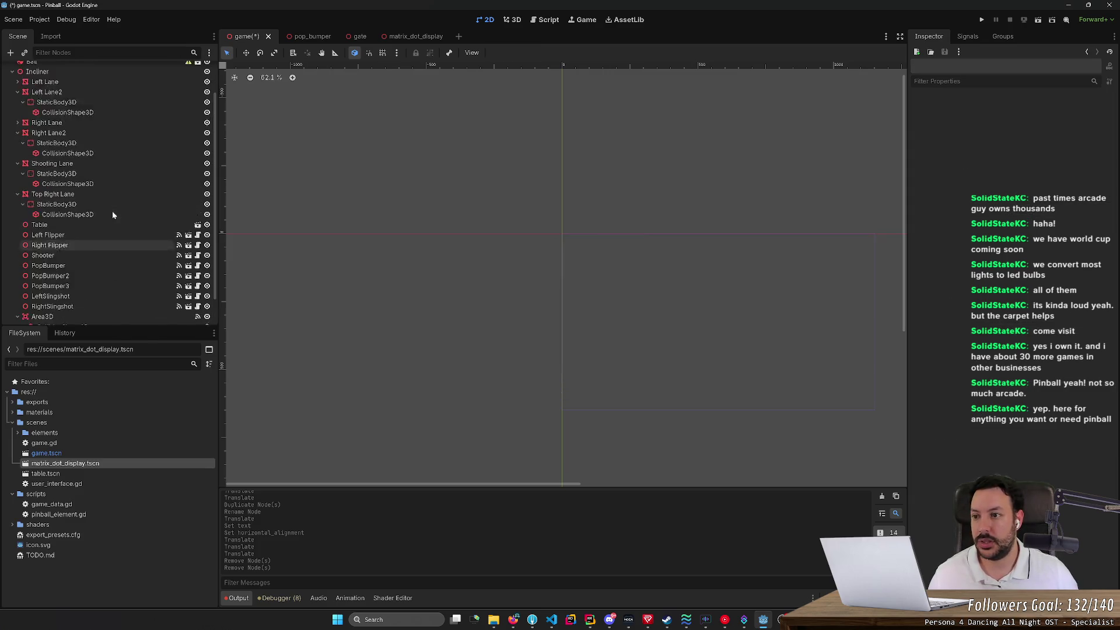
{"action": "key", "text": "ctrl+s"}
{"action": "left_click", "coordinate": [359, 37]}
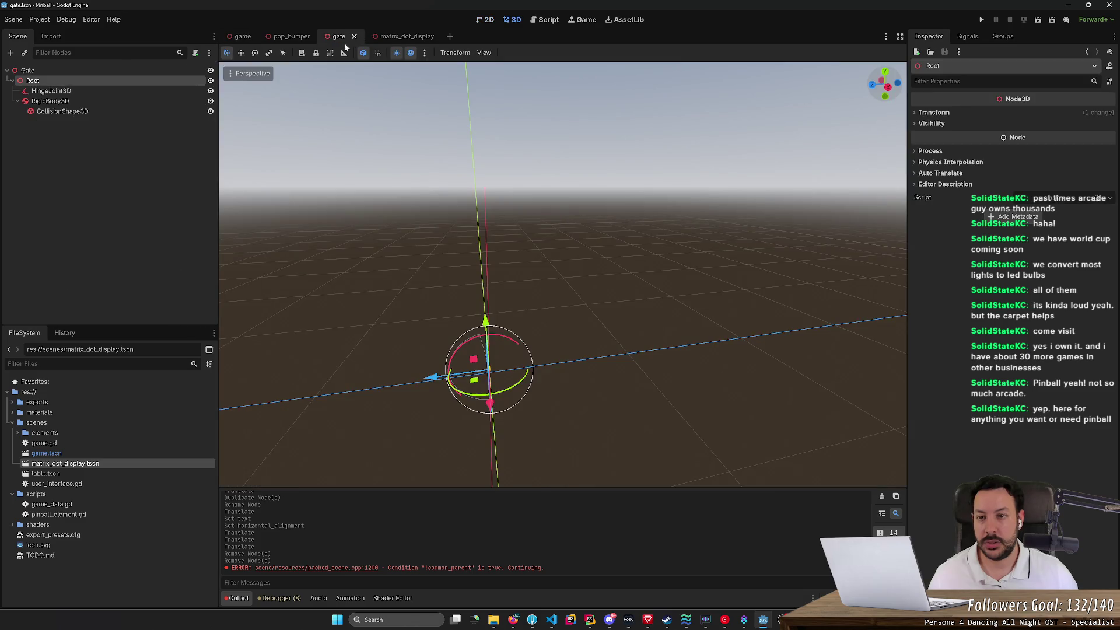
{"action": "left_click", "coordinate": [245, 36]}
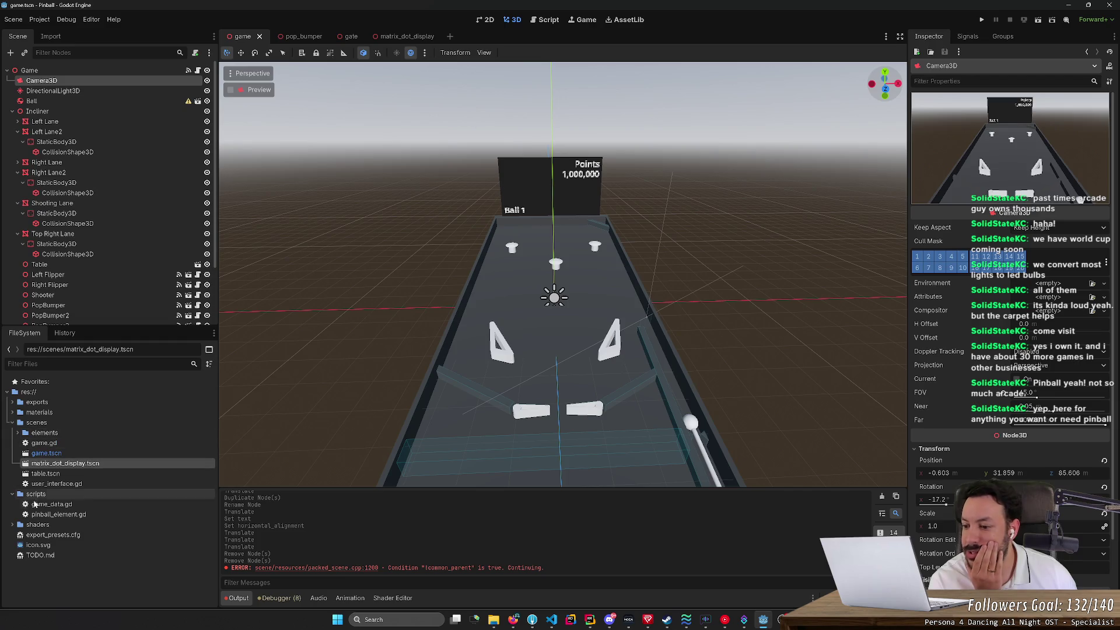
Step: Open user_interface.gd in the script editor after abandoning a move into the scripts folder
{"action": "left_click", "coordinate": [36, 485]}
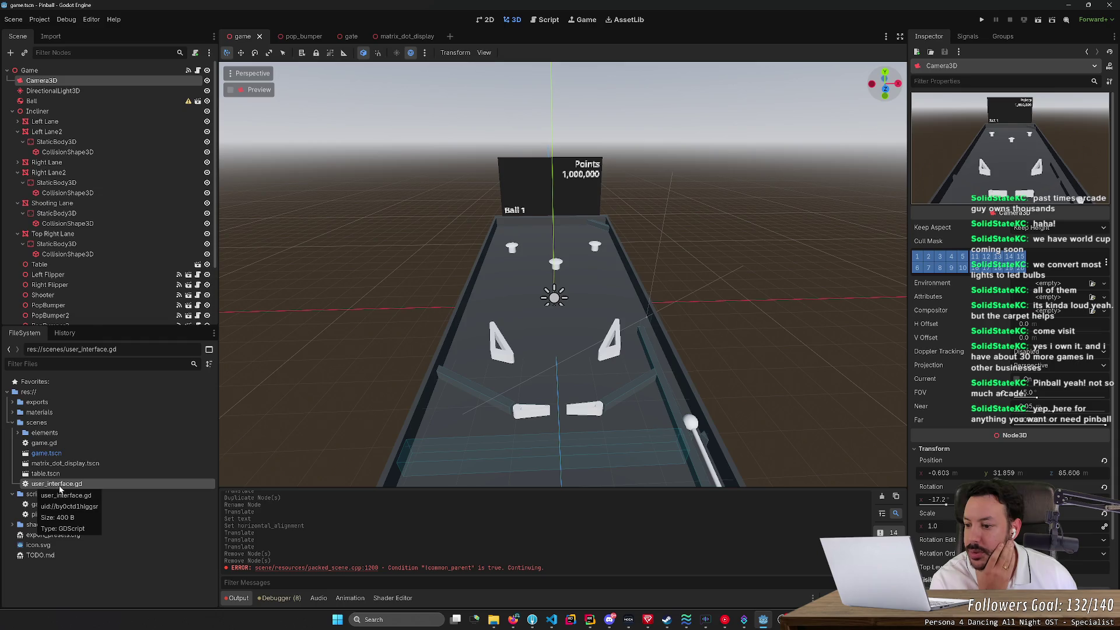
{"action": "left_click_drag", "start_coordinate": [56, 487], "coordinate": [75, 496]}
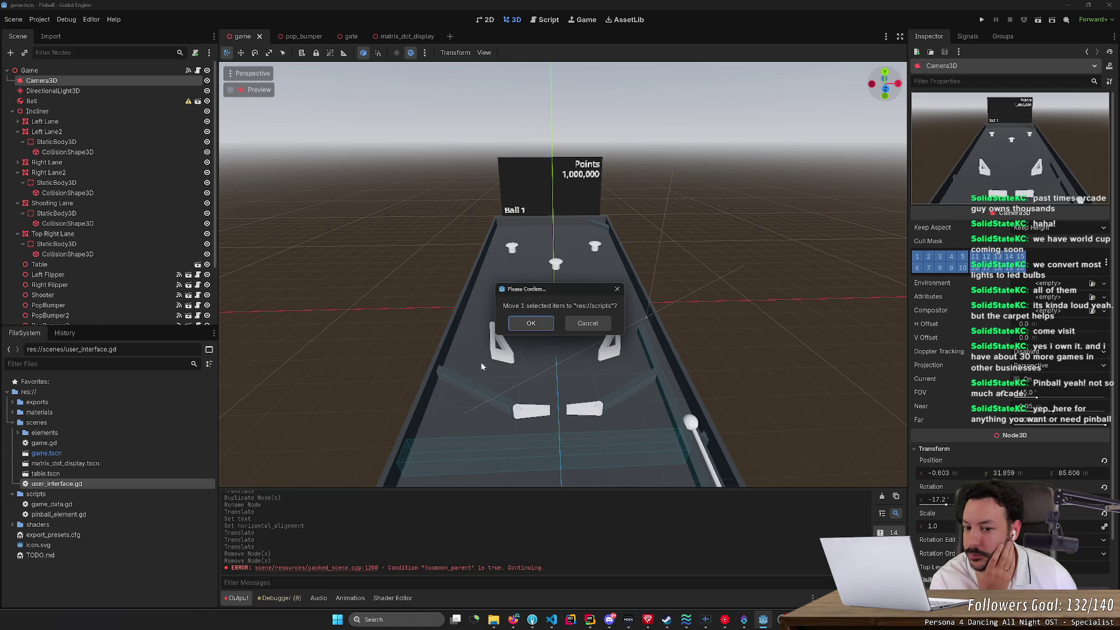
{"action": "left_click", "coordinate": [531, 323]}
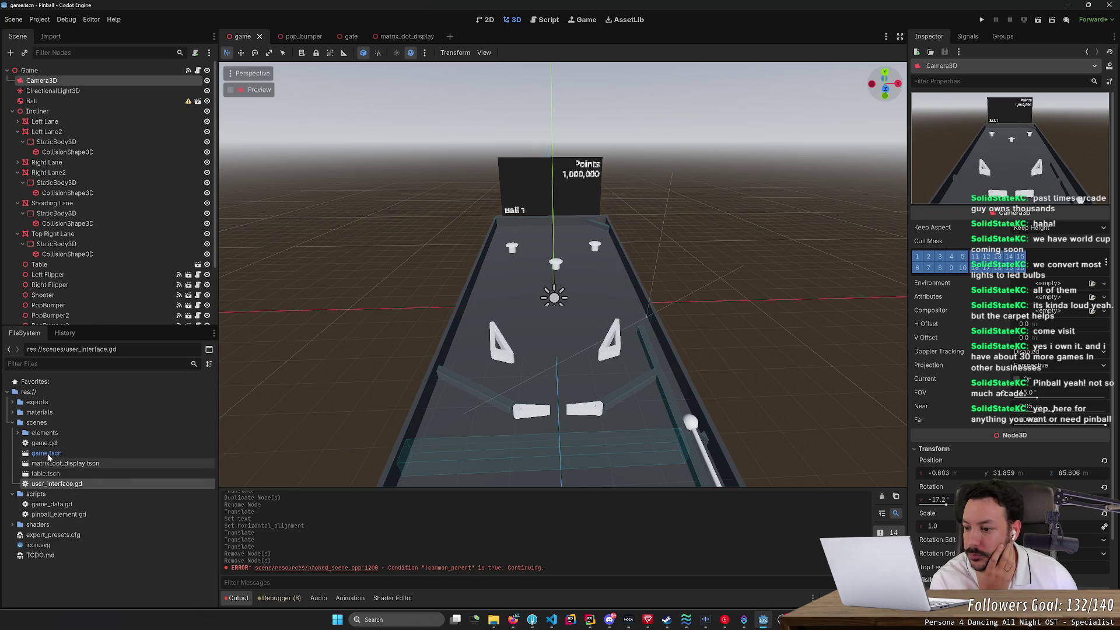
{"action": "left_click", "coordinate": [18, 435]}
{"action": "left_click", "coordinate": [18, 435]}
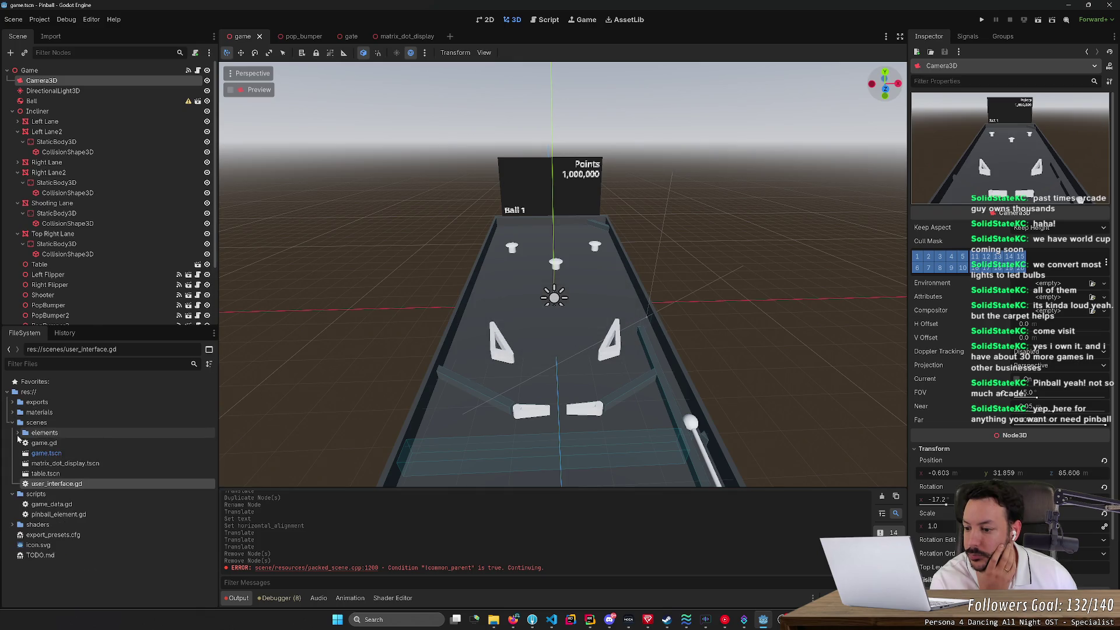
{"action": "double_click", "coordinate": [62, 485]}
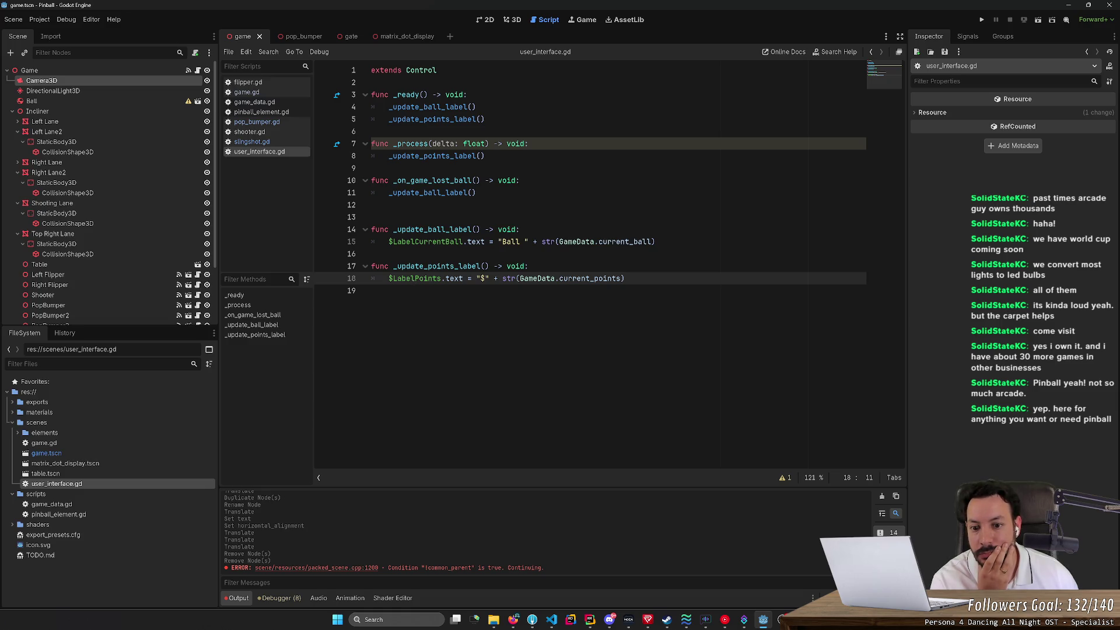
Step: Drop the $ points prefix and add a TODO in _process about moving updates to a callback
{"action": "left_click_drag", "start_coordinate": [502, 279], "coordinate": [476, 278]}
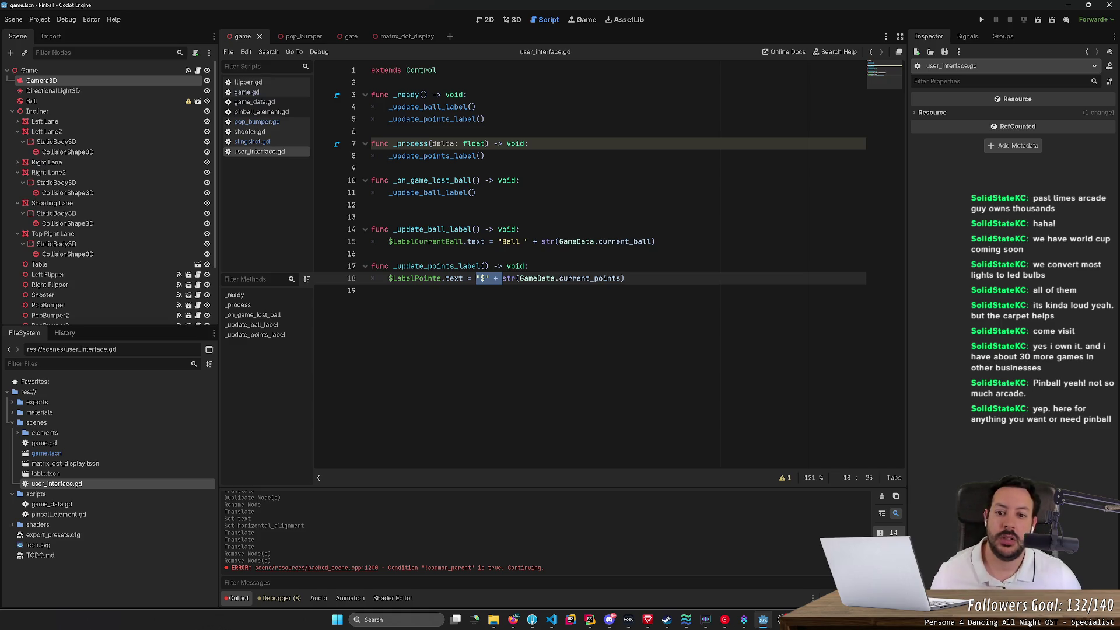
{"action": "key", "text": "BackSpace"}
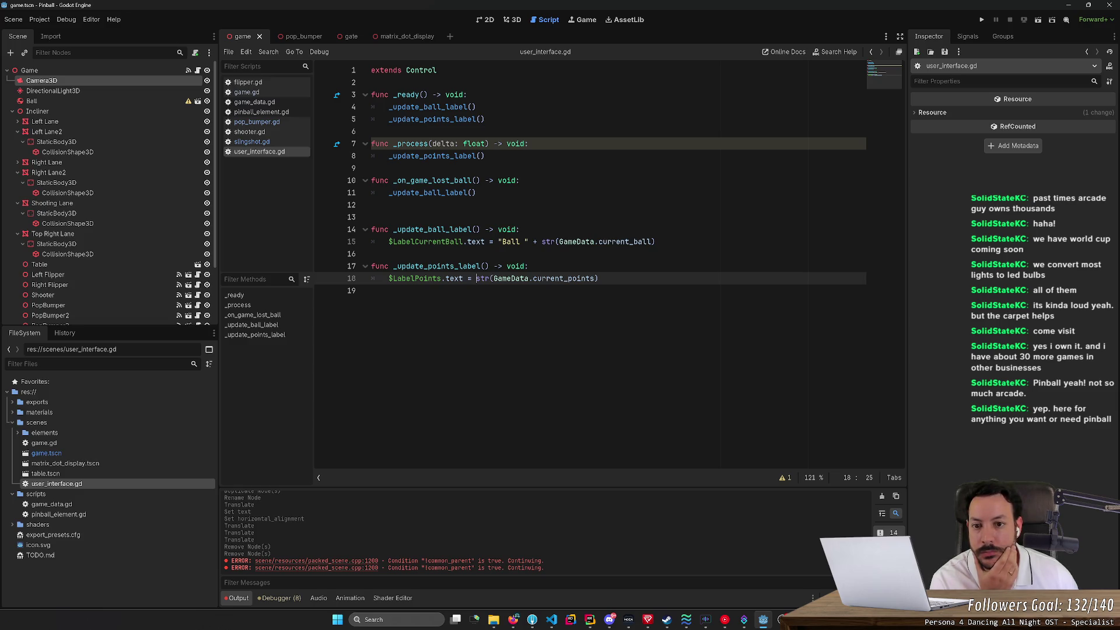
{"action": "left_click", "coordinate": [528, 143]}
{"action": "key", "text": "Return"}
{"action": "type", "text": "//"}
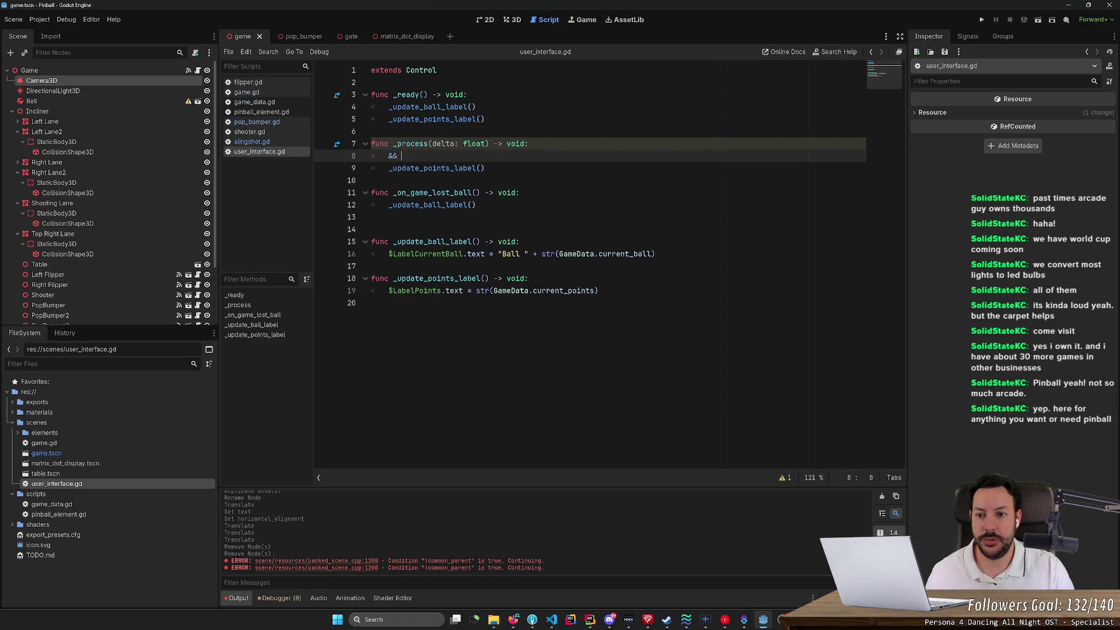
{"action": "type", "text": " TODO: "}
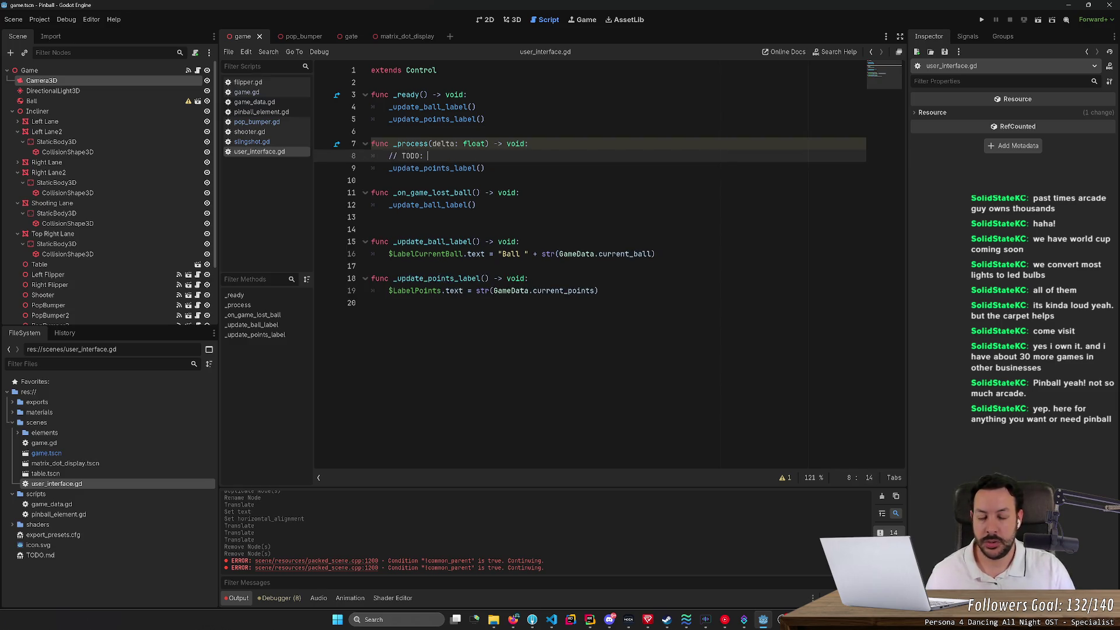
{"action": "type", "text": "don't make this "}
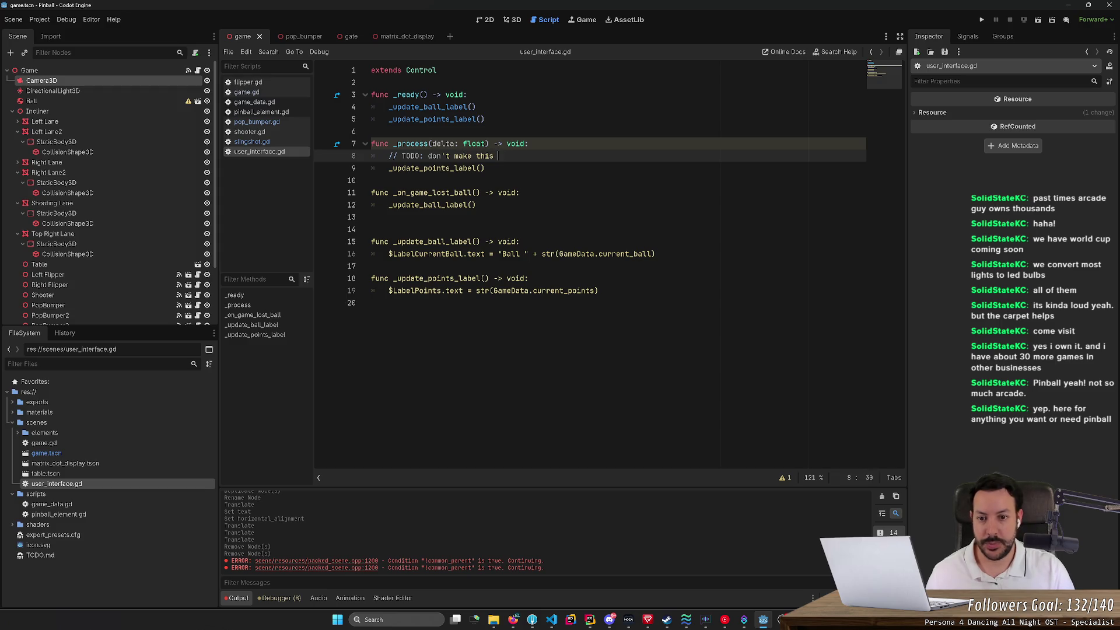
{"action": "type", "text": "update every frame. mvoe it"}
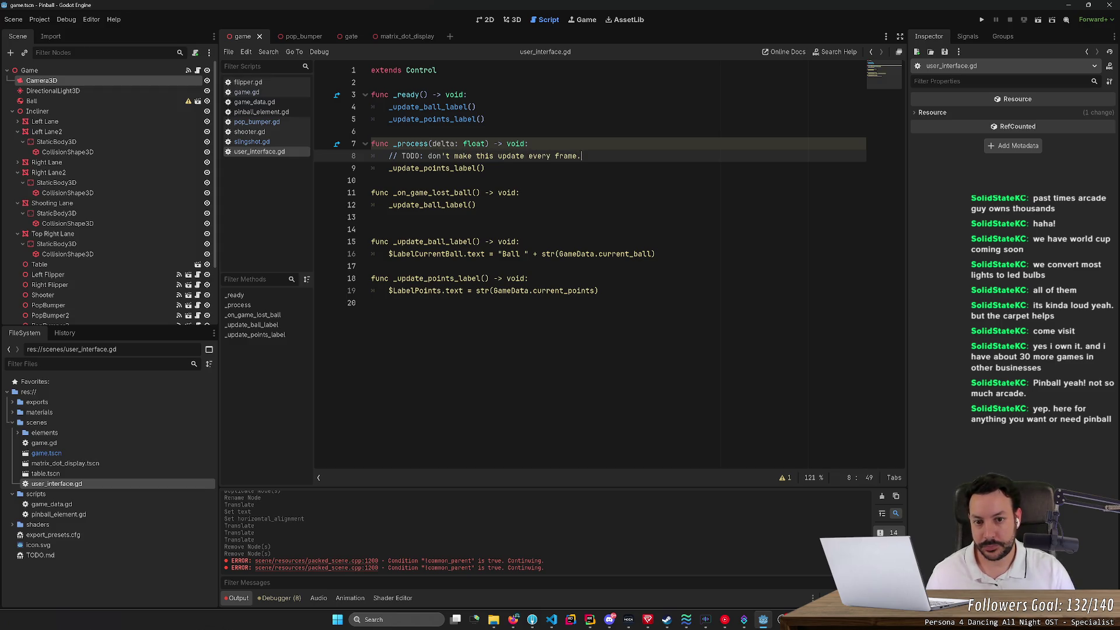
{"action": "key", "text": "BackSpace"}
{"action": "key", "text": "BackSpace"}
{"action": "key", "text": "BackSpace"}
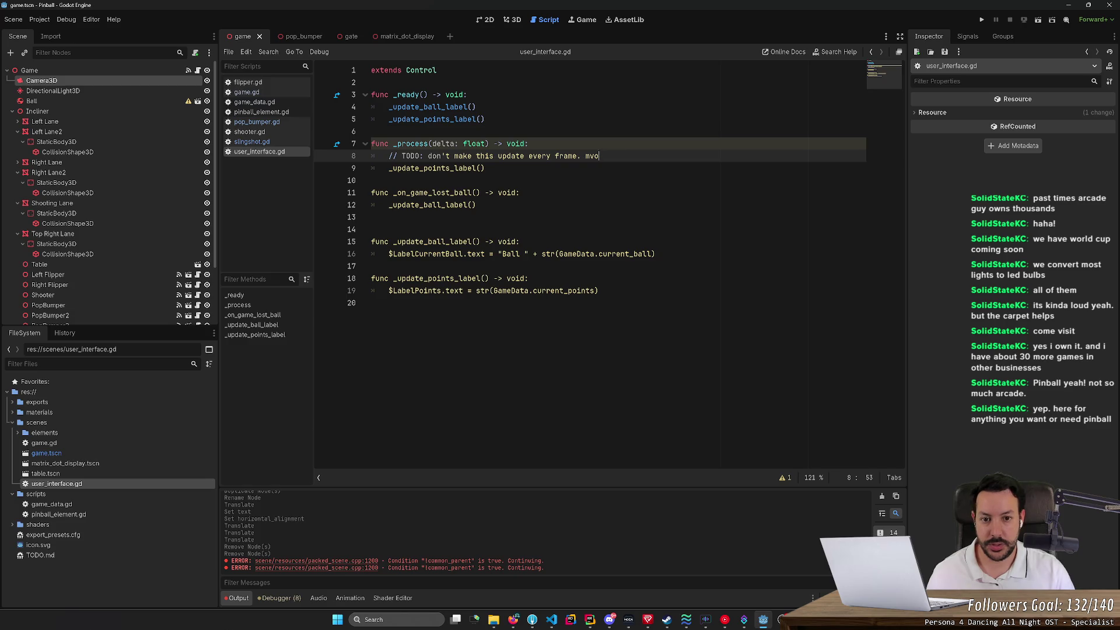
{"action": "type", "text": "ove "}
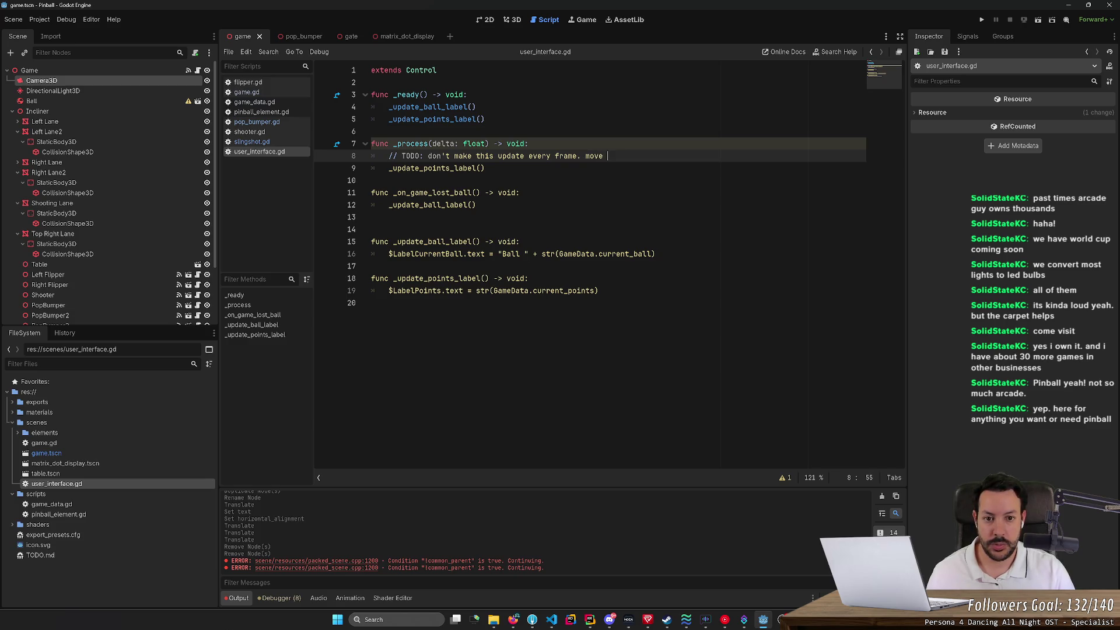
{"action": "type", "text": "it to a proper signal"}
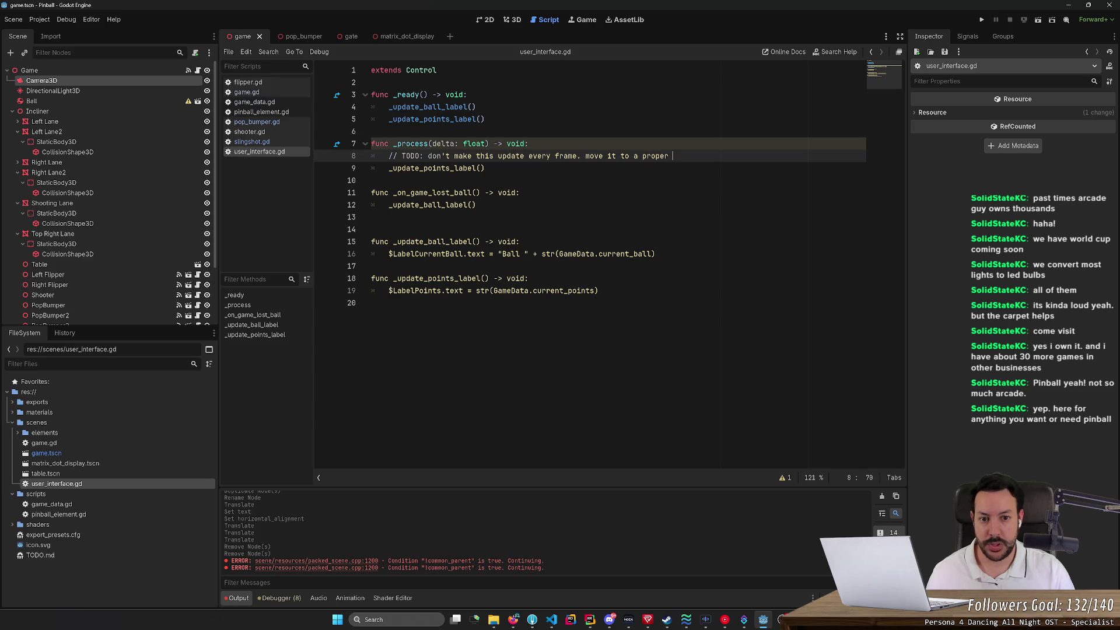
{"action": "key", "text": "BackSpace"}
{"action": "key", "text": "BackSpace"}
{"action": "key", "text": "BackSpace"}
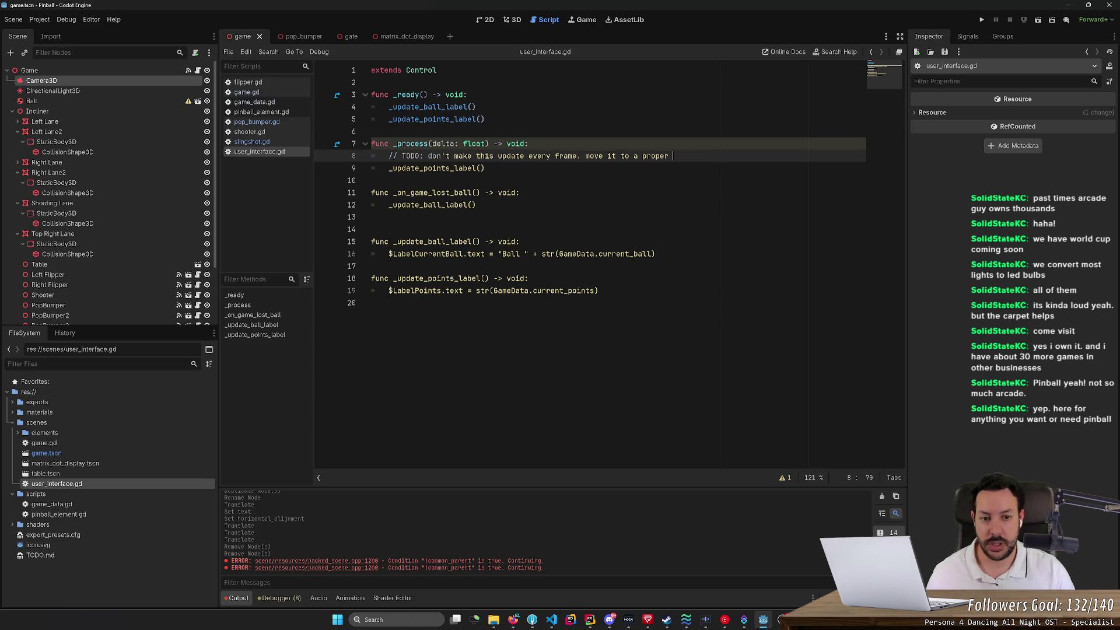
{"action": "type", "text": "callback."}
Step: Change the comment's // marker to #, remove the extra blank line, and switch to matrix_dot_display
{"action": "left_click", "coordinate": [519, 192]}
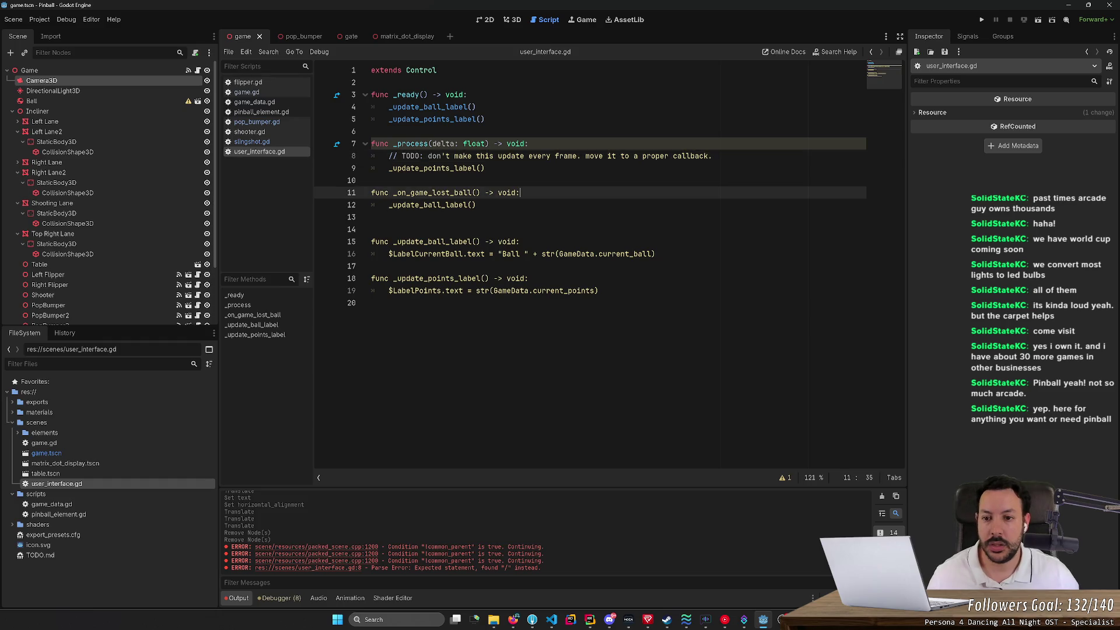
{"action": "double_click", "coordinate": [393, 156]}
{"action": "type", "text": "#"}
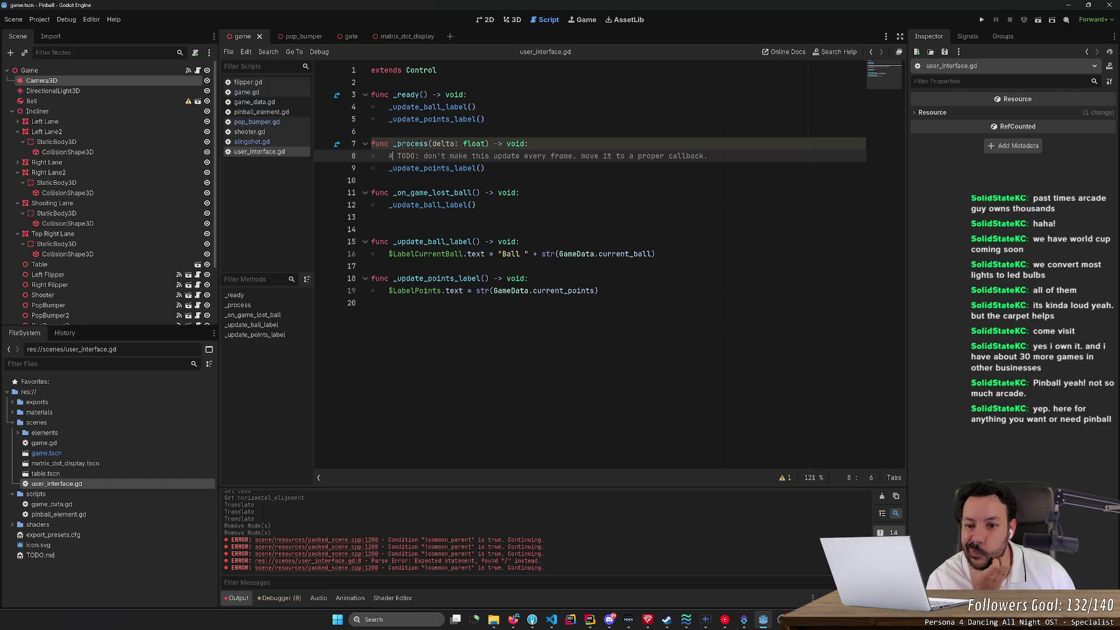
{"action": "left_click", "coordinate": [373, 229]}
{"action": "key", "text": "BackSpace"}
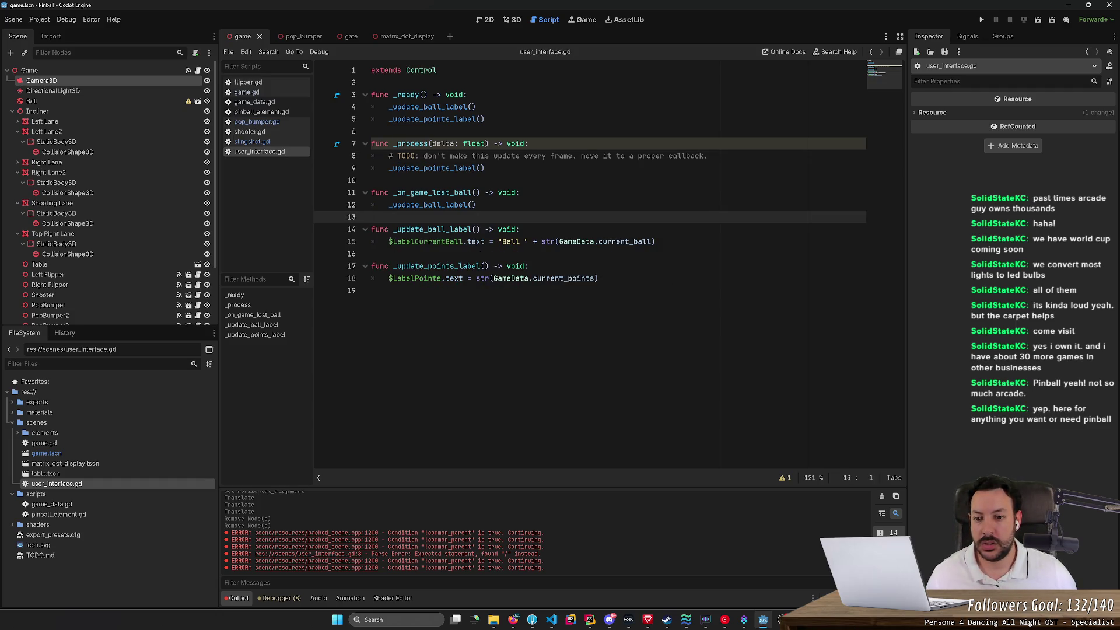
{"action": "double_click", "coordinate": [429, 242]}
{"action": "double_click", "coordinate": [416, 278]}
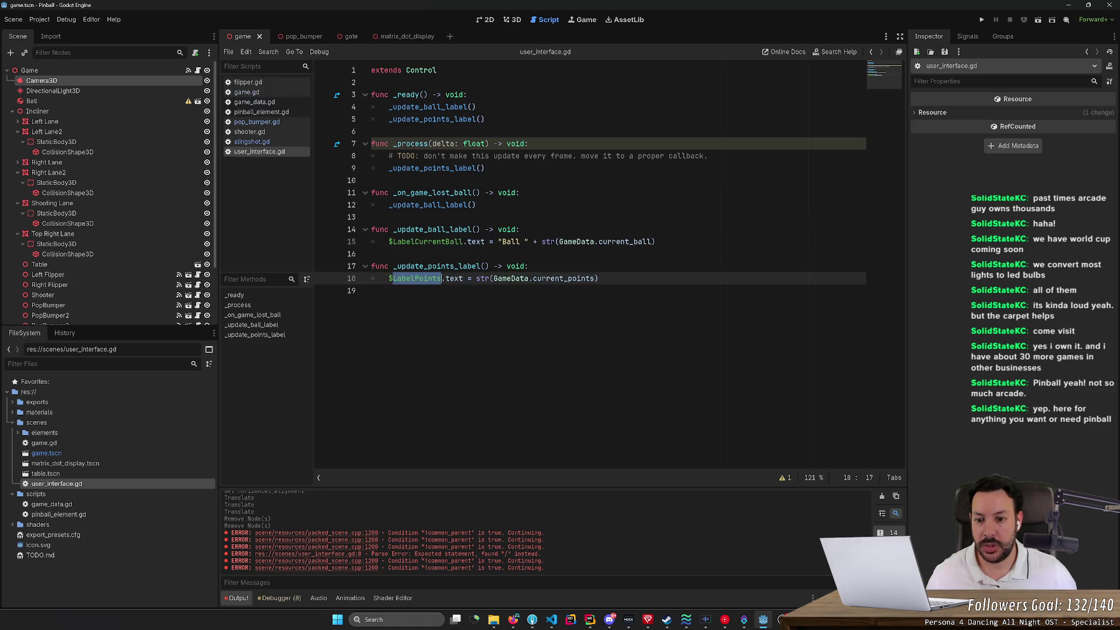
{"action": "key", "text": "Escape"}
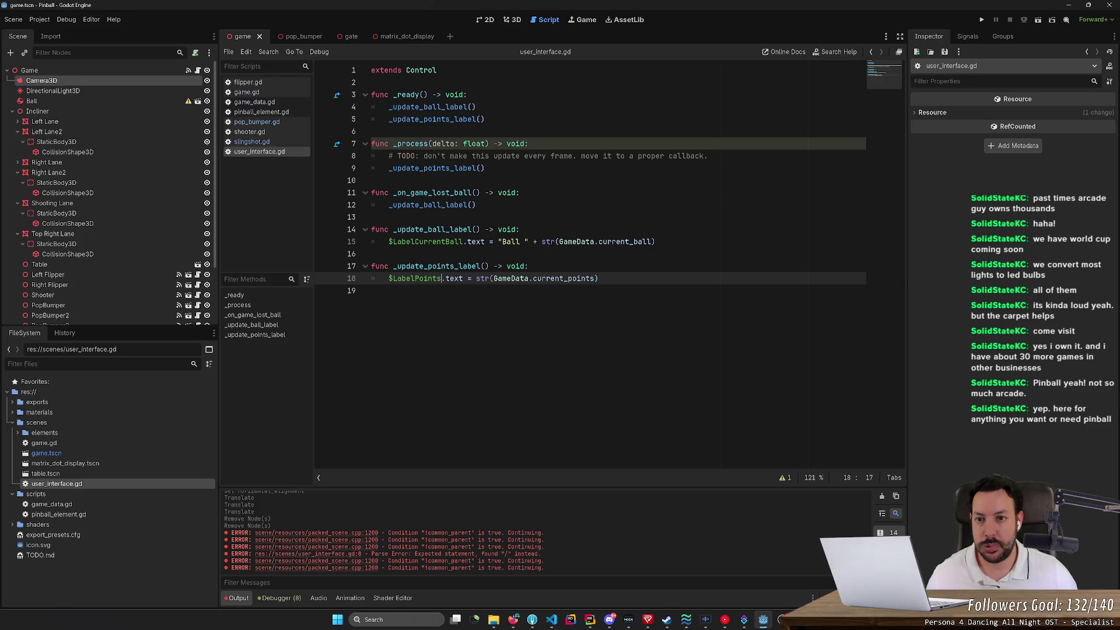
{"action": "left_click", "coordinate": [408, 36]}
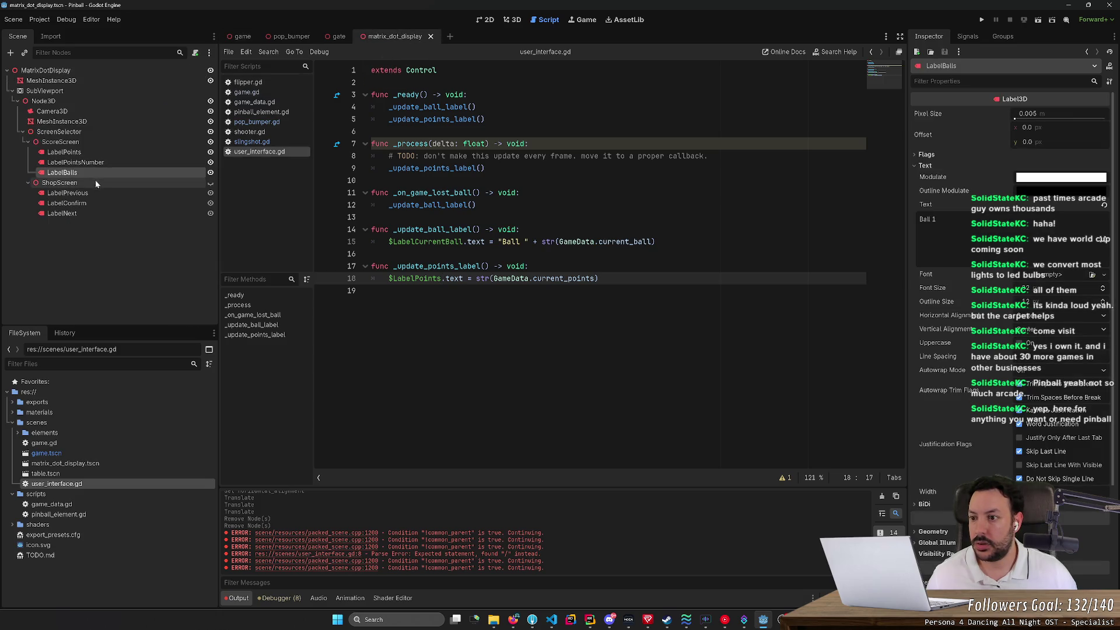
{"action": "right_click", "coordinate": [107, 142]}
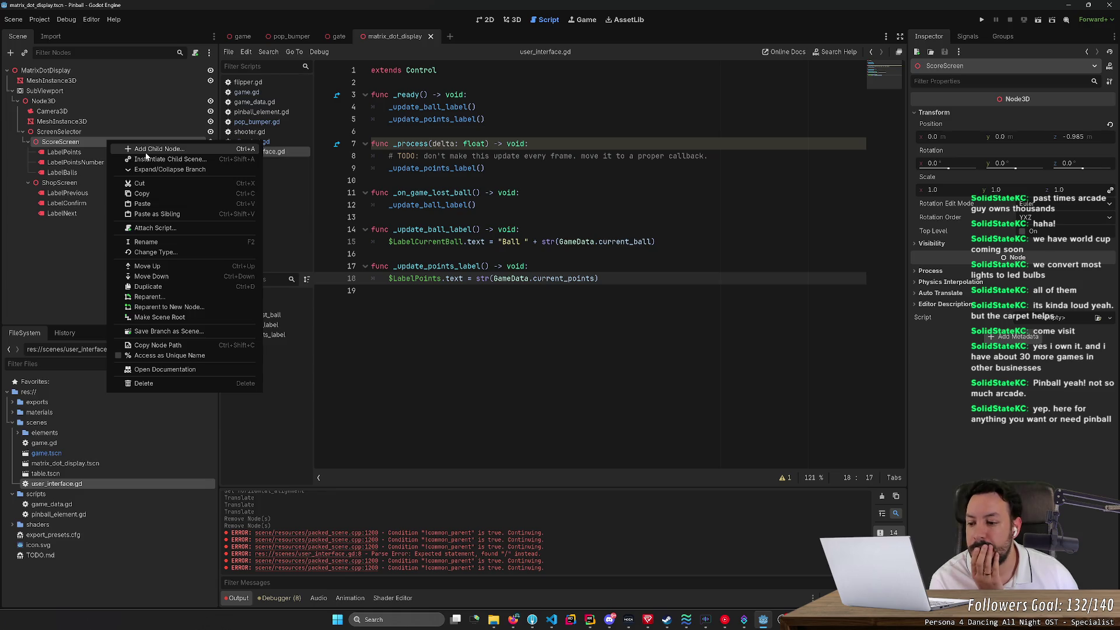
{"action": "left_click", "coordinate": [126, 480]}
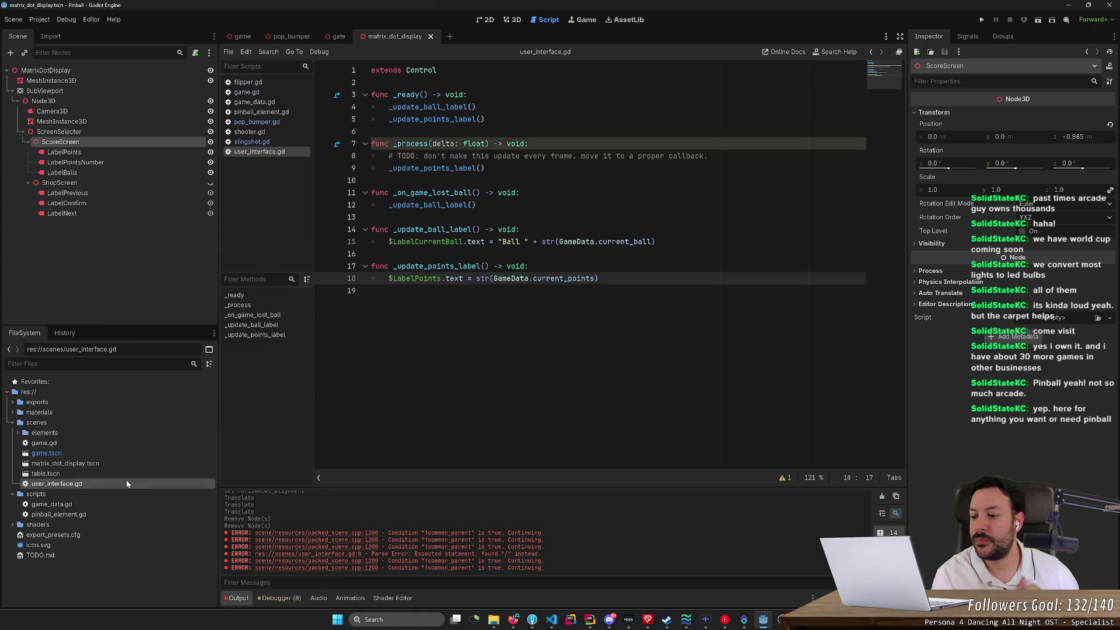
{"action": "key", "text": "F2"}
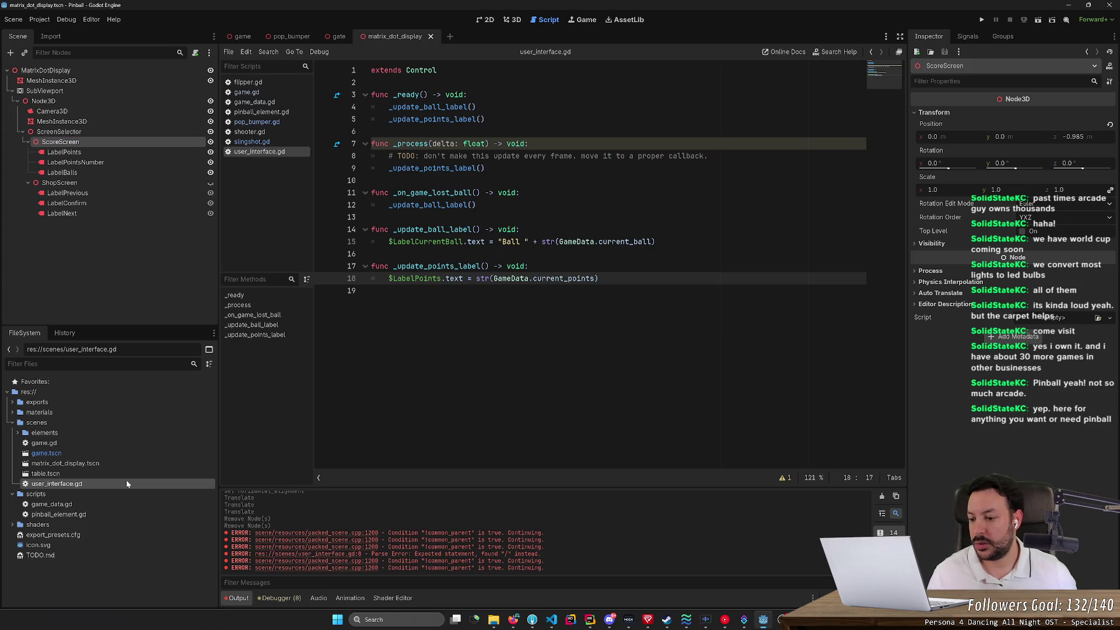
{"action": "left_click", "coordinate": [127, 484]}
{"action": "key", "text": "F2"}
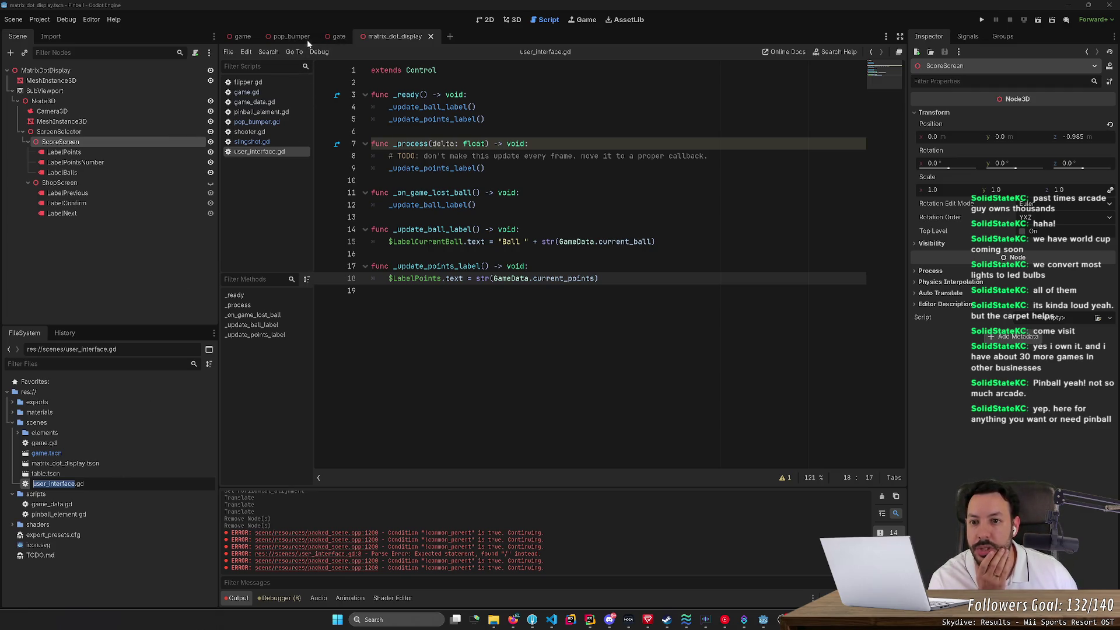
{"action": "left_click", "coordinate": [513, 23]}
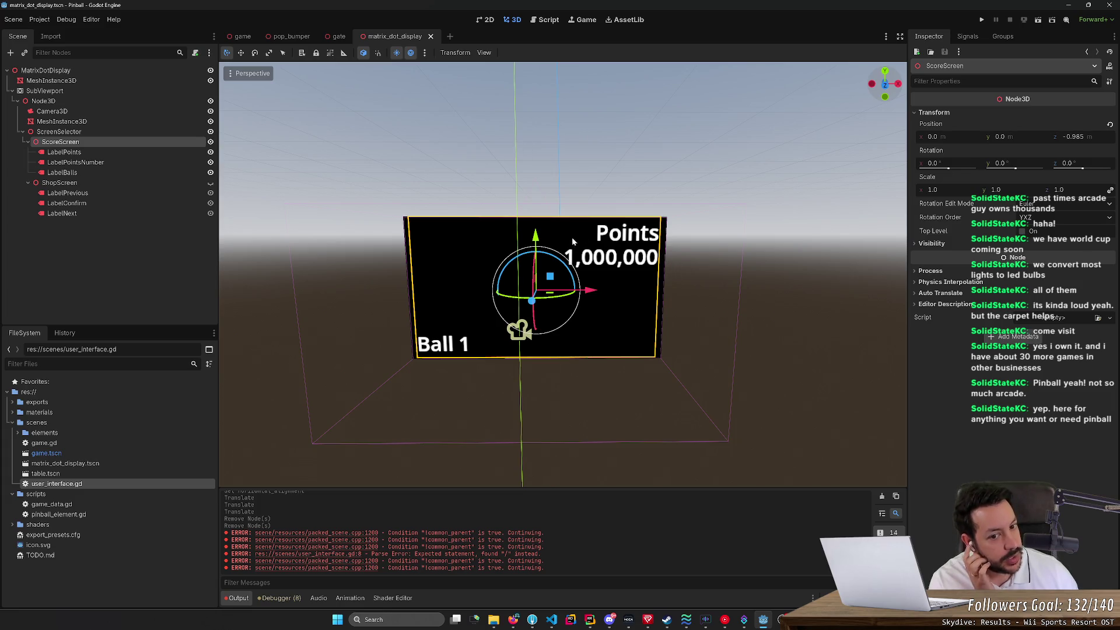
Step: Hide the ScoreScreen labels and show the ShopScreen labels
{"action": "left_click", "coordinate": [90, 163]}
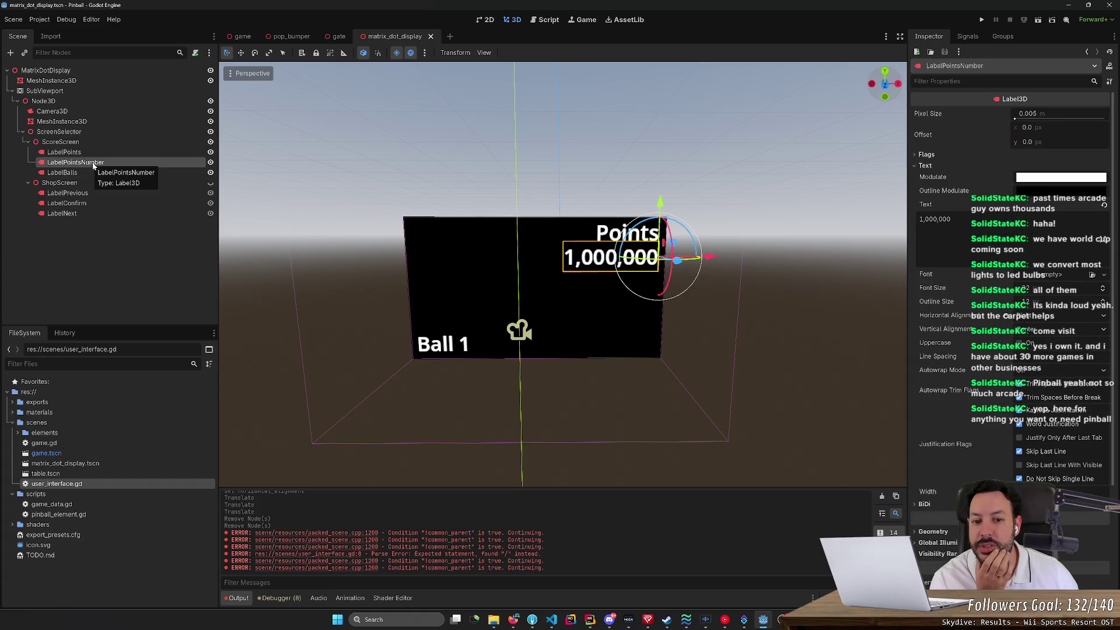
{"action": "left_click", "coordinate": [210, 141]}
{"action": "left_click", "coordinate": [211, 183]}
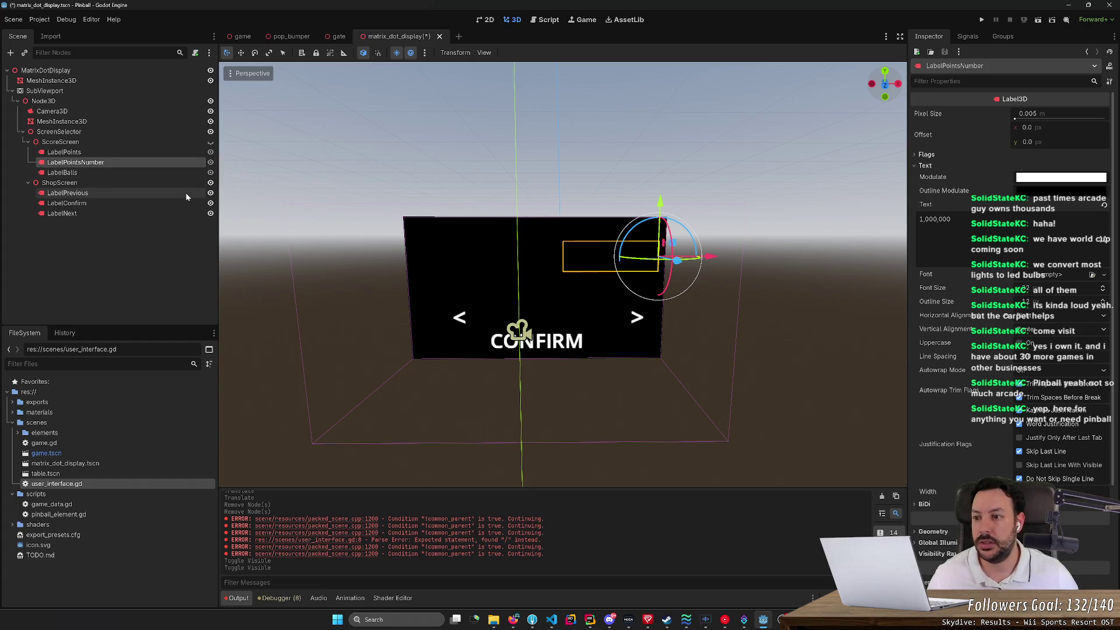
Step: Copy LabelPoints and LabelPointsNumber into ShopScreen
{"action": "left_click", "coordinate": [179, 172]}
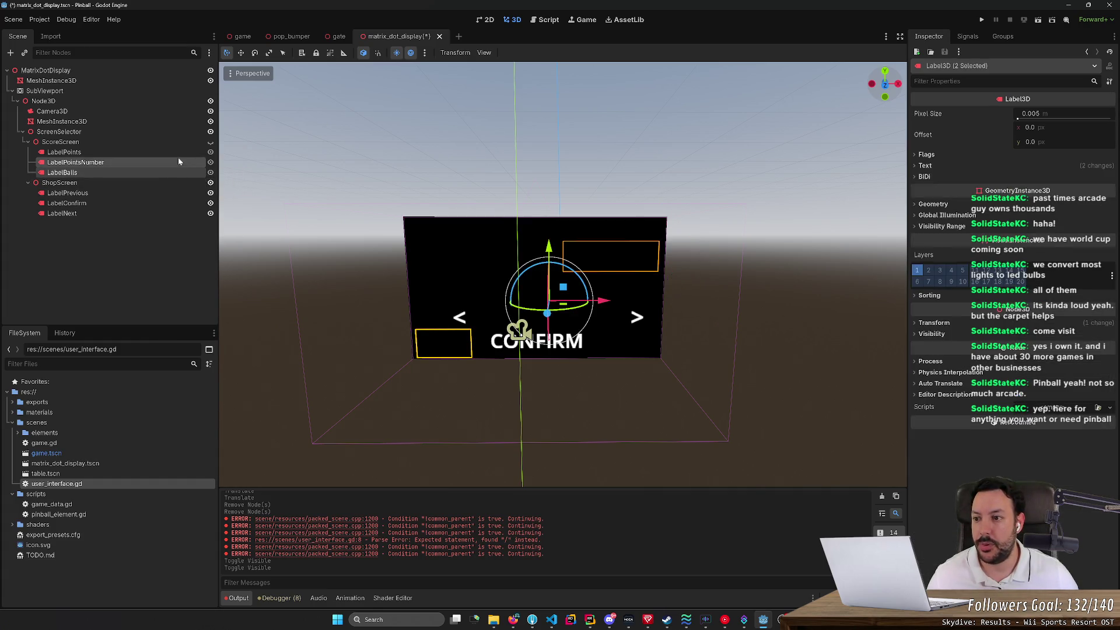
{"action": "left_click", "coordinate": [181, 154]}
{"action": "left_click", "coordinate": [174, 162], "text": "shift"}
{"action": "key", "text": "ctrl+c"}
{"action": "left_click", "coordinate": [152, 187]}
{"action": "key", "text": "ctrl+v"}
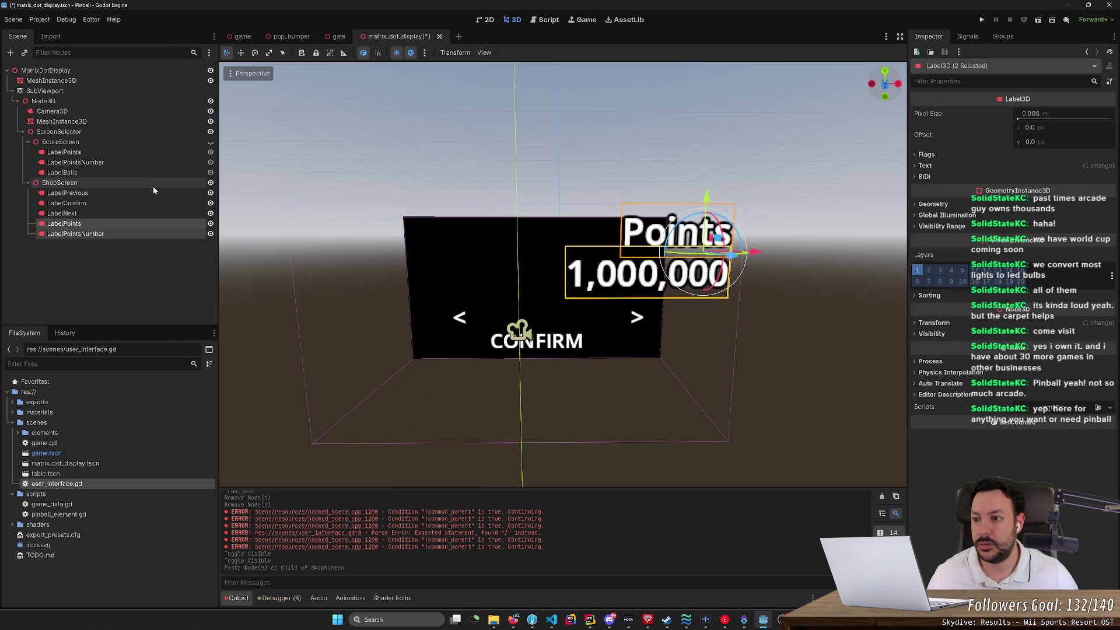
{"action": "key", "text": "f"}
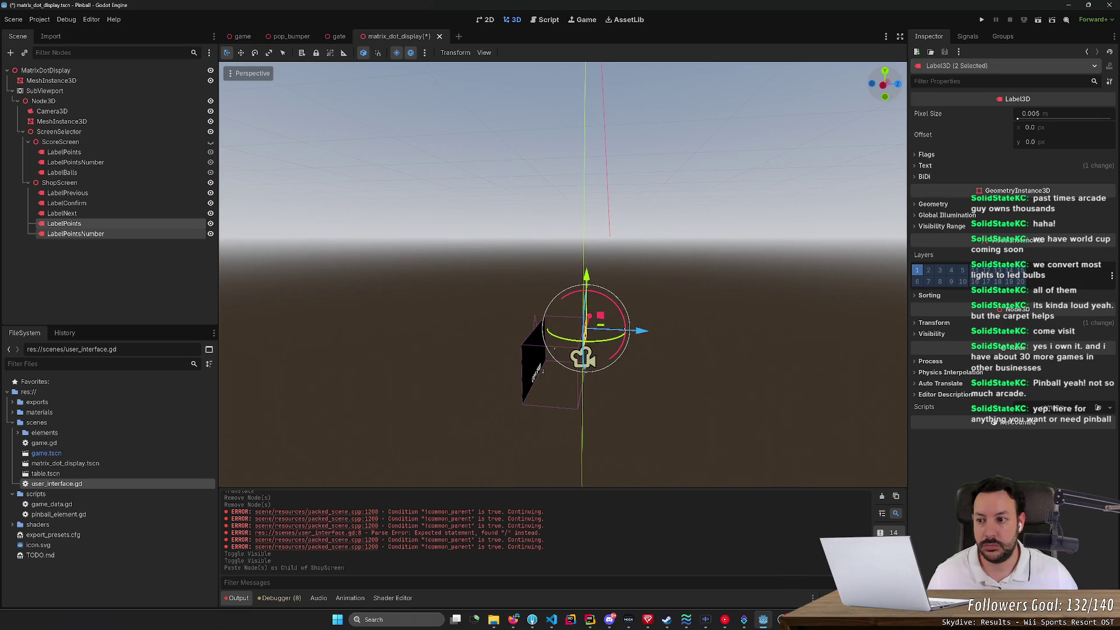
Step: Set a new position for the three shop navigation labels and move ShopScreen along Z
{"action": "left_click", "coordinate": [131, 210]}
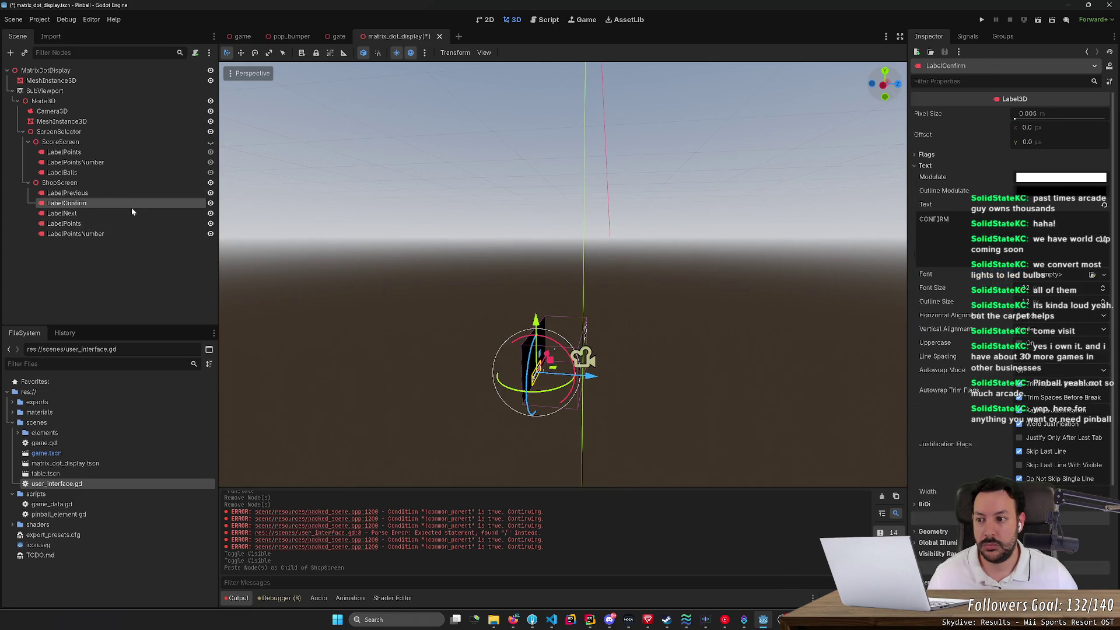
{"action": "left_click", "coordinate": [123, 193], "text": "shift"}
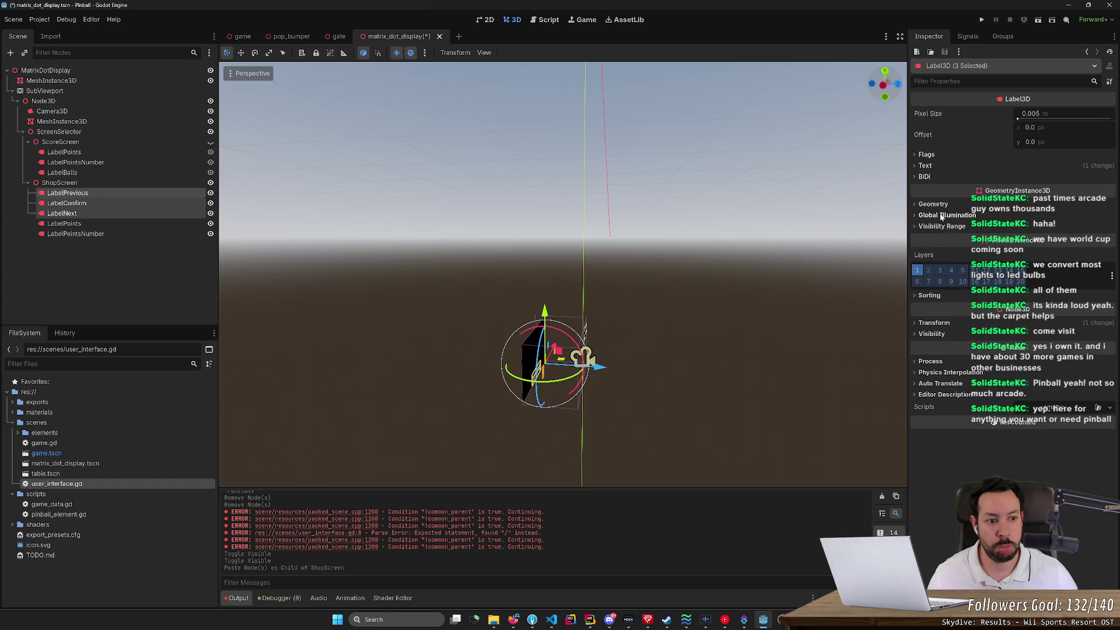
{"action": "left_click", "coordinate": [934, 323]}
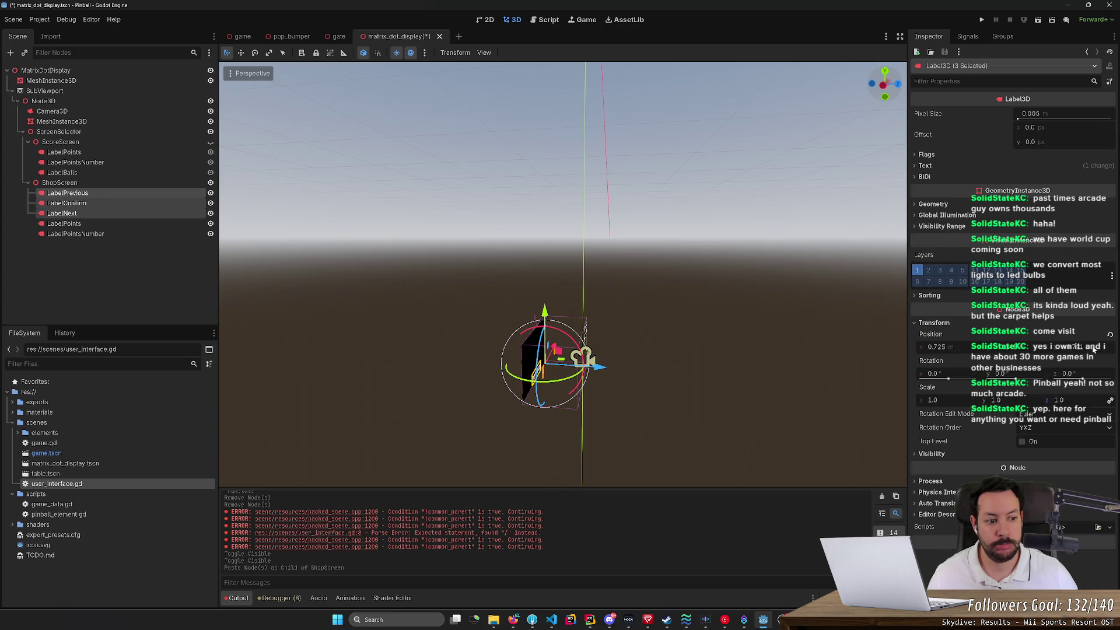
{"action": "key", "text": "Return"}
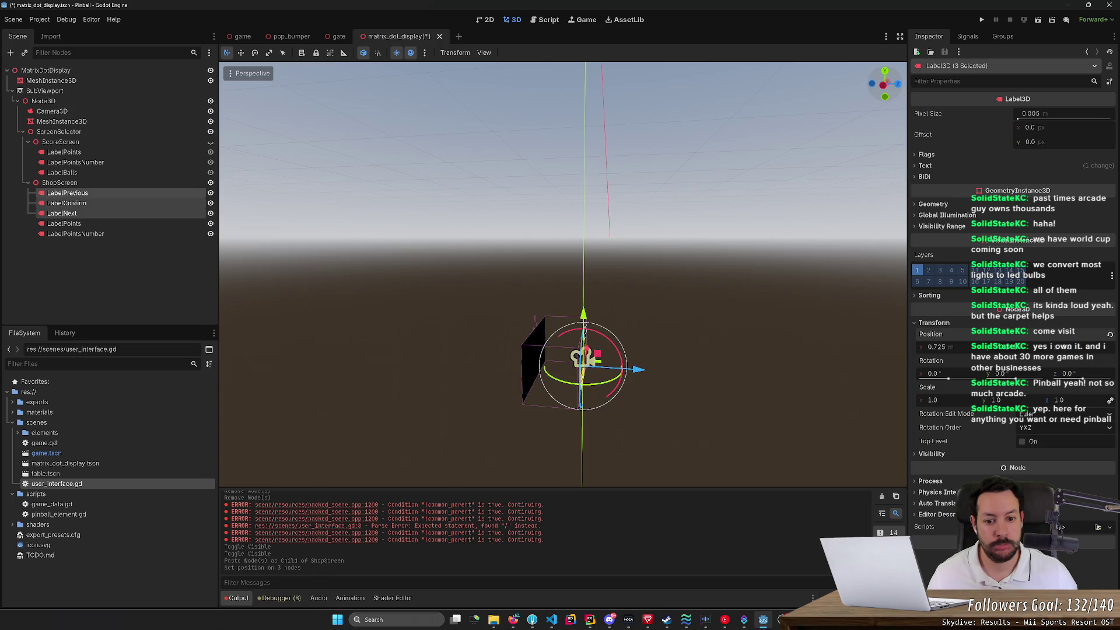
{"action": "left_click", "coordinate": [90, 184]}
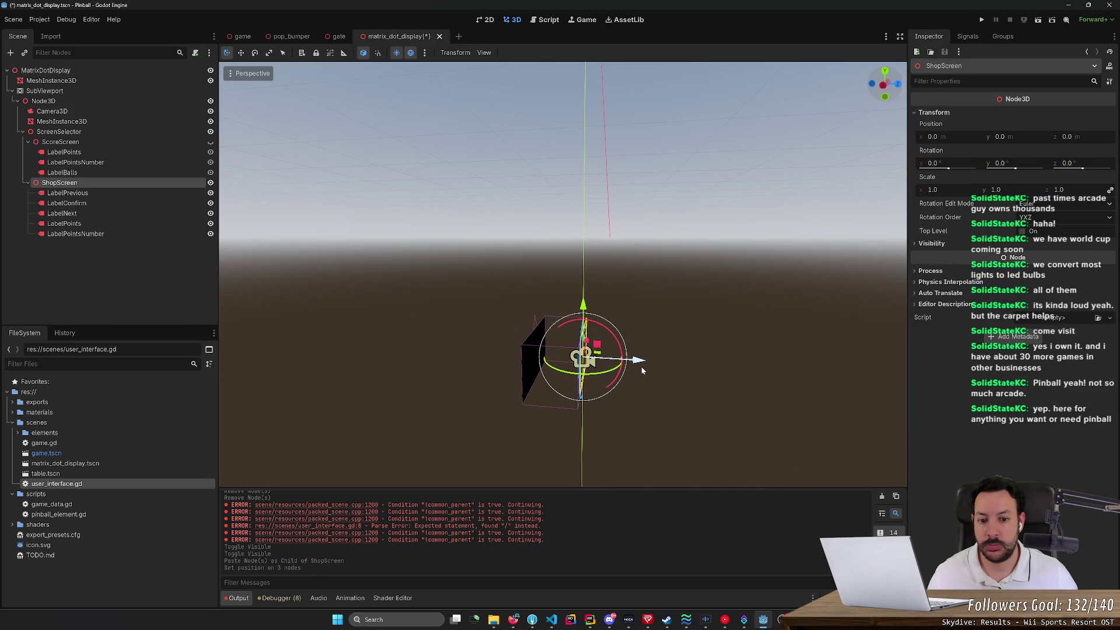
{"action": "left_click_drag", "start_coordinate": [640, 366], "coordinate": [583, 353]}
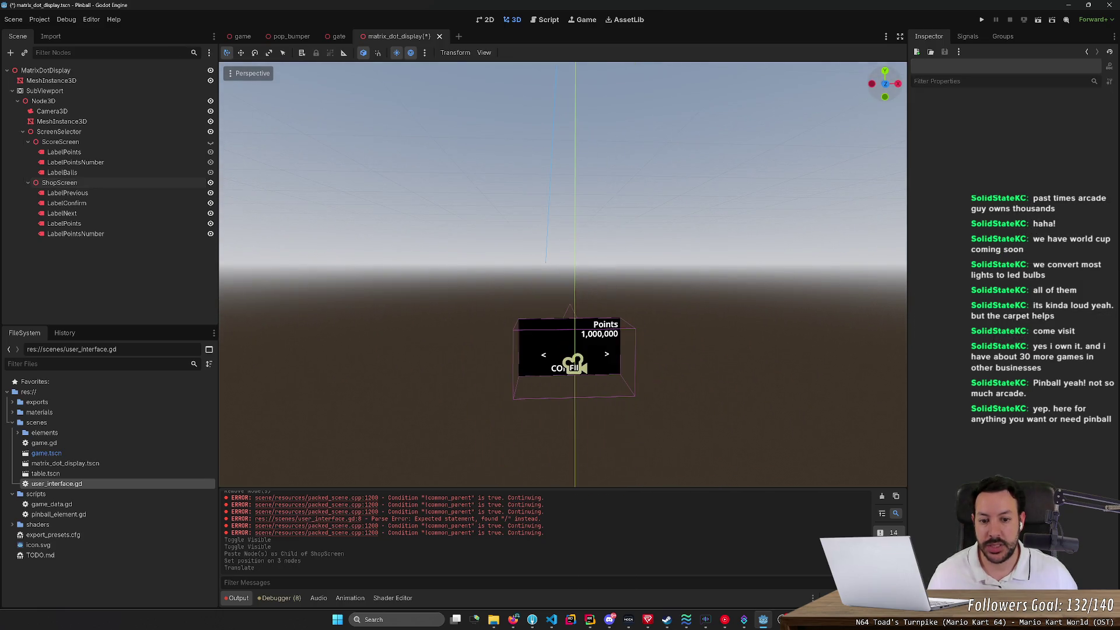
Step: Change the horizontal alignment of the < and > shop labels
{"action": "scroll", "coordinate": [563, 274], "scroll_direction": "up", "scroll_amount": 3}
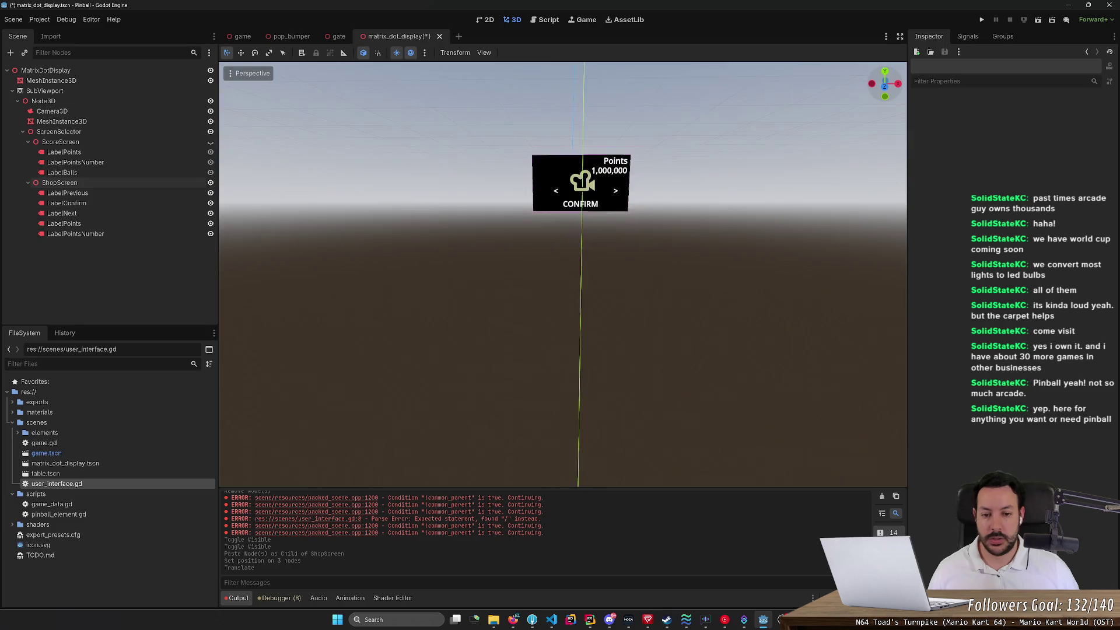
{"action": "scroll", "coordinate": [586, 299], "scroll_direction": "up", "scroll_amount": 5}
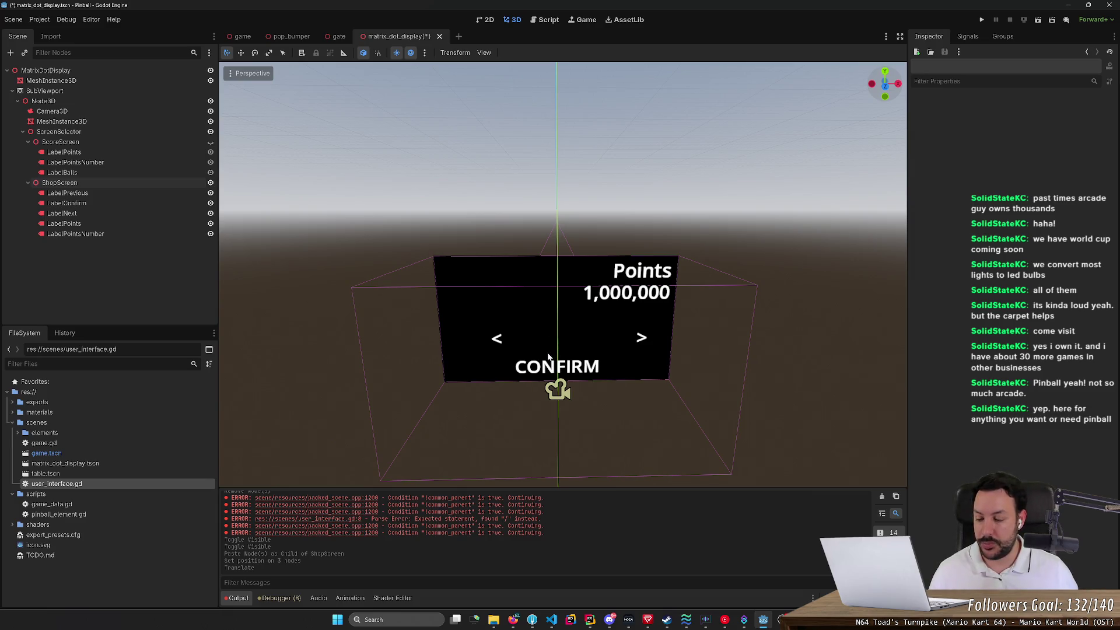
{"action": "left_click", "coordinate": [497, 341]}
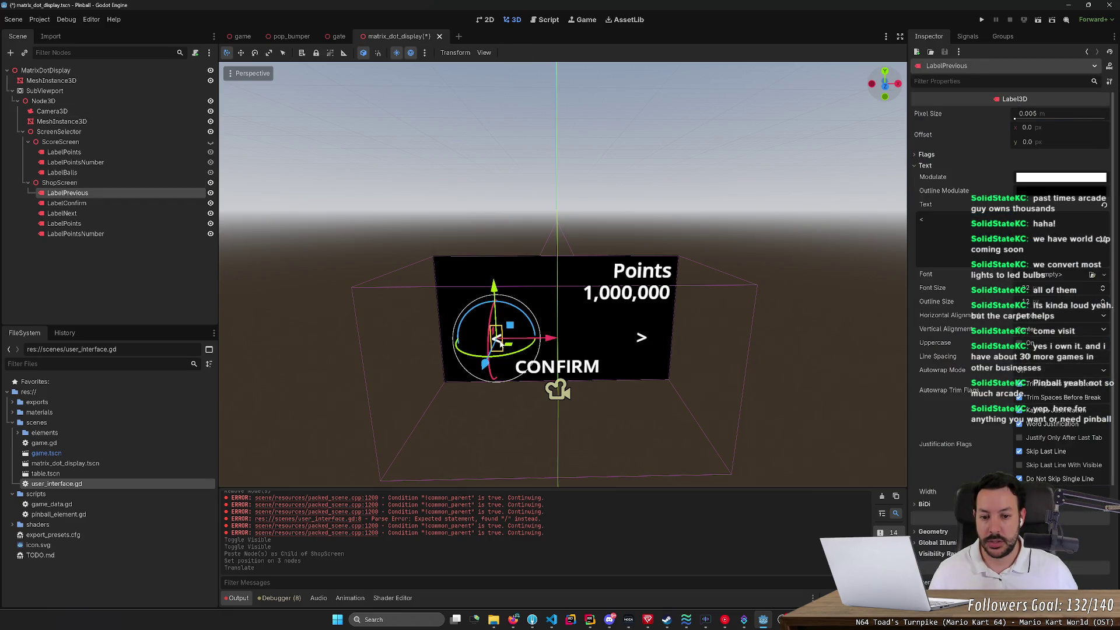
{"action": "left_click", "coordinate": [1038, 318]}
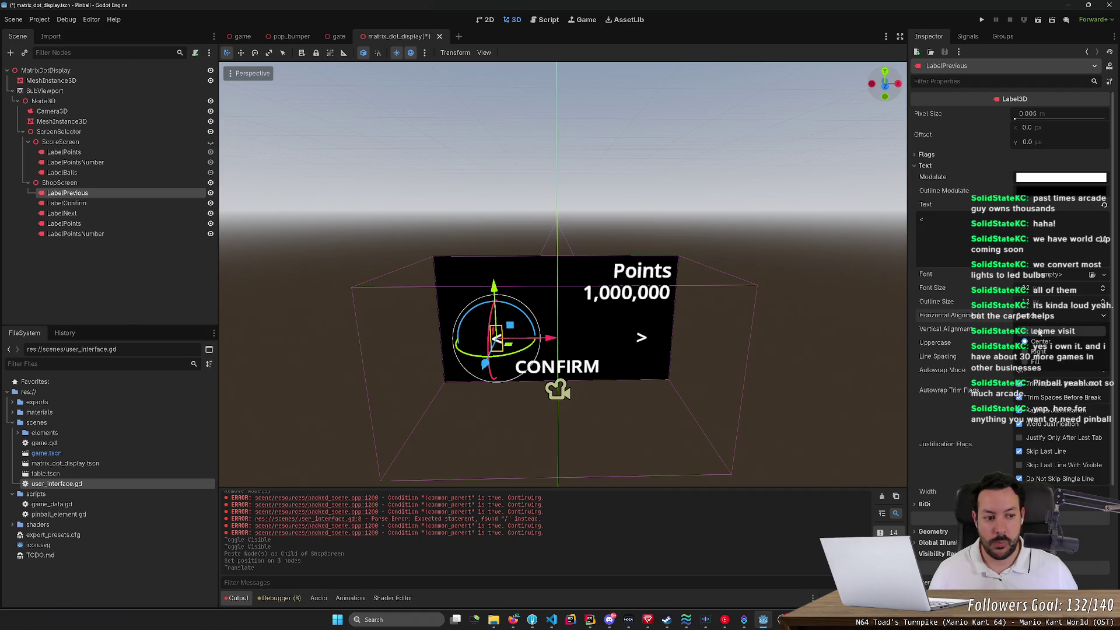
{"action": "left_click", "coordinate": [1039, 331]}
{"action": "left_click", "coordinate": [641, 338]}
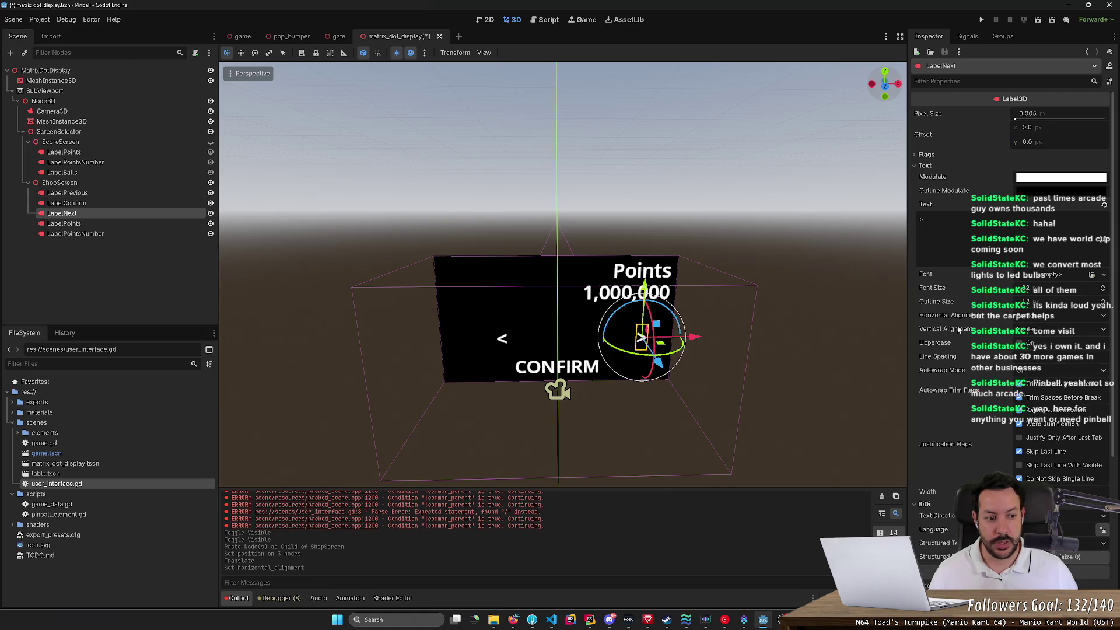
{"action": "left_click", "coordinate": [1039, 315]}
{"action": "left_click", "coordinate": [503, 339]}
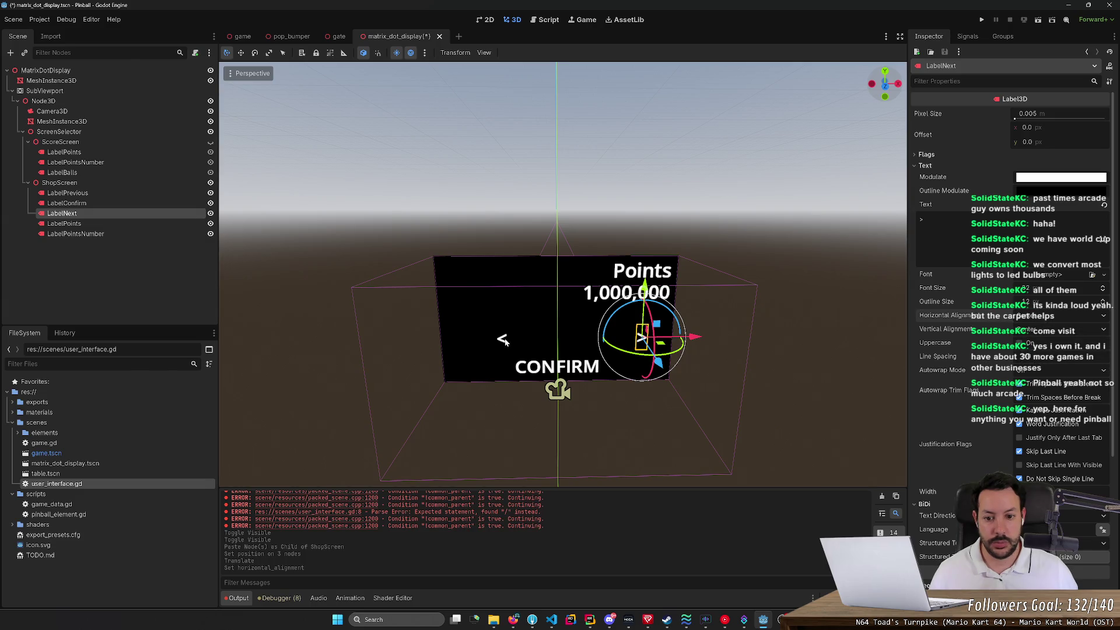
{"action": "left_click", "coordinate": [502, 338]}
{"action": "left_click", "coordinate": [1038, 318]}
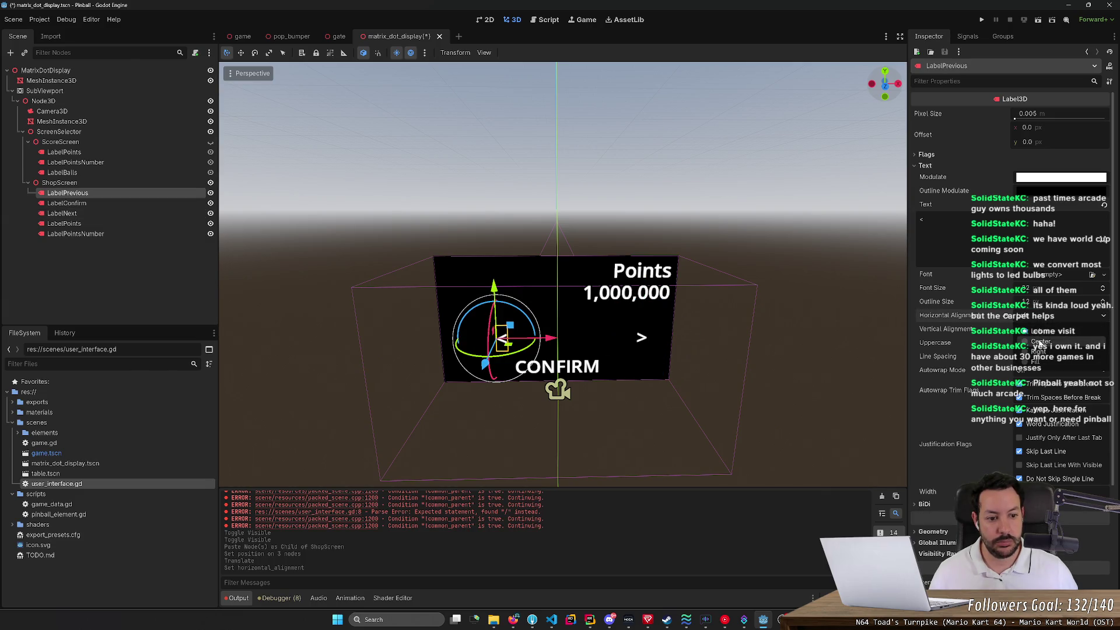
{"action": "left_click", "coordinate": [1041, 341]}
Step: Slide the < label further left, nudge the > label along X, and save
{"action": "mouse_move", "coordinate": [550, 339]}
{"action": "left_mouse_down"}
{"action": "mouse_move", "coordinate": [507, 339]}
{"action": "mouse_move", "coordinate": [523, 339]}
{"action": "left_mouse_up"}
{"action": "left_click", "coordinate": [639, 341]}
{"action": "left_click", "coordinate": [638, 342]}
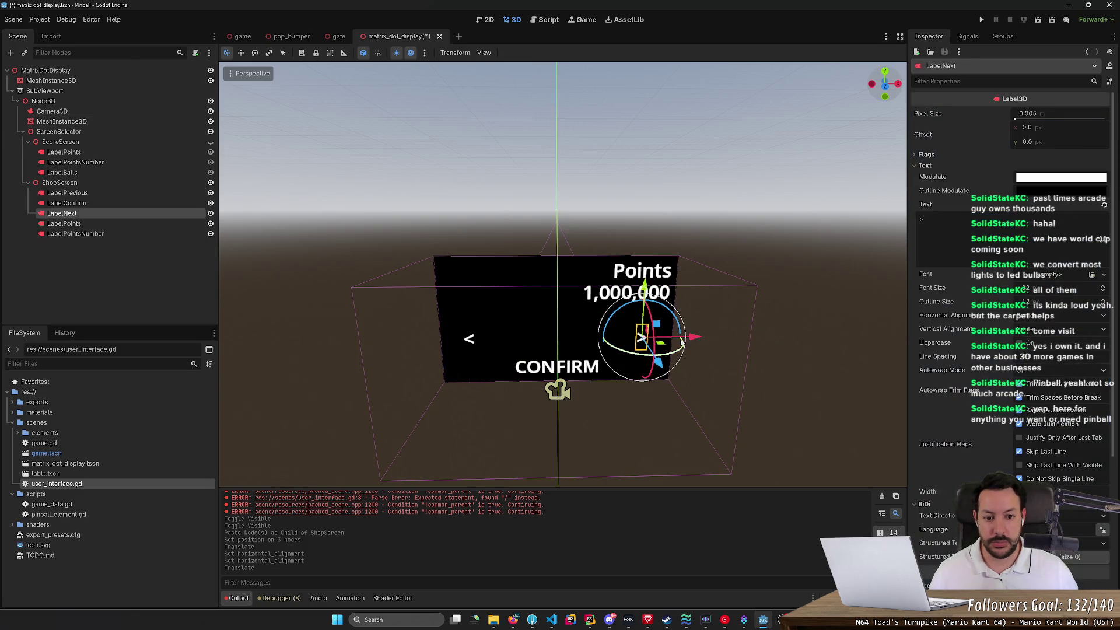
{"action": "left_click_drag", "start_coordinate": [639, 341], "coordinate": [635, 339]}
{"action": "key", "text": "ctrl+s"}
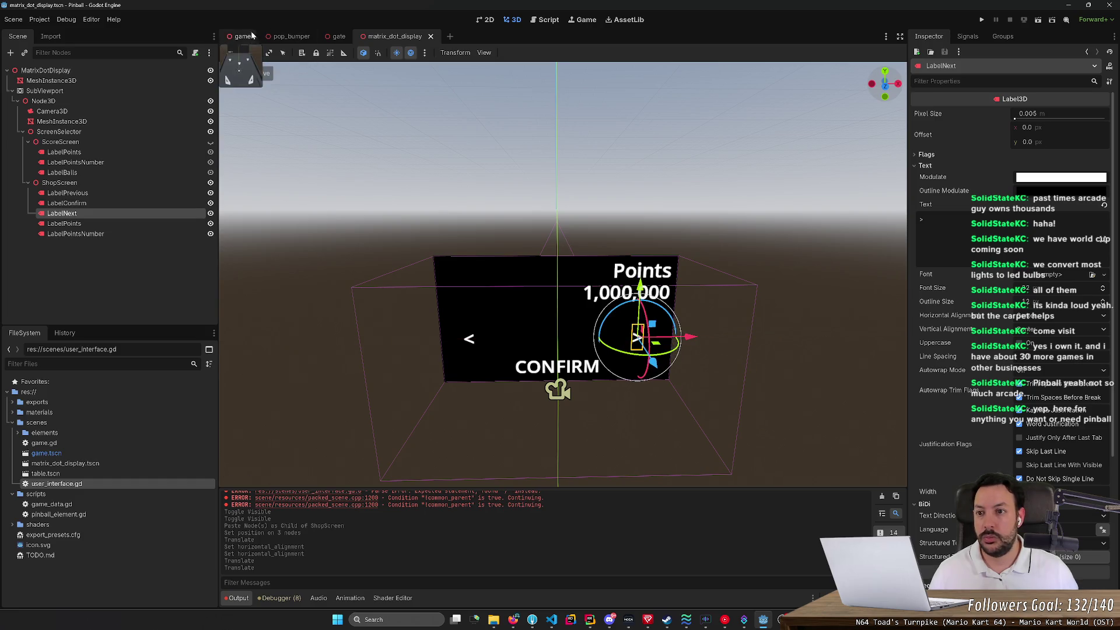
Step: Shift the > label slightly right, save, and check the display in the game scene
{"action": "left_click", "coordinate": [241, 36]}
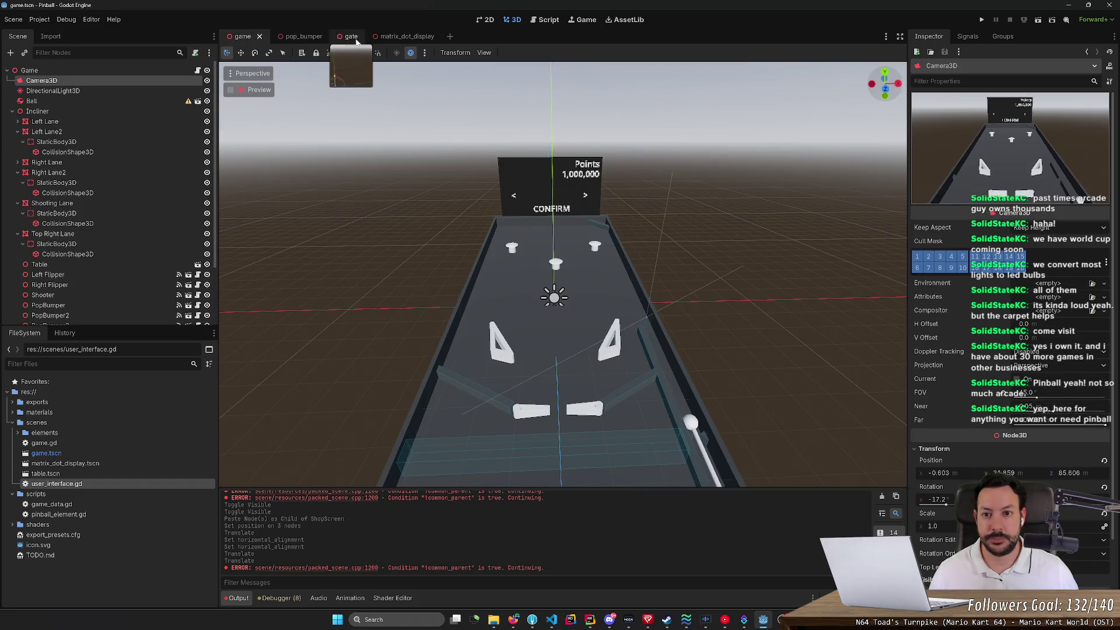
{"action": "left_click", "coordinate": [403, 36]}
{"action": "left_click_drag", "start_coordinate": [692, 338], "coordinate": [707, 338]}
{"action": "key", "text": "ctrl+s"}
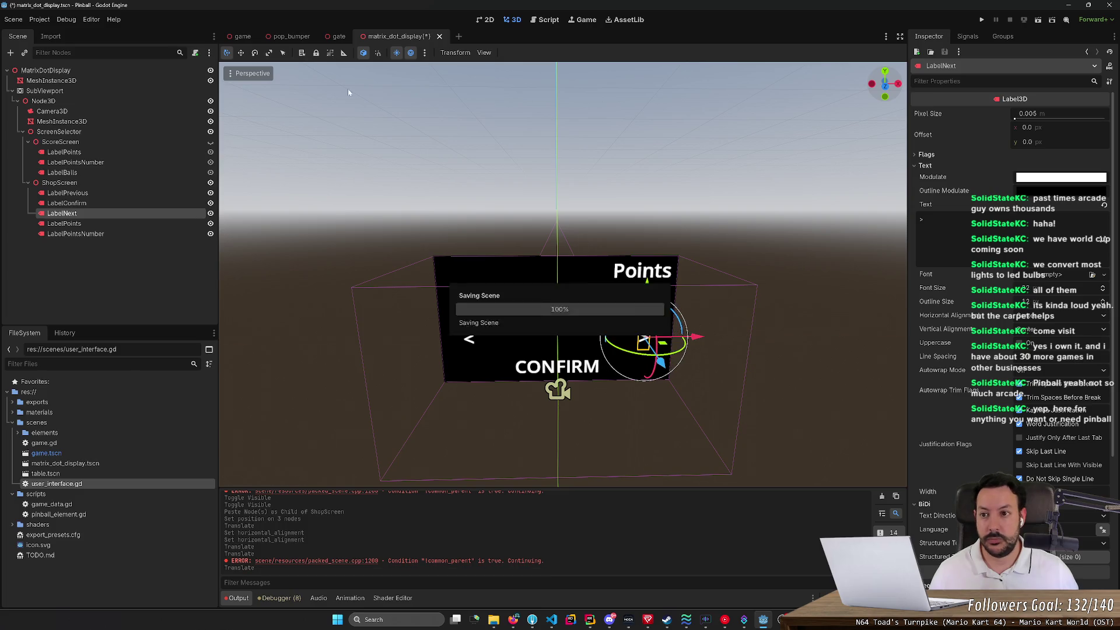
{"action": "left_click", "coordinate": [241, 36]}
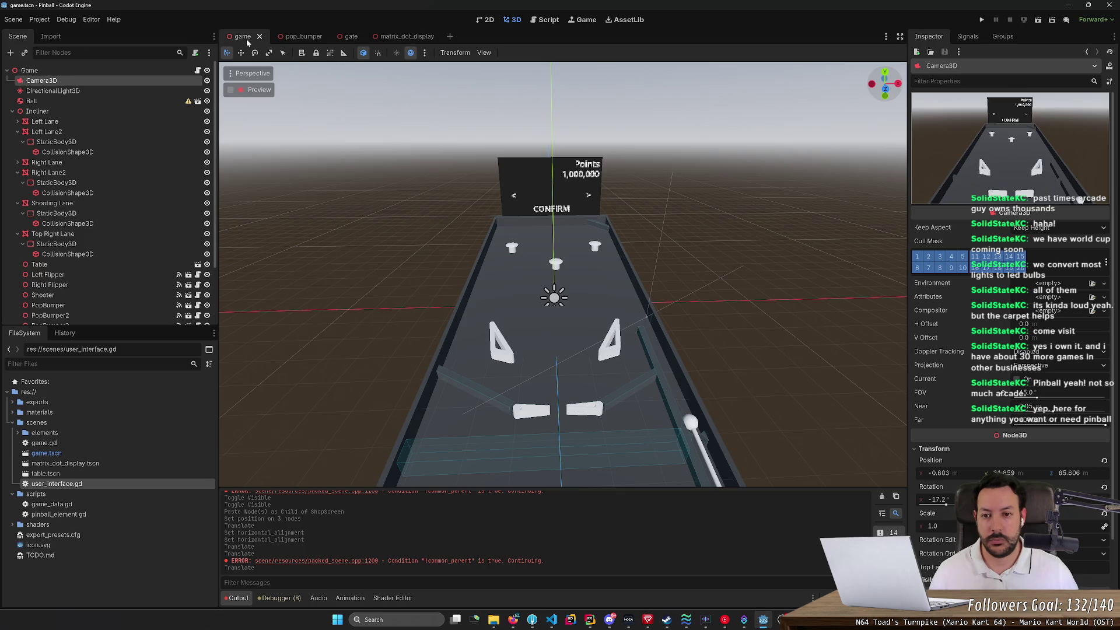
{"action": "mouse_move", "coordinate": [387, 38]}
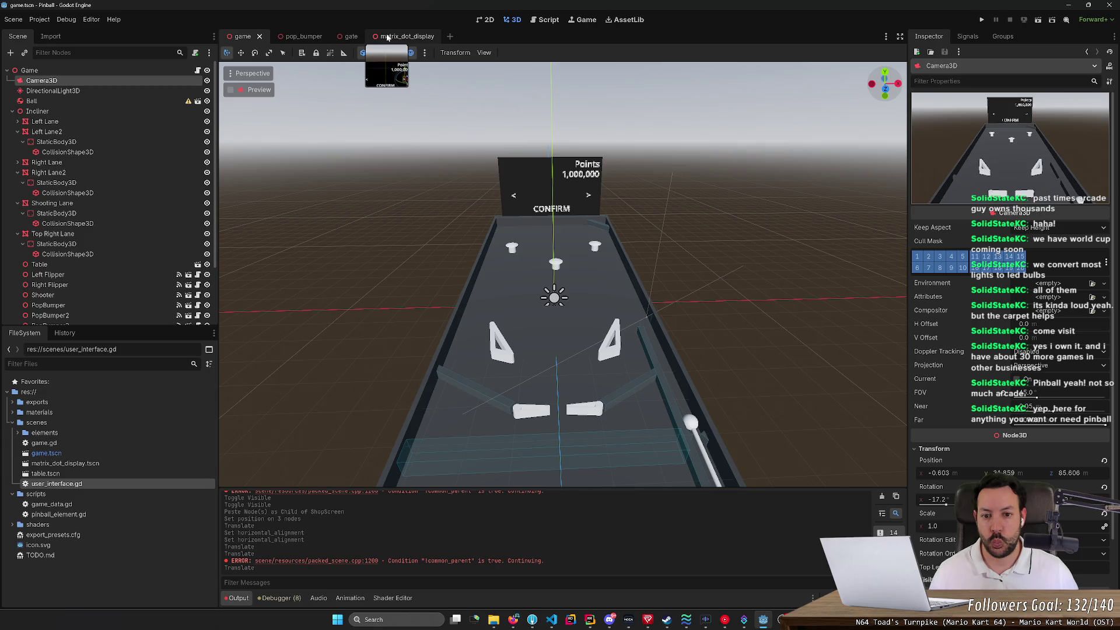
{"action": "left_click", "coordinate": [386, 38]}
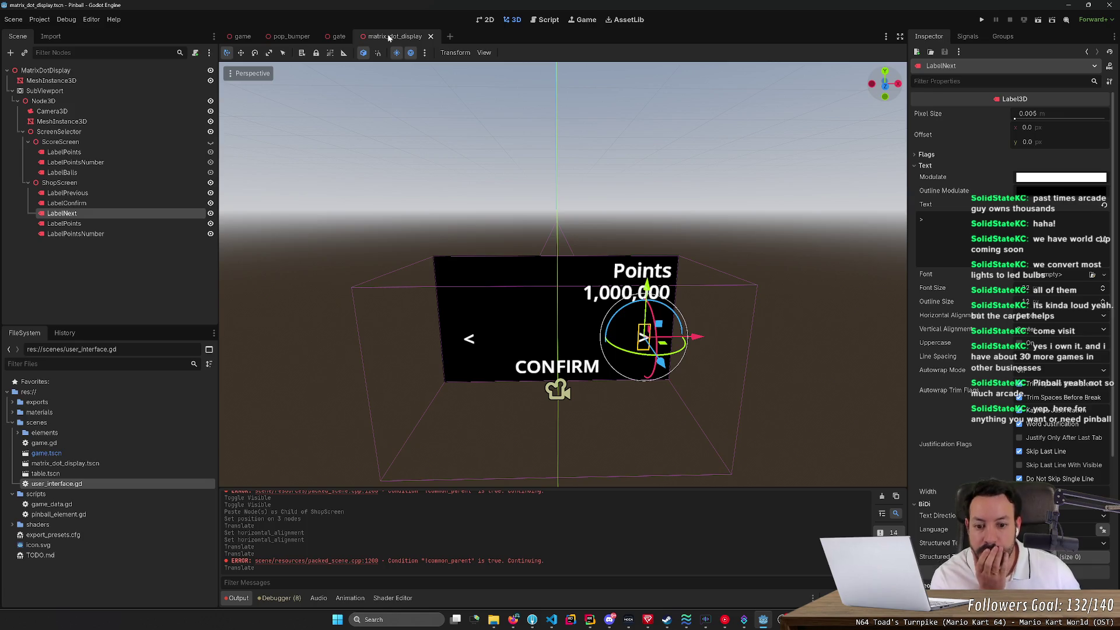
Step: Unhide ScoreScreen so Ball 1 shows again, then select it for node actions
{"action": "mouse_move", "coordinate": [293, 39]}
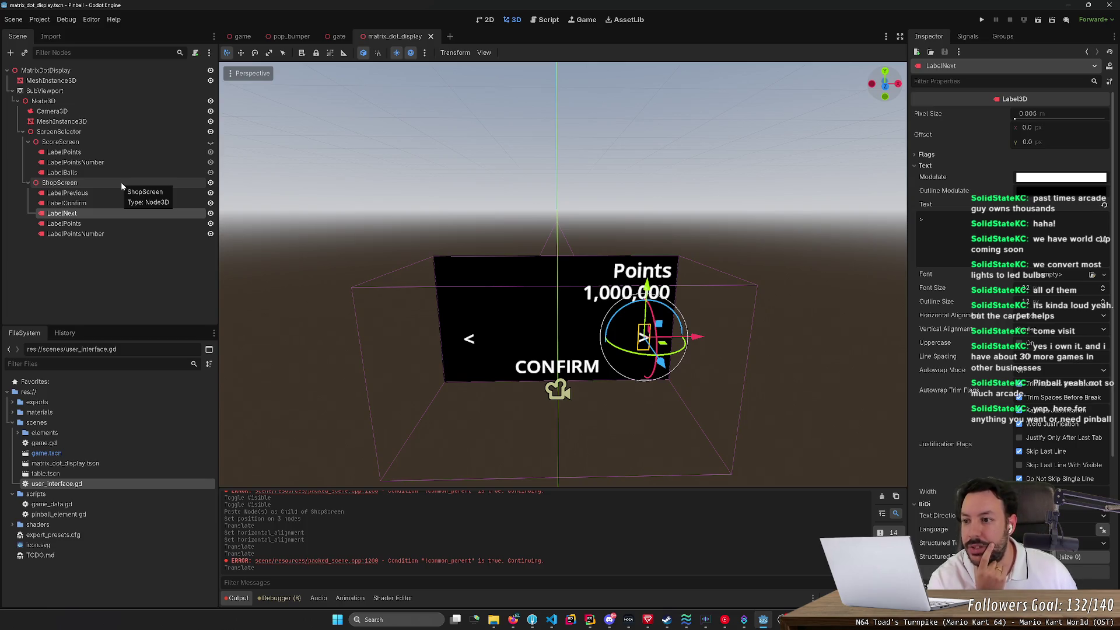
{"action": "left_click", "coordinate": [211, 142]}
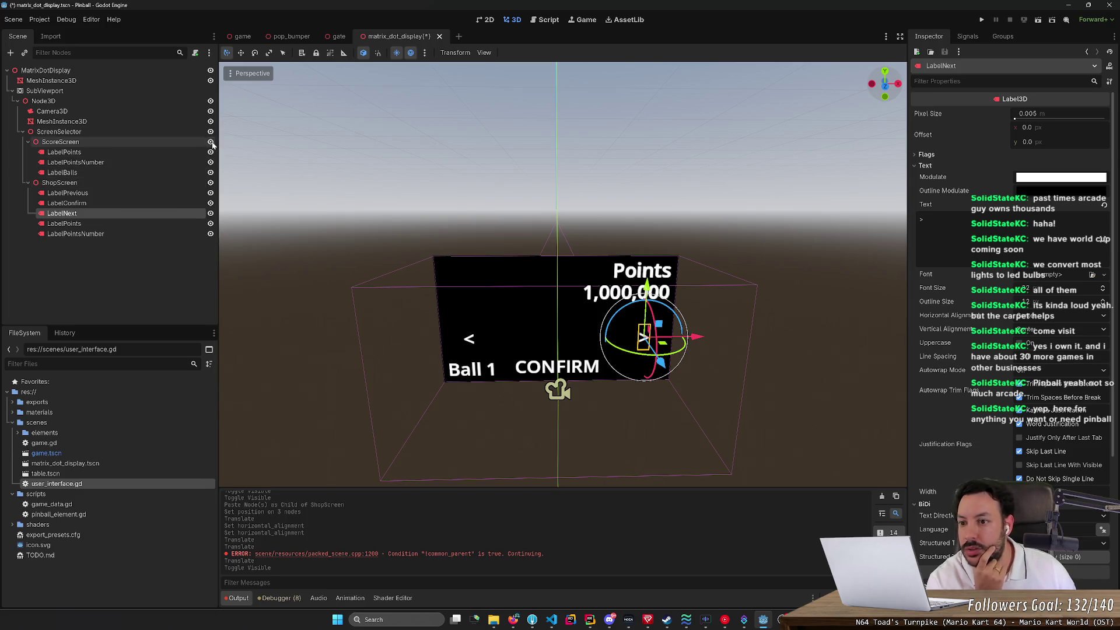
{"action": "left_click", "coordinate": [176, 143]}
{"action": "right_click", "coordinate": [177, 143]}
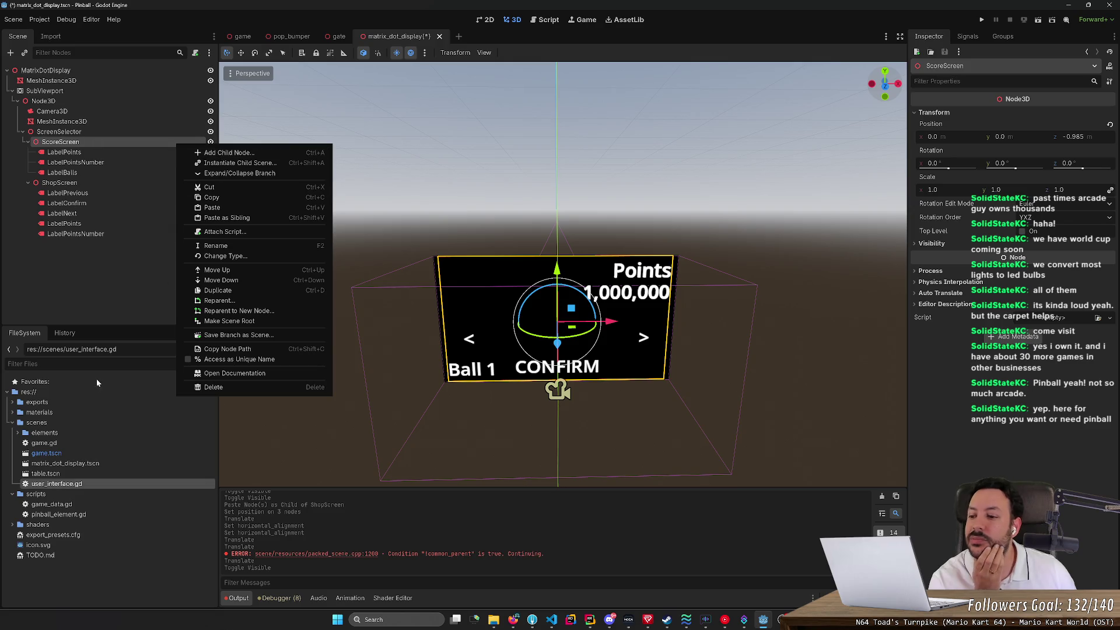
Step: Move the UI script into scripts, rename it score_screen_ui.gd, and attach it to ScoreScreen
{"action": "left_click", "coordinate": [58, 395]}
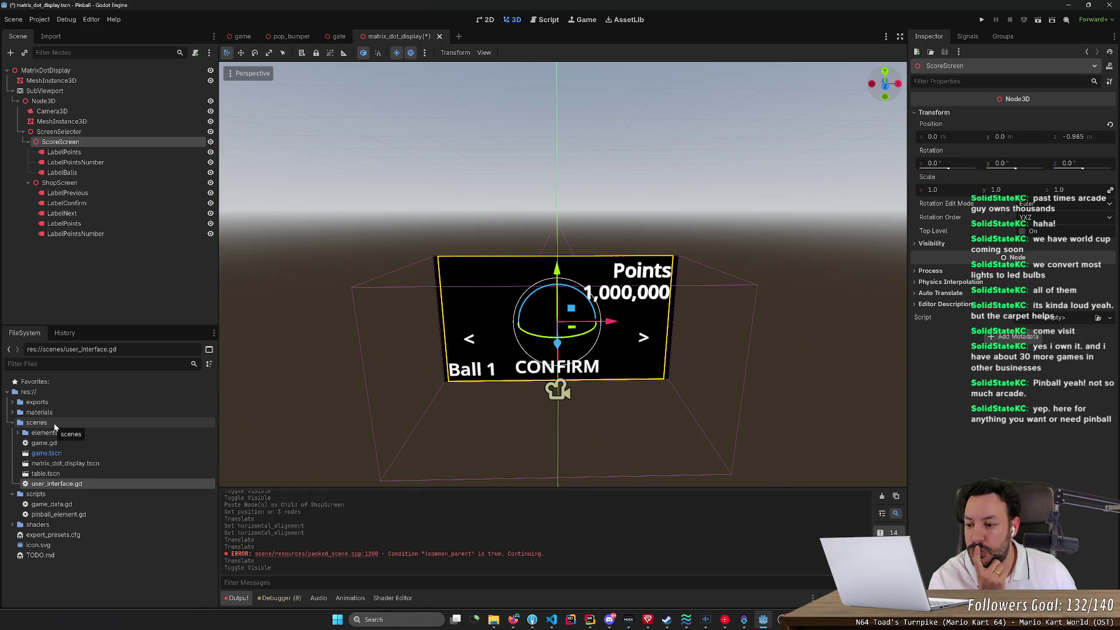
{"action": "left_click_drag", "start_coordinate": [77, 482], "coordinate": [75, 496]}
{"action": "left_click", "coordinate": [531, 320]}
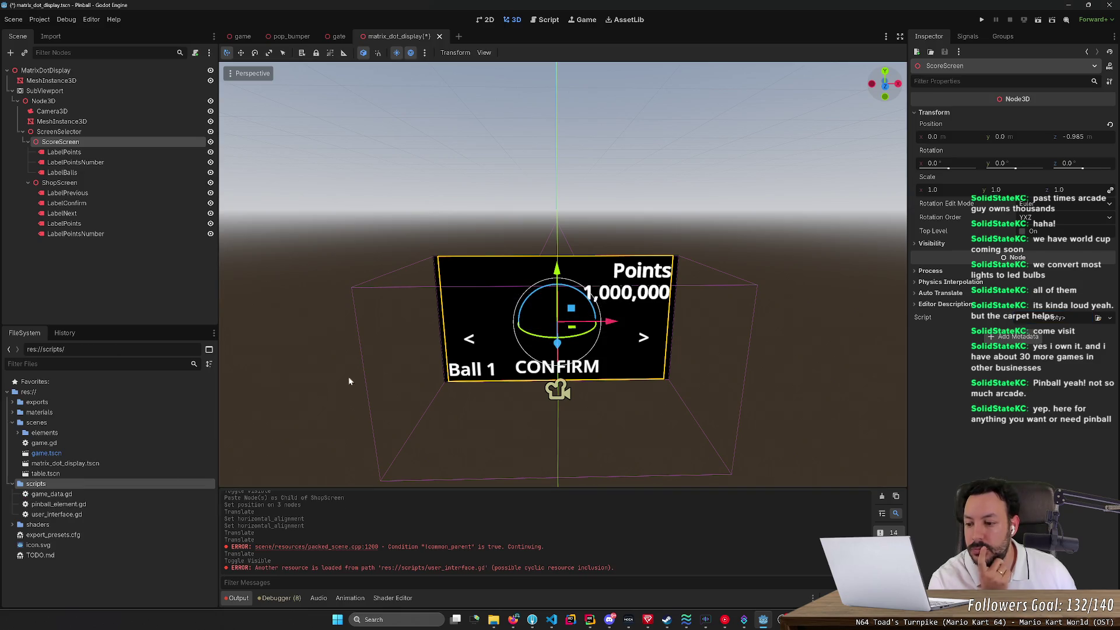
{"action": "left_click", "coordinate": [90, 511]}
{"action": "key", "text": "F2"}
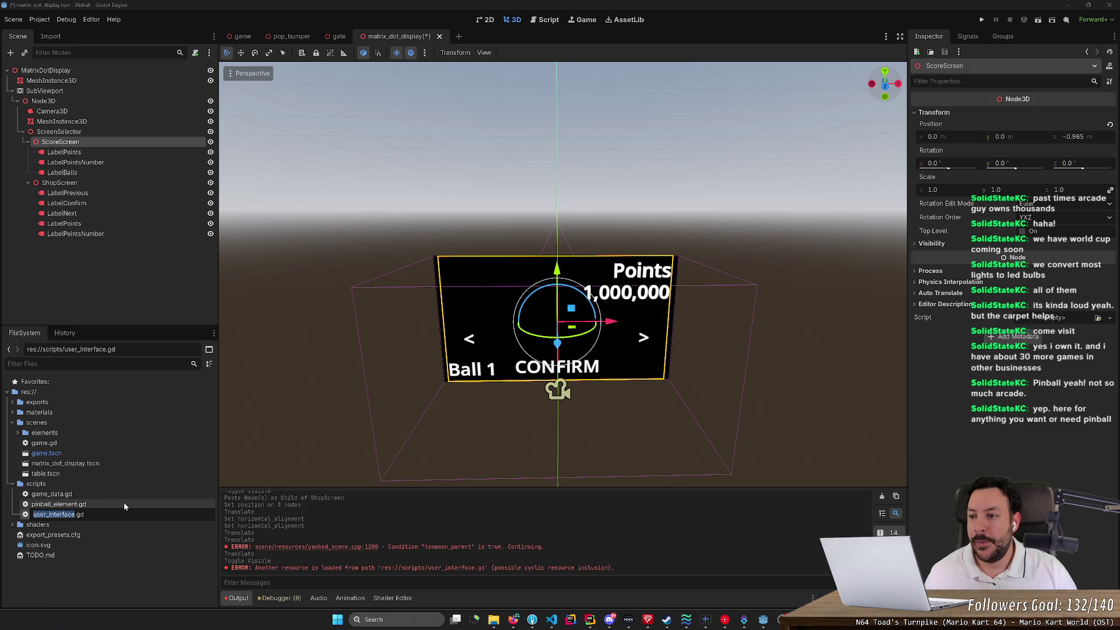
{"action": "type", "text": "sco"}
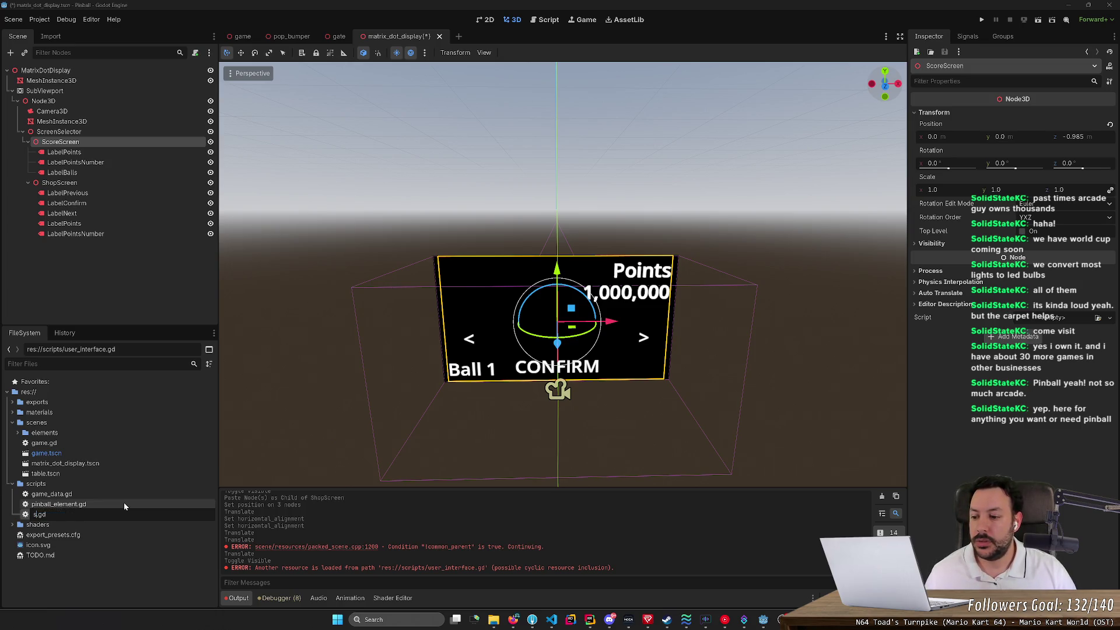
{"action": "type", "text": "re_screen_ui"}
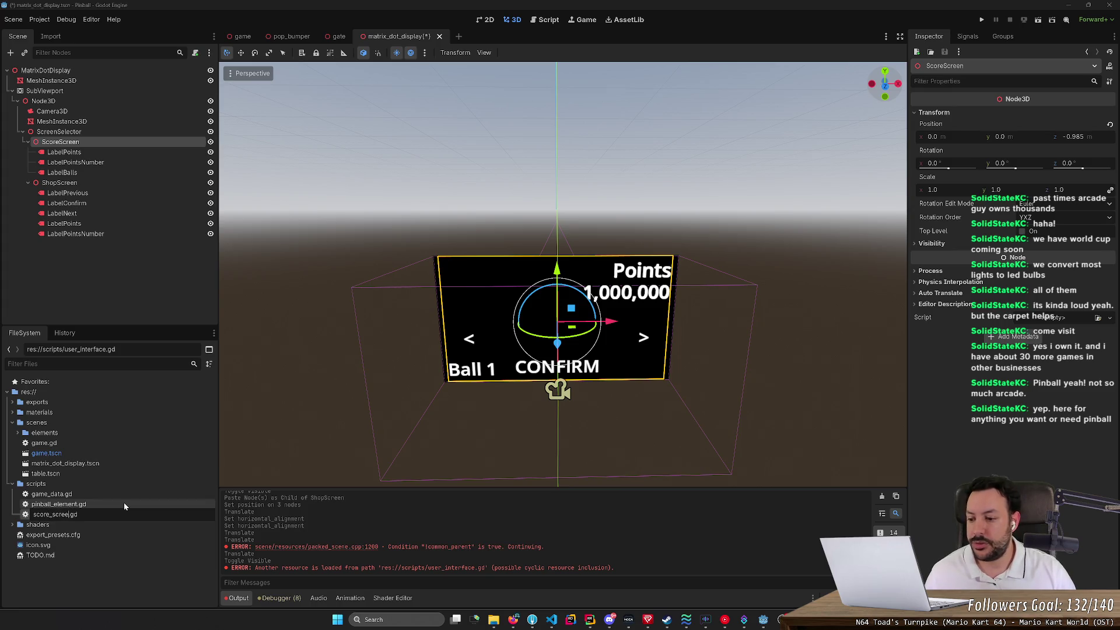
{"action": "key", "text": "Return"}
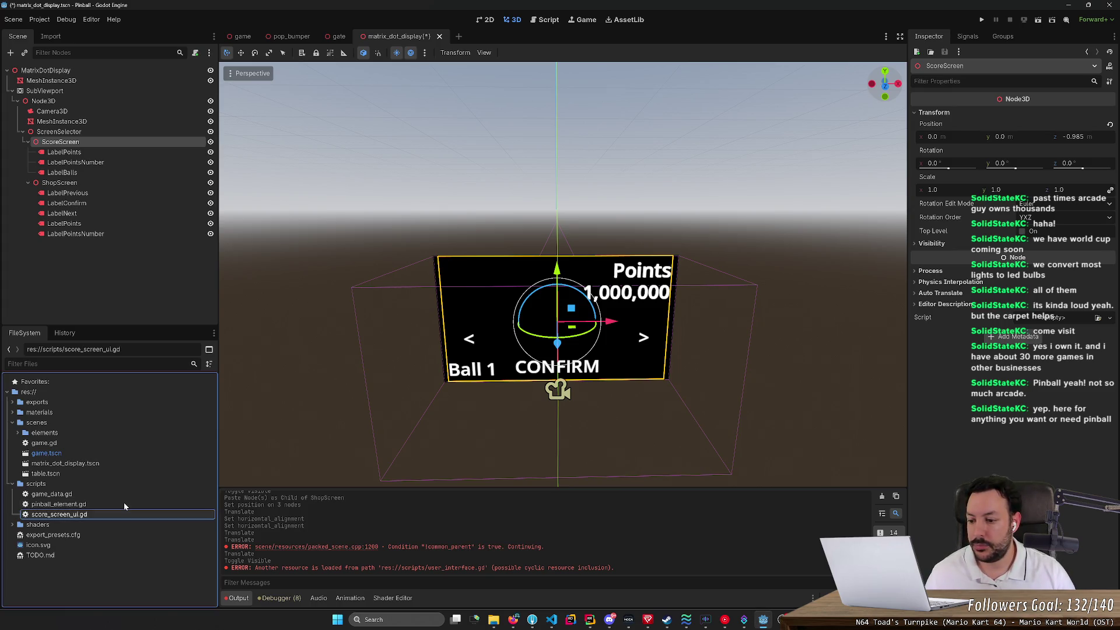
{"action": "mouse_move", "coordinate": [58, 514]}
{"action": "left_mouse_down"}
{"action": "mouse_move", "coordinate": [93, 461]}
{"action": "mouse_move", "coordinate": [107, 145]}
{"action": "left_mouse_up"}
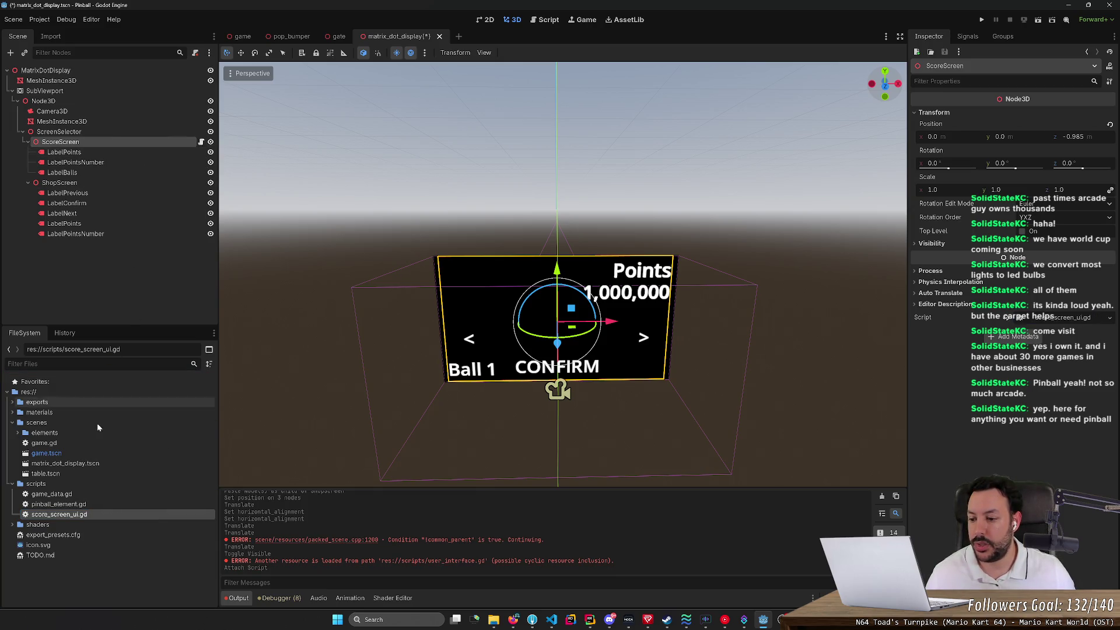
Step: Duplicate the script as shop_screen_ui.gd and attach it to ShopScreen
{"action": "key", "text": "ctrl+v"}
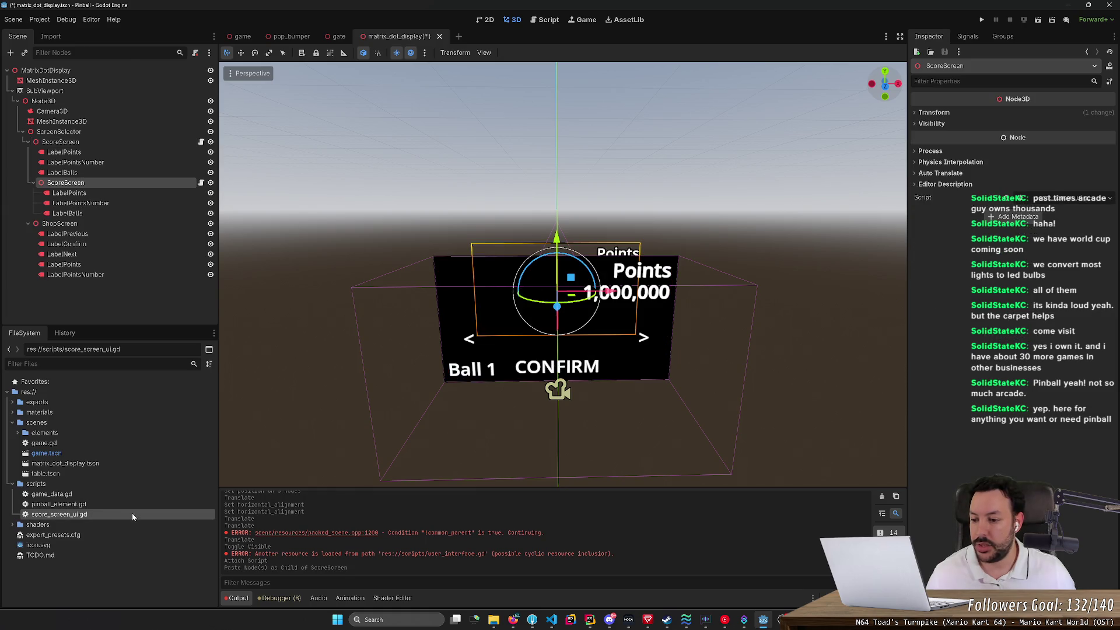
{"action": "key", "text": "ctrl+z"}
{"action": "right_click", "coordinate": [121, 510]}
{"action": "key", "text": "ctrl+d"}
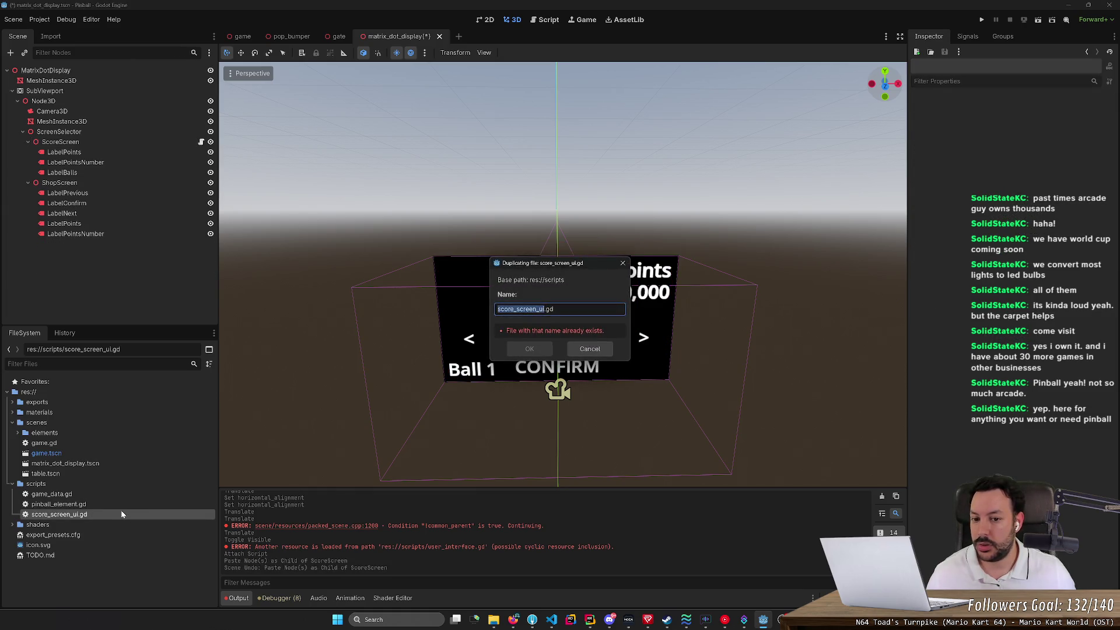
{"action": "key", "text": "Right"}
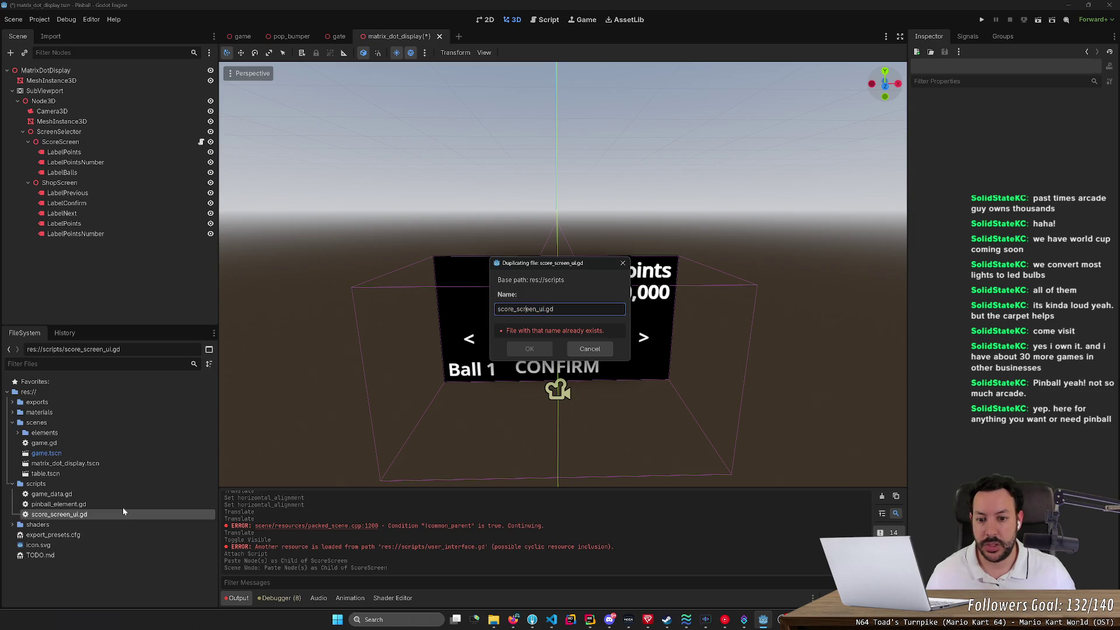
{"action": "key", "text": "shift+Home"}
{"action": "type", "text": "shop"}
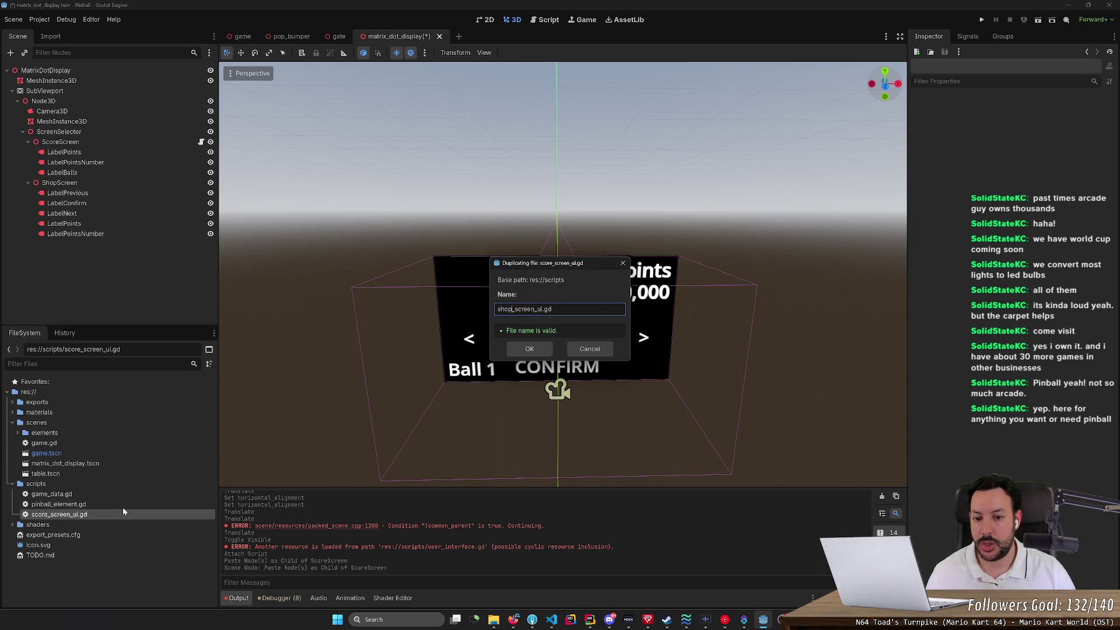
{"action": "key", "text": "Return"}
{"action": "mouse_move", "coordinate": [80, 524]}
{"action": "left_mouse_down"}
{"action": "mouse_move", "coordinate": [106, 234]}
{"action": "mouse_move", "coordinate": [64, 183]}
{"action": "left_mouse_up"}
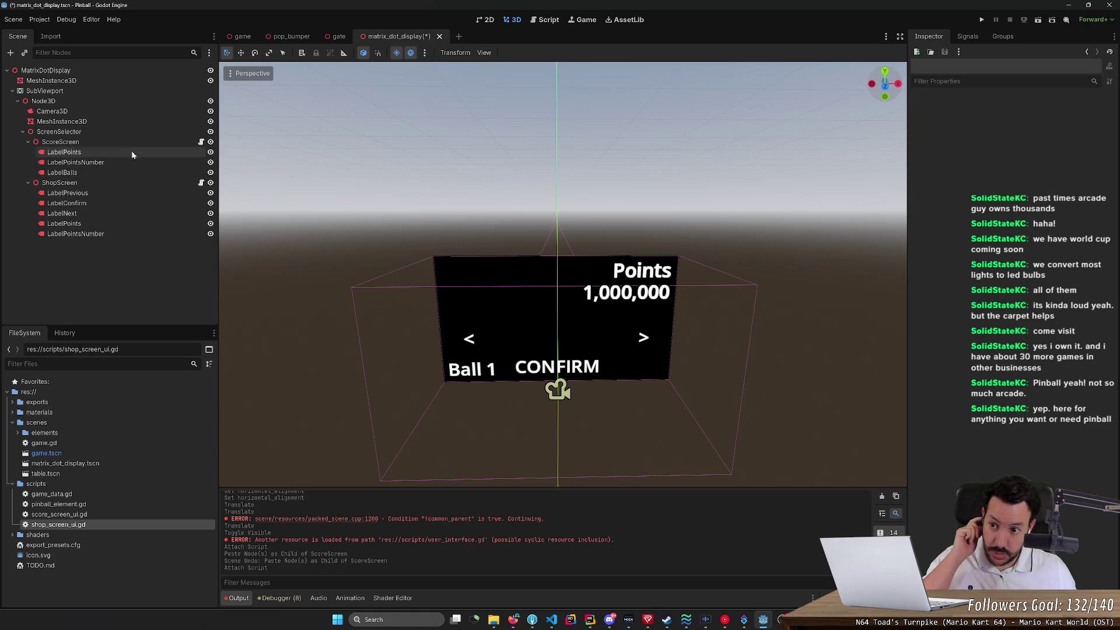
{"action": "left_click", "coordinate": [201, 143]}
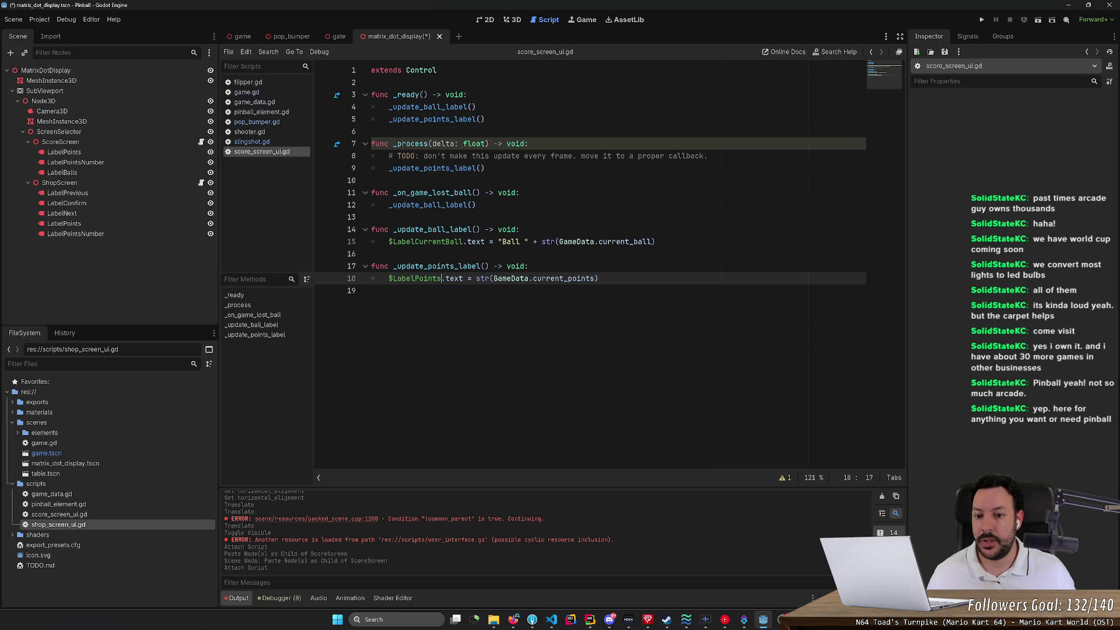
Step: Rename the LabelBalls node to LabelCurrentBall to match the script, and save
{"action": "type", "text": "Number"}
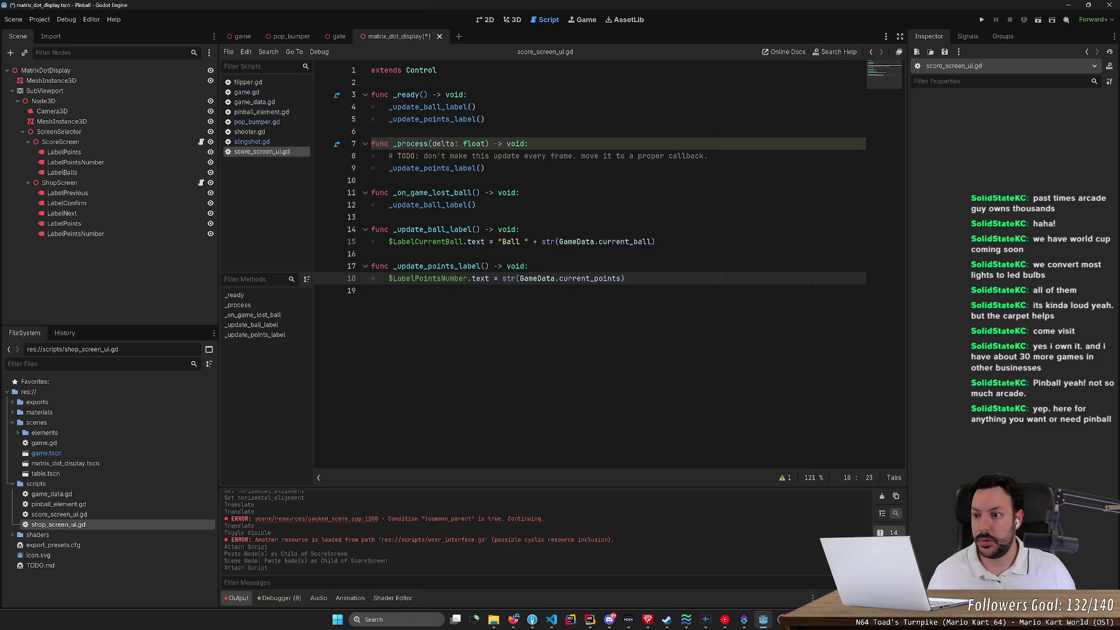
{"action": "key", "text": "Up"}
{"action": "key", "text": "Up"}
{"action": "key", "text": "Up"}
{"action": "key", "text": "Down"}
{"action": "key", "text": "End"}
{"action": "key", "text": "Left"}
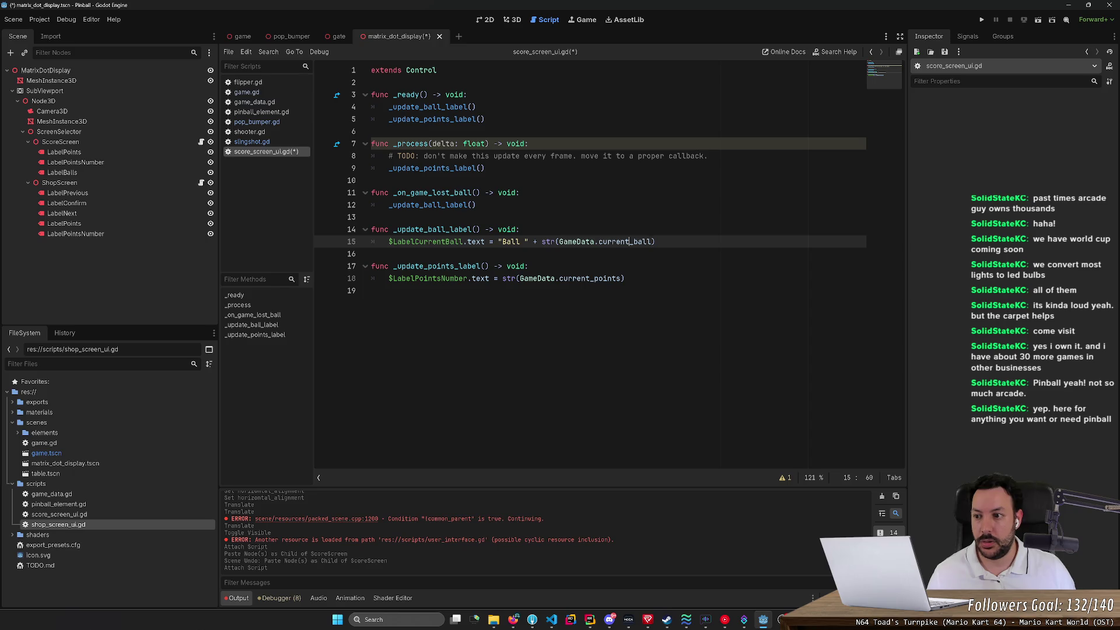
{"action": "left_click", "coordinate": [493, 242]}
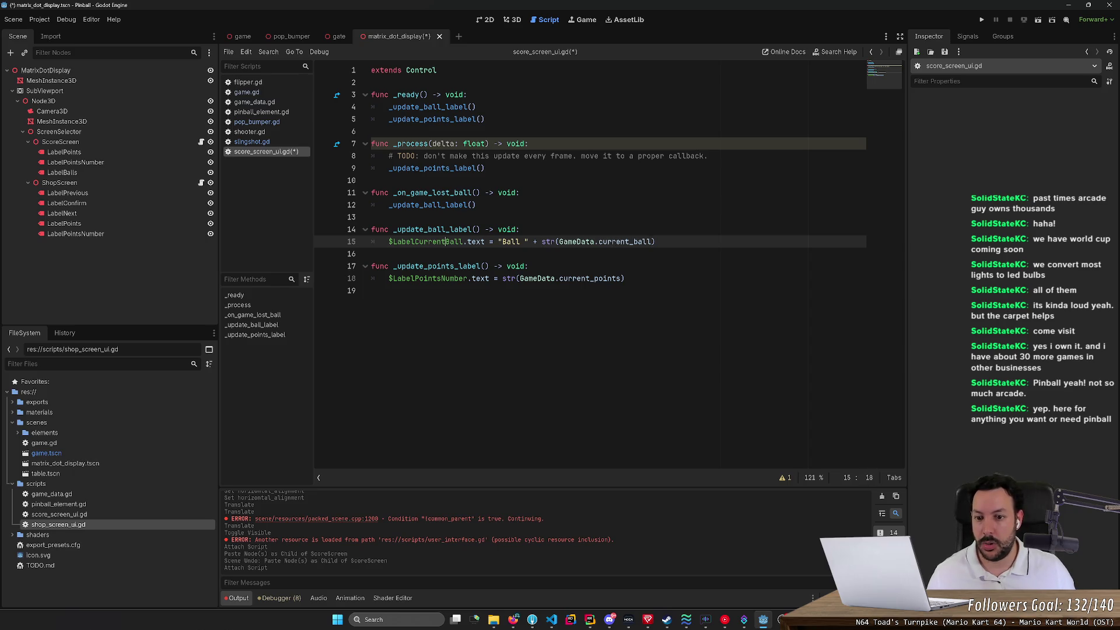
{"action": "double_click", "coordinate": [427, 242]}
{"action": "key", "text": "ctrl+c"}
{"action": "double_click", "coordinate": [85, 172]}
{"action": "key", "text": "ctrl+v"}
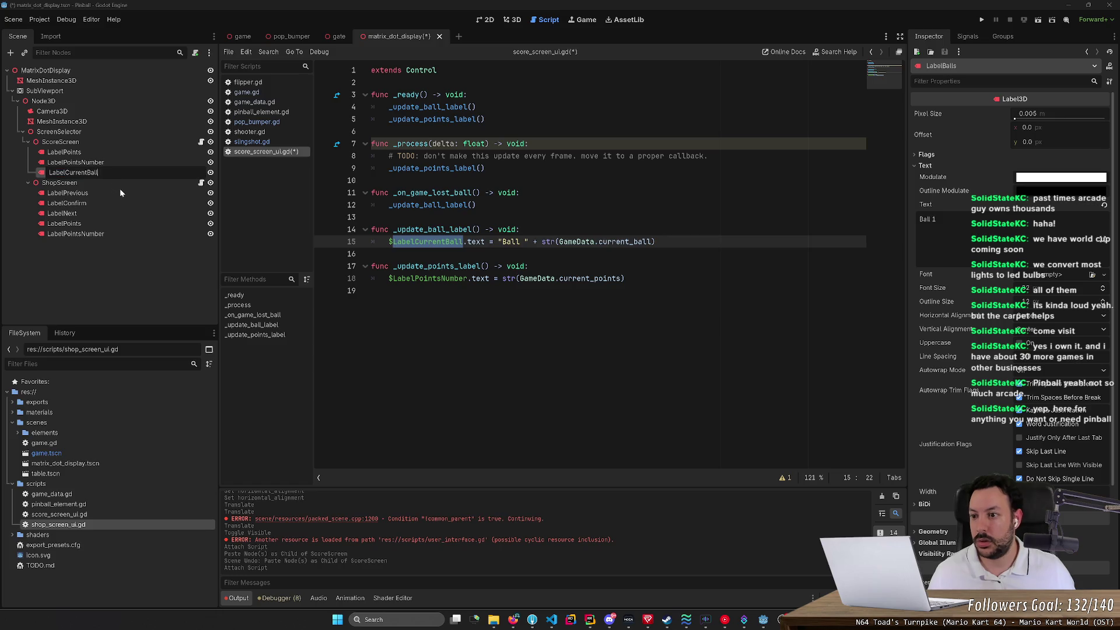
{"action": "key", "text": "Return"}
{"action": "key", "text": "ctrl+s"}
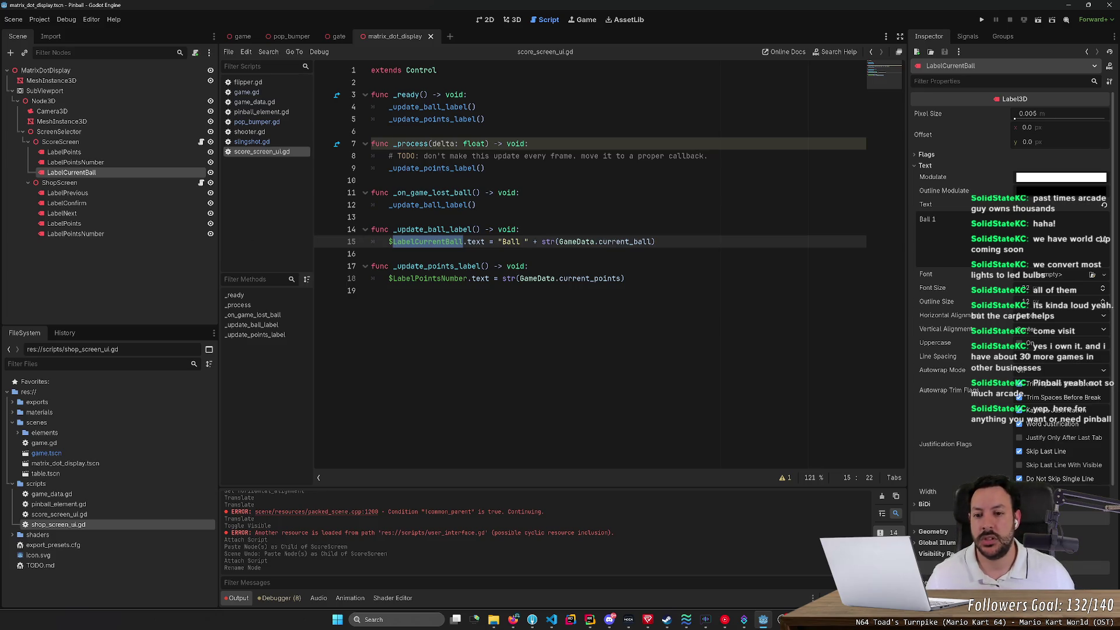
Step: Delete _on_game_lost_ball and copy both label-update calls from _ready into _process, then save
{"action": "left_click", "coordinate": [485, 168]}
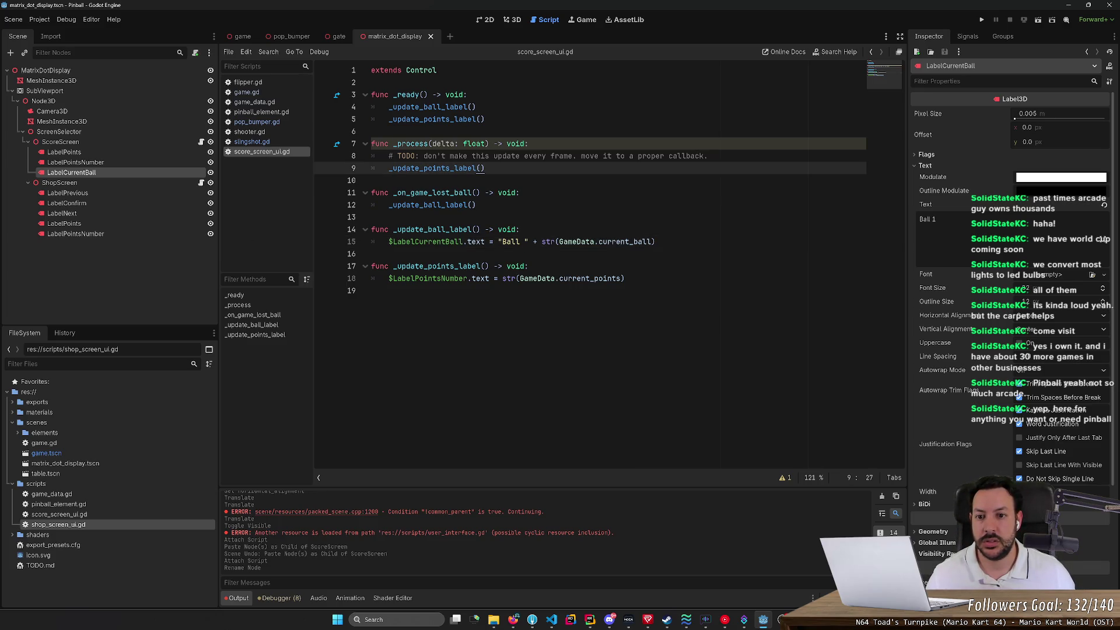
{"action": "key", "text": "Down"}
{"action": "key", "text": "Down"}
{"action": "key", "text": "Down"}
{"action": "key", "text": "shift+Up"}
{"action": "key", "text": "shift+Up"}
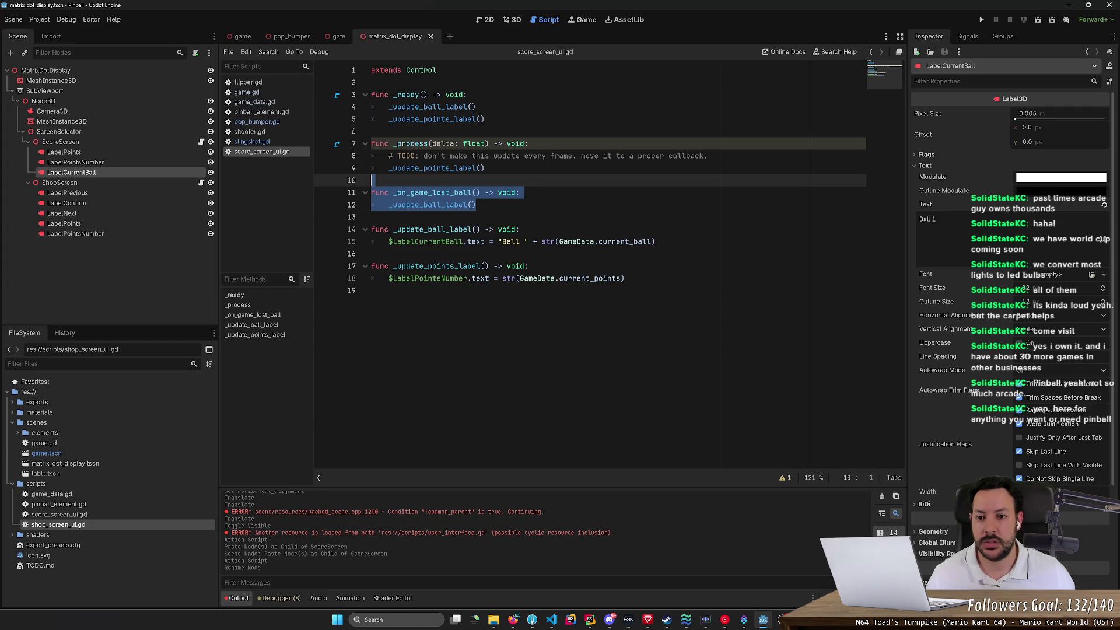
{"action": "key", "text": "Delete"}
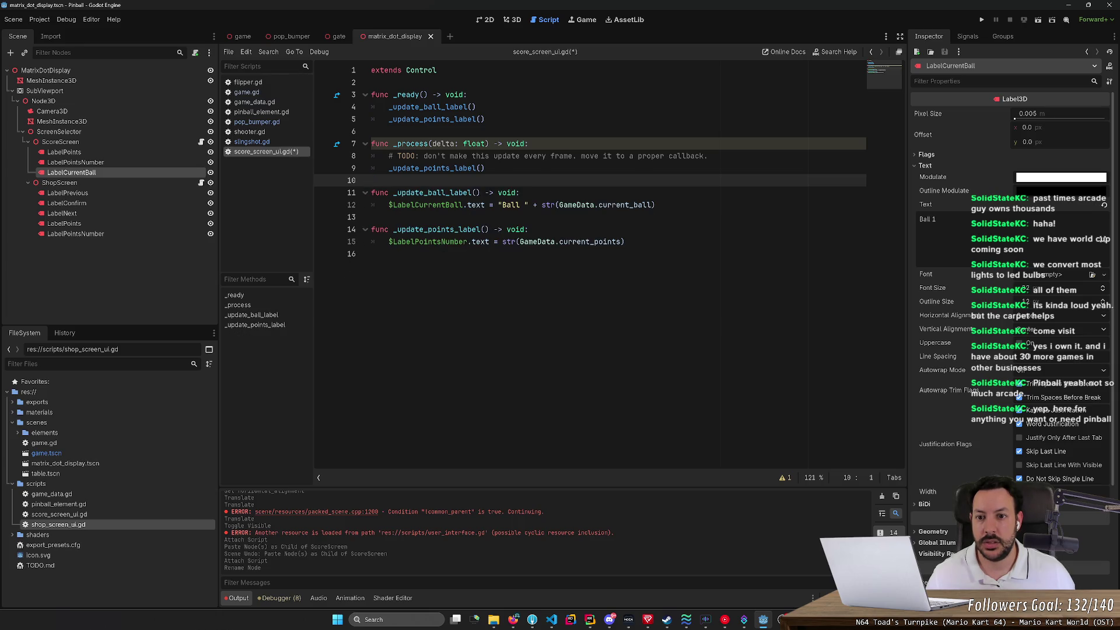
{"action": "key", "text": "Up"}
{"action": "key", "text": "Up"}
{"action": "key", "text": "Up"}
{"action": "key", "text": "End"}
{"action": "key", "text": "shift+Up"}
{"action": "key", "text": "shift+Up"}
{"action": "key", "text": "ctrl+c"}
{"action": "key", "text": "Down"}
{"action": "key", "text": "Down"}
{"action": "key", "text": "Down"}
{"action": "key", "text": "shift+End"}
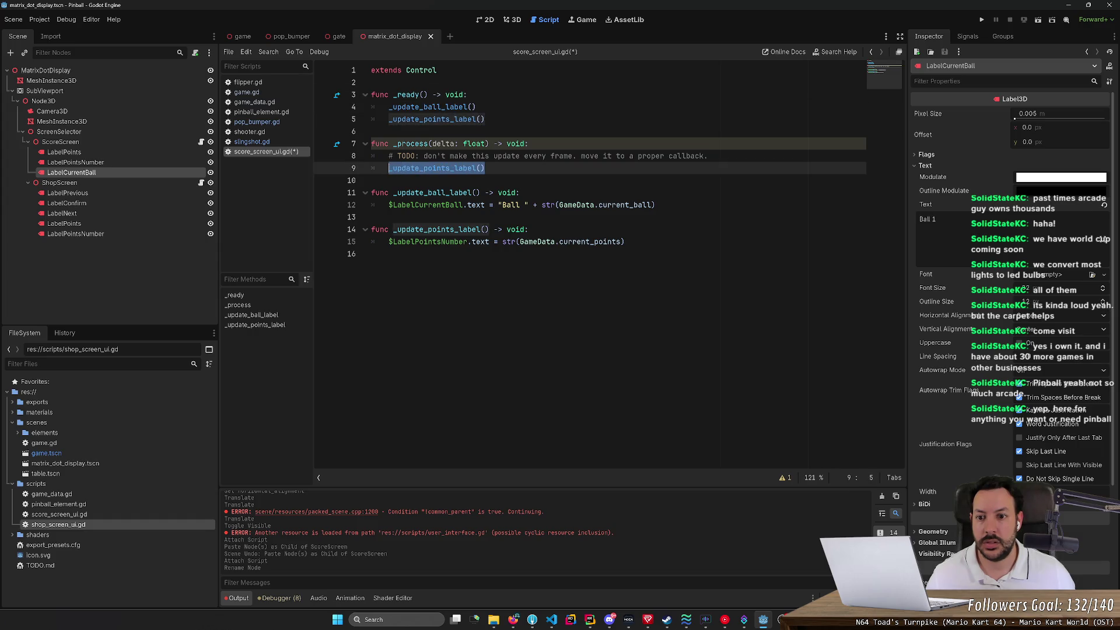
{"action": "key", "text": "ctrl+v"}
{"action": "key", "text": "shift+Up"}
{"action": "key", "text": "shift+Up"}
{"action": "key", "text": "ctrl+shift+k"}
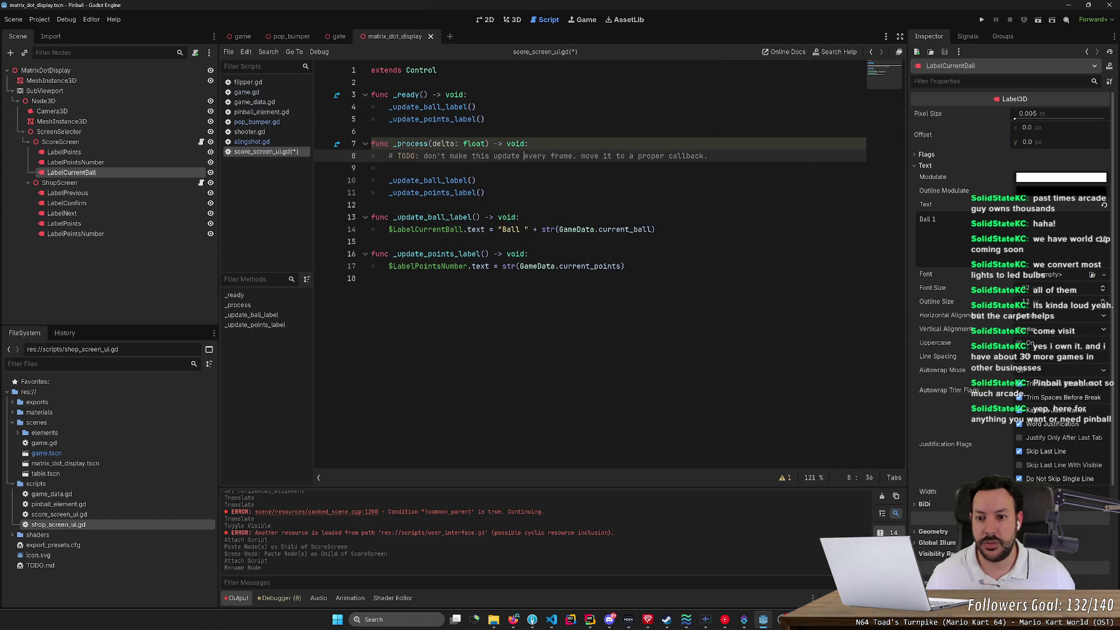
{"action": "key", "text": "ctrl+s"}
Step: Run the scene, change 'extends Control' to Node, and reload the running game
{"action": "key", "text": "F6"}
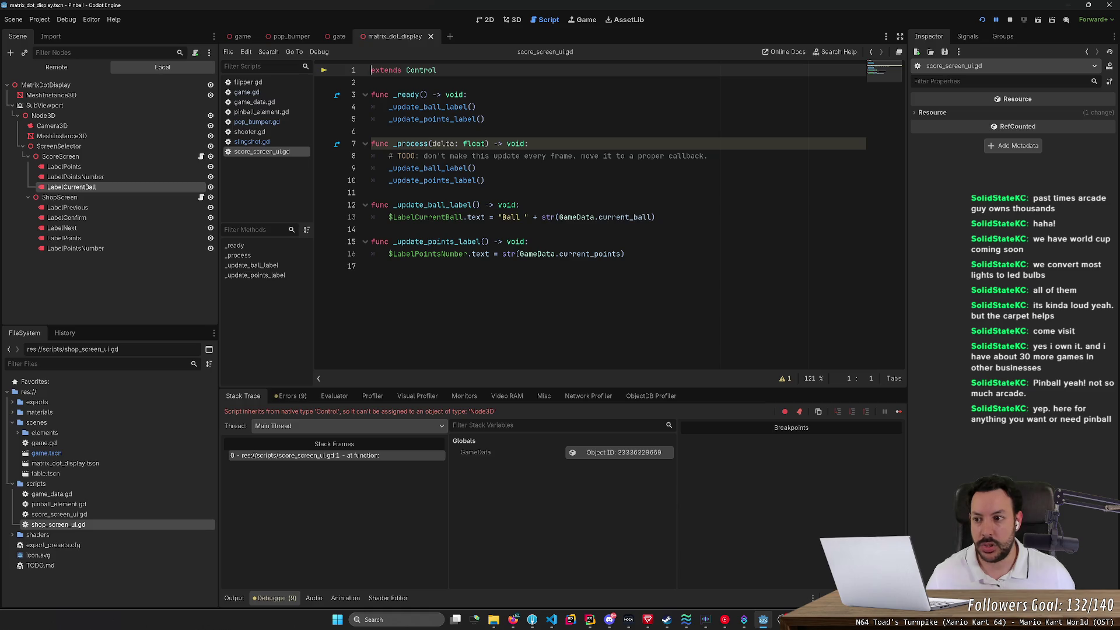
{"action": "double_click", "coordinate": [421, 70]}
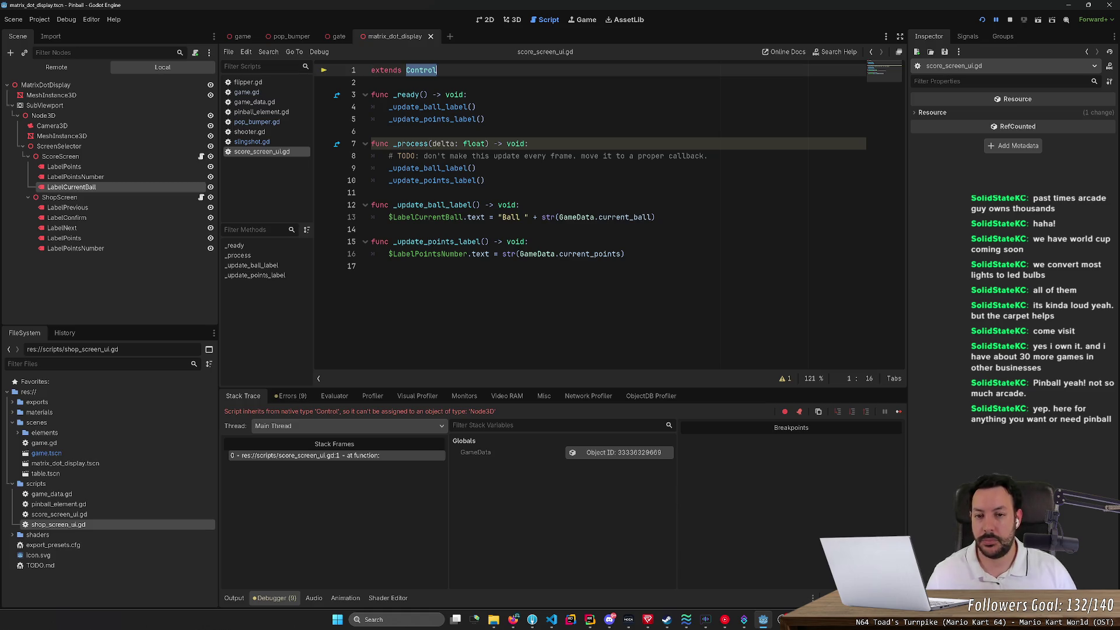
{"action": "key", "text": "BackSpace"}
{"action": "type", "text": "Node"}
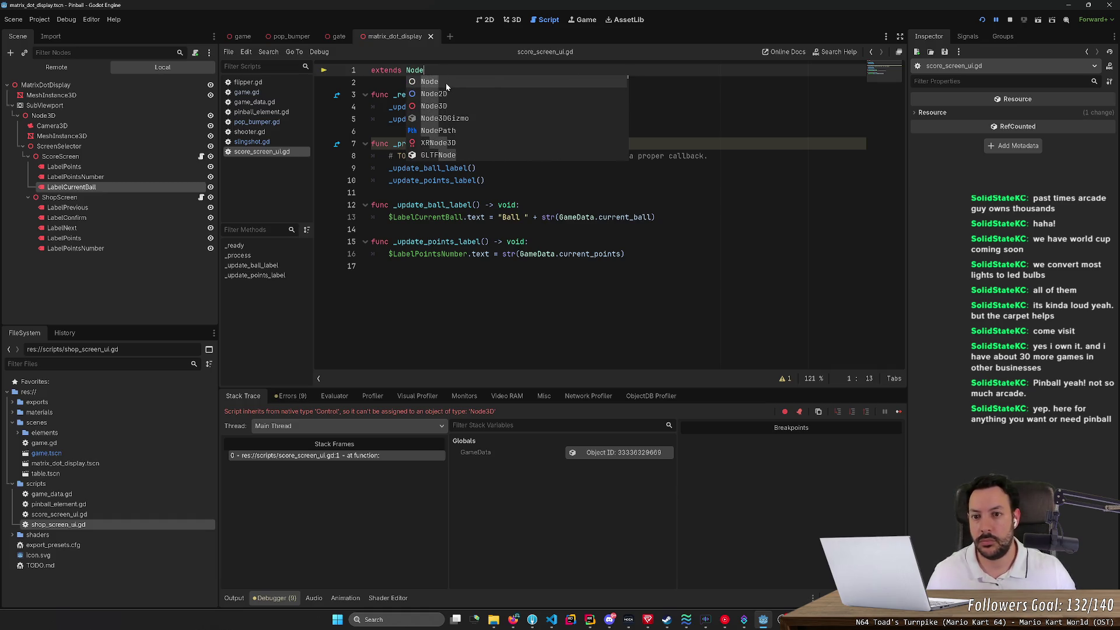
{"action": "left_click", "coordinate": [979, 20]}
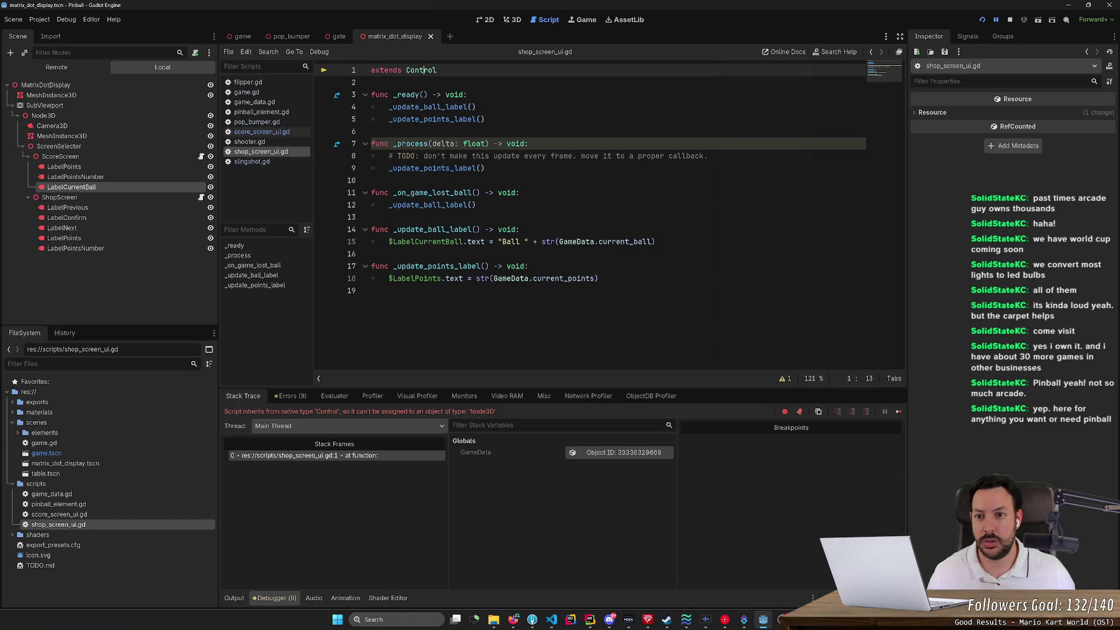
Step: Change shop_screen_ui.gd to extend Node instead of Control and rerun the game
{"action": "double_click", "coordinate": [421, 70]}
{"action": "type", "text": "Node"}
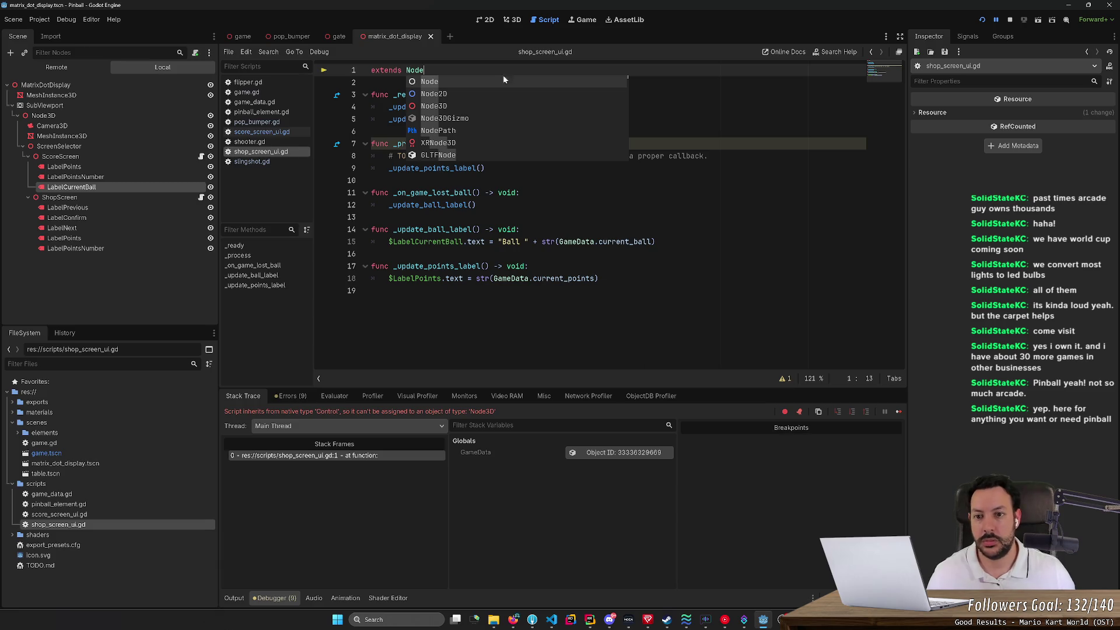
{"action": "left_click", "coordinate": [981, 20]}
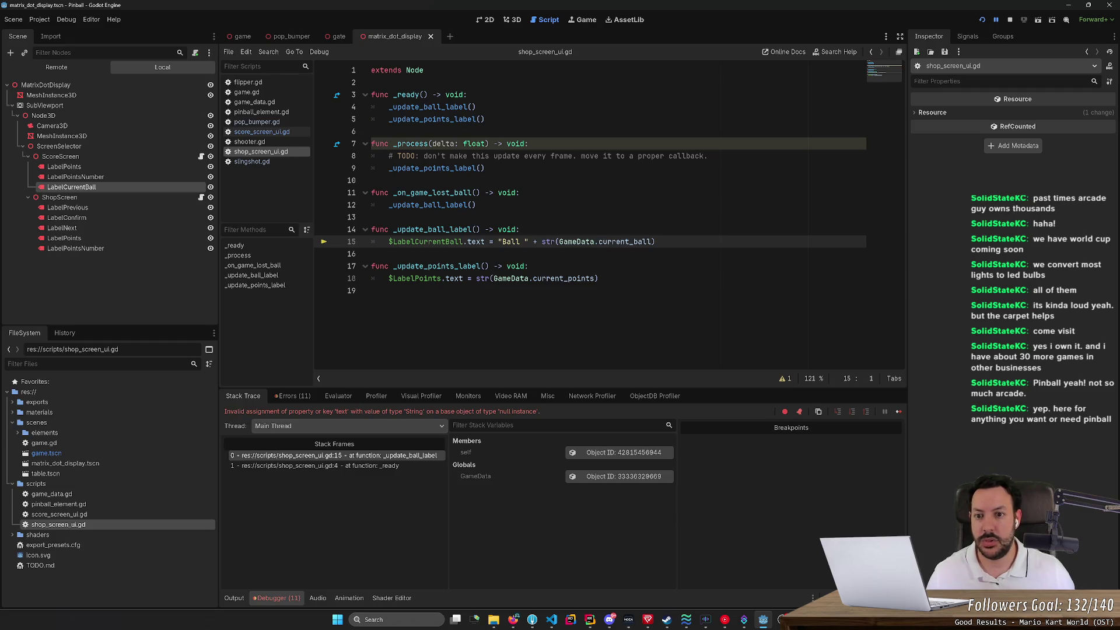
Step: Delete the ball-label call, the _on_game_lost_ball function and the TODO comment in _process
{"action": "left_click", "coordinate": [467, 94]}
{"action": "key", "text": "Down"}
{"action": "key", "text": "ctrl+shift+k"}
{"action": "key", "text": "Down"}
{"action": "key", "text": "Down"}
{"action": "key", "text": "Down"}
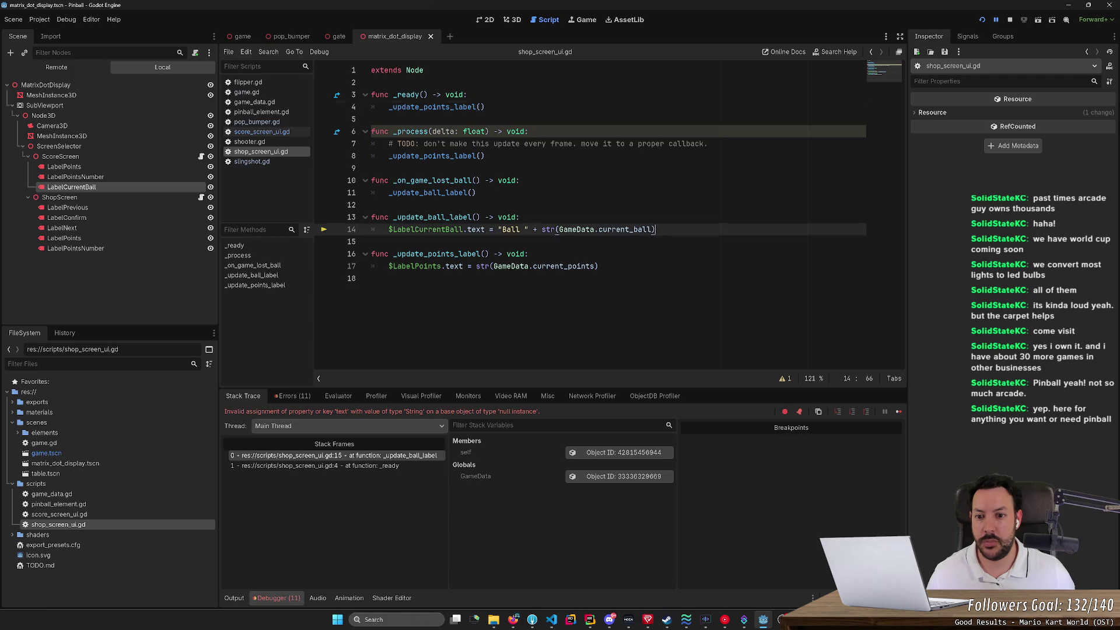
{"action": "key", "text": "shift+Down"}
{"action": "key", "text": "shift+Down"}
{"action": "key", "text": "shift+Down"}
{"action": "key", "text": "Delete"}
{"action": "key", "text": "shift+Up"}
{"action": "key", "text": "shift+Up"}
{"action": "key", "text": "shift+Up"}
{"action": "key", "text": "Delete"}
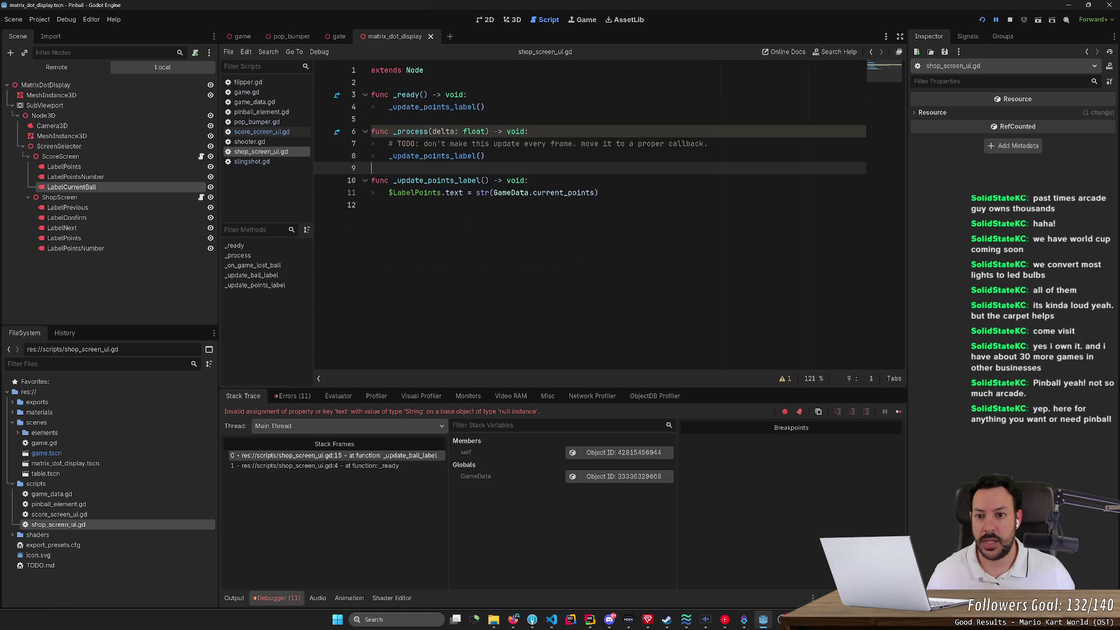
{"action": "key", "text": "Up"}
{"action": "key", "text": "Up"}
{"action": "key", "text": "ctrl+shift+k"}
{"action": "key", "text": "End"}
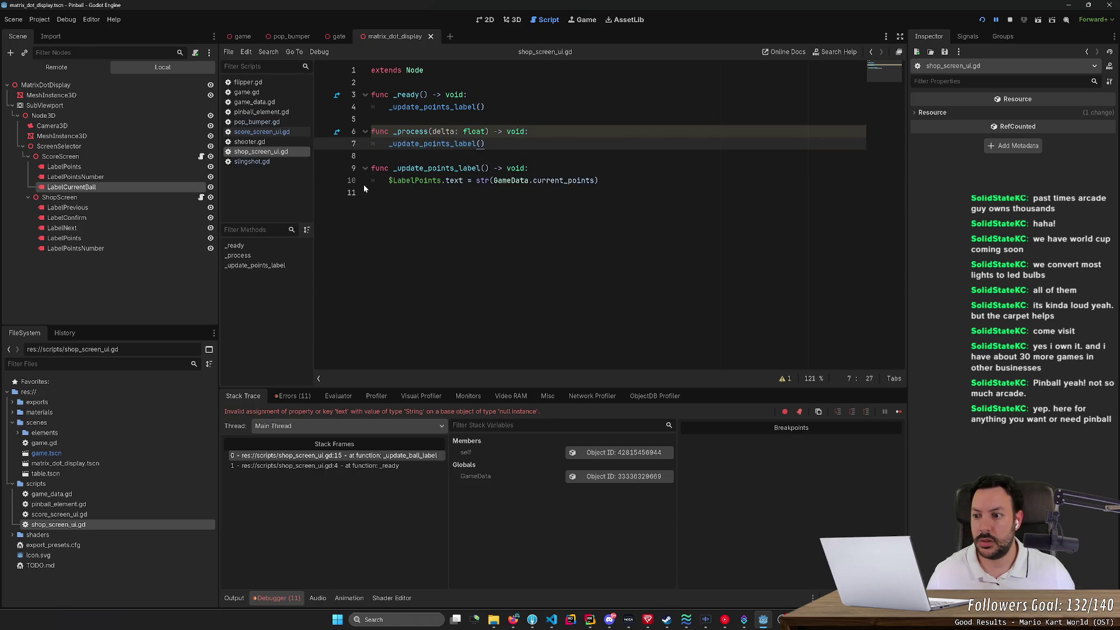
Step: Rename $LabelPoints to $LabelPointsNumber and run the game
{"action": "left_click", "coordinate": [442, 180]}
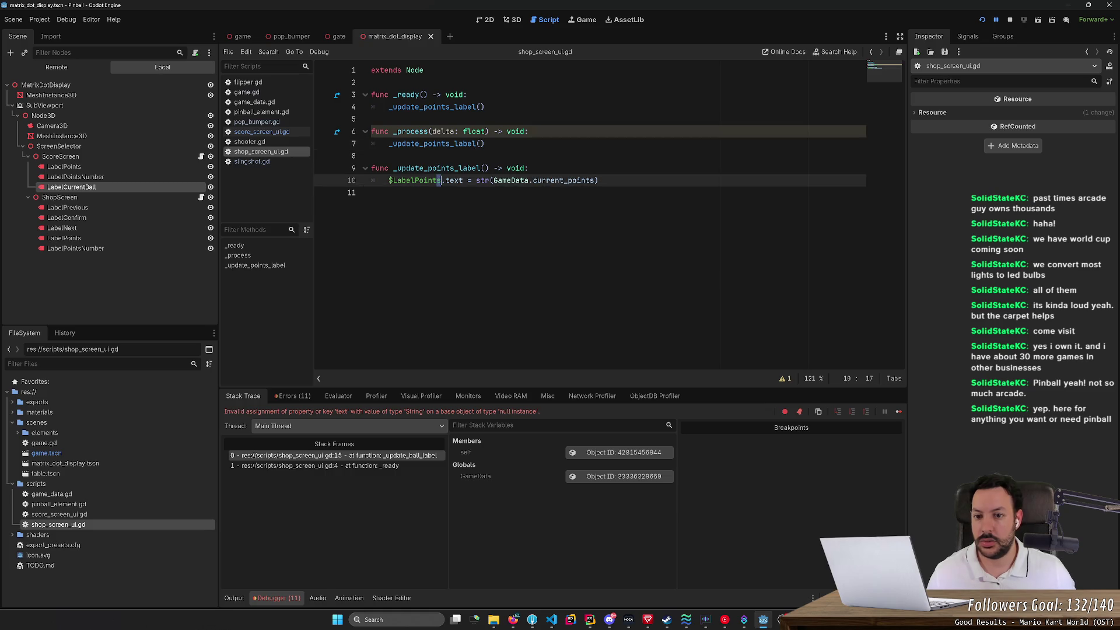
{"action": "type", "text": "Number"}
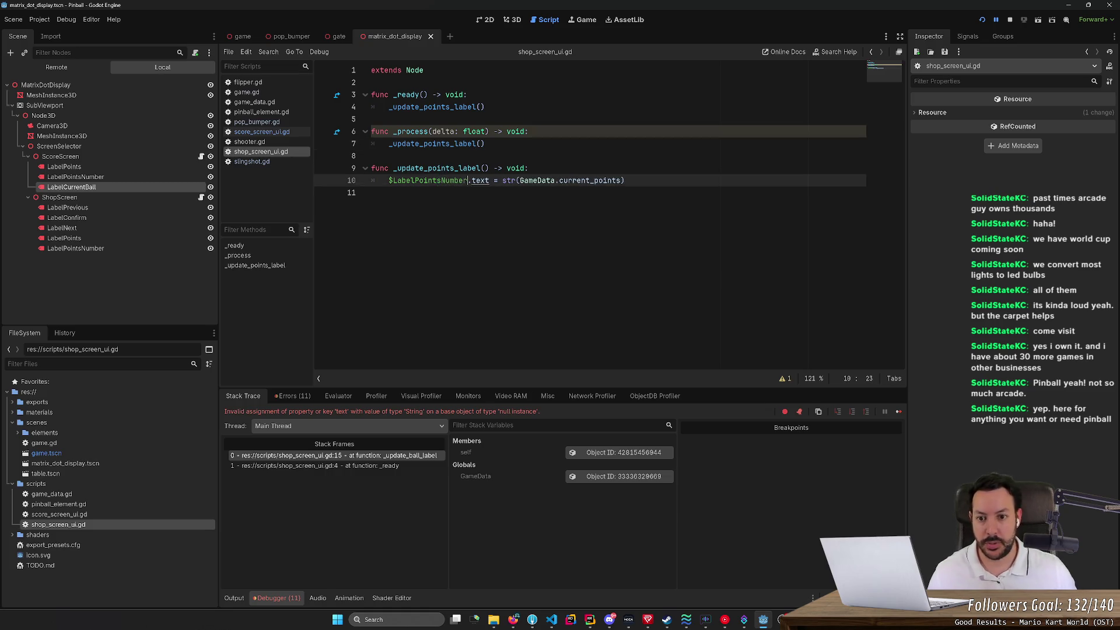
{"action": "left_click", "coordinate": [981, 20]}
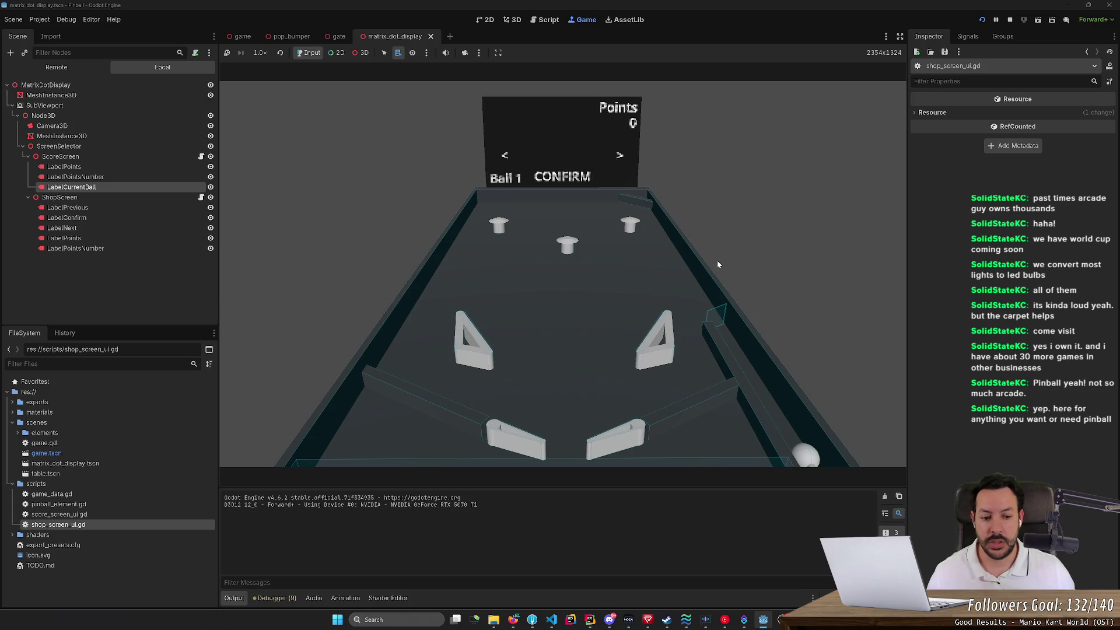
Step: Launch the ball and work both flippers to keep it in play
{"action": "key", "text": "space"}
{"action": "key", "text": "Right"}
{"action": "key", "text": "Left"}
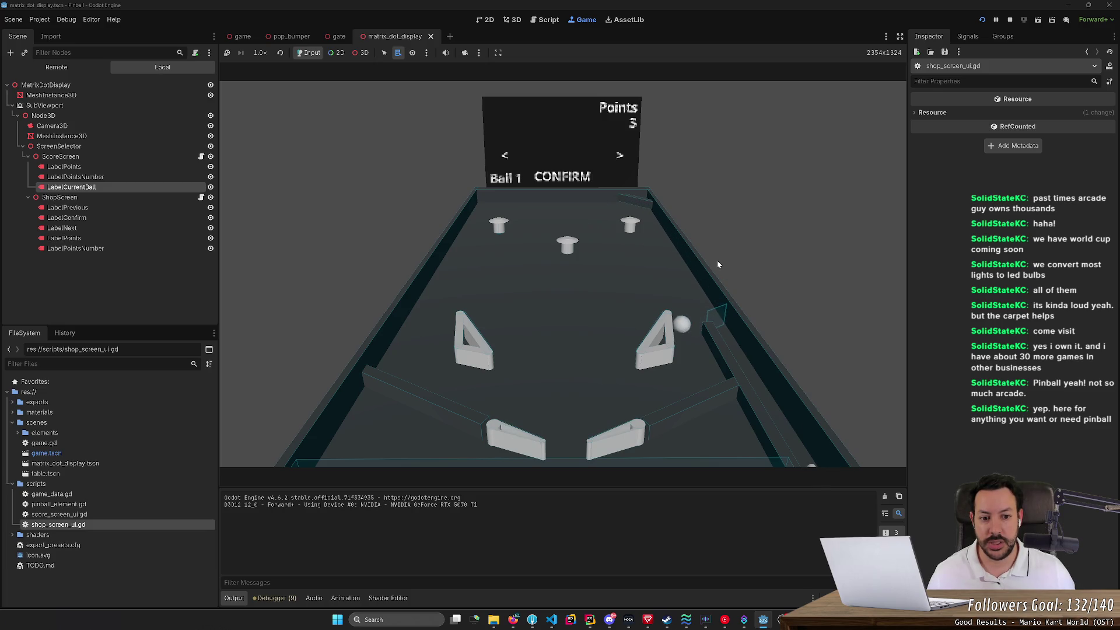
{"action": "key", "text": "Right"}
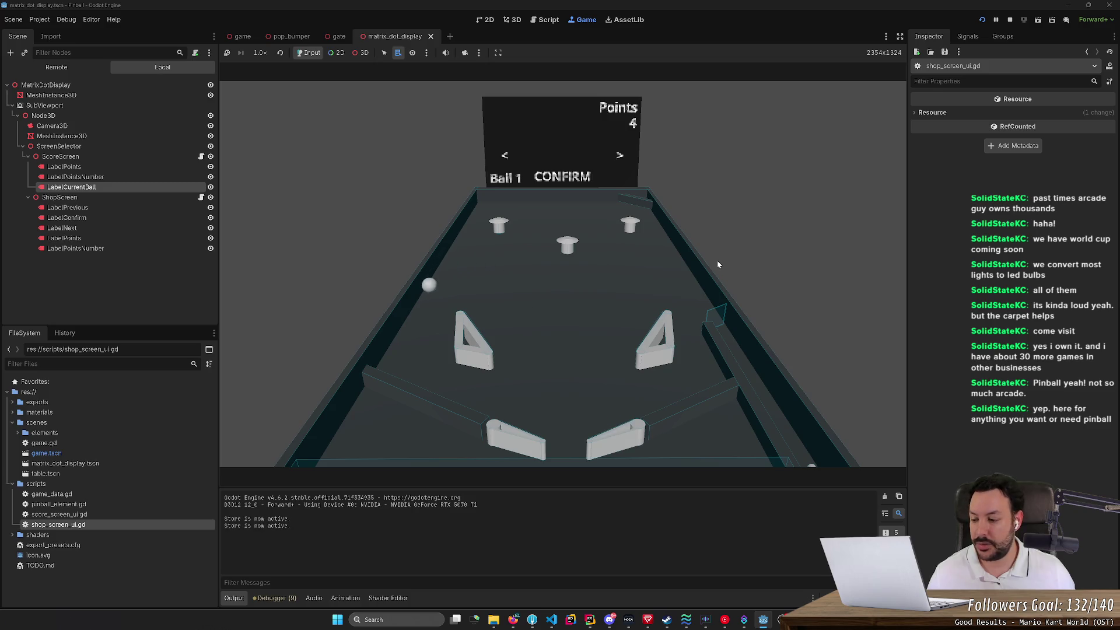
{"action": "key", "text": "Left"}
{"action": "key", "text": "Left"}
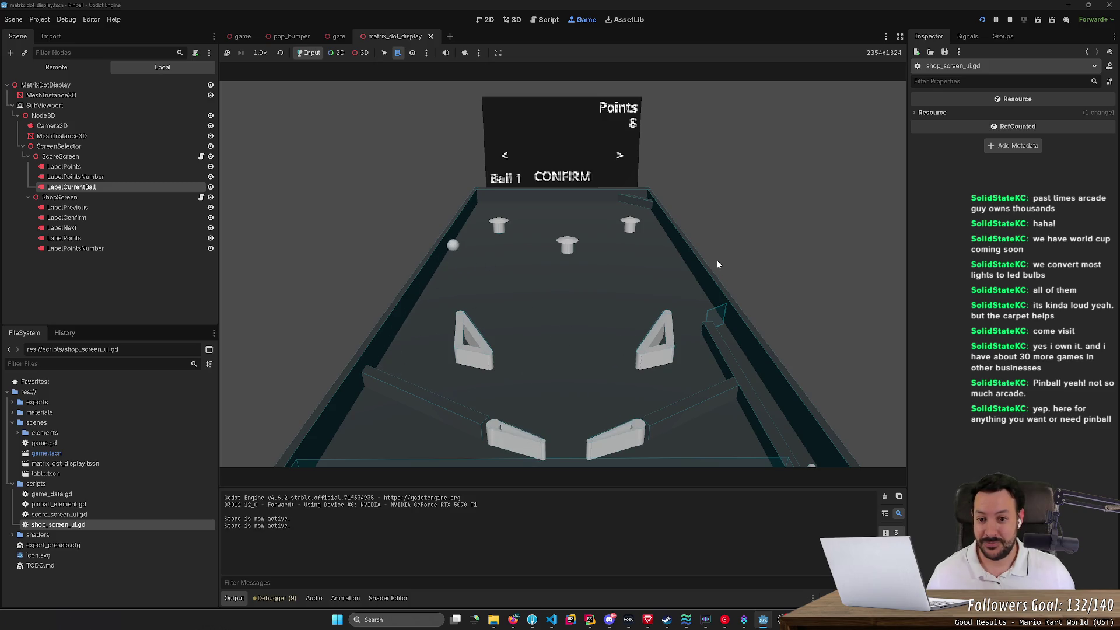
{"action": "key", "text": "Left"}
{"action": "key", "text": "Right"}
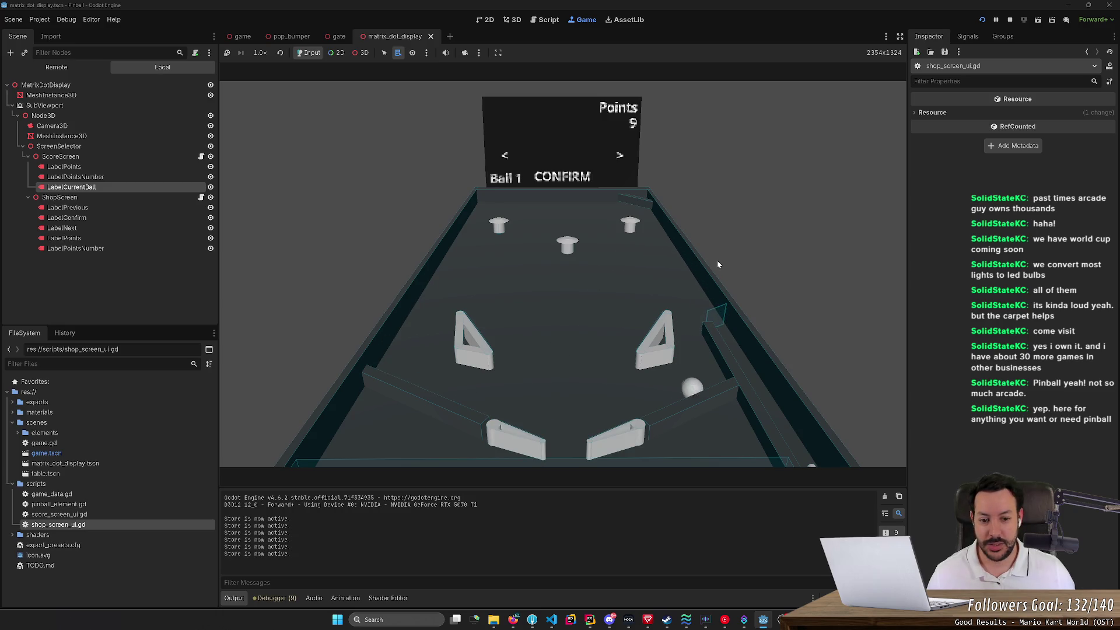
{"action": "key", "text": "Left"}
{"action": "key", "text": "Left"}
{"action": "key", "text": "Right"}
{"action": "key", "text": "Left"}
{"action": "key", "text": "Right"}
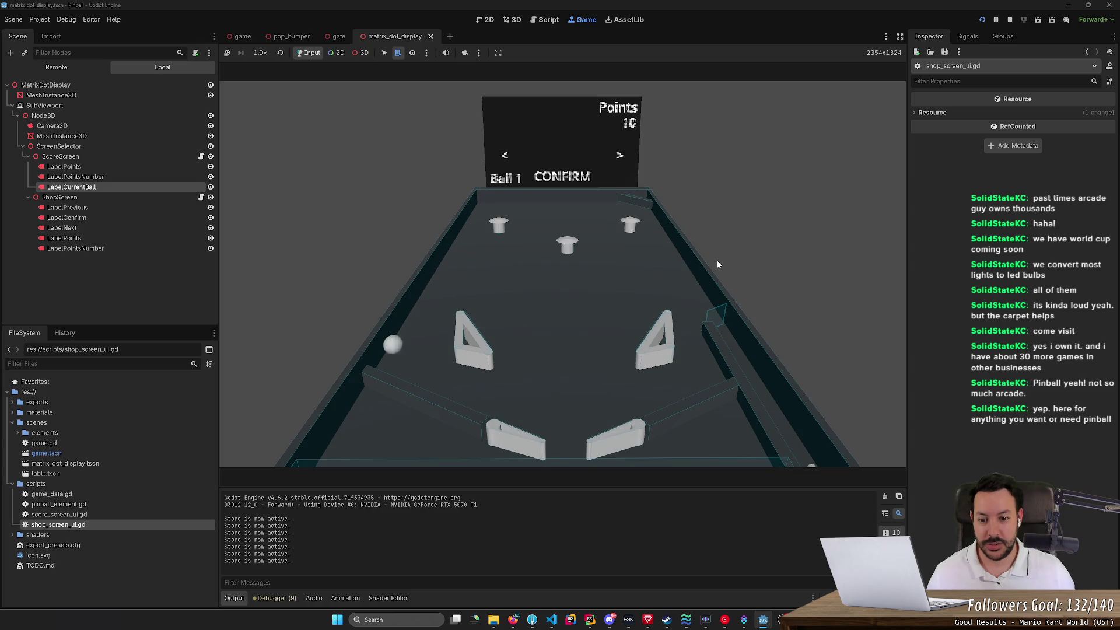
{"action": "key", "text": "Left"}
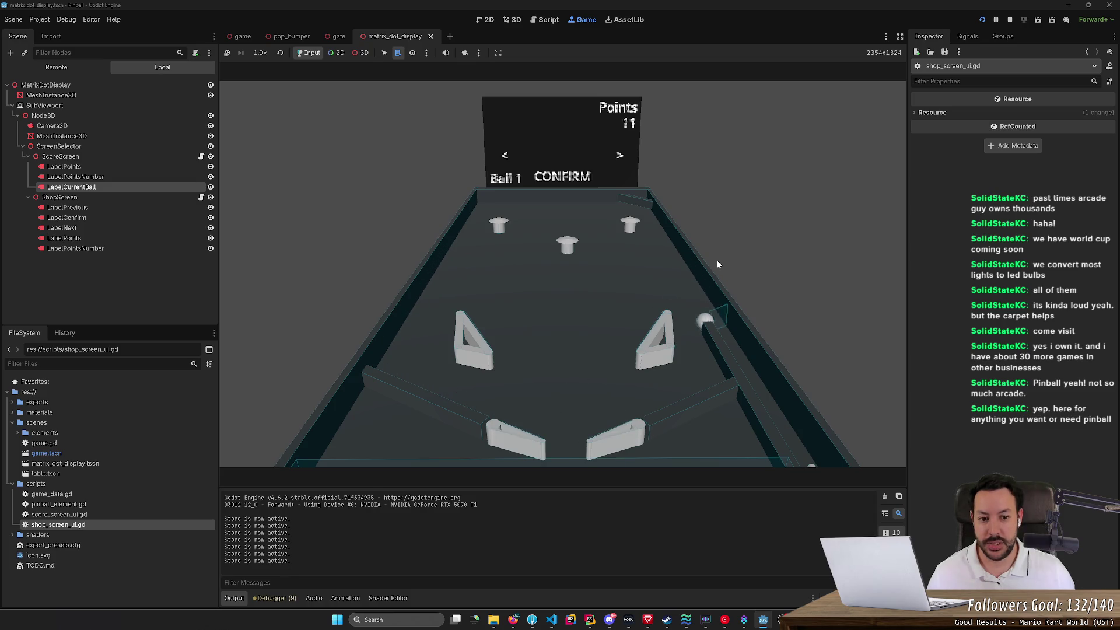
{"action": "key", "text": "Right"}
{"action": "key", "text": "Right"}
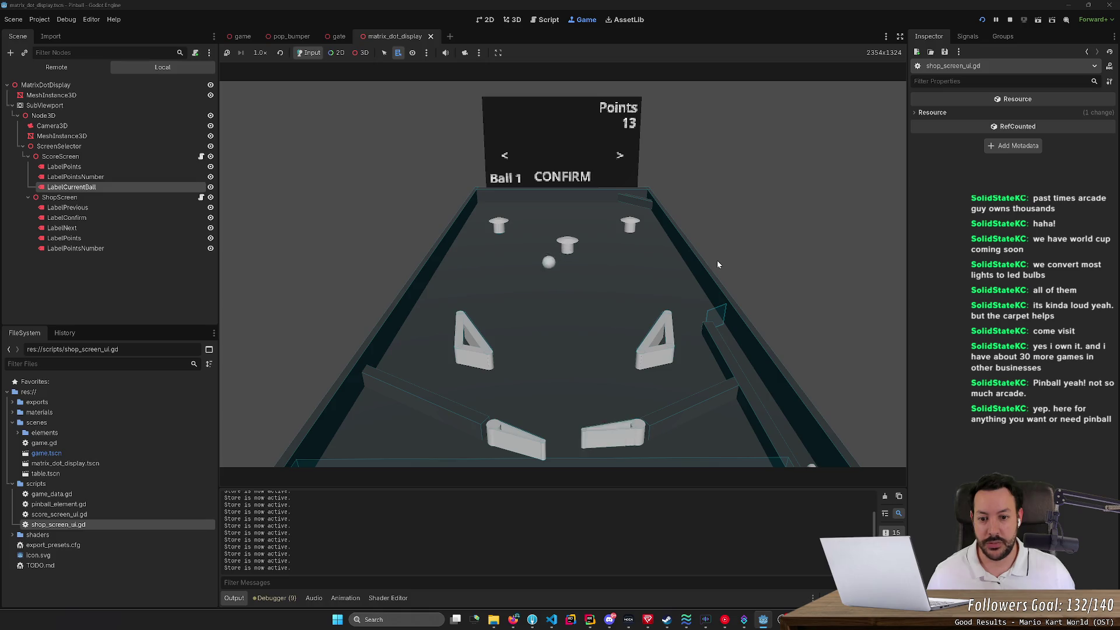
Step: Keep flipping until the first ball drains at 29 points, then stop the game
{"action": "key", "text": "Left"}
{"action": "key", "text": "Left"}
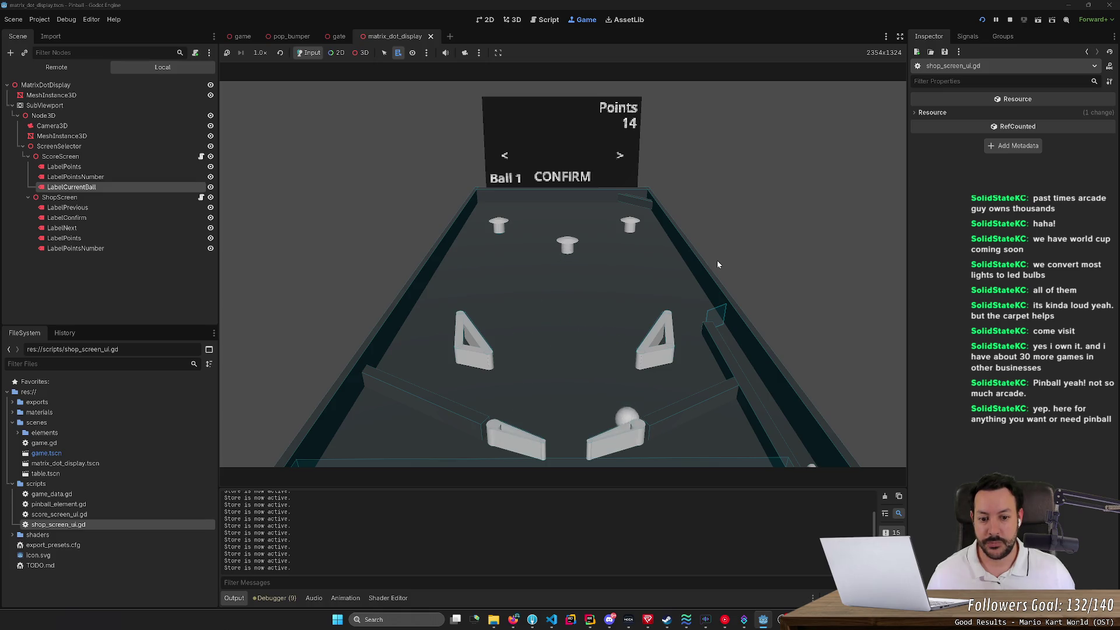
{"action": "key", "text": "Right"}
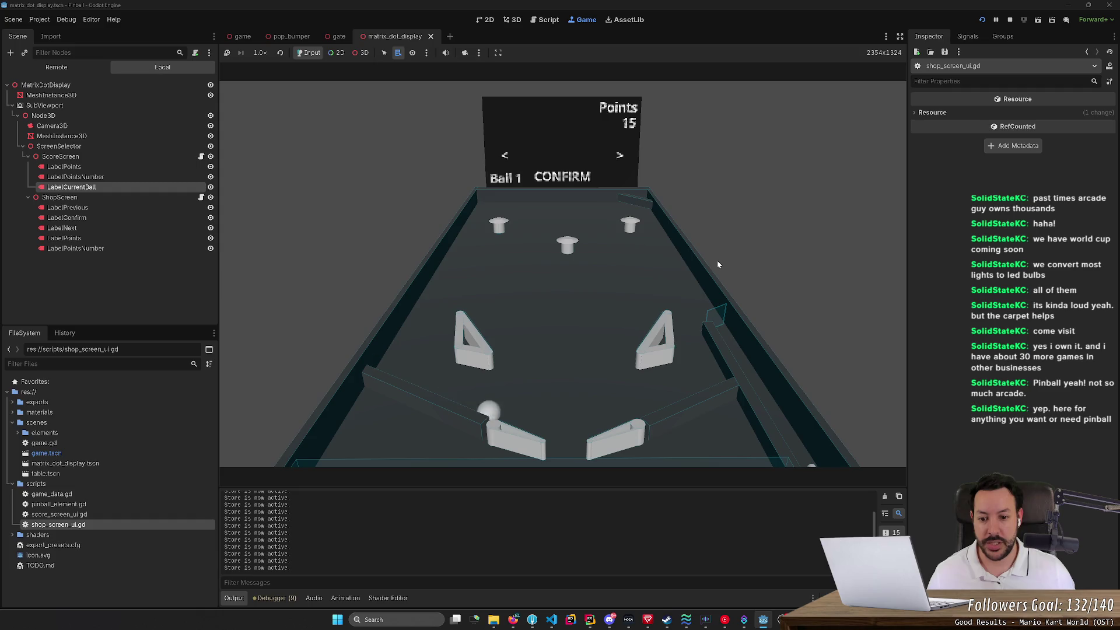
{"action": "key", "text": "Left"}
{"action": "key", "text": "Right"}
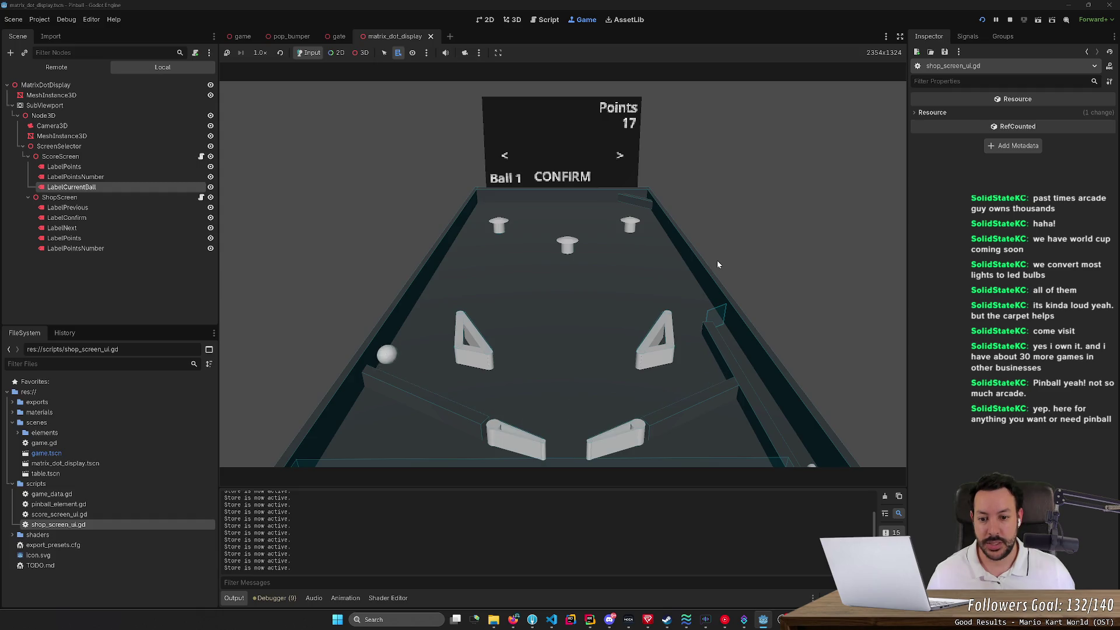
{"action": "key", "text": "Left"}
{"action": "key", "text": "Left"}
{"action": "key", "text": "Left"}
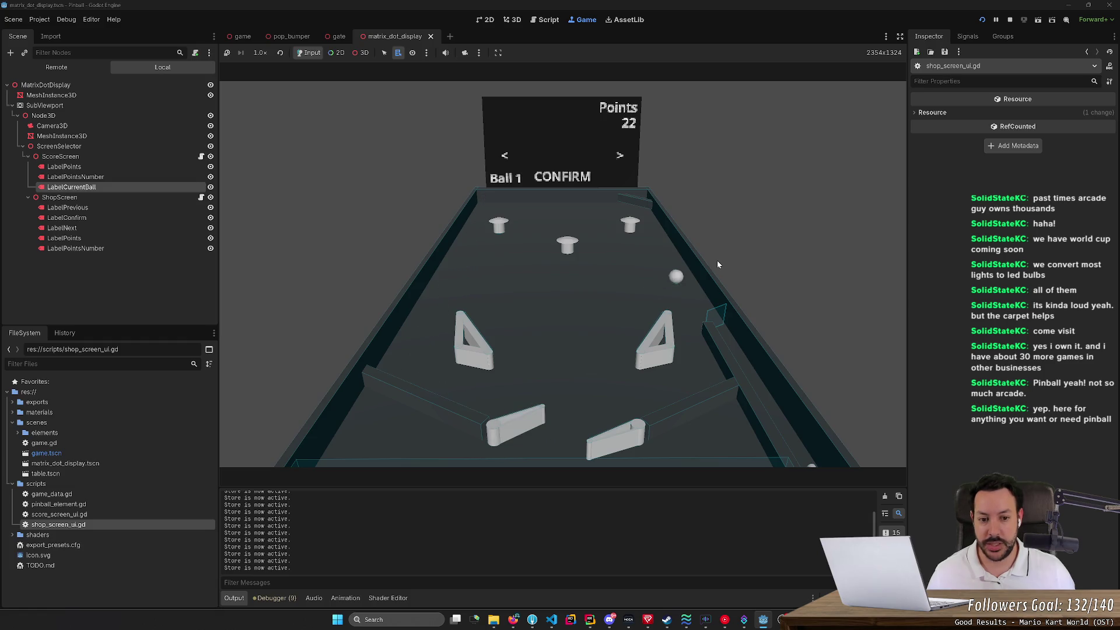
{"action": "key", "text": "Right"}
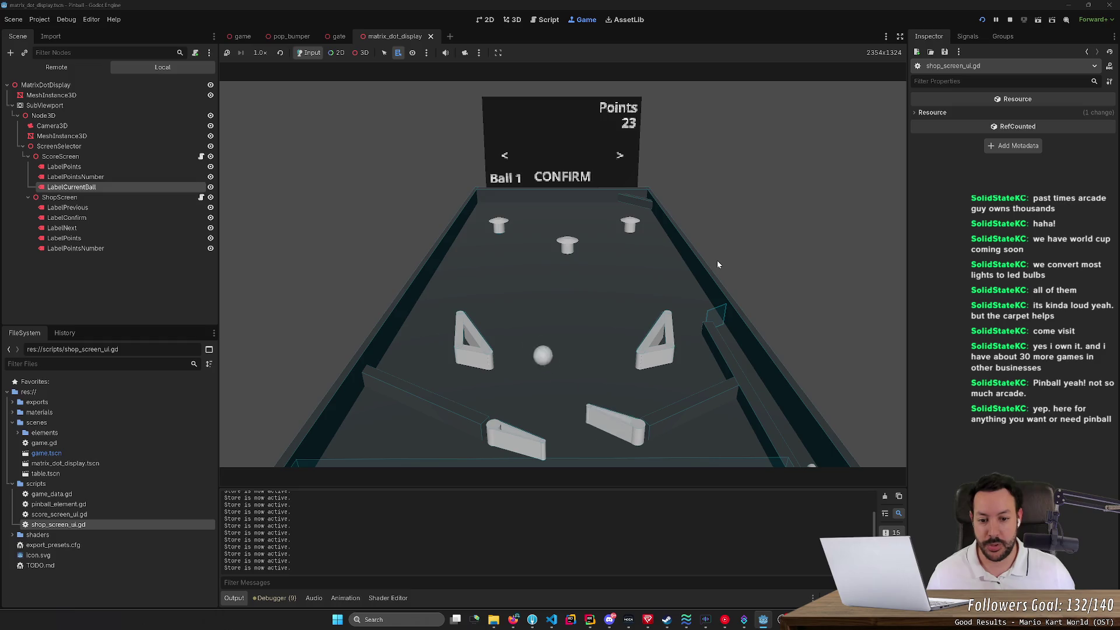
{"action": "key", "text": "Left"}
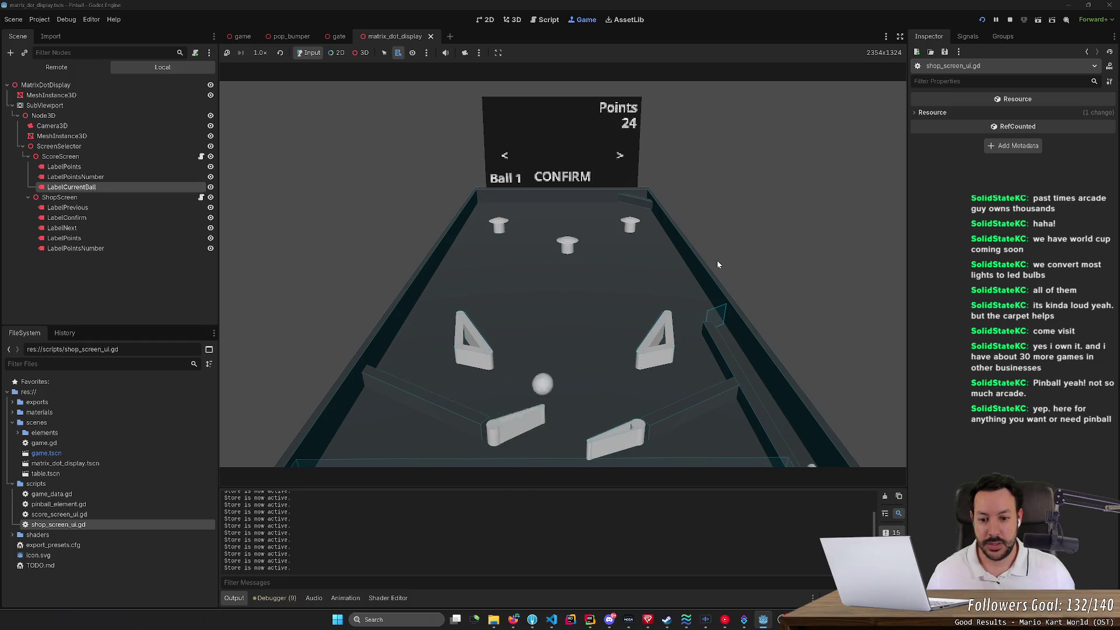
{"action": "key", "text": "Left"}
{"action": "key", "text": "Left"}
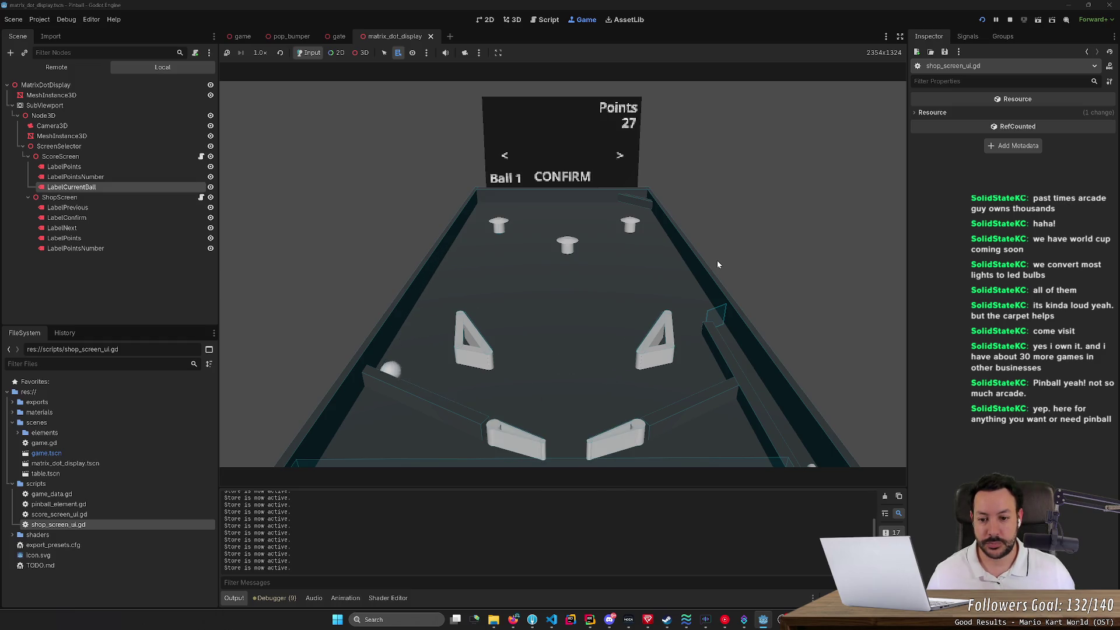
{"action": "key", "text": "Left"}
{"action": "key", "text": "Right"}
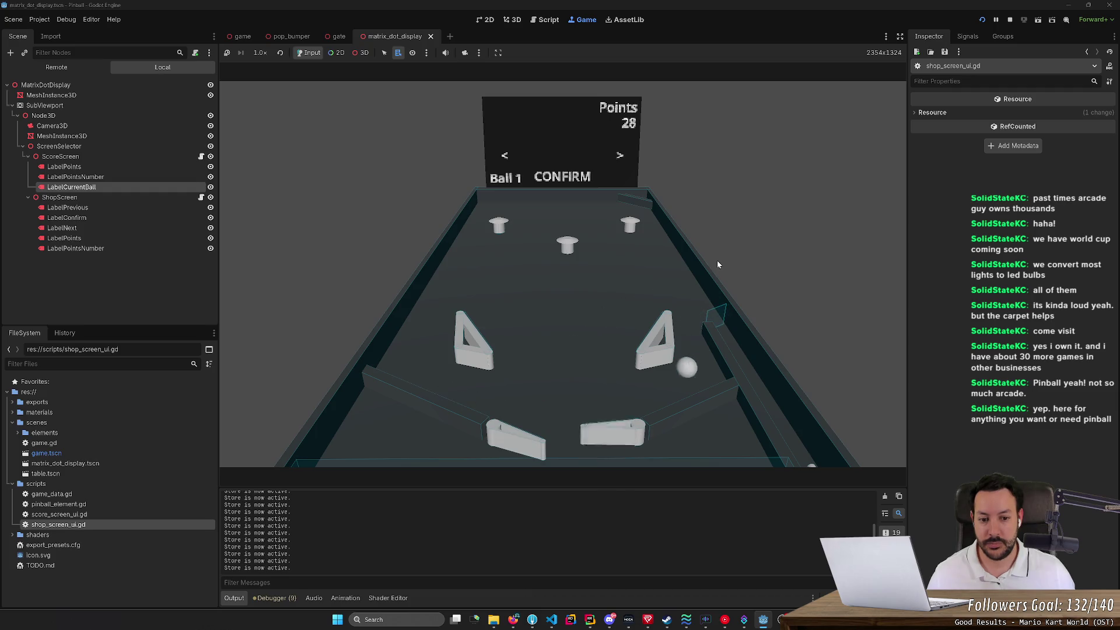
{"action": "key", "text": "Right"}
{"action": "key", "text": "Right"}
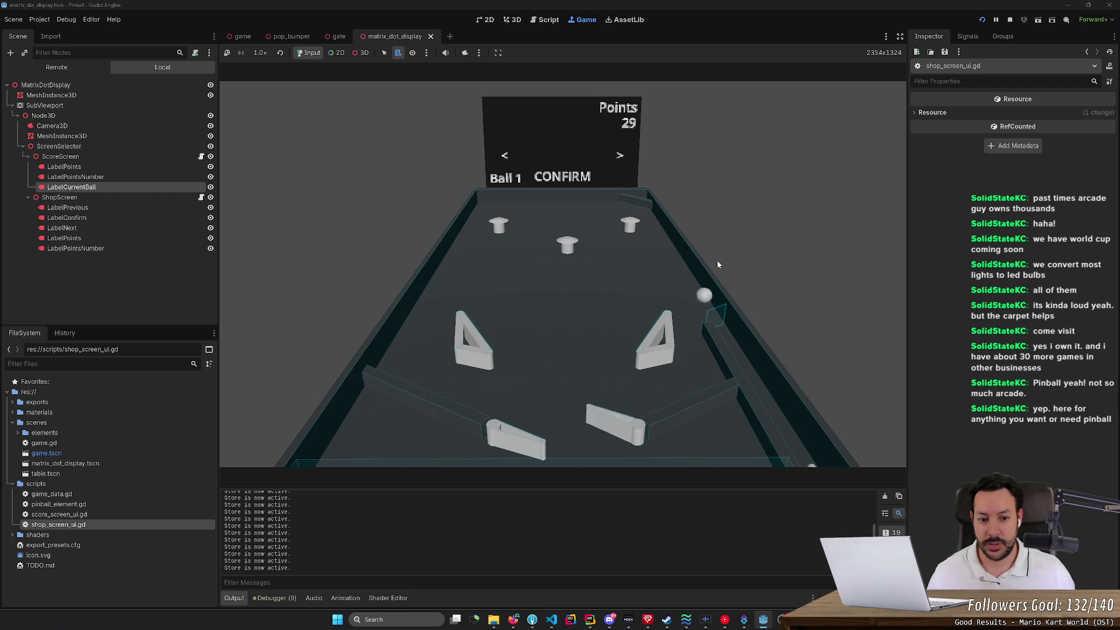
{"action": "key", "text": "Left"}
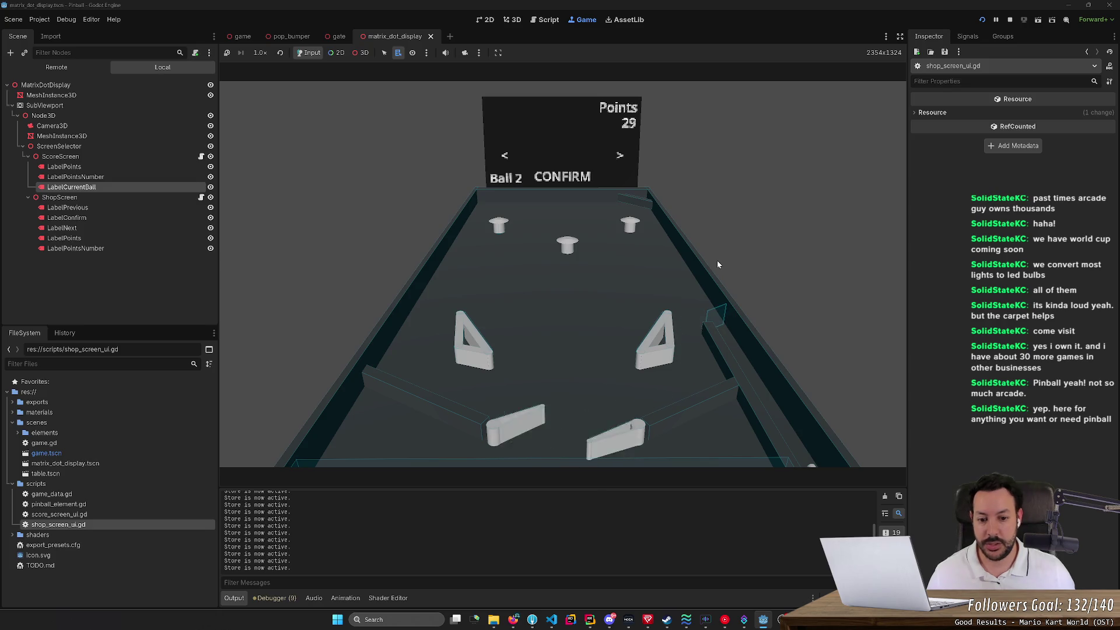
{"action": "left_click", "coordinate": [1010, 20]}
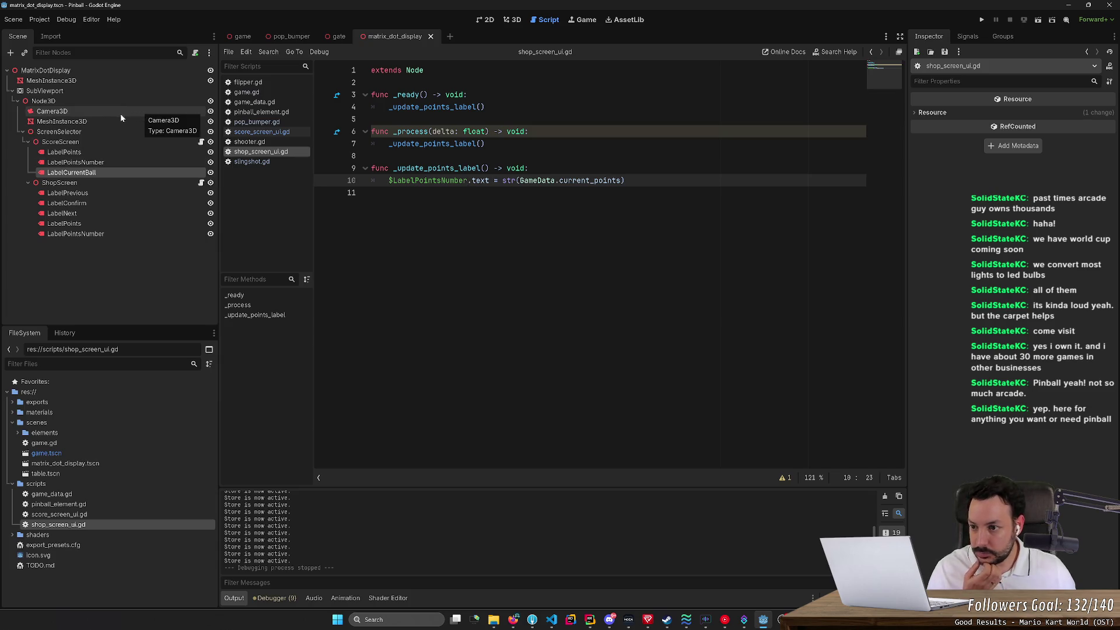
Step: In the game scene, set Velocity Mps to 10.0 on both Left and Right Flipper, then run
{"action": "left_click", "coordinate": [521, 19]}
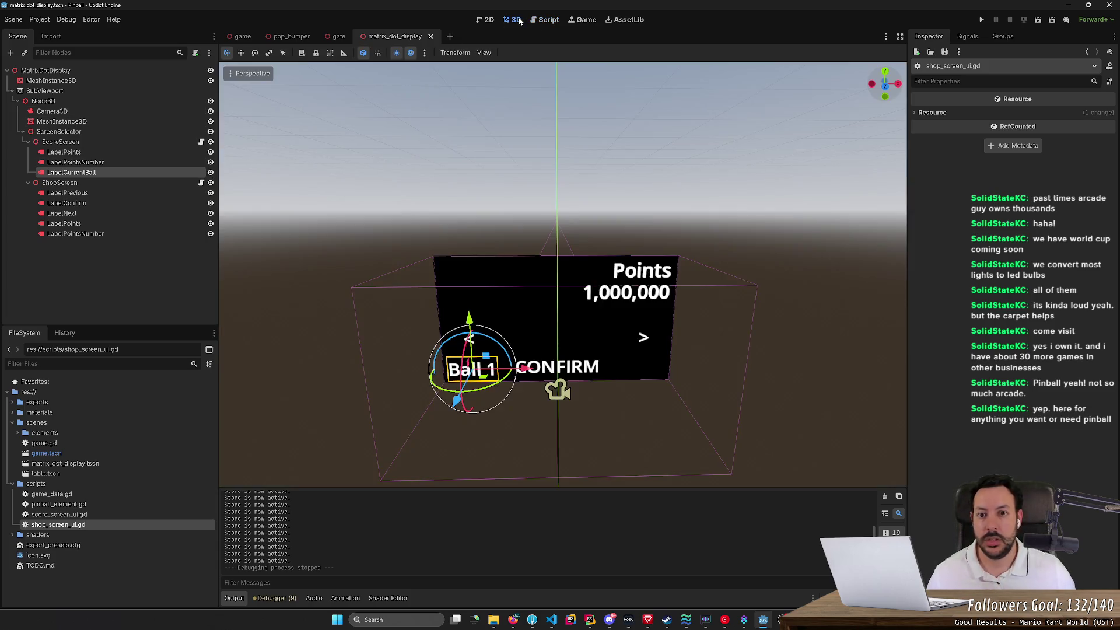
{"action": "left_click", "coordinate": [243, 36]}
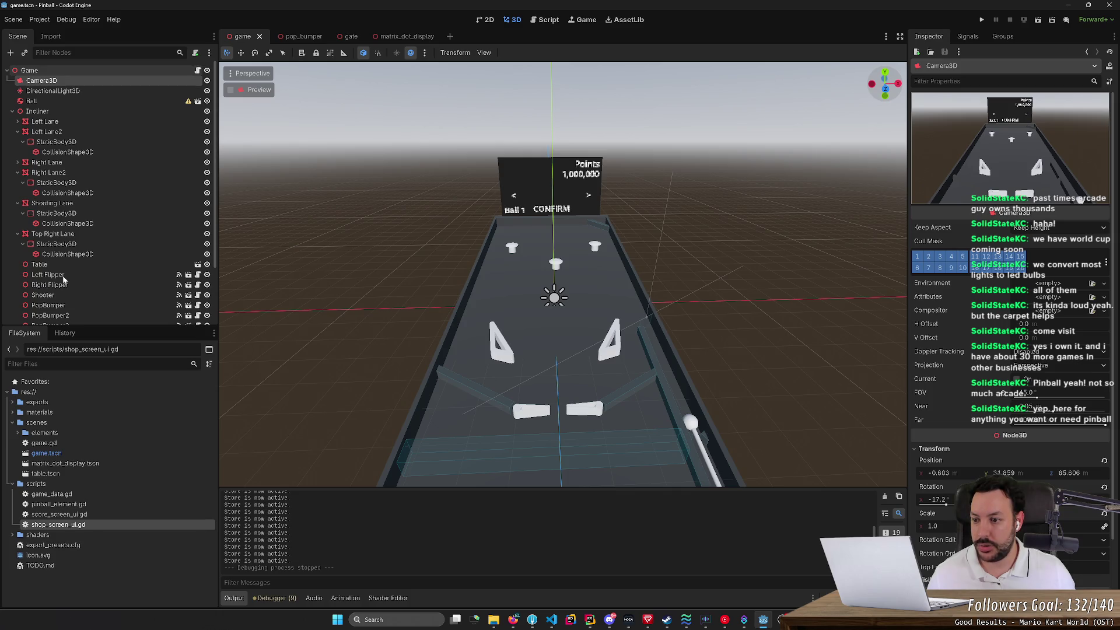
{"action": "left_click", "coordinate": [63, 276]}
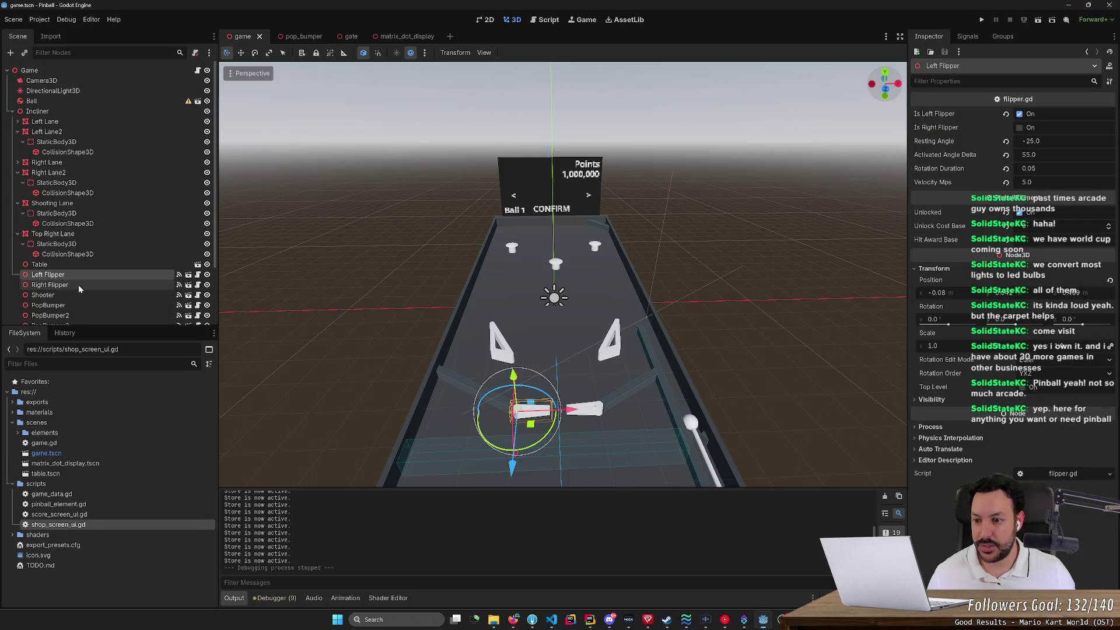
{"action": "left_click", "coordinate": [84, 286], "text": "shift"}
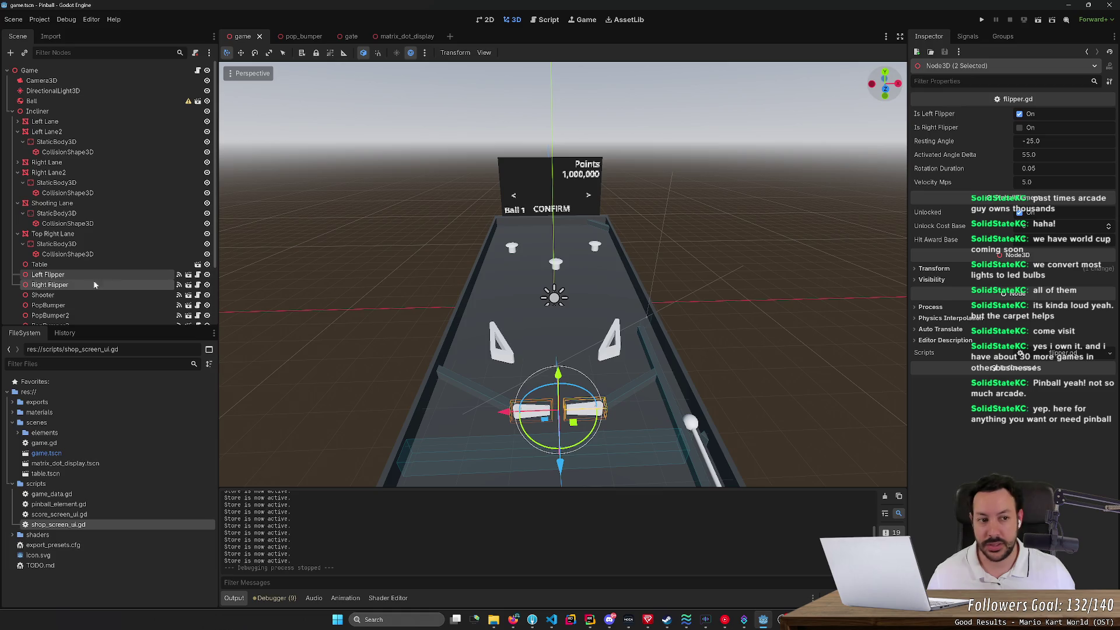
{"action": "left_click", "coordinate": [1039, 184]}
{"action": "type", "text": "10"}
{"action": "key", "text": "Return"}
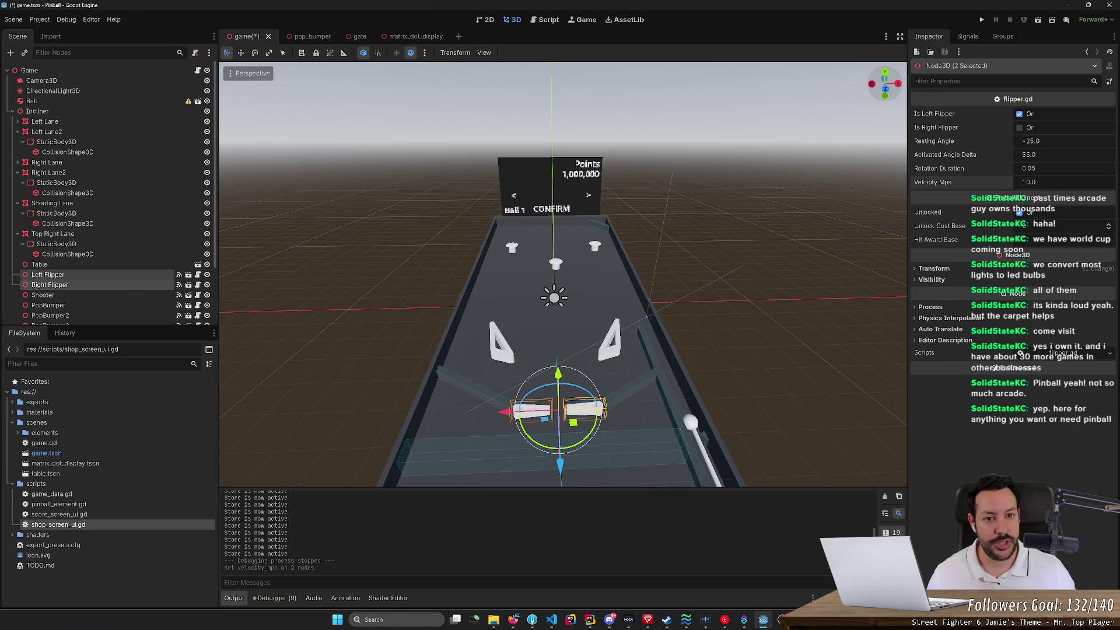
{"action": "left_click", "coordinate": [982, 19]}
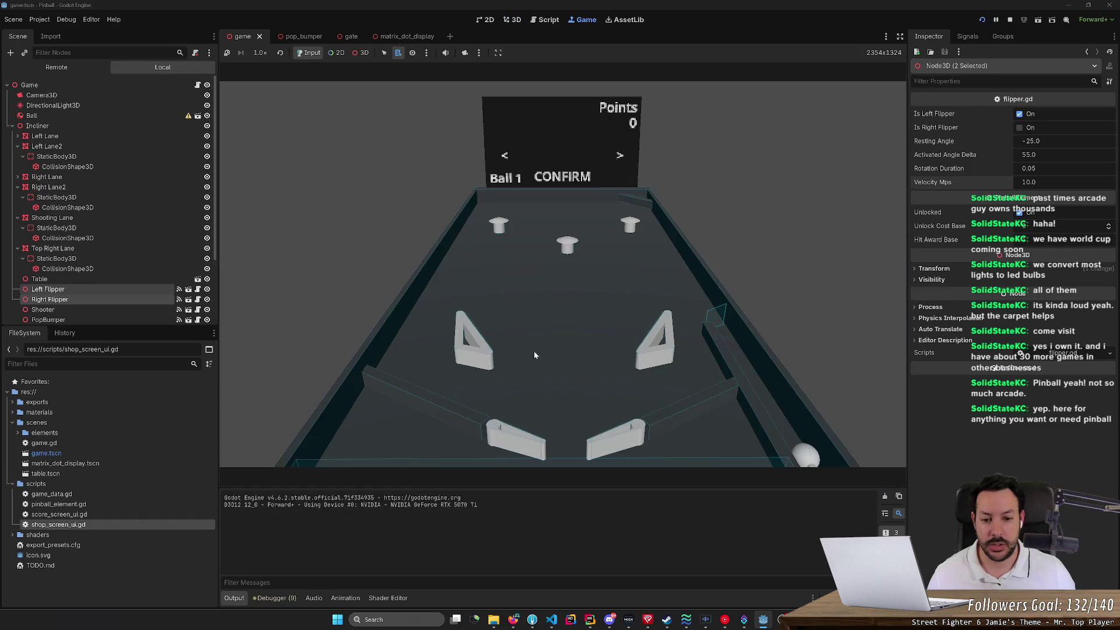
Step: Play the faster-flipper table with the left flipper to 42 points on Ball 2, then stop
{"action": "key", "text": "Left"}
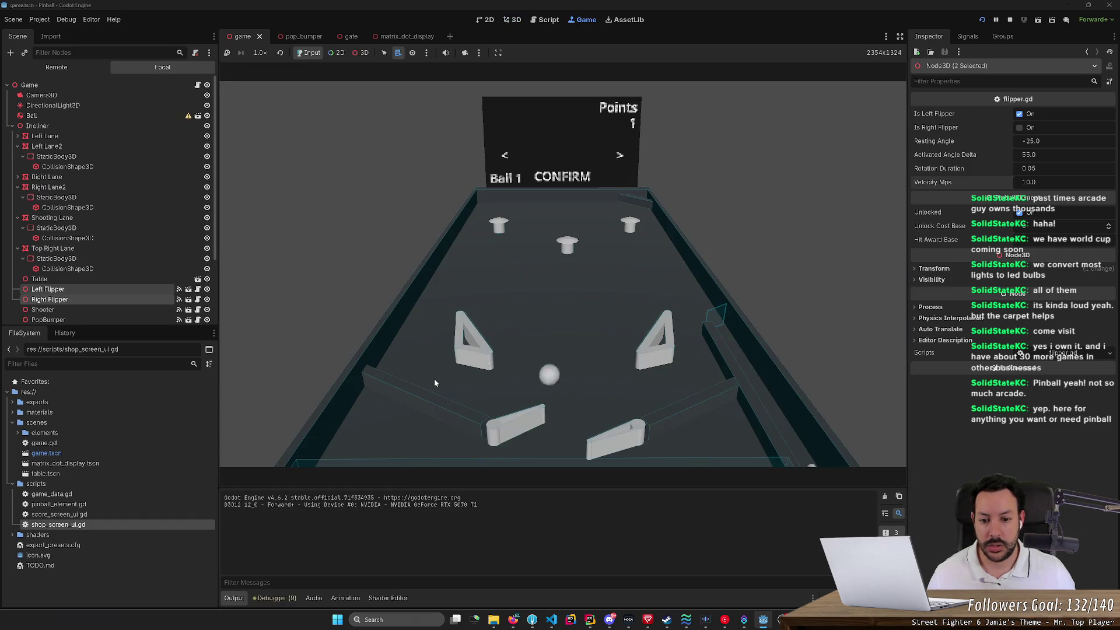
{"action": "key", "text": "Left"}
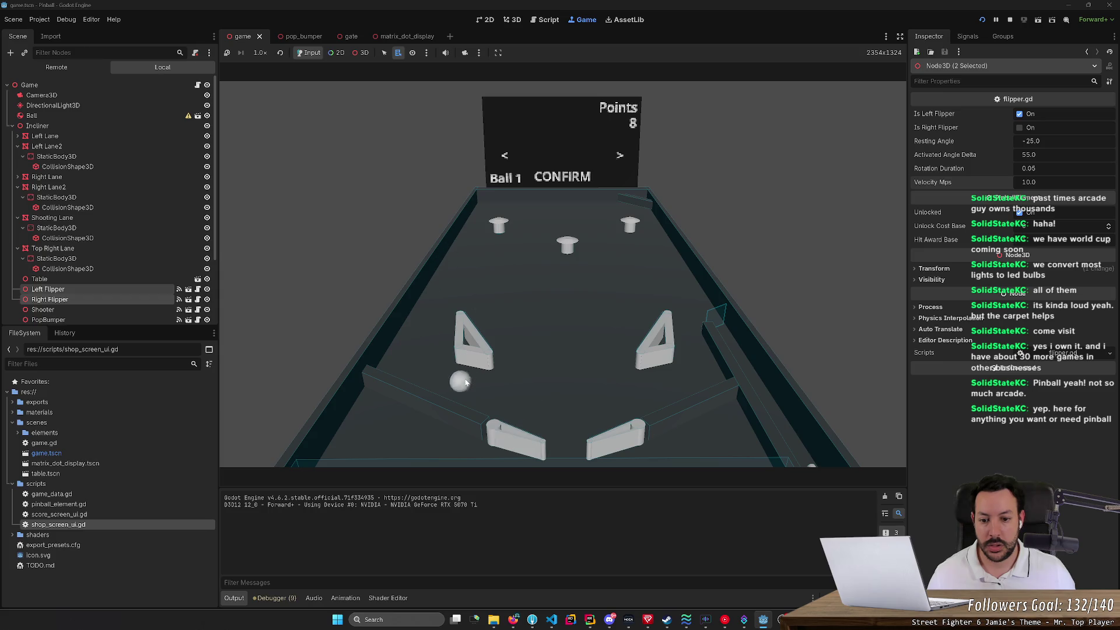
{"action": "key", "text": "Left"}
{"action": "key", "text": "Left"}
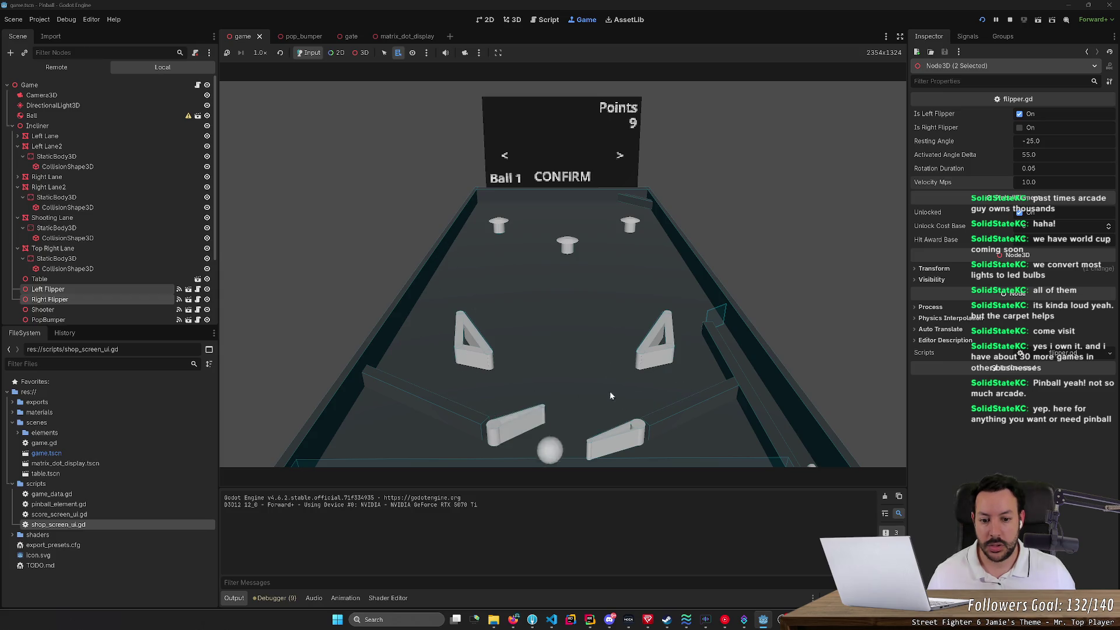
{"action": "key", "text": "Left"}
{"action": "key", "text": "Left"}
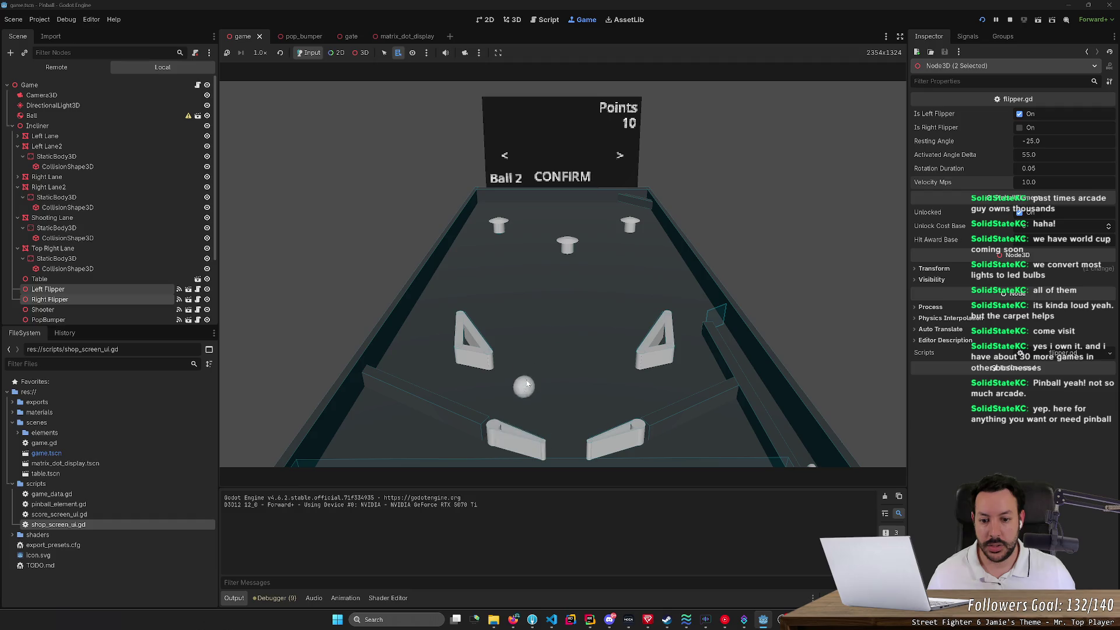
{"action": "key", "text": "Left"}
{"action": "key", "text": "Left"}
{"action": "key", "text": "Left"}
{"action": "key", "text": "Left"}
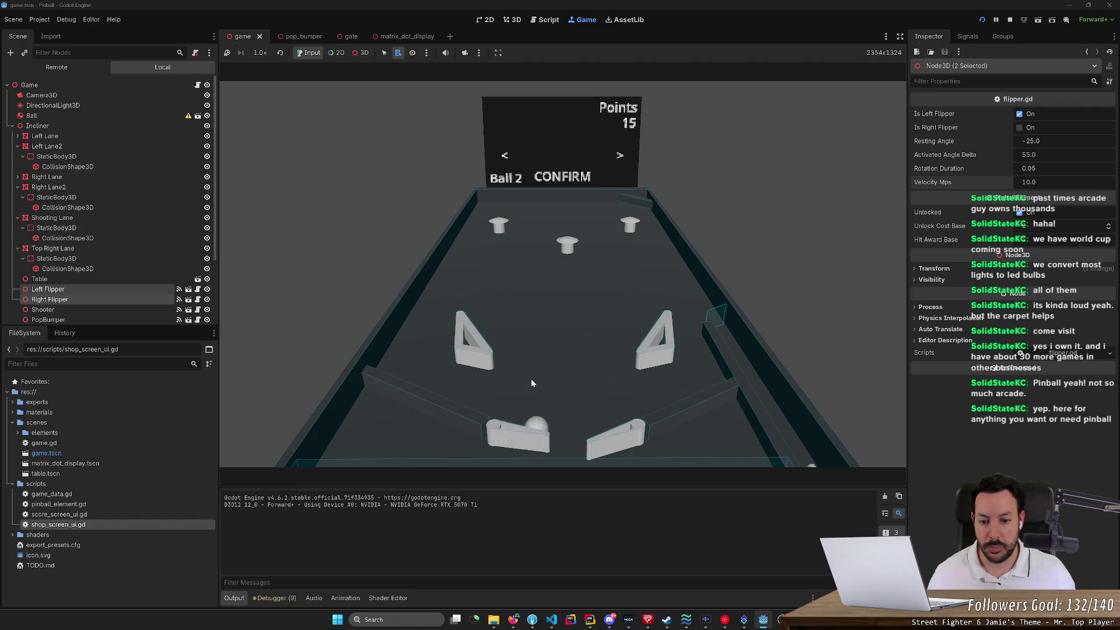
{"action": "key", "text": "Left"}
{"action": "key", "text": "Left"}
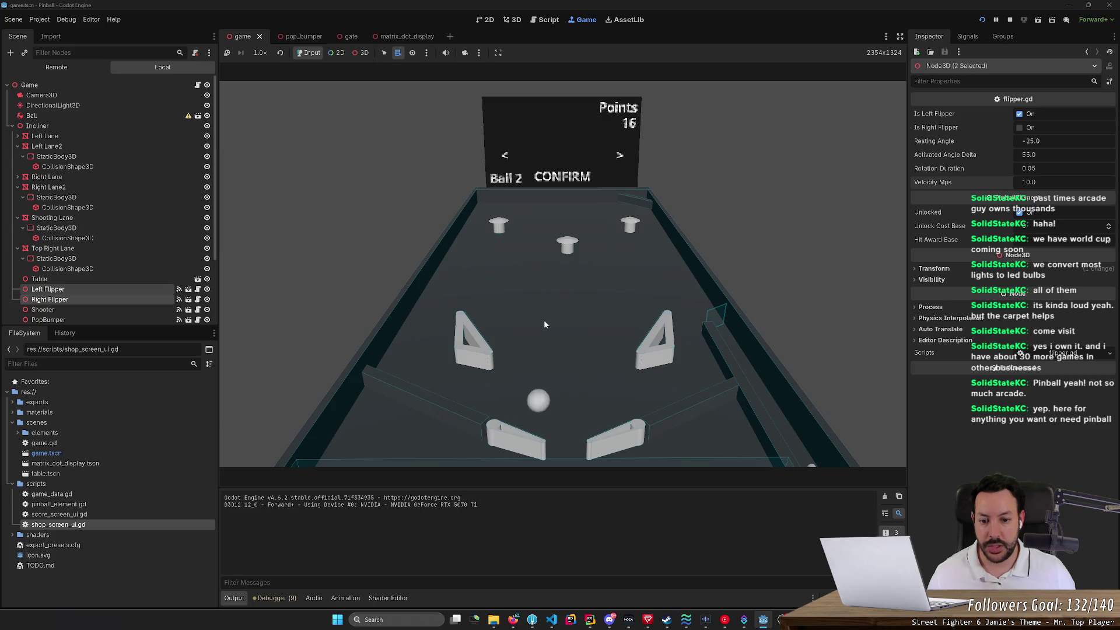
{"action": "key", "text": "Left"}
{"action": "key", "text": "Left"}
{"action": "key", "text": "Left"}
{"action": "key", "text": "Left"}
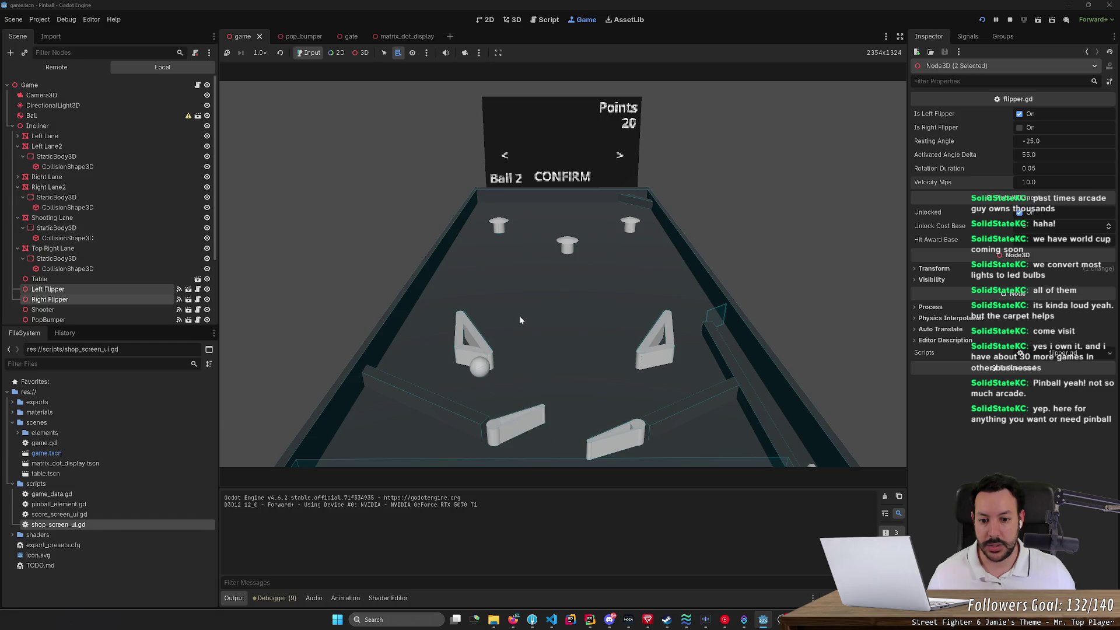
{"action": "key", "text": "Left"}
{"action": "key", "text": "Left"}
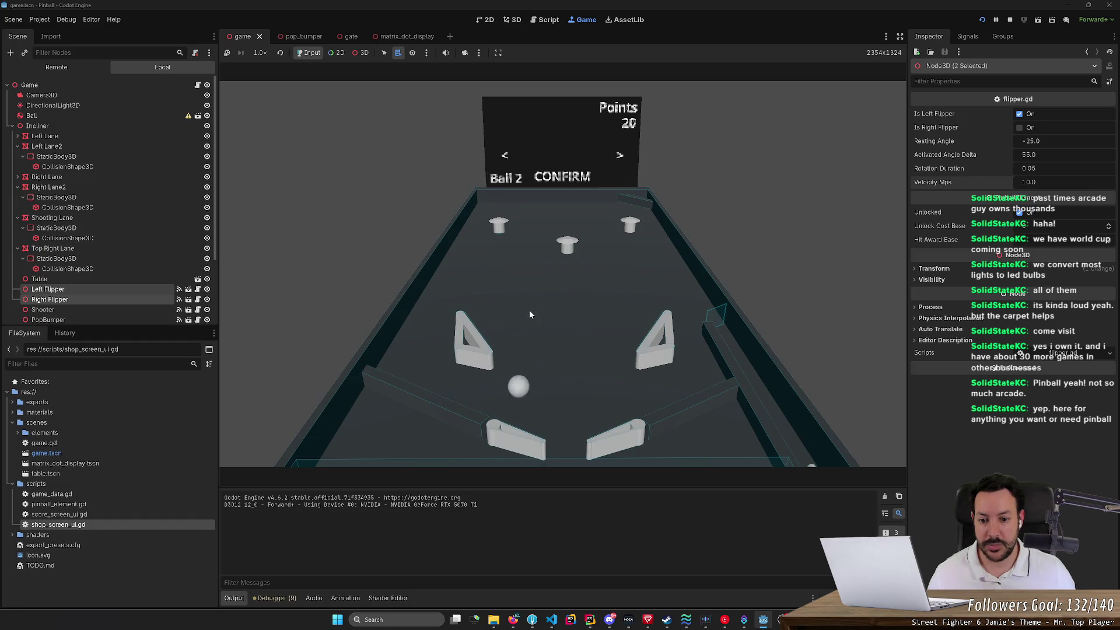
{"action": "key", "text": "Left"}
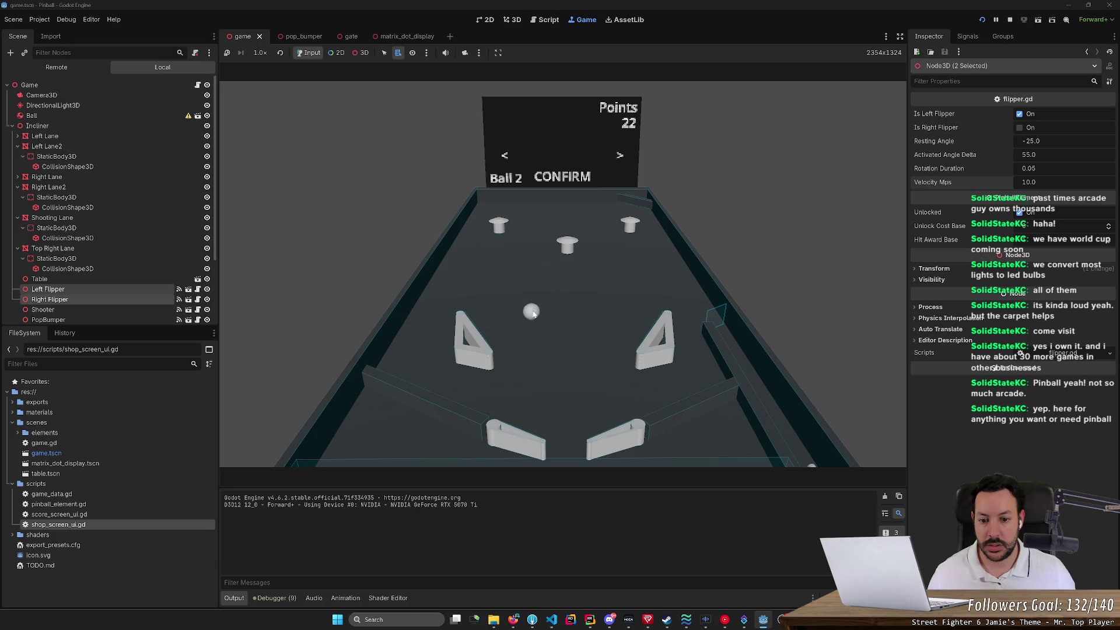
{"action": "key", "text": "Left"}
{"action": "key", "text": "Left"}
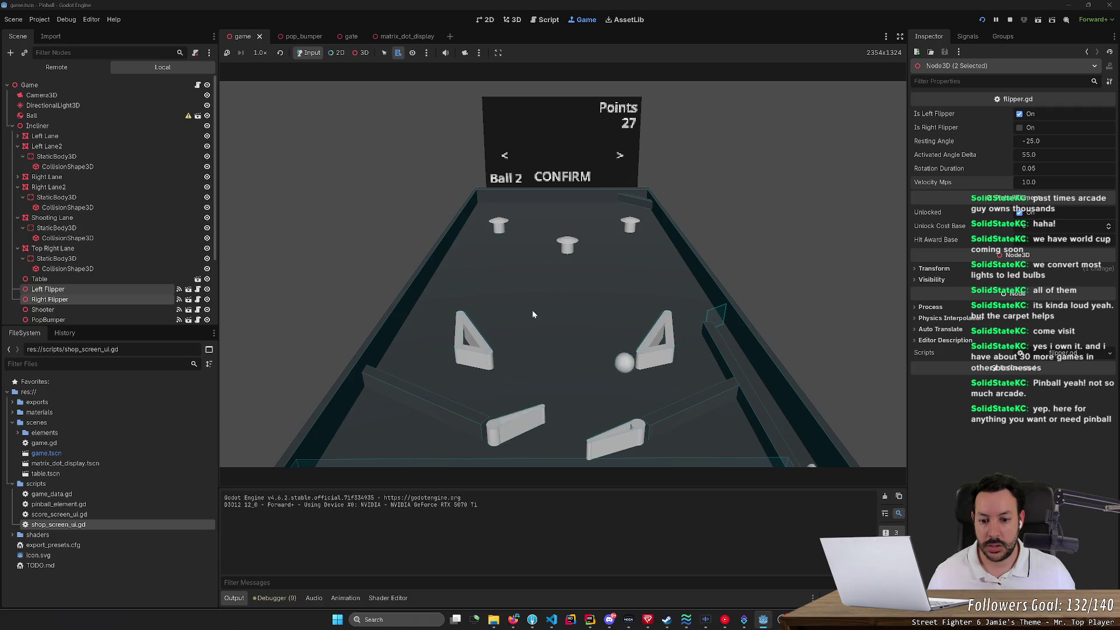
{"action": "key", "text": "Left"}
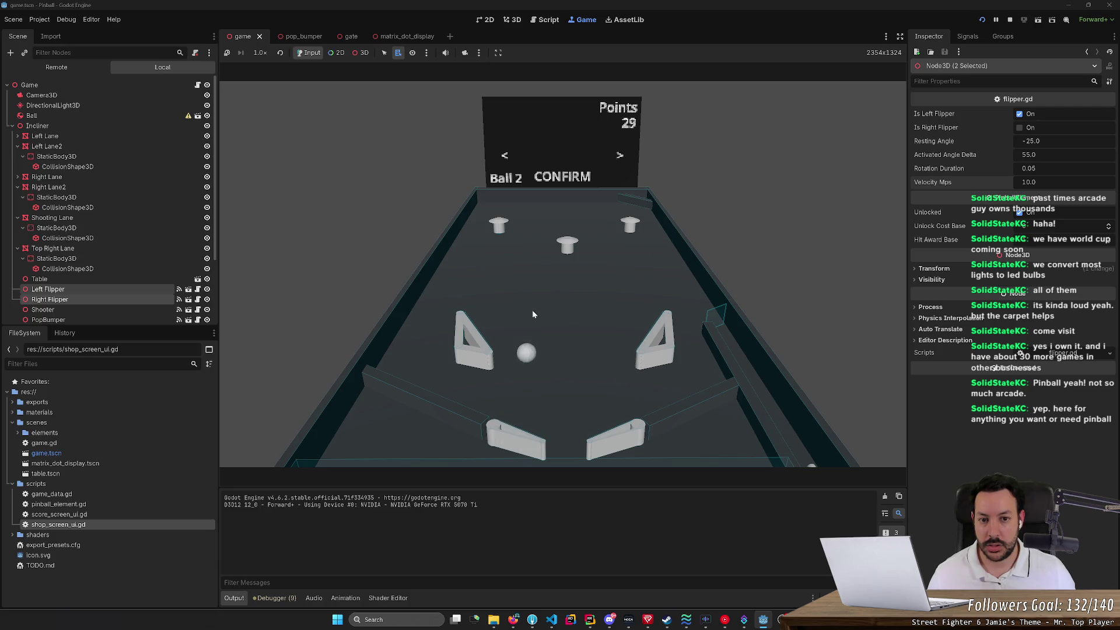
{"action": "key", "text": "Left"}
{"action": "key", "text": "Left"}
{"action": "key", "text": "Left"}
{"action": "key", "text": "Left"}
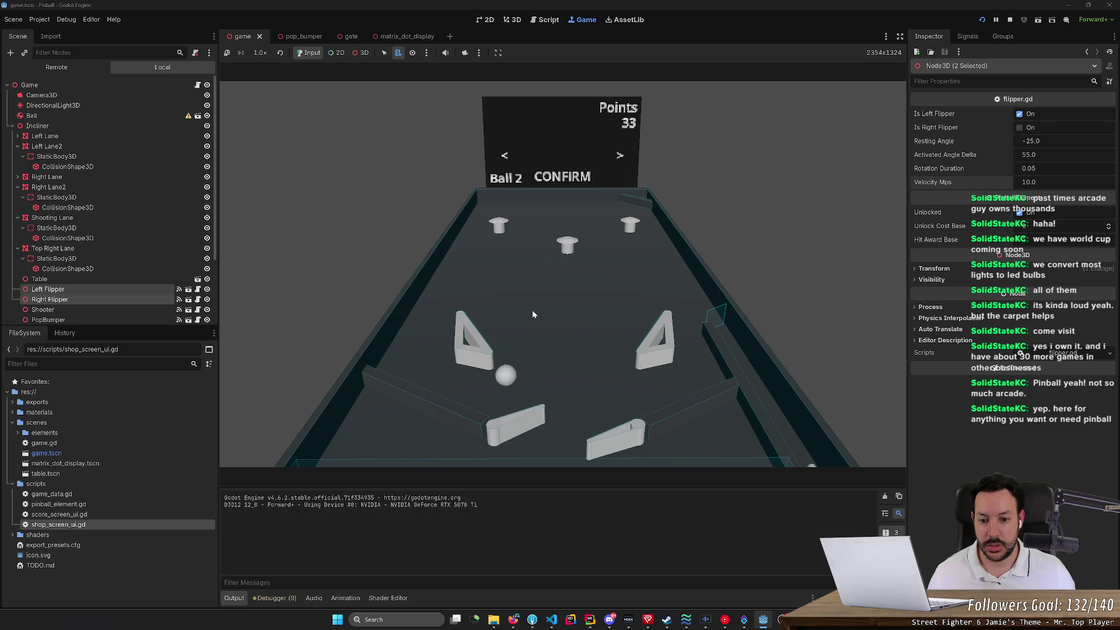
{"action": "key", "text": "Left"}
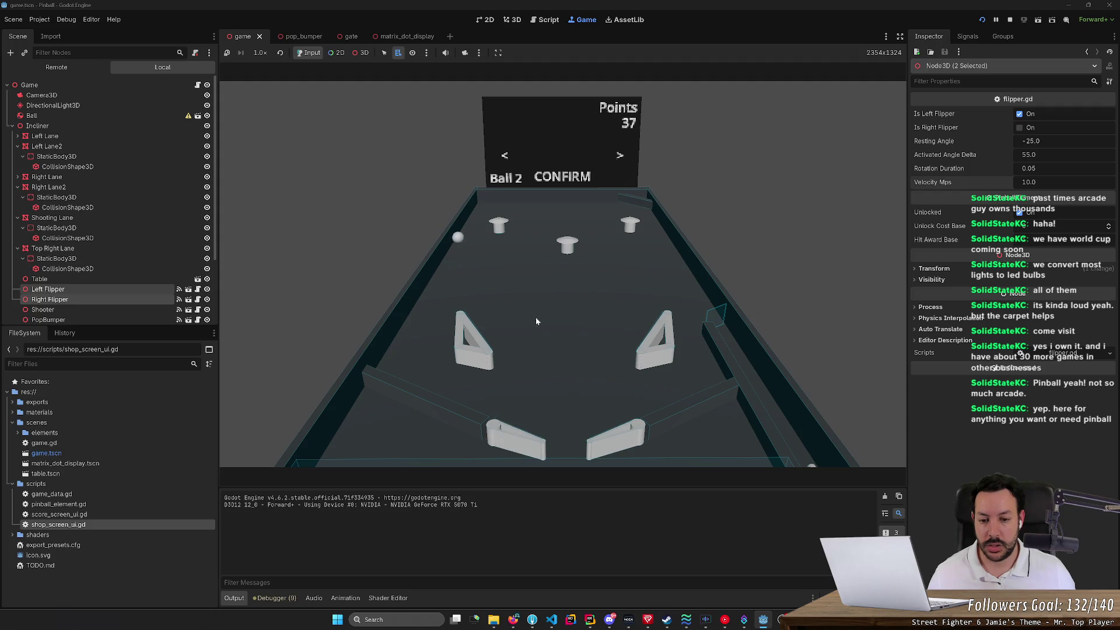
{"action": "key", "text": "Left"}
{"action": "key", "text": "Left"}
{"action": "key", "text": "Left"}
{"action": "key", "text": "Left"}
{"action": "key", "text": "Left"}
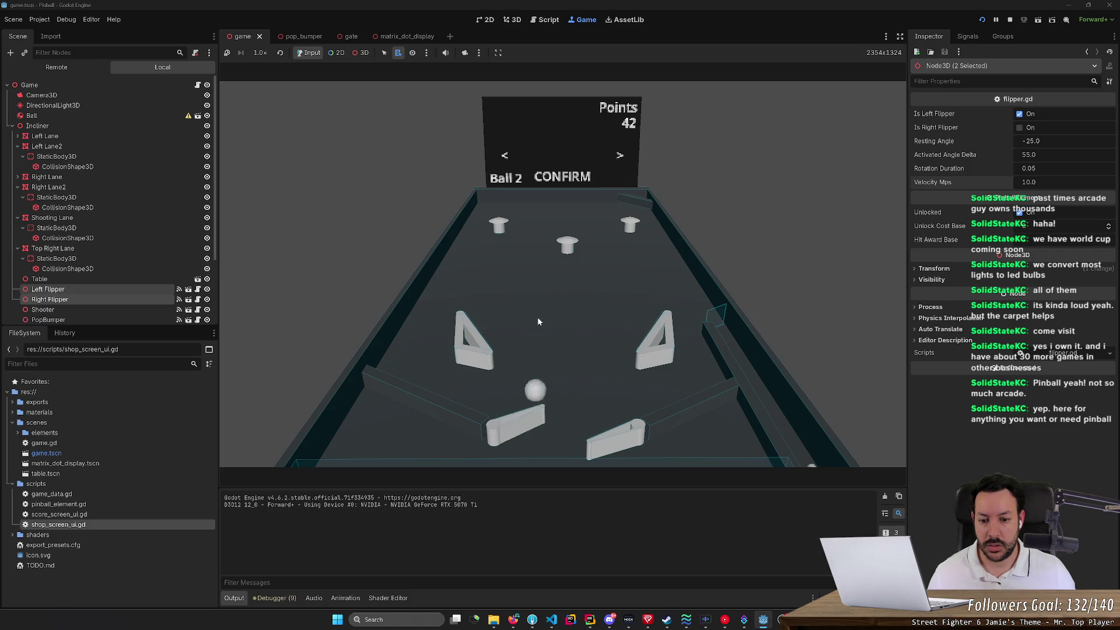
{"action": "left_click", "coordinate": [1010, 19]}
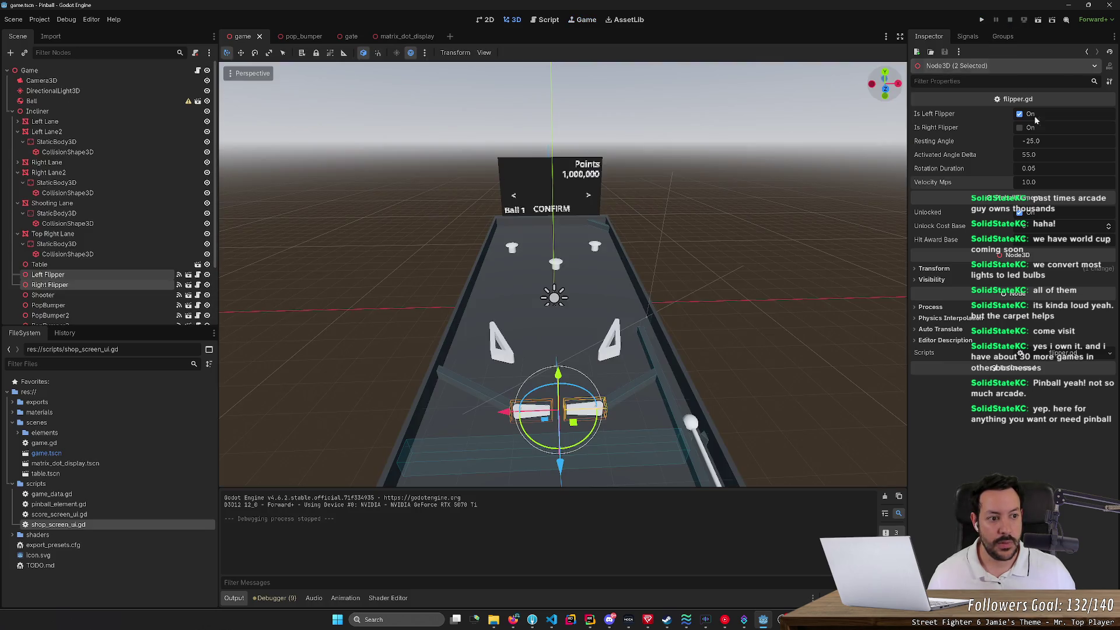
Step: Set both flippers' Velocity Mps to 100, playtest briefly to 11 points, and stop
{"action": "type", "text": "100"}
{"action": "key", "text": "Return"}
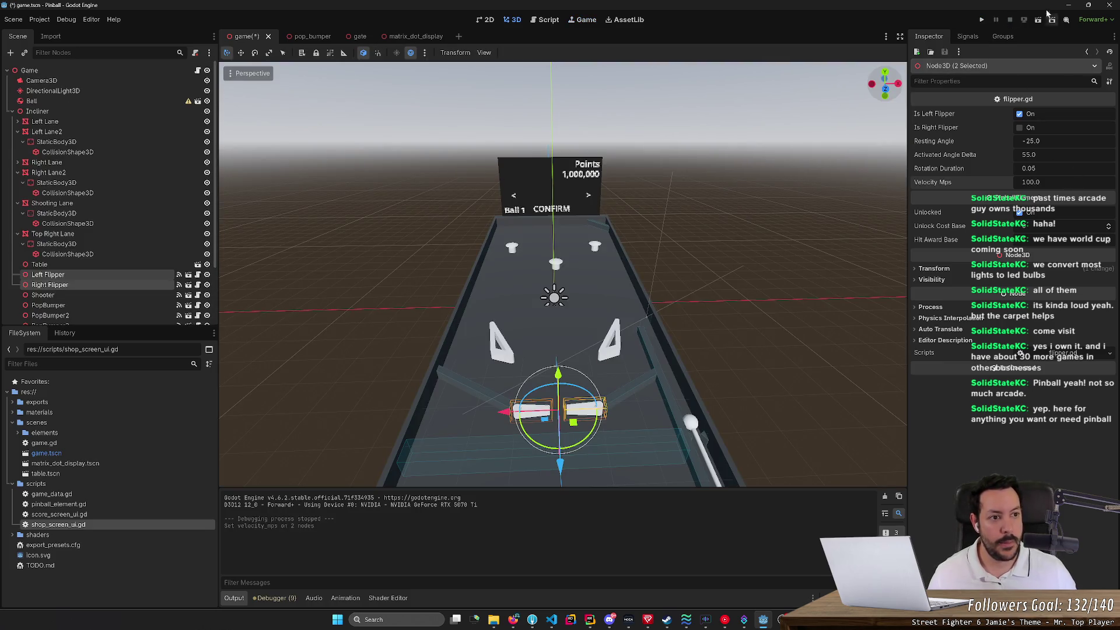
{"action": "left_click", "coordinate": [983, 21]}
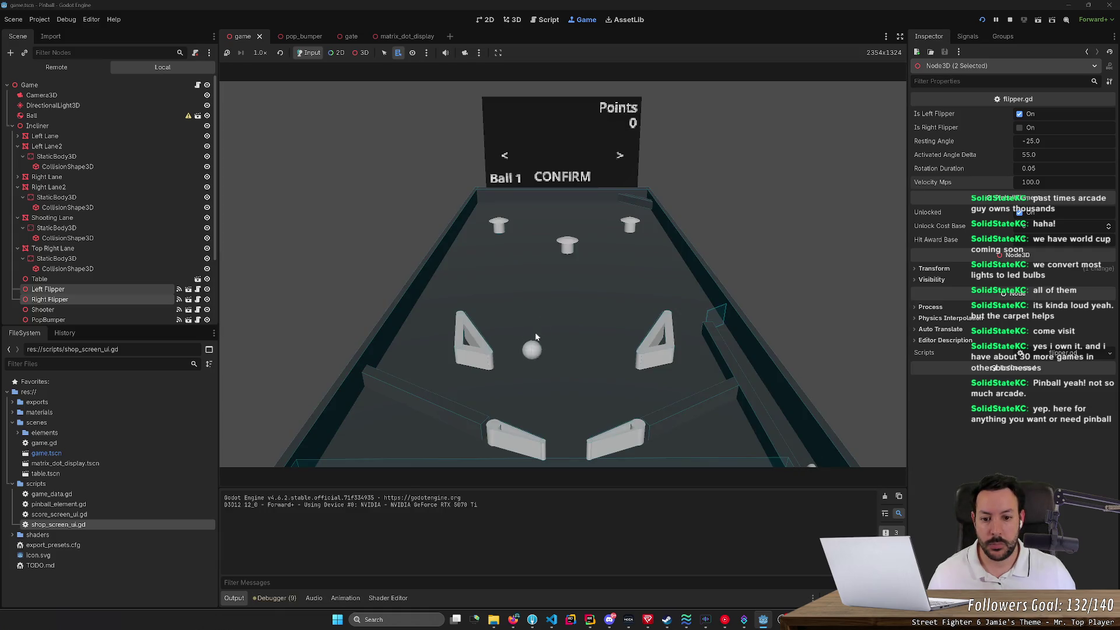
{"action": "key", "text": "Left"}
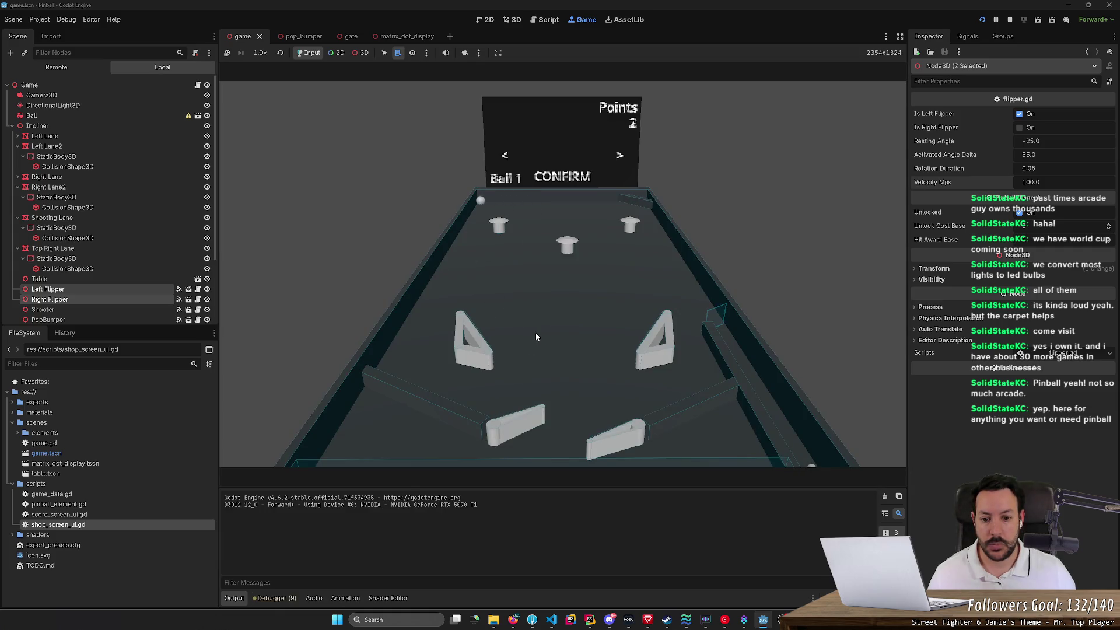
{"action": "key", "text": "Left"}
{"action": "key", "text": "Left"}
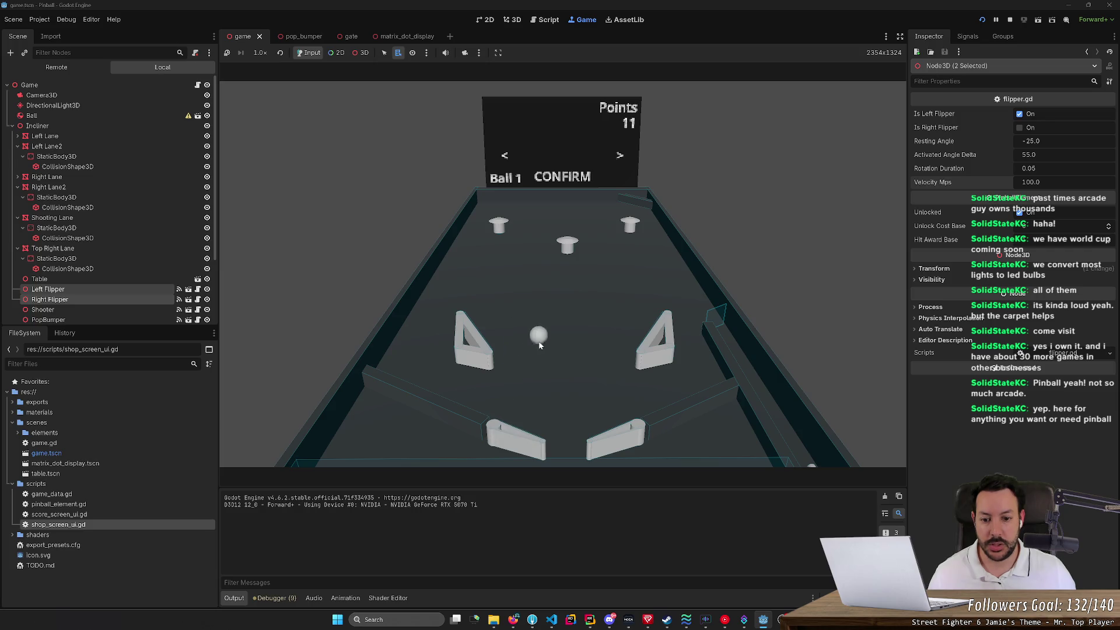
{"action": "key", "text": "Left"}
{"action": "key", "text": "Left"}
{"action": "key", "text": "Left"}
{"action": "key", "text": "Left"}
{"action": "key", "text": "Left"}
{"action": "left_click", "coordinate": [1009, 19]}
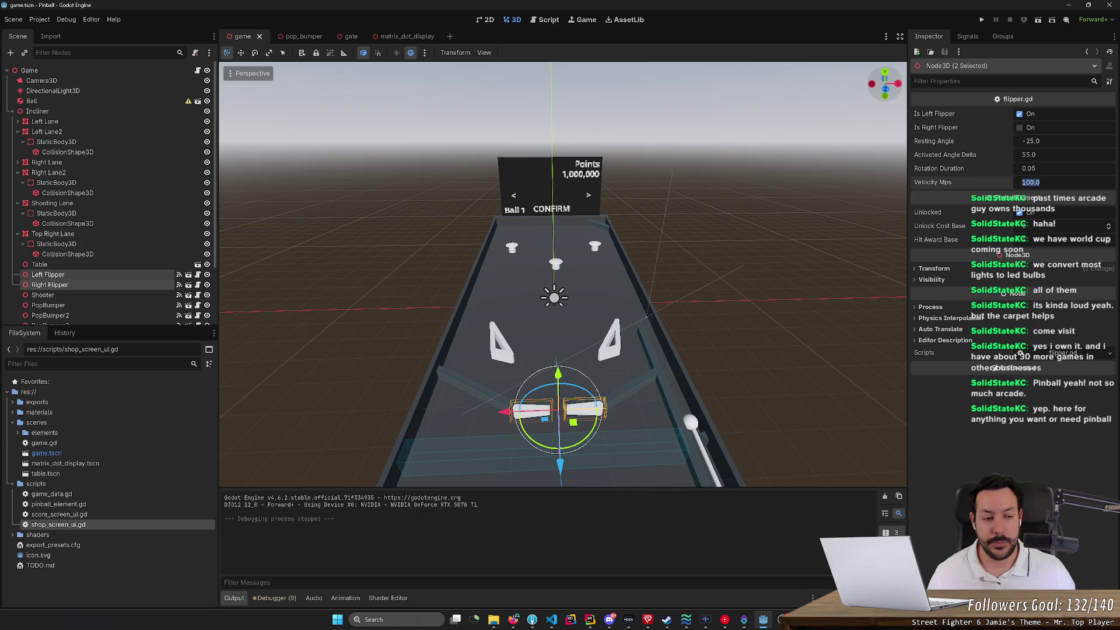
Step: Set both flippers' Velocity Mps to 50 and save the game scene
{"action": "type", "text": "50"}
{"action": "key", "text": "Return"}
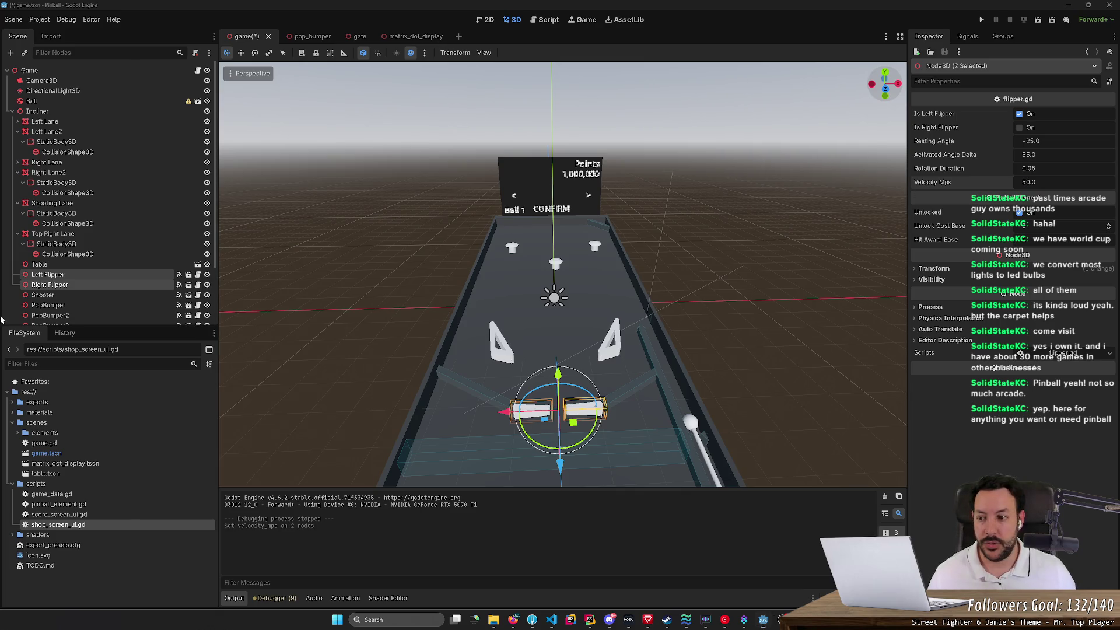
{"action": "left_click", "coordinate": [113, 287]}
{"action": "left_click", "coordinate": [120, 272]}
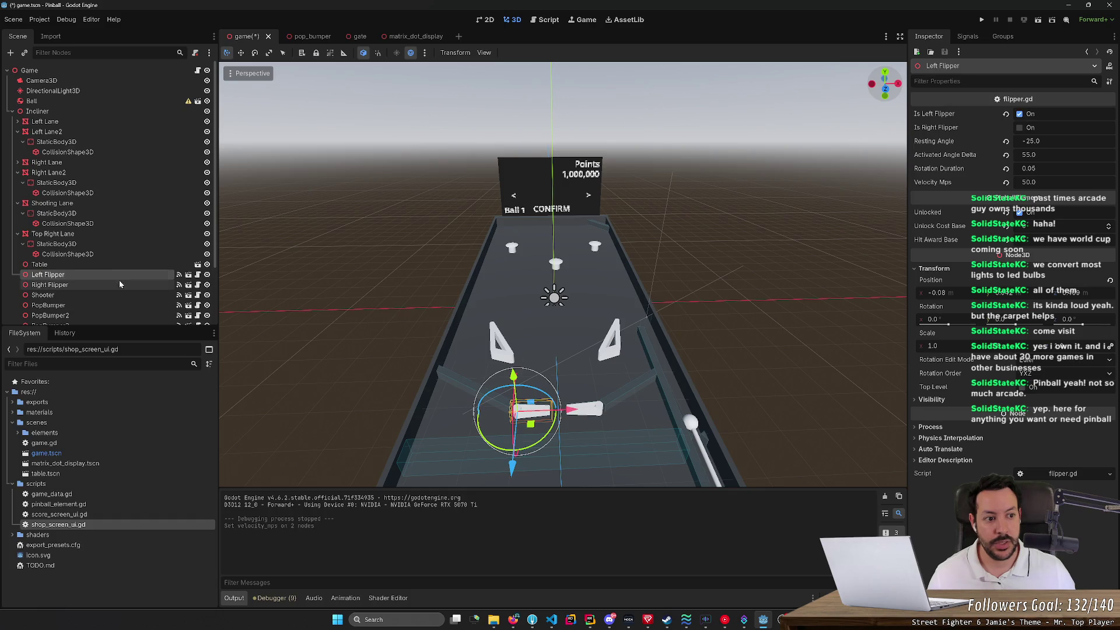
{"action": "left_click", "coordinate": [119, 283]}
{"action": "key", "text": "ctrl+s"}
Step: Open flipper.tscn in the 3D view and select the CollisionShape3D4 hit box
{"action": "left_click", "coordinate": [188, 284]}
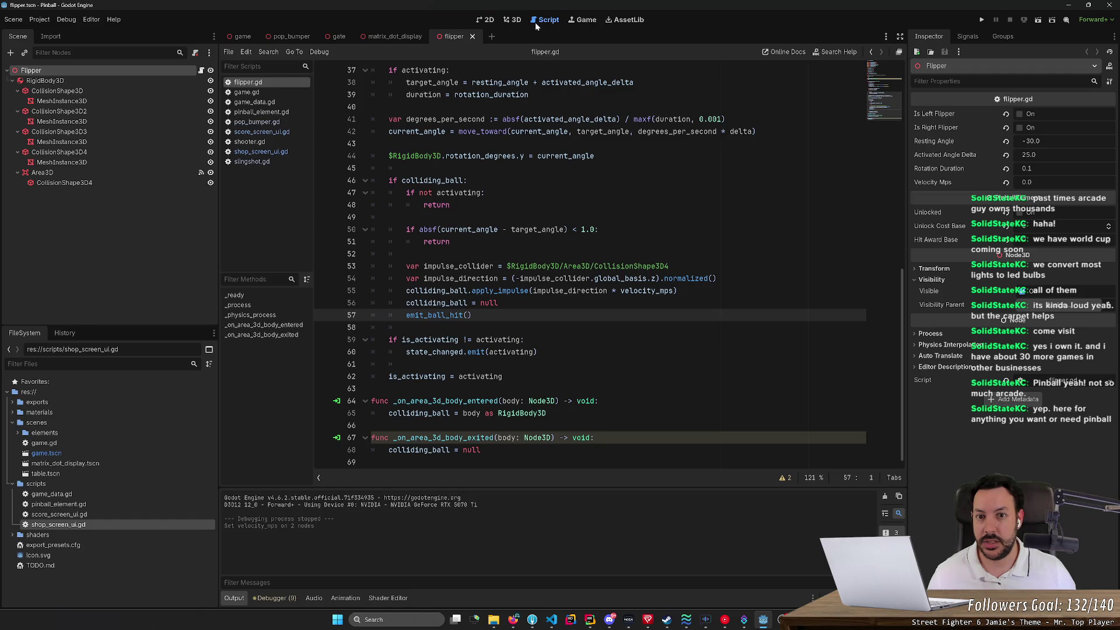
{"action": "left_click", "coordinate": [511, 20]}
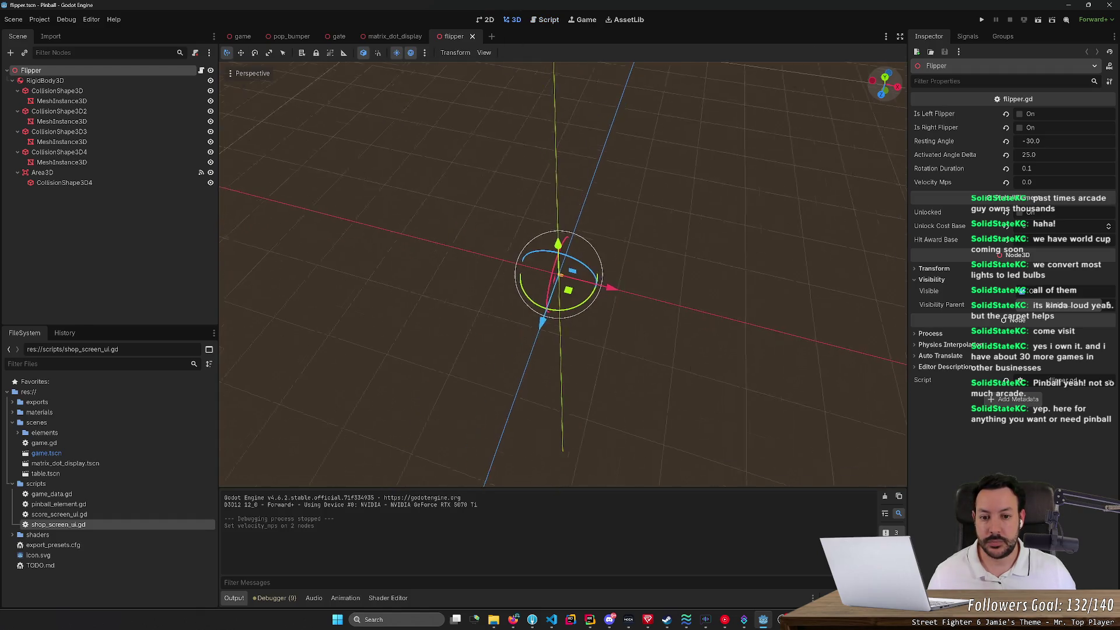
{"action": "scroll", "coordinate": [563, 274], "scroll_direction": "up", "scroll_amount": 3}
{"action": "scroll", "coordinate": [563, 275], "scroll_direction": "down", "scroll_amount": 5}
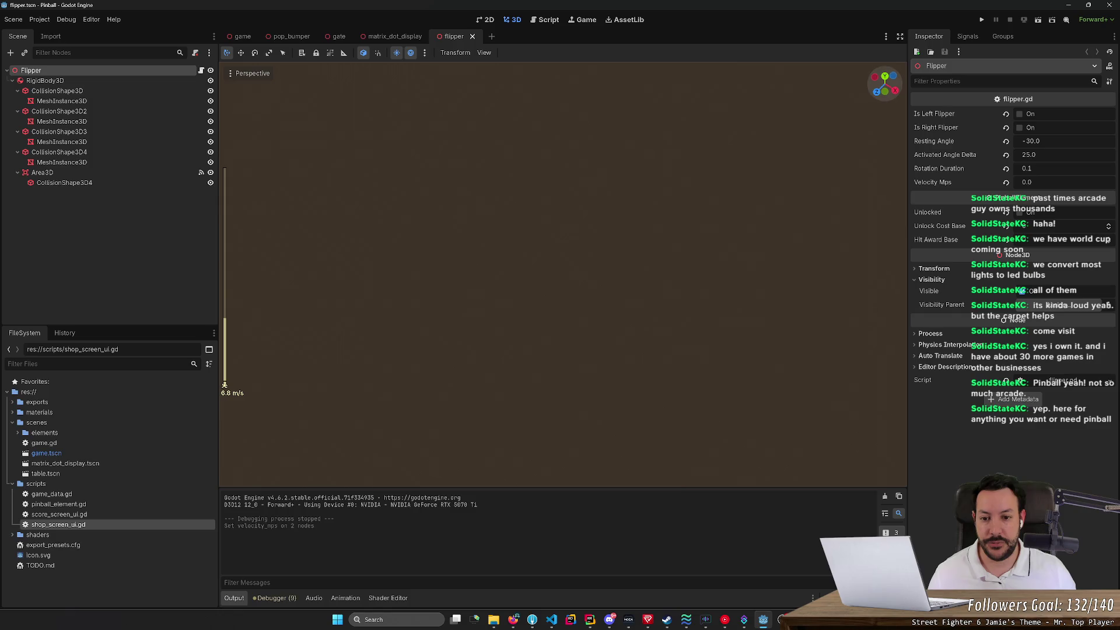
{"action": "key", "text": "f"}
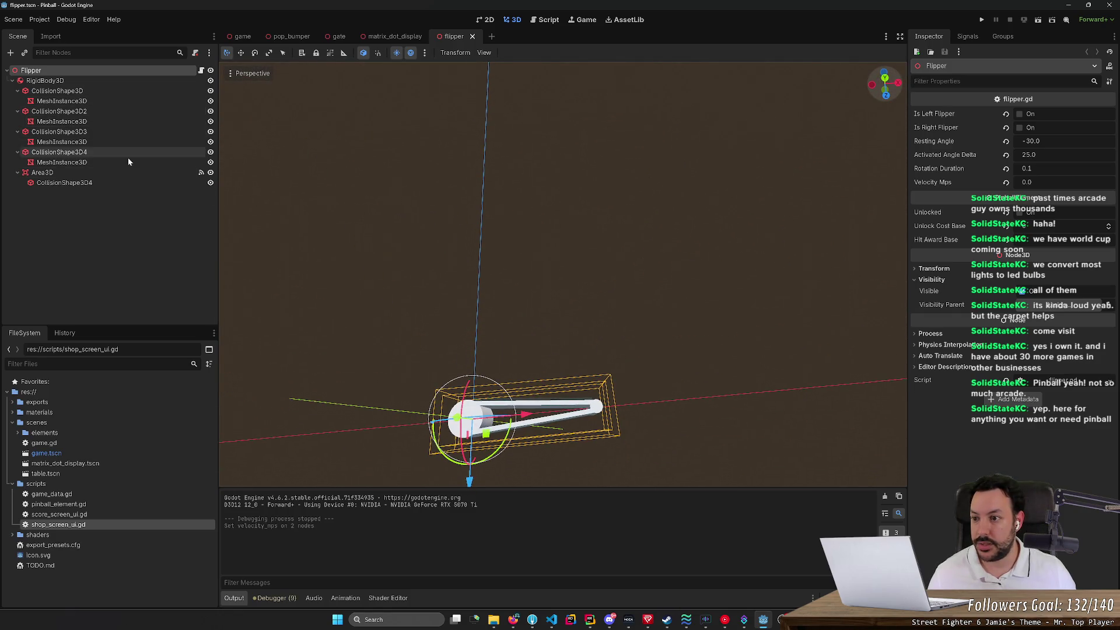
{"action": "left_click", "coordinate": [64, 183]}
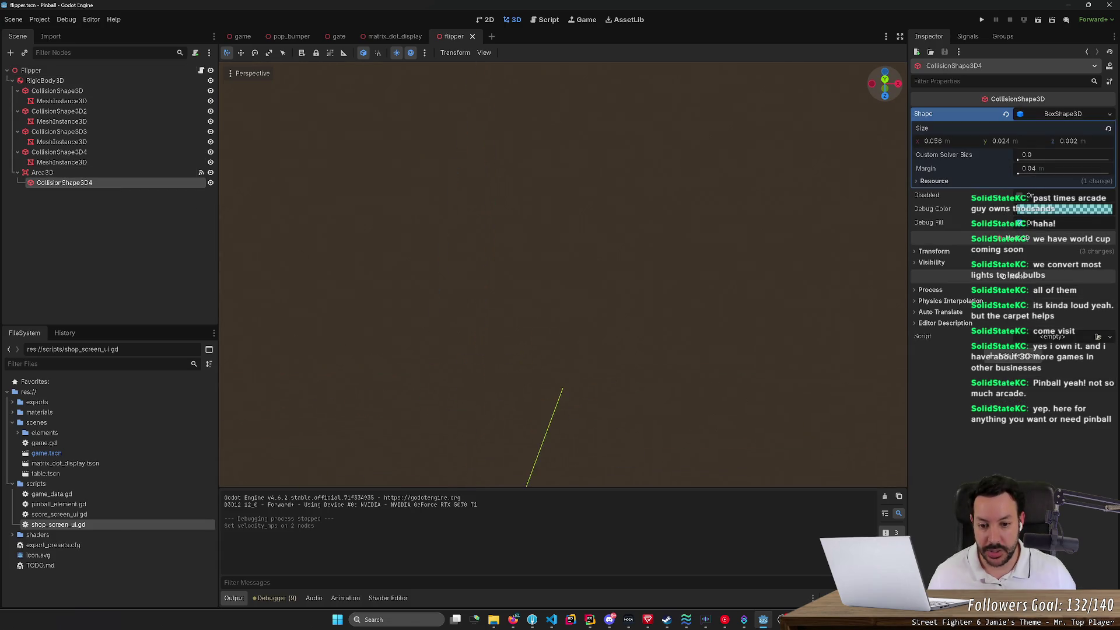
Step: Widen the hit box to Size X 0.064, save the flipper scene, and run the game
{"action": "scroll", "coordinate": [622, 405], "scroll_direction": "down", "scroll_amount": 3}
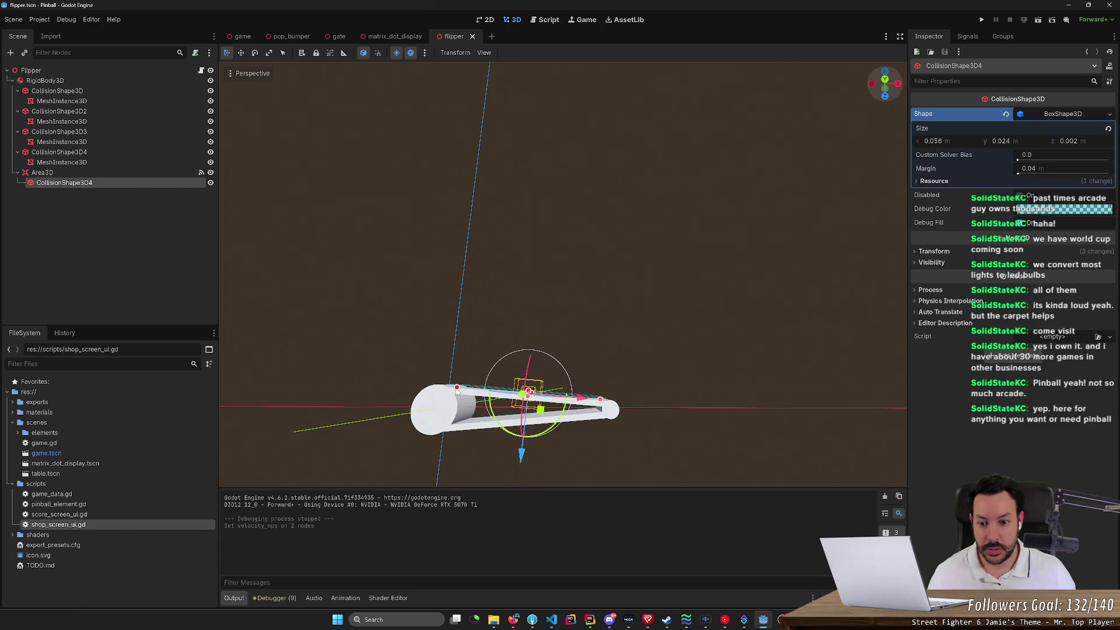
{"action": "left_click_drag", "start_coordinate": [604, 403], "coordinate": [614, 407]}
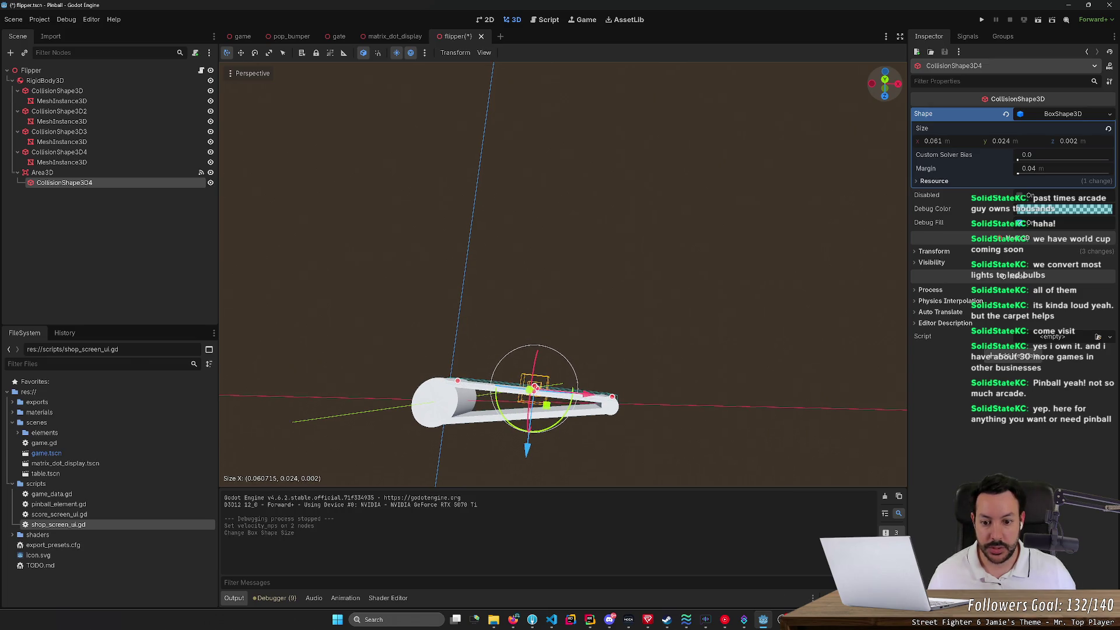
{"action": "scroll", "coordinate": [614, 406], "scroll_direction": "down", "scroll_amount": 3}
{"action": "scroll", "coordinate": [577, 314], "scroll_direction": "down", "scroll_amount": 6}
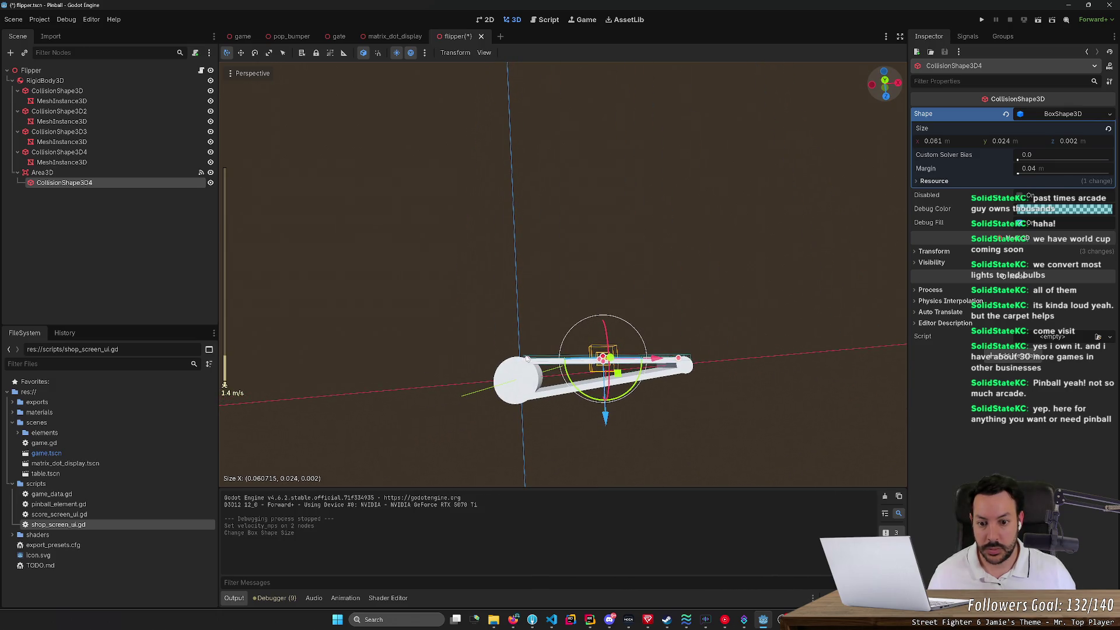
{"action": "left_click_drag", "start_coordinate": [527, 359], "coordinate": [523, 362]}
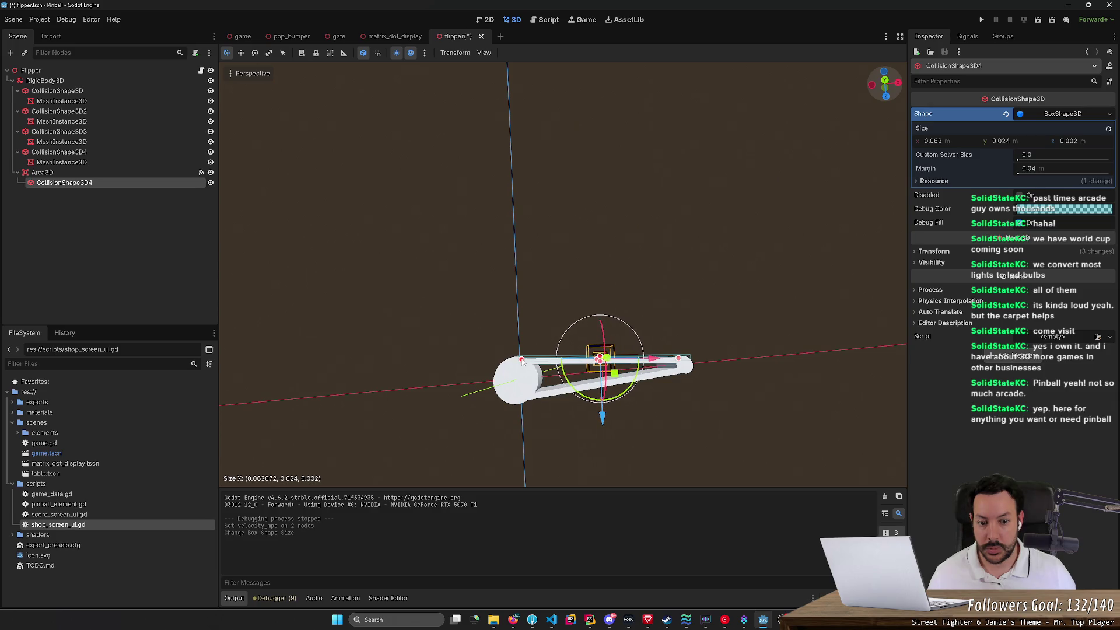
{"action": "key", "text": "ctrl+s"}
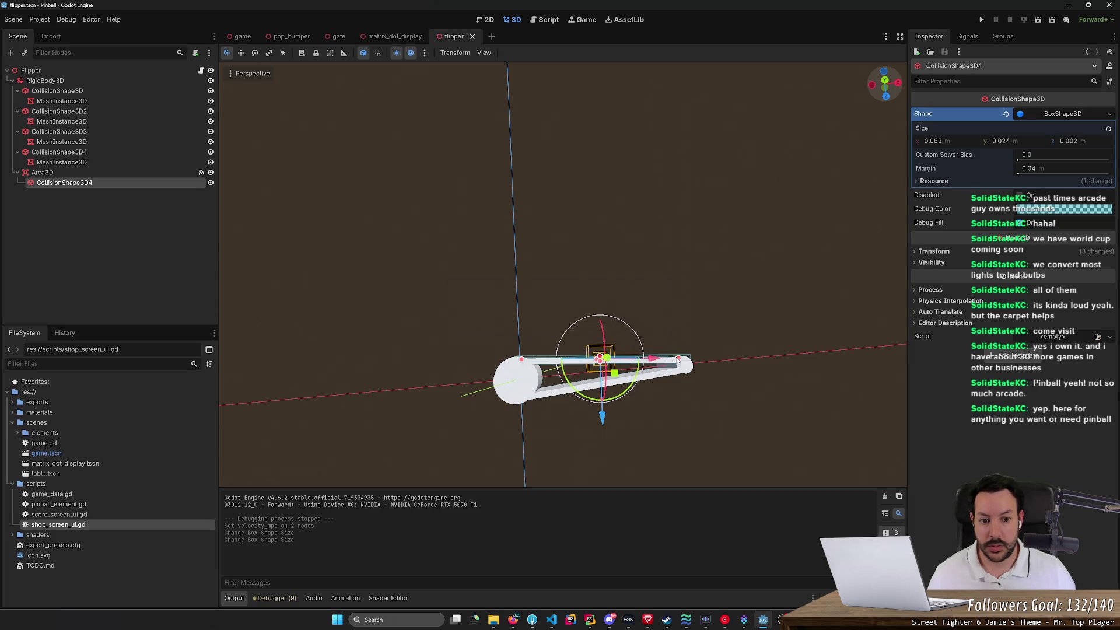
{"action": "left_click_drag", "start_coordinate": [679, 362], "coordinate": [682, 361]}
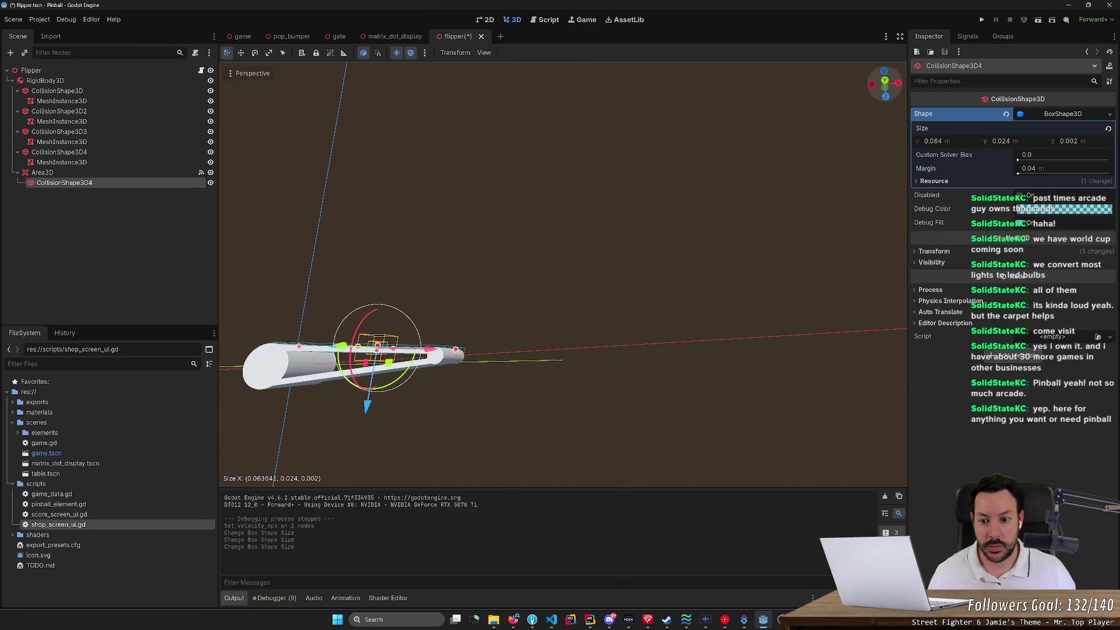
{"action": "key", "text": "ctrl+s"}
{"action": "left_click", "coordinate": [982, 19]}
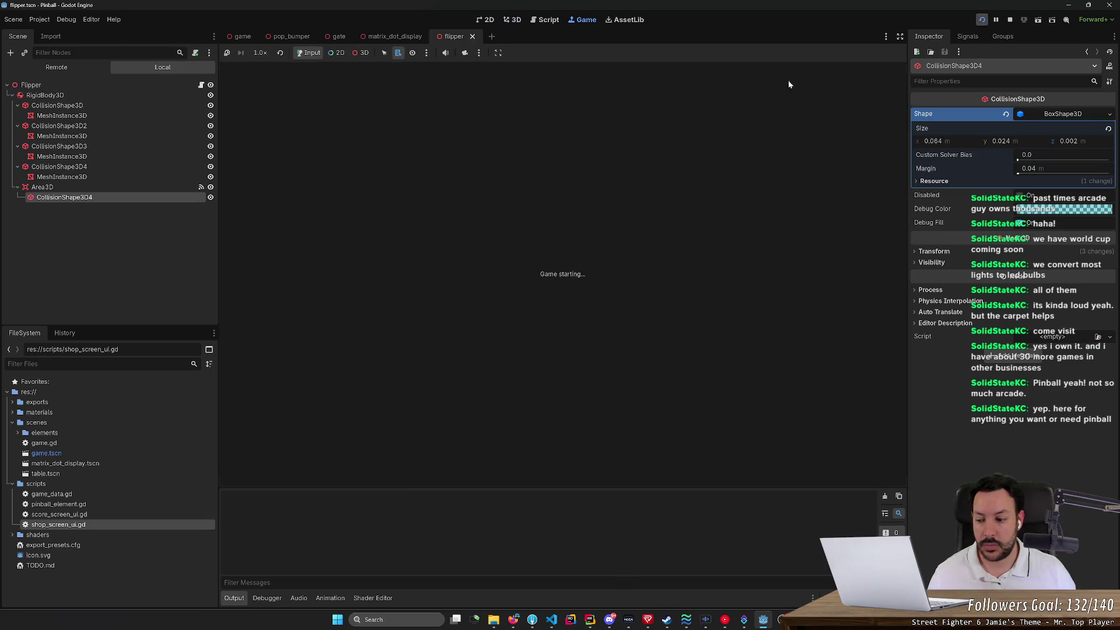
Step: Playtest the flippers to 9 points, stop, and reselect both flippers in the game scene
{"action": "key", "text": "Left"}
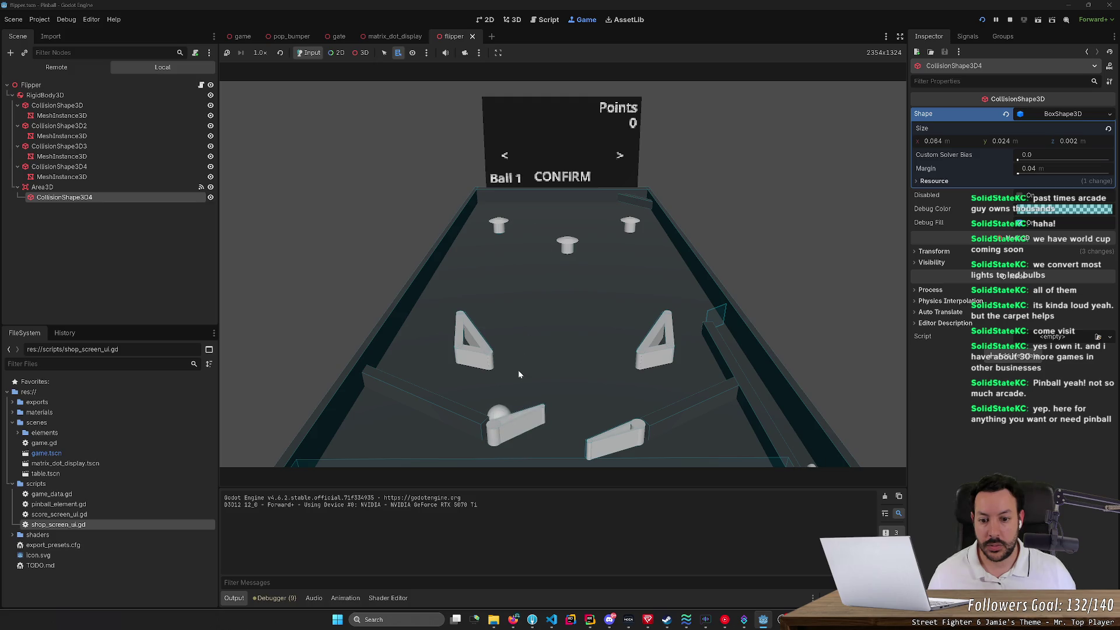
{"action": "key", "text": "Left"}
{"action": "key", "text": "Left"}
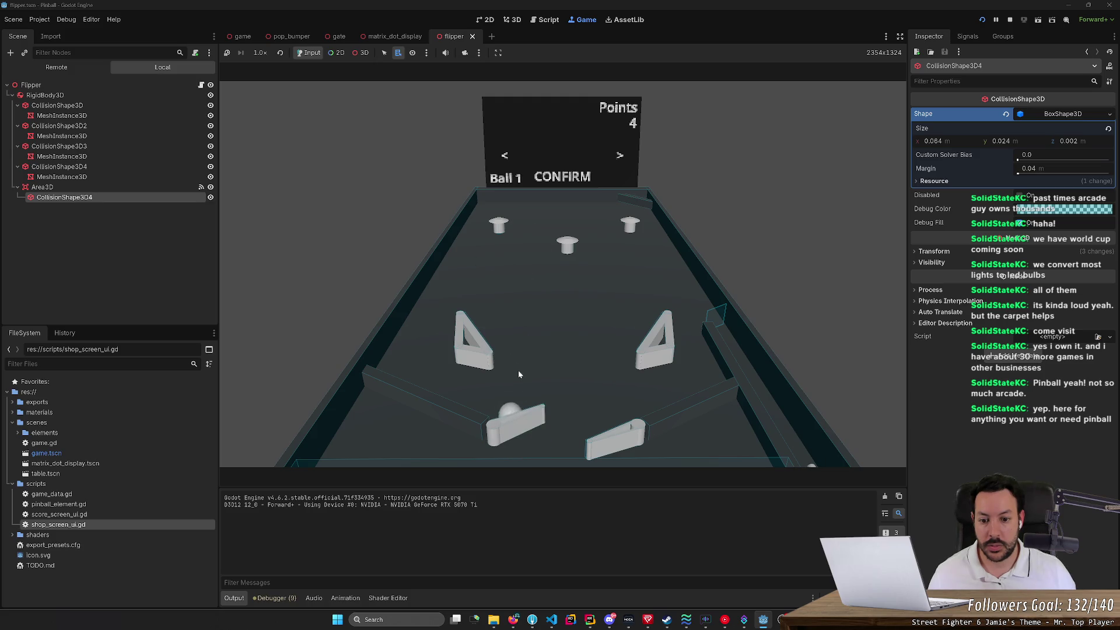
{"action": "key", "text": "Left"}
{"action": "key", "text": "Left"}
{"action": "key", "text": "Left"}
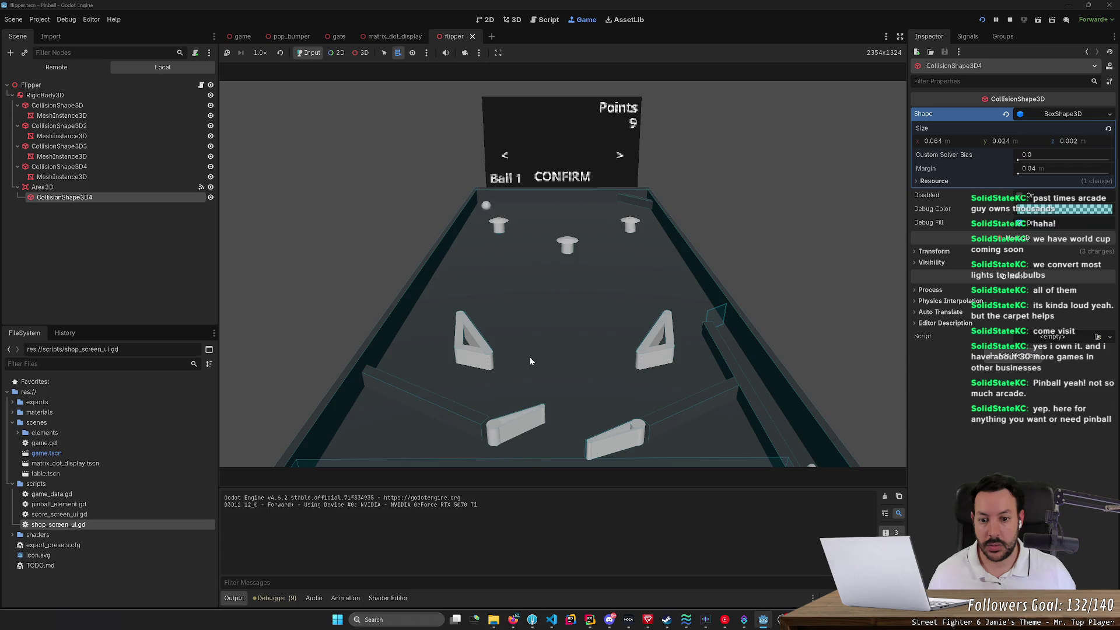
{"action": "key", "text": "Left"}
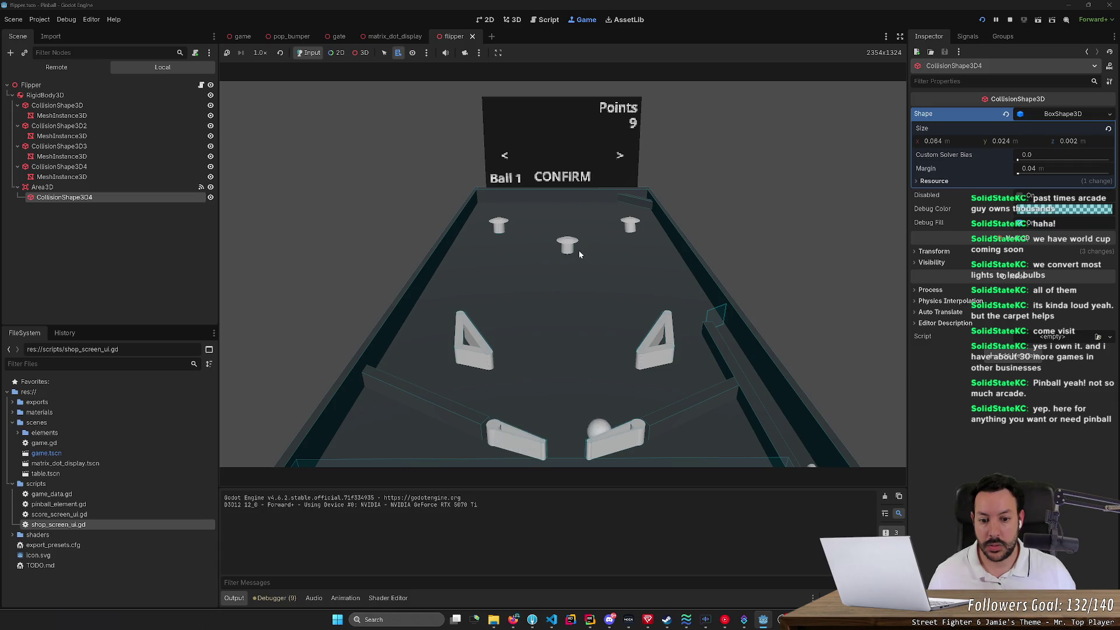
{"action": "left_click", "coordinate": [1010, 19]}
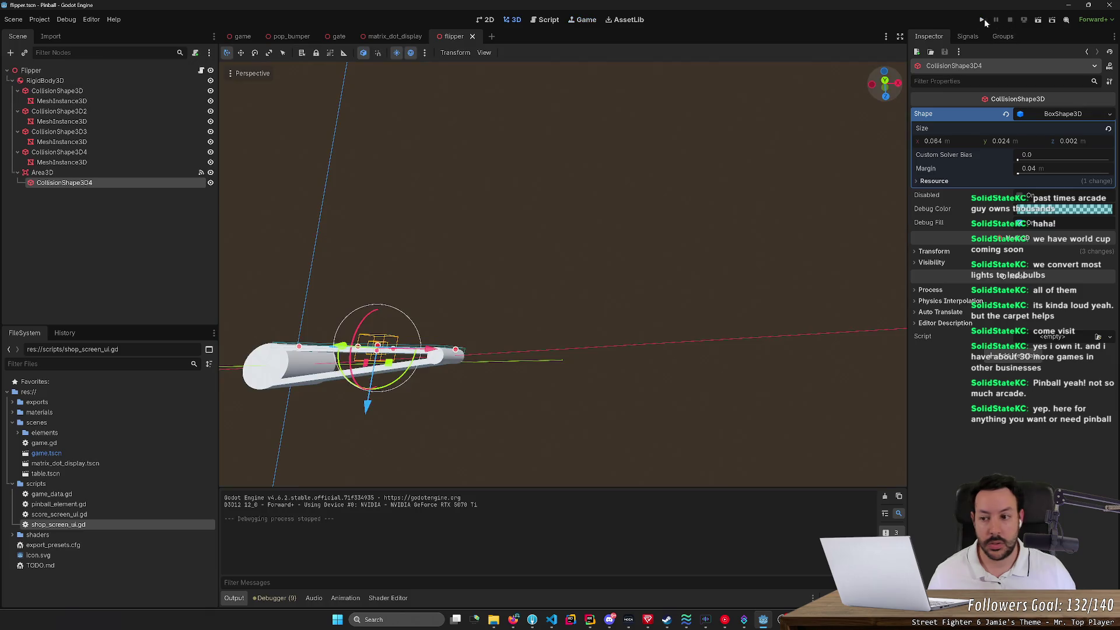
{"action": "left_click", "coordinate": [243, 37]}
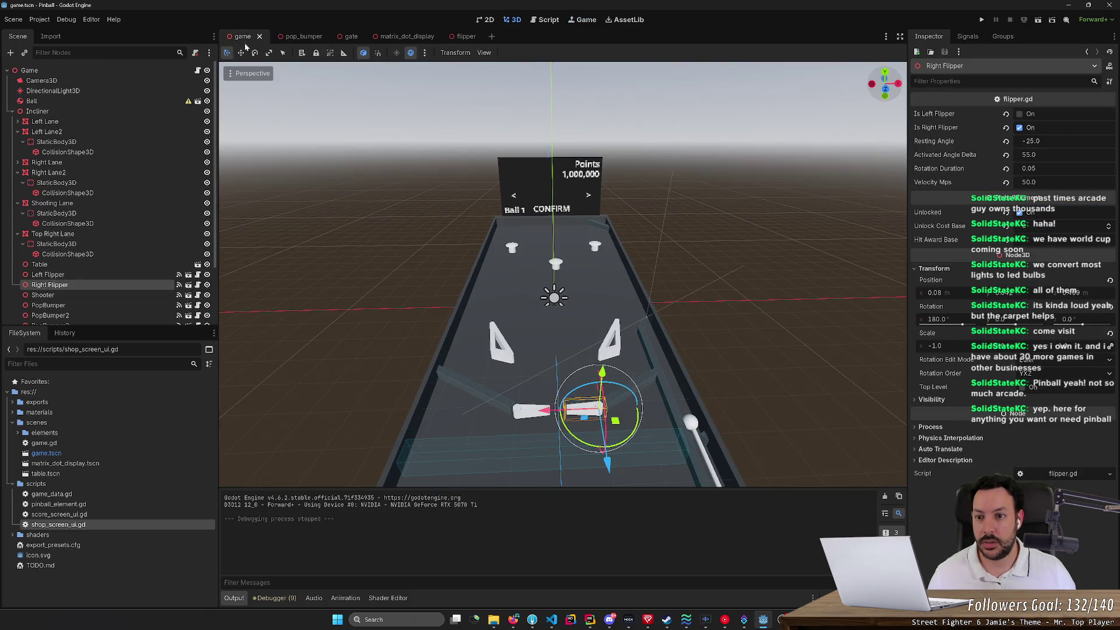
{"action": "left_click", "coordinate": [91, 275], "text": "shift"}
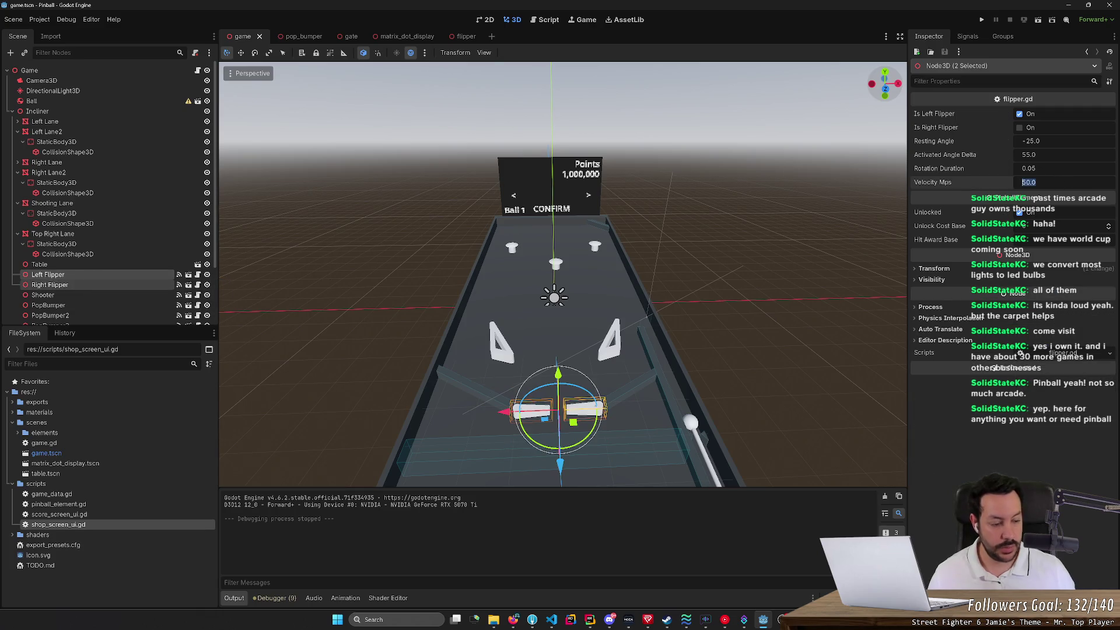
Step: Set both flippers' Velocity Mps to 20 and run the game
{"action": "type", "text": "20"}
{"action": "key", "text": "Return"}
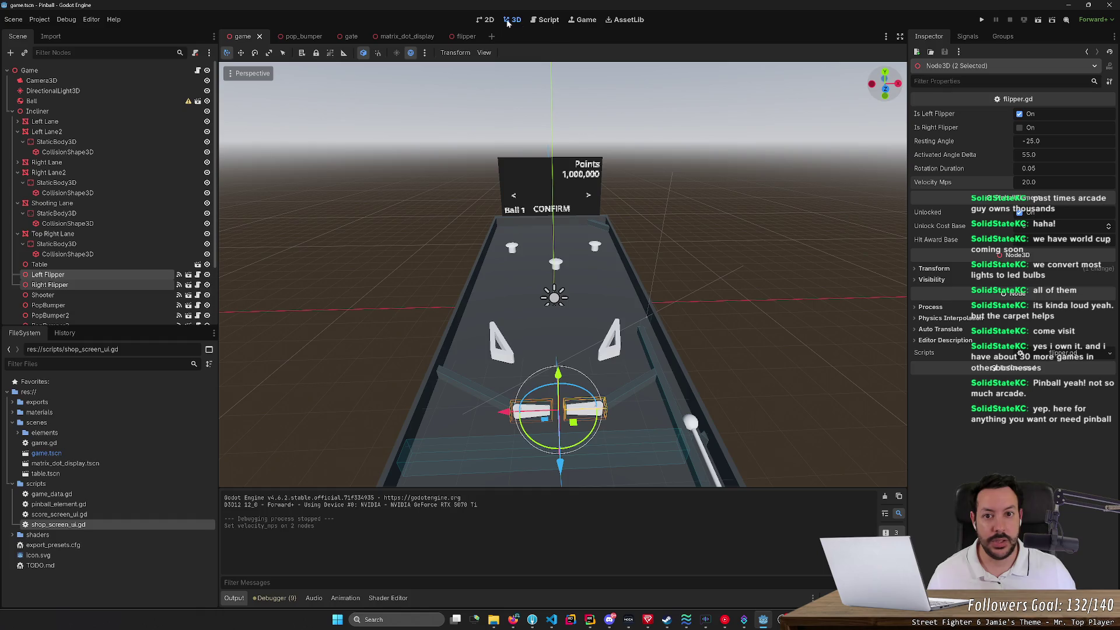
{"action": "left_click", "coordinate": [981, 20]}
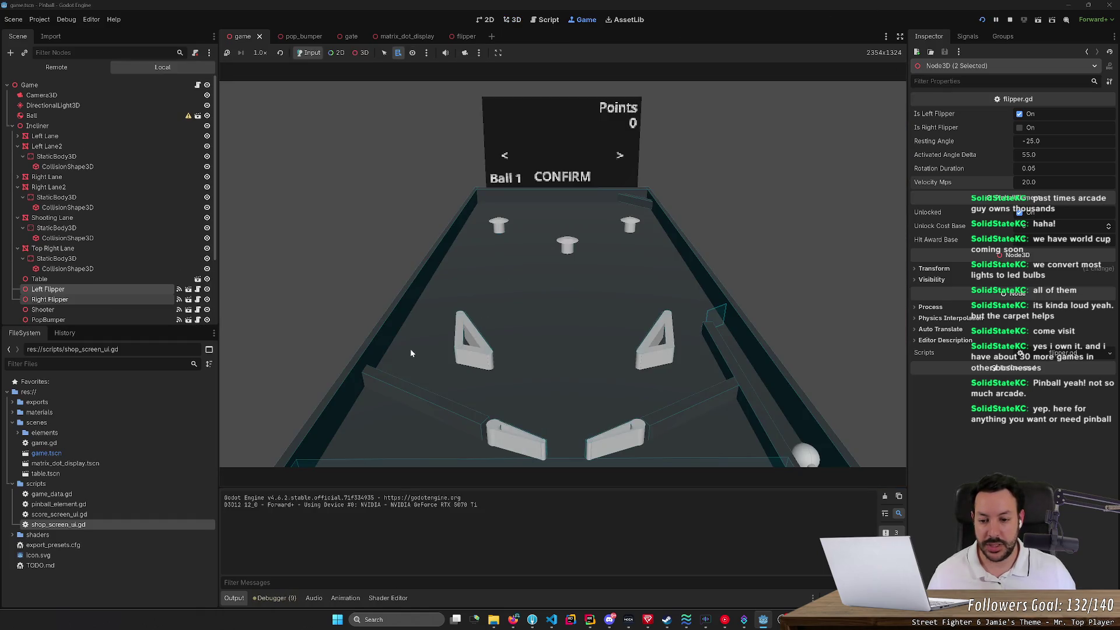
Step: Work both flippers to keep the ball in play with the new velocity
{"action": "key", "text": "Left"}
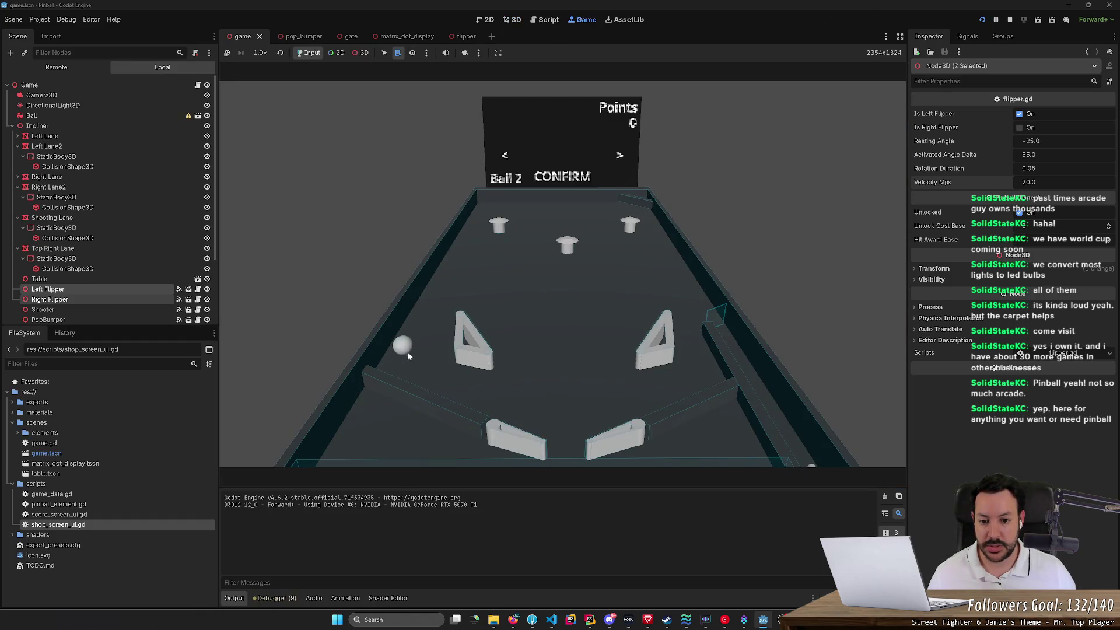
{"action": "key", "text": "Left"}
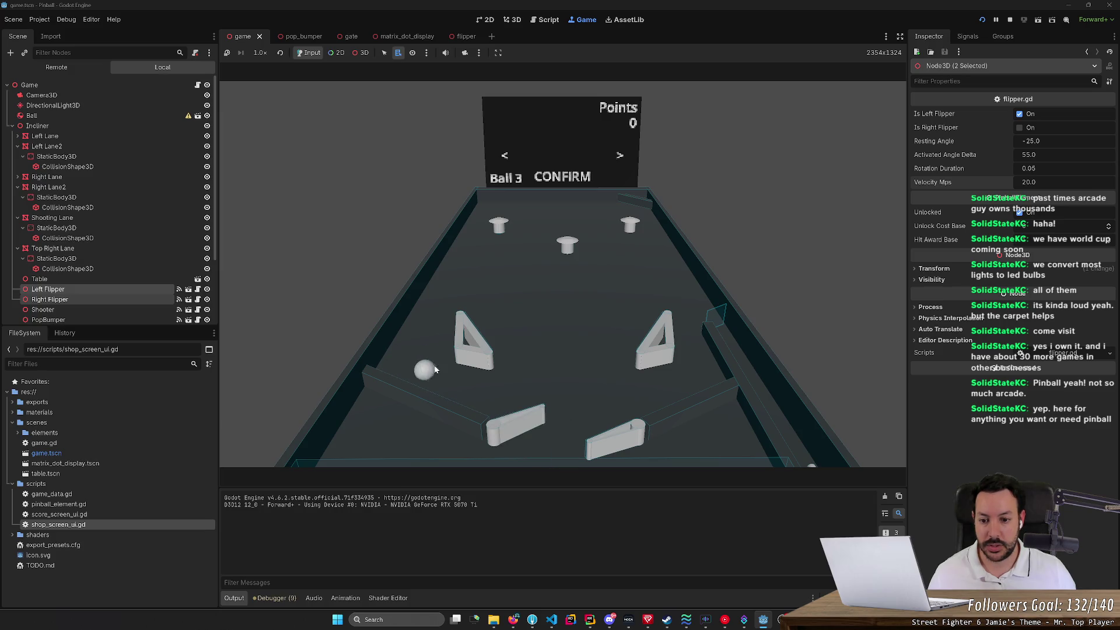
{"action": "key", "text": "Left"}
{"action": "key", "text": "Left"}
{"action": "key", "text": "Left"}
{"action": "key", "text": "Right"}
{"action": "key", "text": "Left"}
{"action": "key", "text": "Left"}
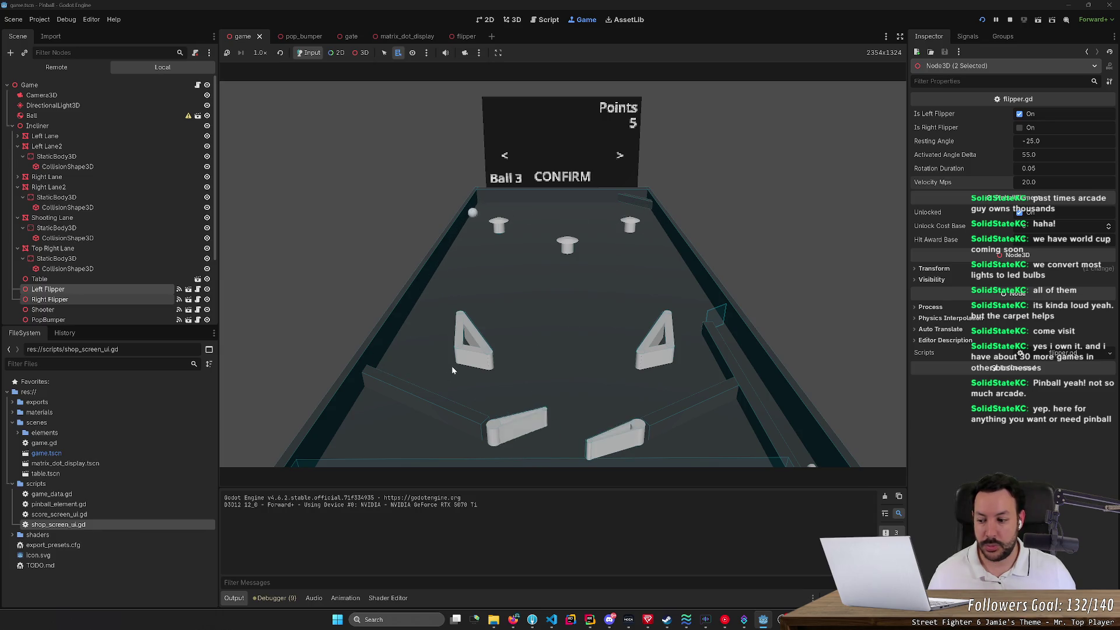
{"action": "key", "text": "Left"}
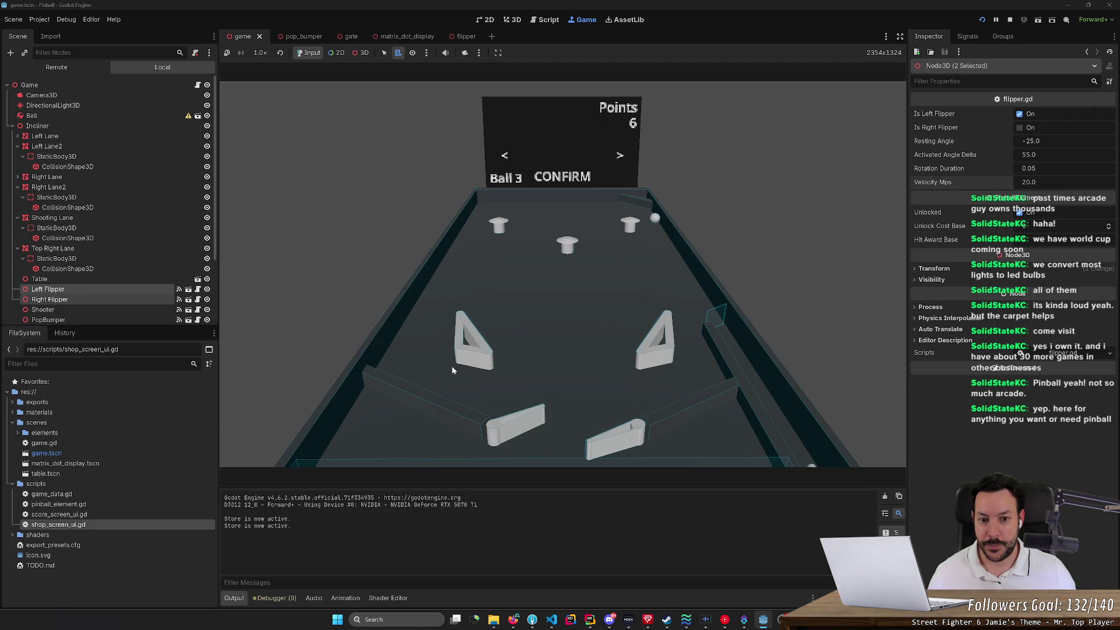
{"action": "key", "text": "Right"}
{"action": "key", "text": "Right"}
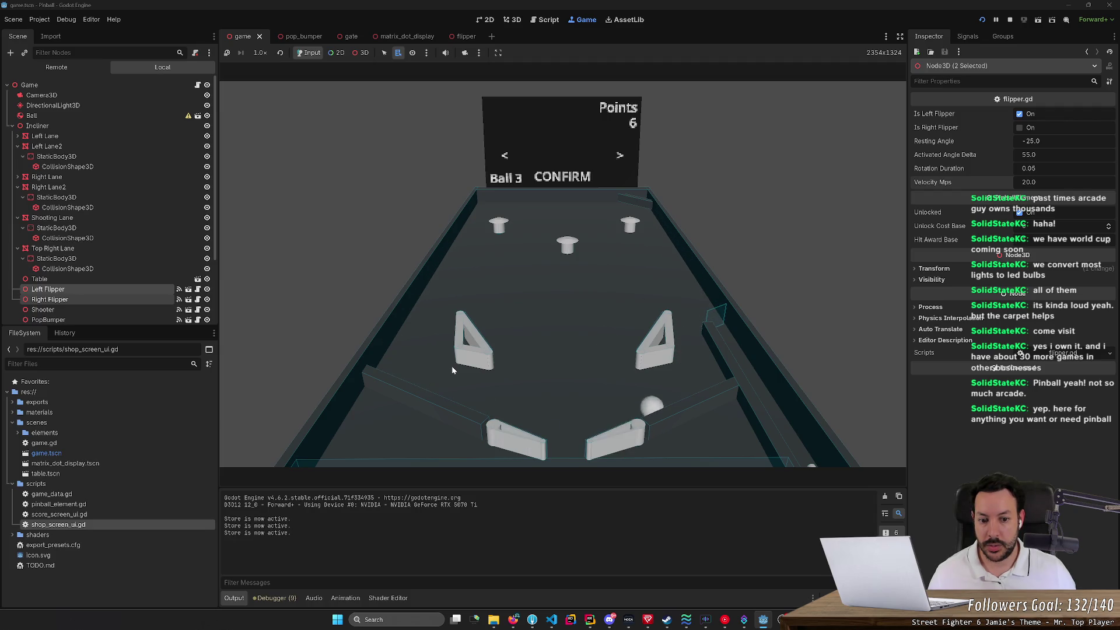
{"action": "key", "text": "Right"}
Step: Keep playing to 27 points, then stop and open the matrix_dot_display scene
{"action": "key", "text": "Left"}
{"action": "key", "text": "Left"}
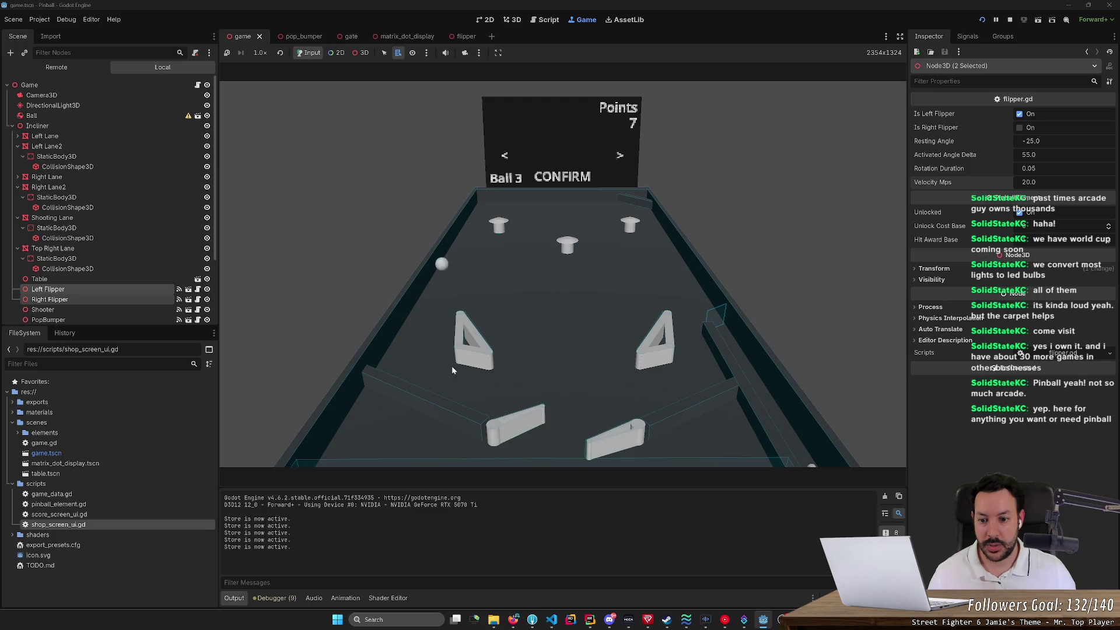
{"action": "key", "text": "Left"}
{"action": "key", "text": "Left"}
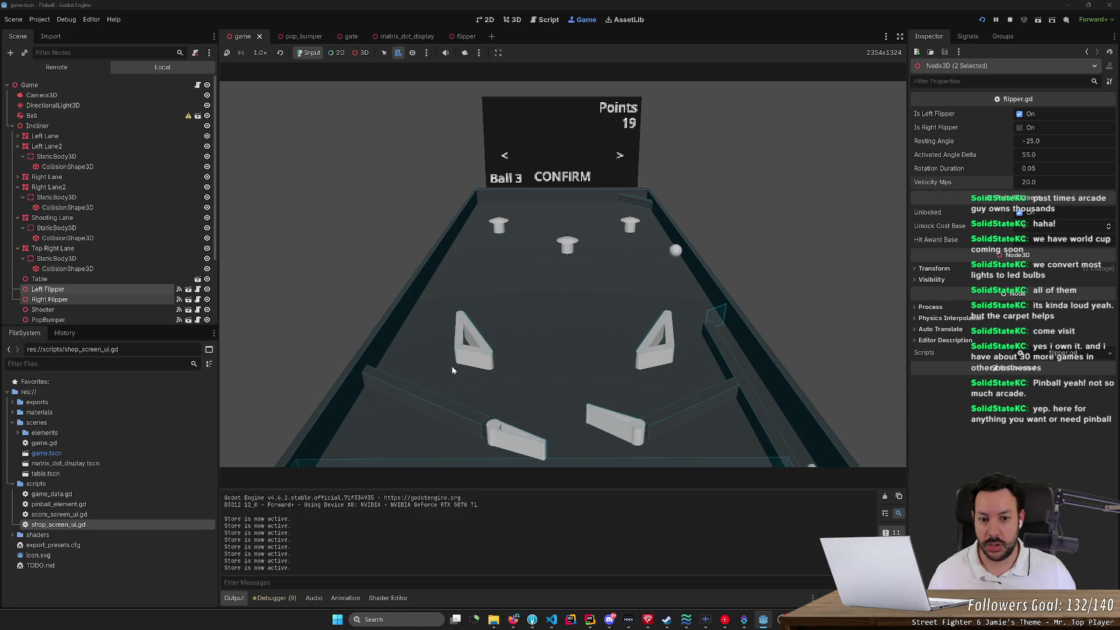
{"action": "key", "text": "Right"}
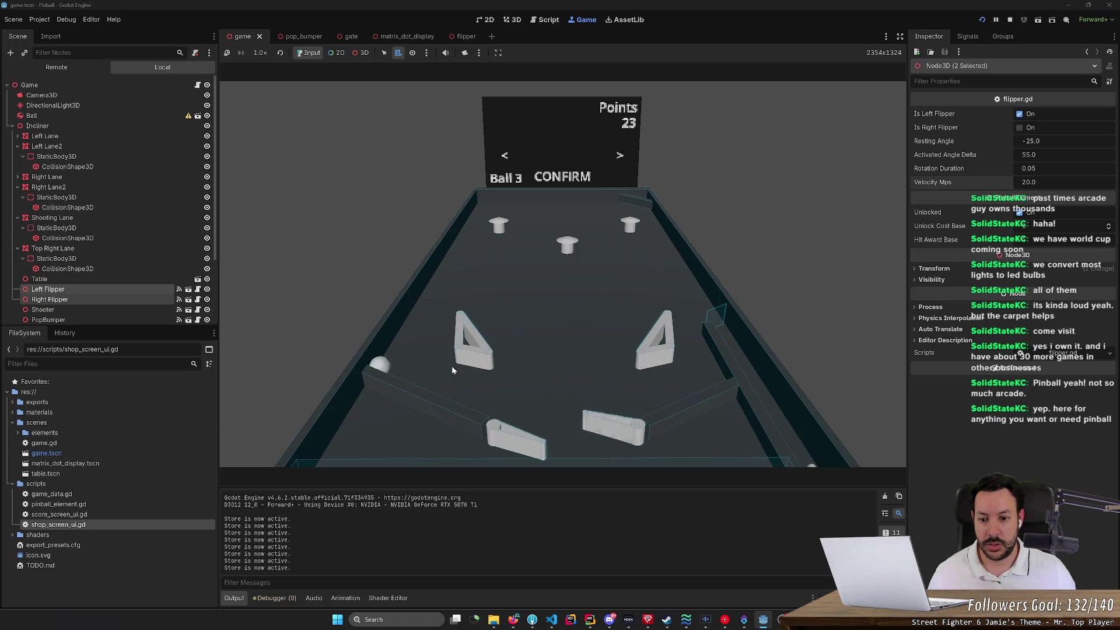
{"action": "key", "text": "Left"}
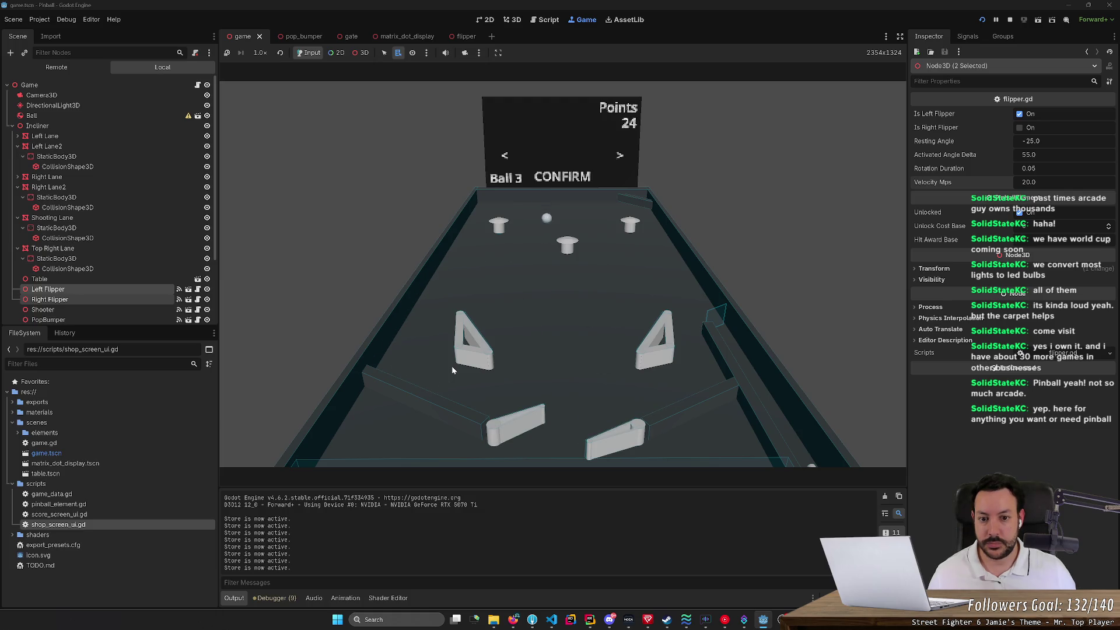
{"action": "key", "text": "Right"}
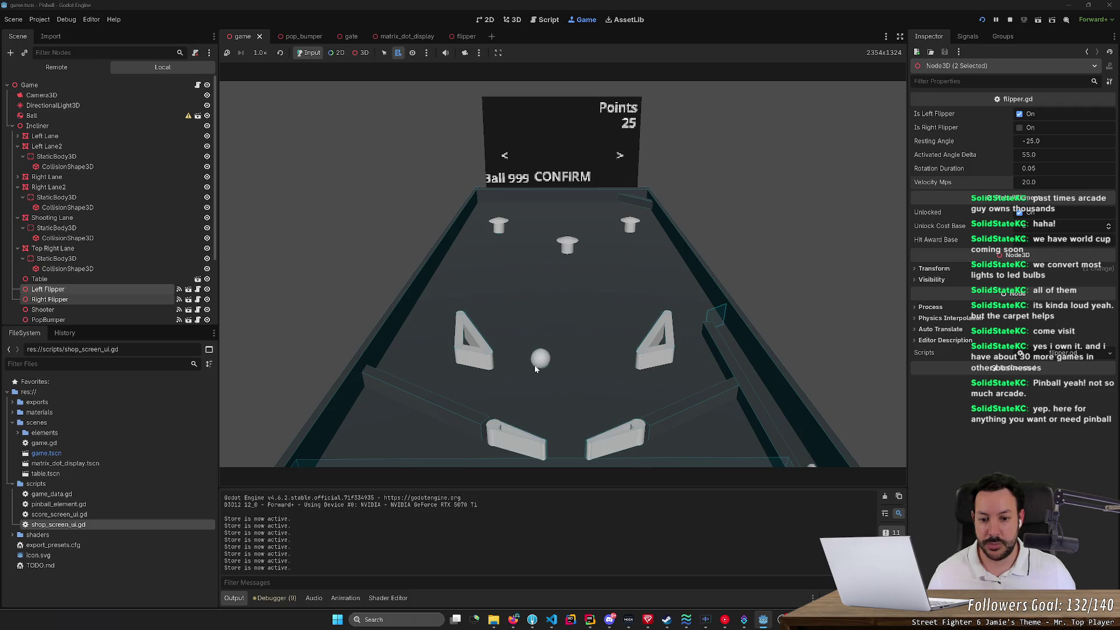
{"action": "key", "text": "Left"}
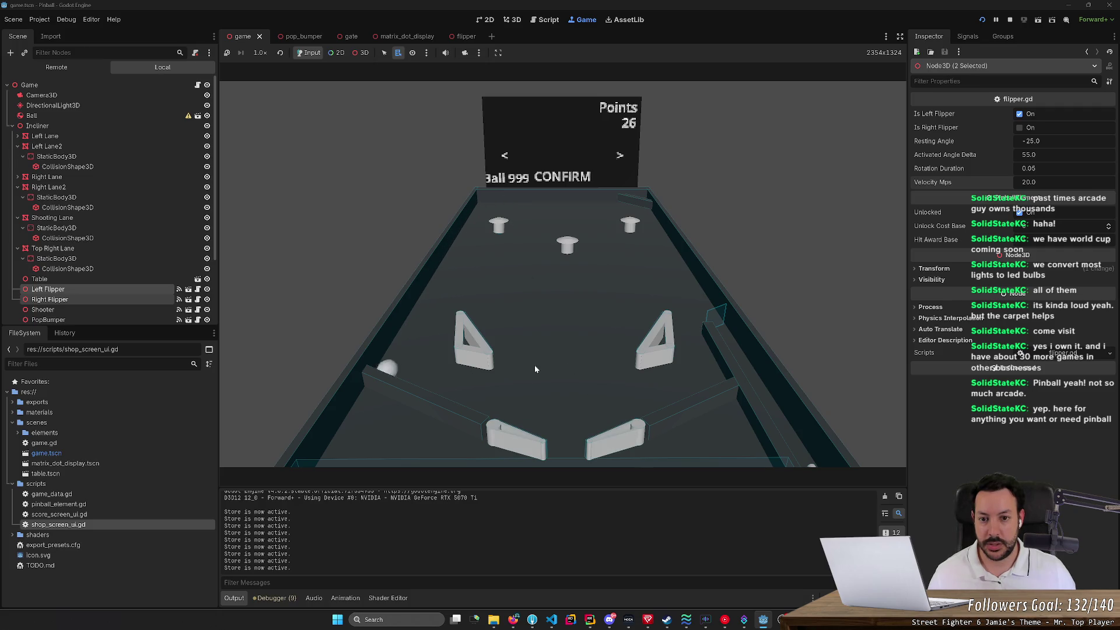
{"action": "key", "text": "Left"}
{"action": "key", "text": "Left"}
{"action": "left_click", "coordinate": [1010, 20]}
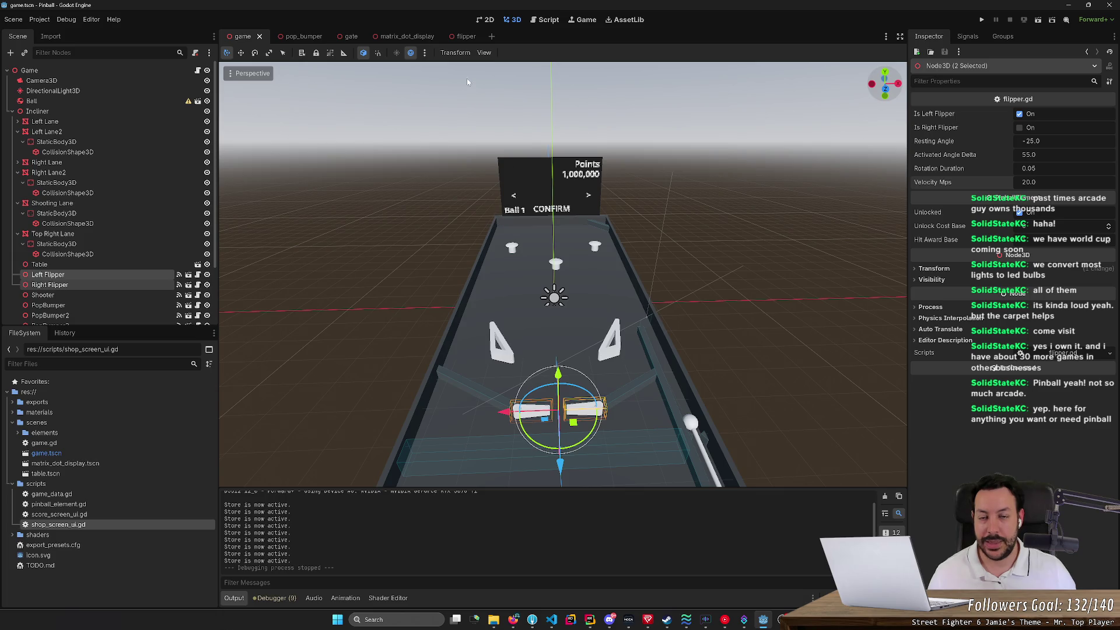
{"action": "left_click", "coordinate": [395, 36]}
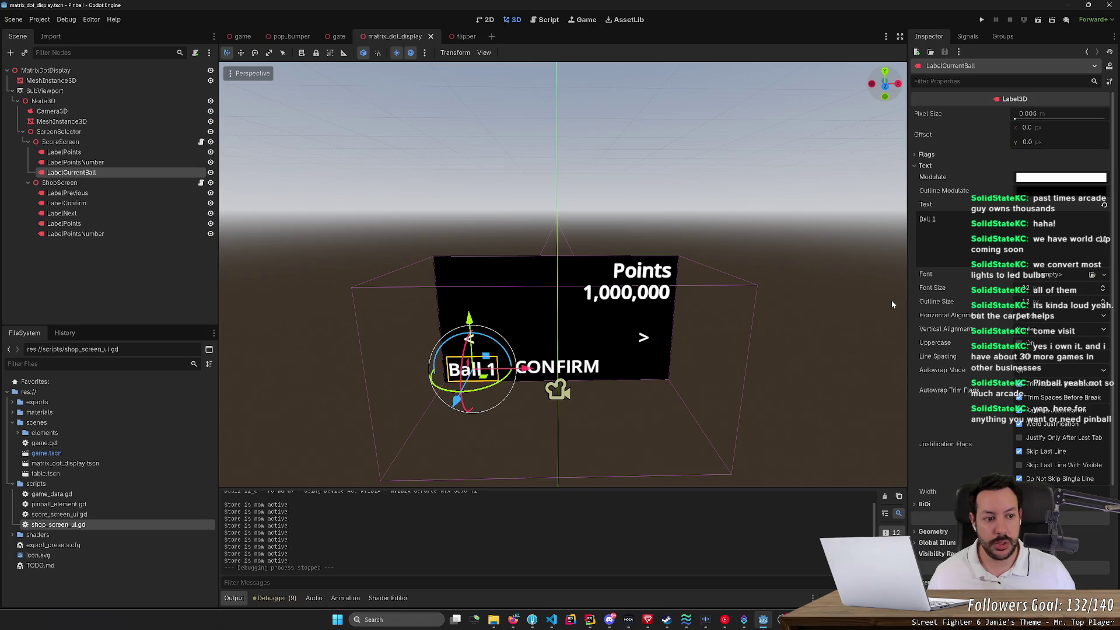
Step: Change the Ball 1 label's horizontal alignment, shift it left, and save the scene
{"action": "left_click", "coordinate": [1030, 320]}
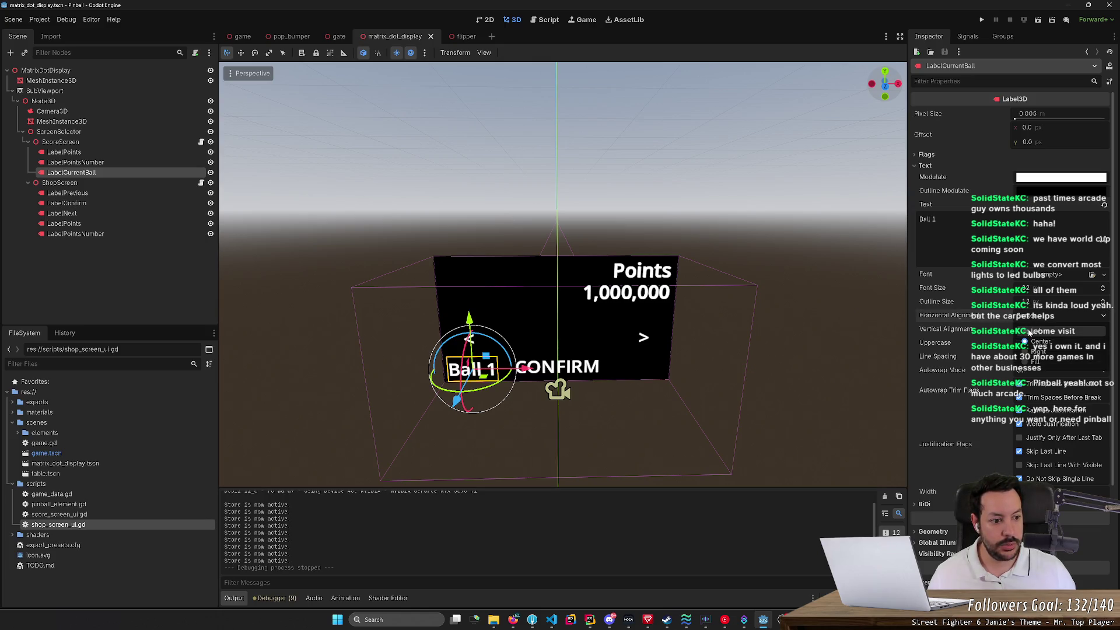
{"action": "left_click", "coordinate": [1029, 332]}
{"action": "left_click_drag", "start_coordinate": [519, 388], "coordinate": [505, 376]}
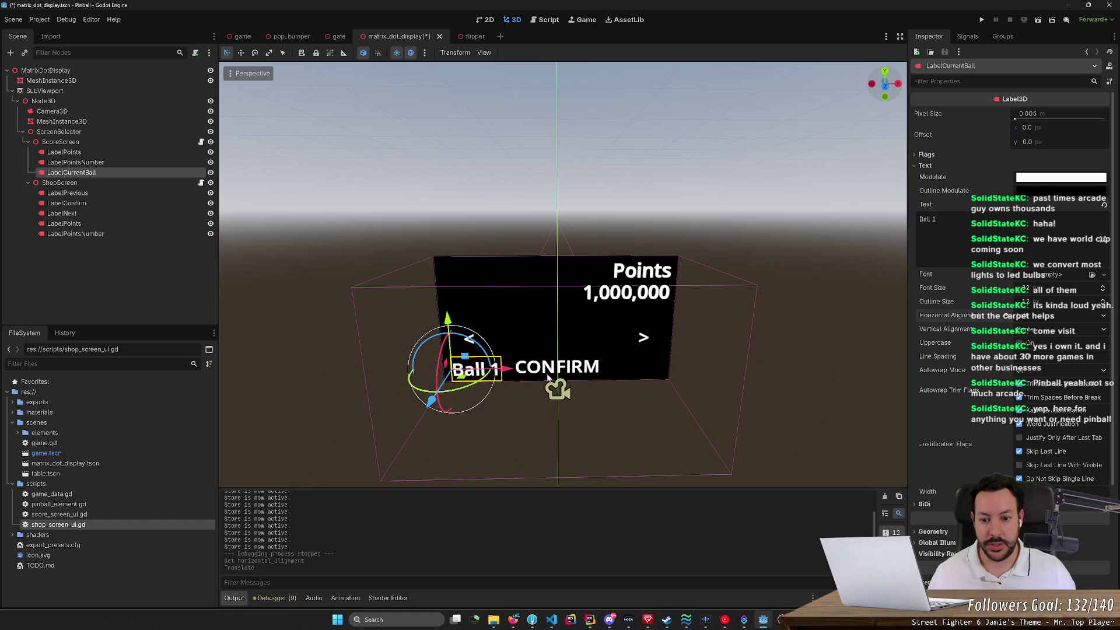
{"action": "key", "text": "ctrl+s"}
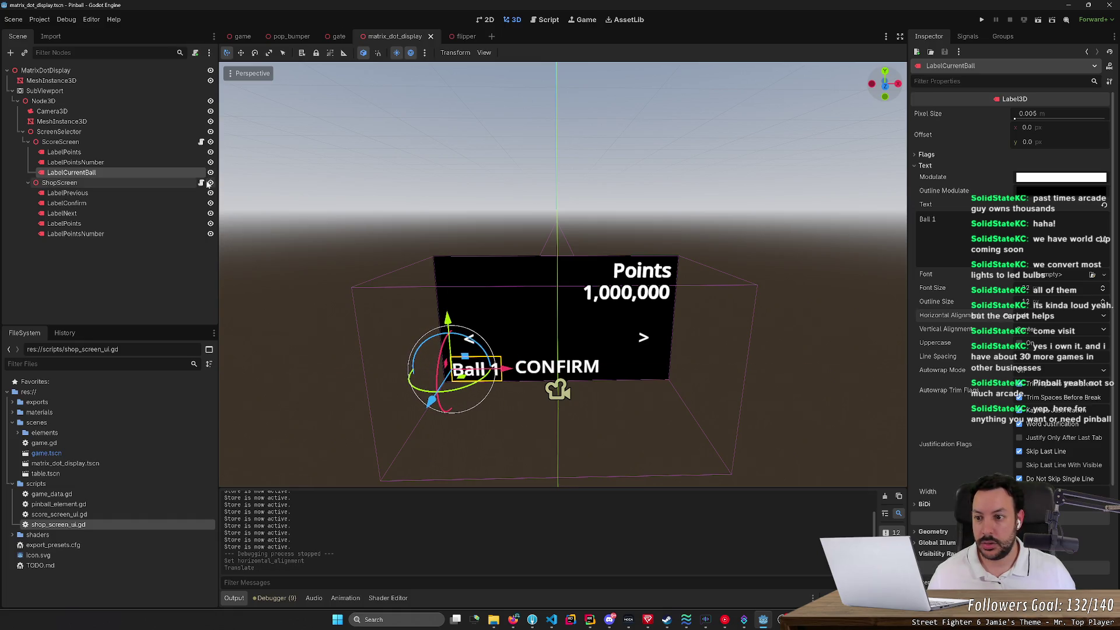
Step: Hide the shop screen, then right-align the score screen's Points label and move it right
{"action": "left_click", "coordinate": [211, 182]}
{"action": "double_click", "coordinate": [211, 183]}
{"action": "key", "text": "ctrl+s"}
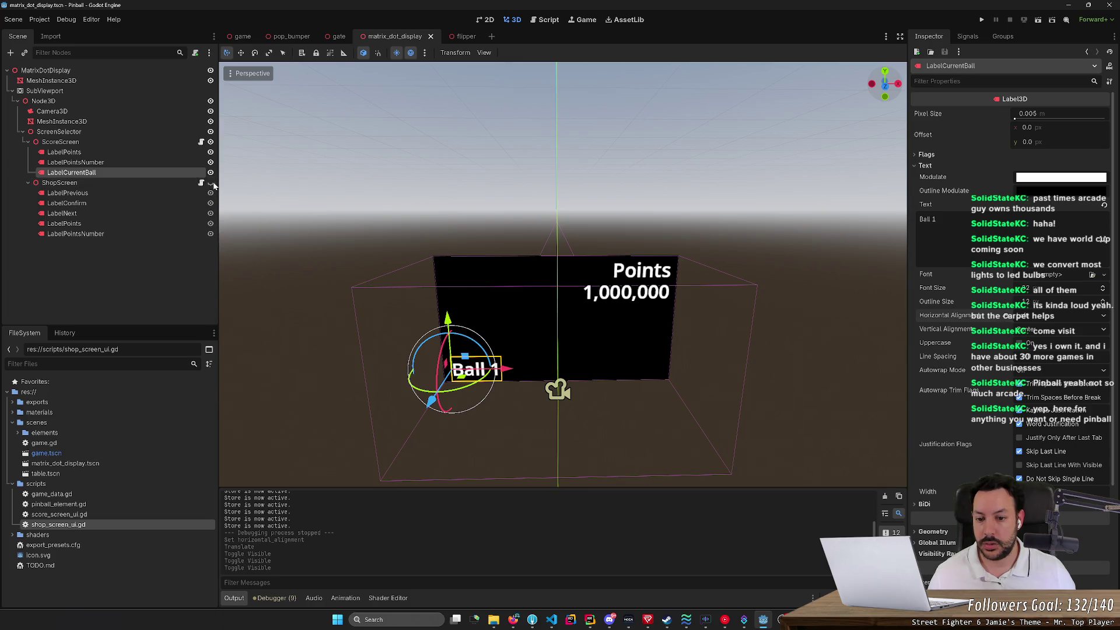
{"action": "left_click", "coordinate": [155, 162]}
{"action": "left_click", "coordinate": [134, 151]}
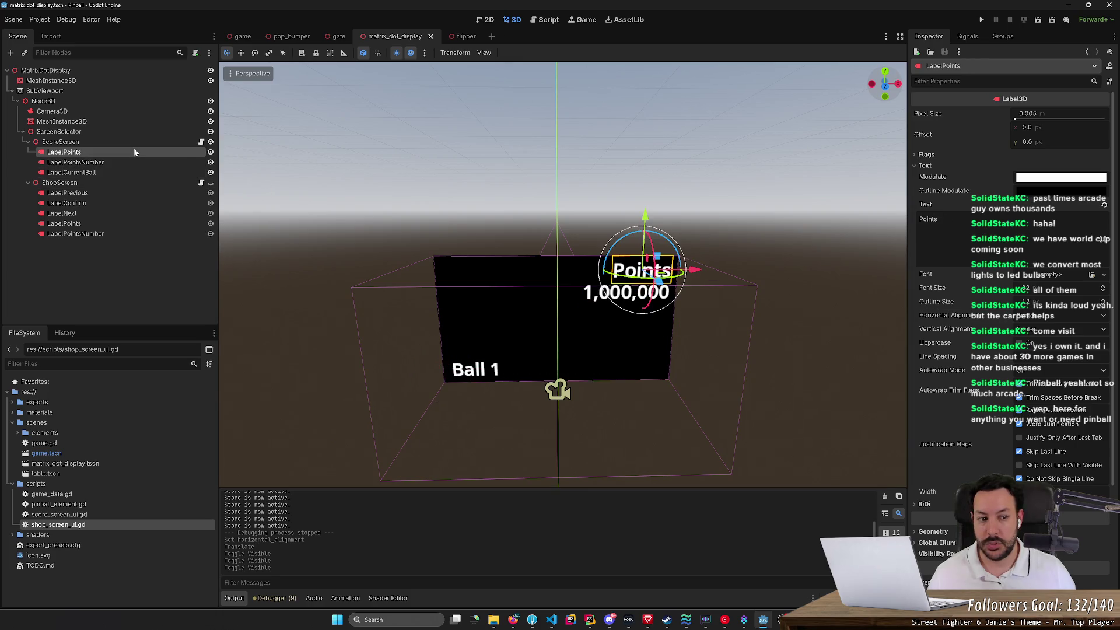
{"action": "left_click", "coordinate": [1078, 315]}
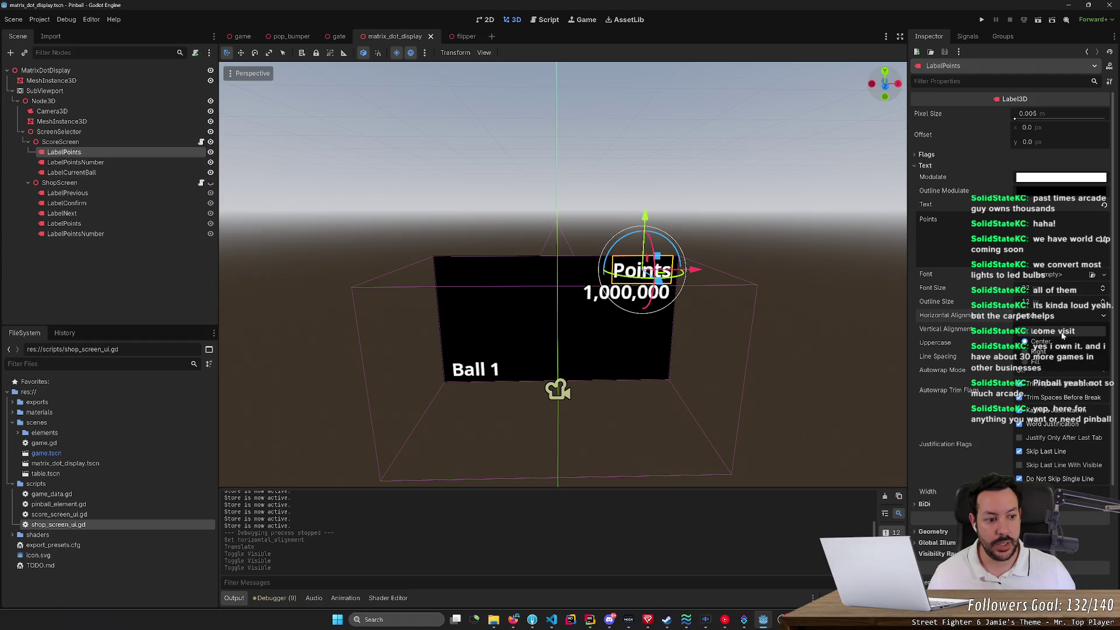
{"action": "left_click", "coordinate": [1073, 354]}
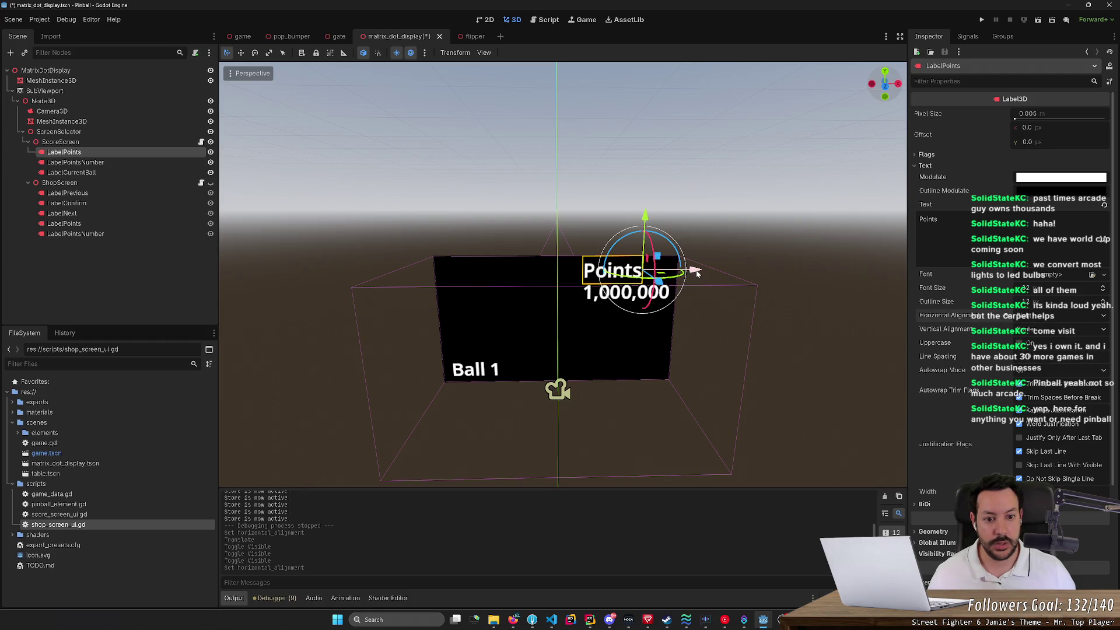
{"action": "mouse_move", "coordinate": [697, 273]}
{"action": "left_mouse_down"}
{"action": "mouse_move", "coordinate": [712, 263]}
{"action": "mouse_move", "coordinate": [724, 289]}
{"action": "left_mouse_up"}
{"action": "left_click_drag", "start_coordinate": [674, 255], "coordinate": [677, 255]}
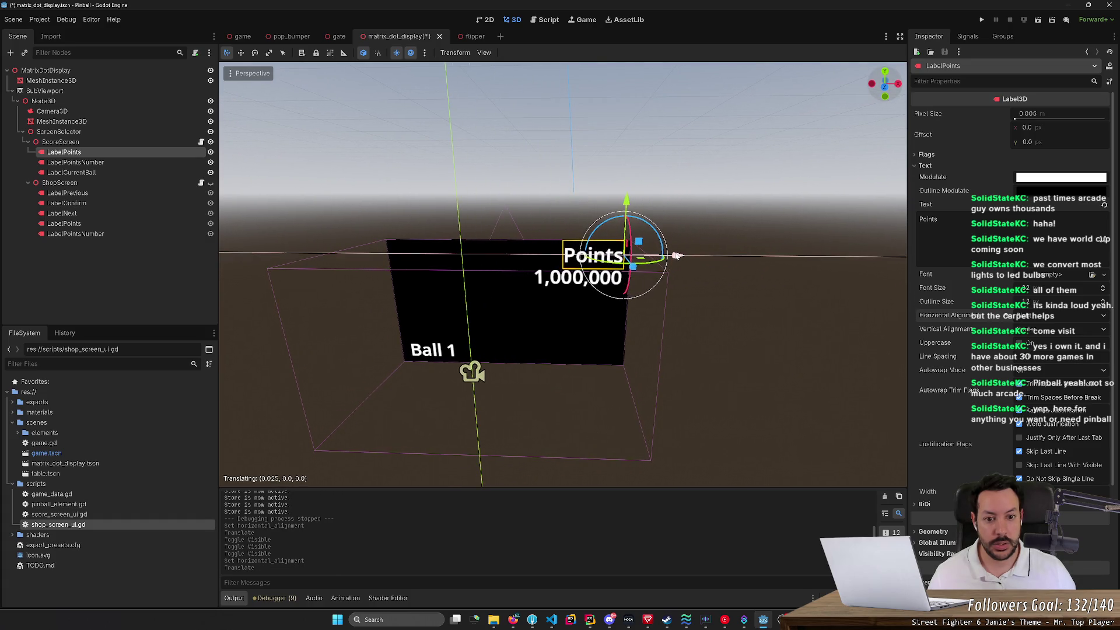
{"action": "key", "text": "ctrl+s"}
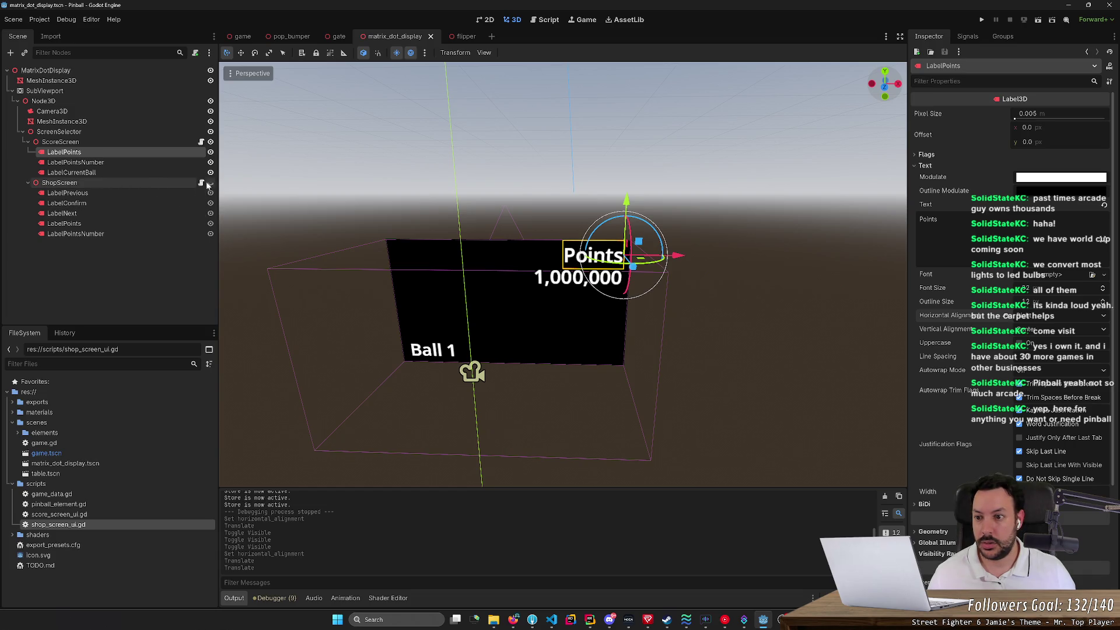
Step: With the shop screen showing, right-align its Points label, move it right, and save
{"action": "left_click", "coordinate": [211, 183]}
{"action": "left_click", "coordinate": [211, 142]}
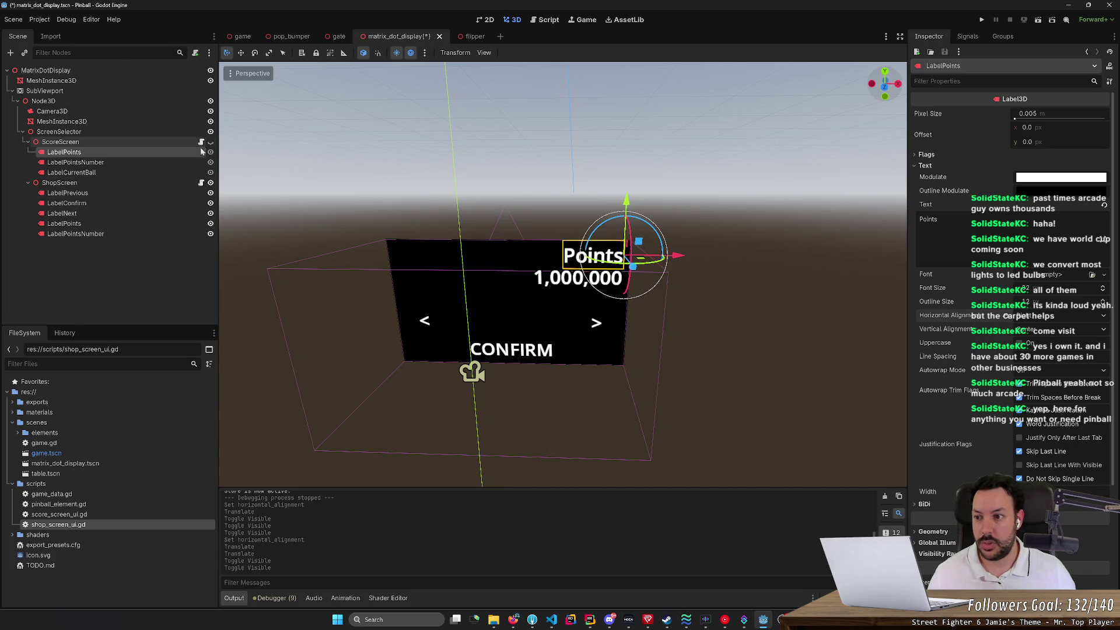
{"action": "left_click", "coordinate": [139, 225]}
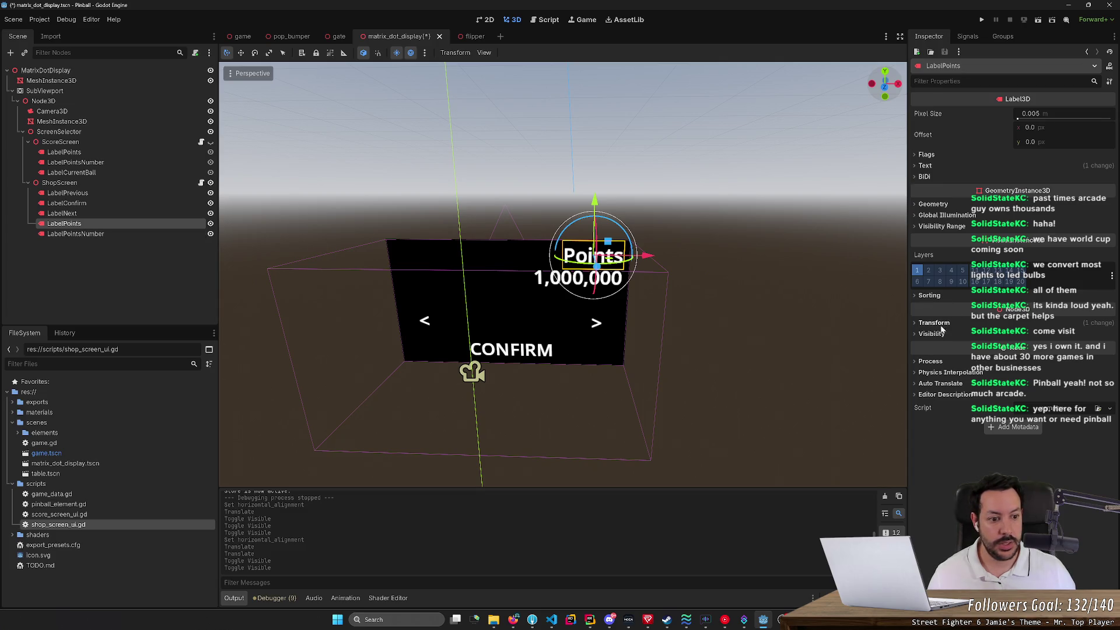
{"action": "left_click", "coordinate": [927, 166]}
{"action": "left_click", "coordinate": [1049, 315]}
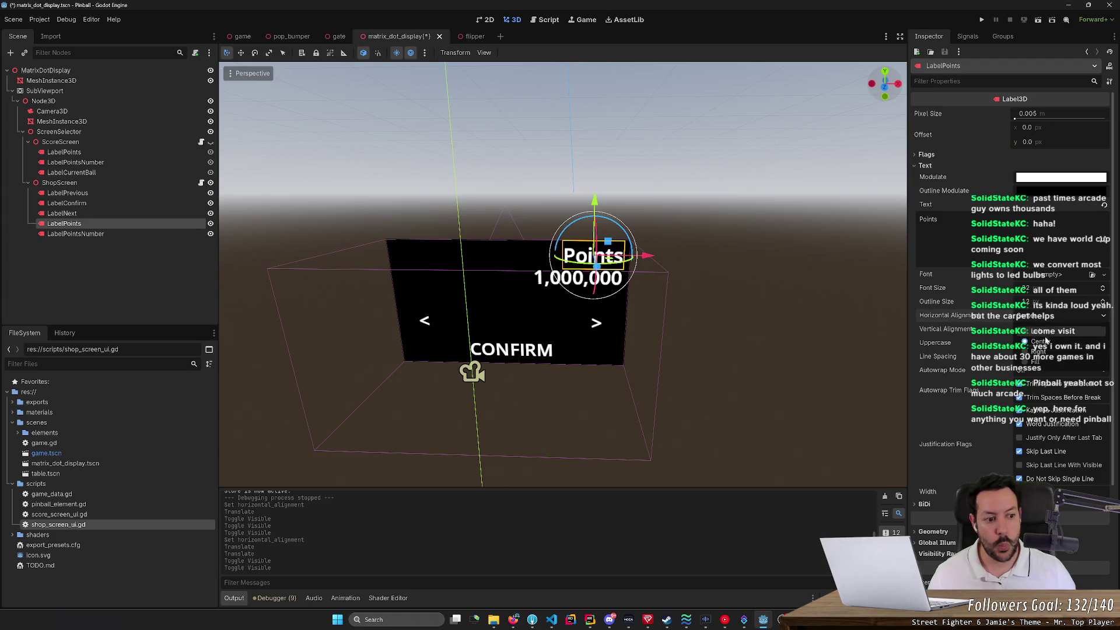
{"action": "left_click", "coordinate": [1037, 348]}
{"action": "left_click_drag", "start_coordinate": [660, 265], "coordinate": [691, 265]}
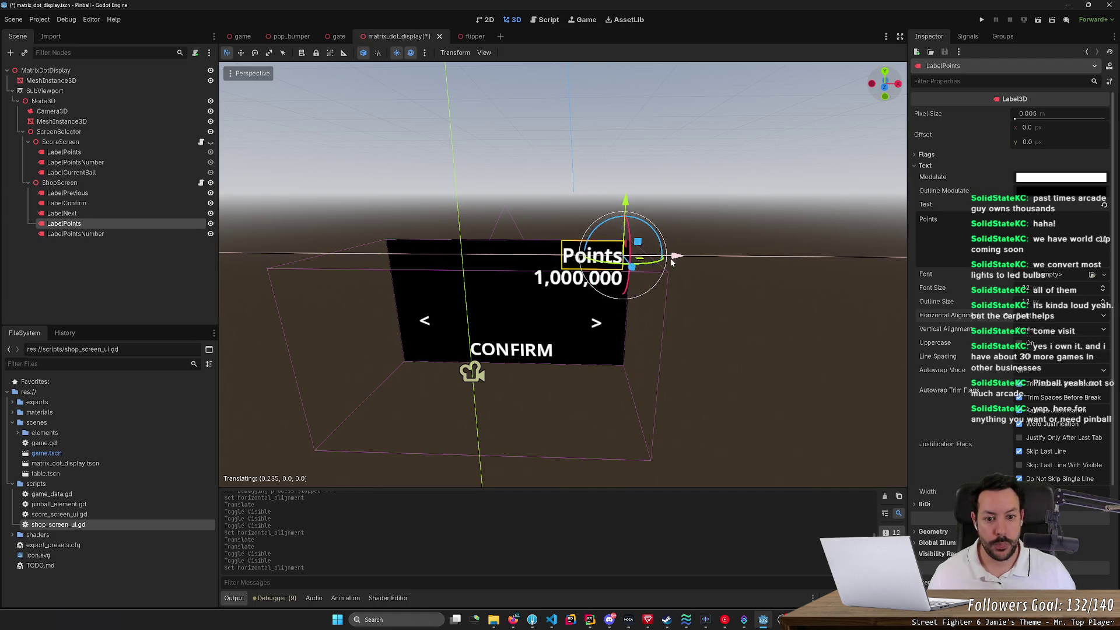
{"action": "key", "text": "ctrl+s"}
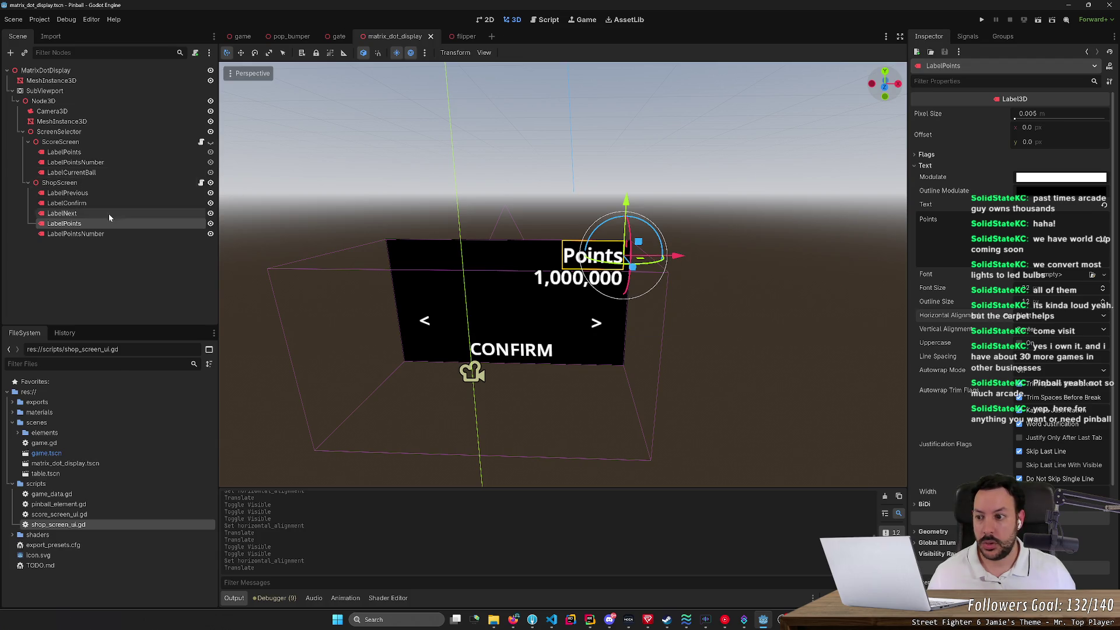
Step: Check the shop's points number, arrow and CONFIRM labels, then briefly test-run the game
{"action": "left_click", "coordinate": [76, 233]}
{"action": "left_click", "coordinate": [92, 213]}
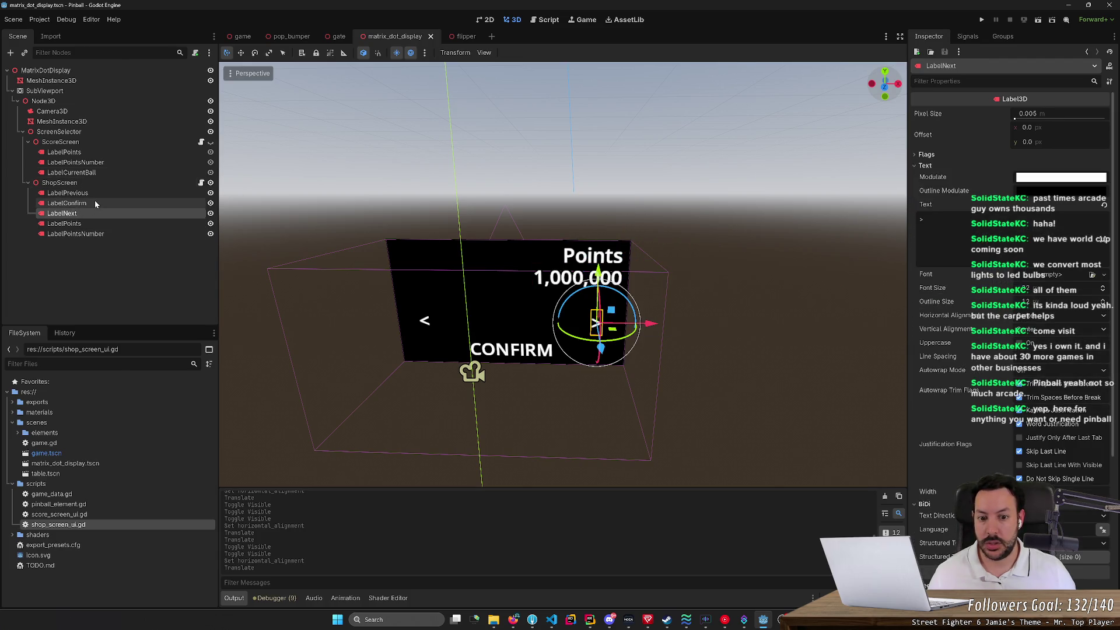
{"action": "left_click", "coordinate": [94, 201]}
{"action": "left_click", "coordinate": [97, 194]}
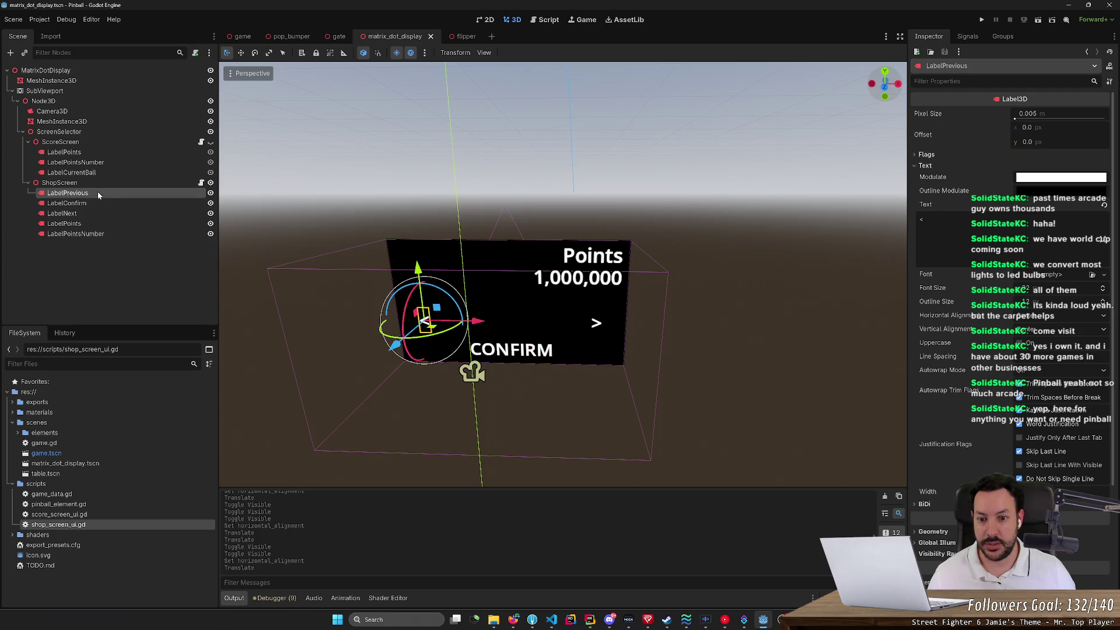
{"action": "left_click", "coordinate": [982, 20]}
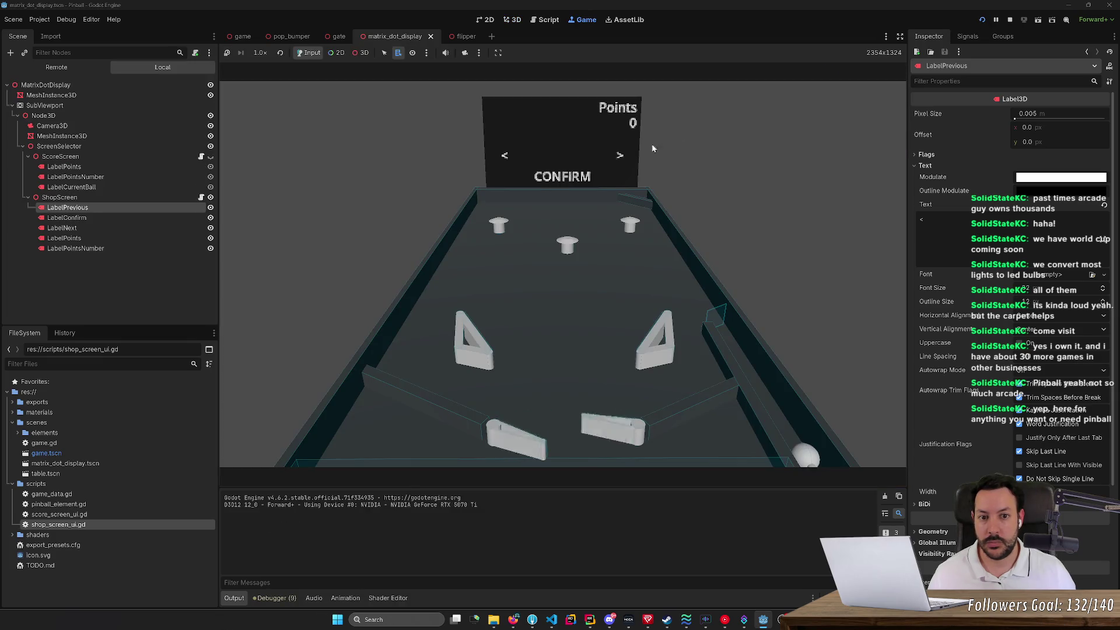
{"action": "left_click", "coordinate": [1004, 21]}
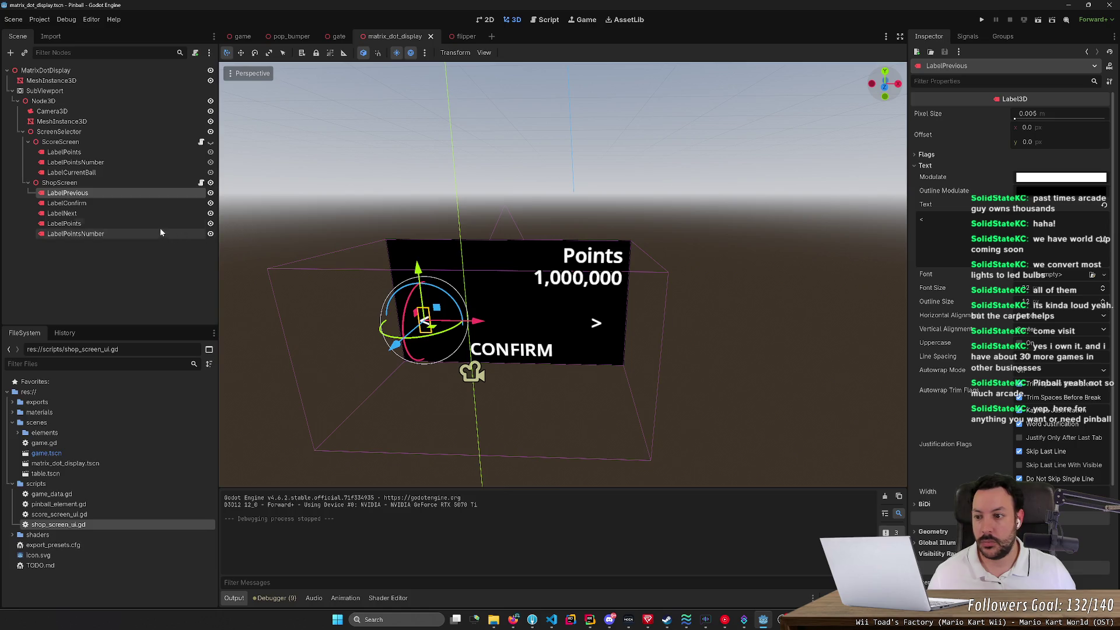
Step: Hide the shop screen, show the score screen again, and save the scene
{"action": "left_click", "coordinate": [211, 182]}
{"action": "left_click", "coordinate": [211, 142]}
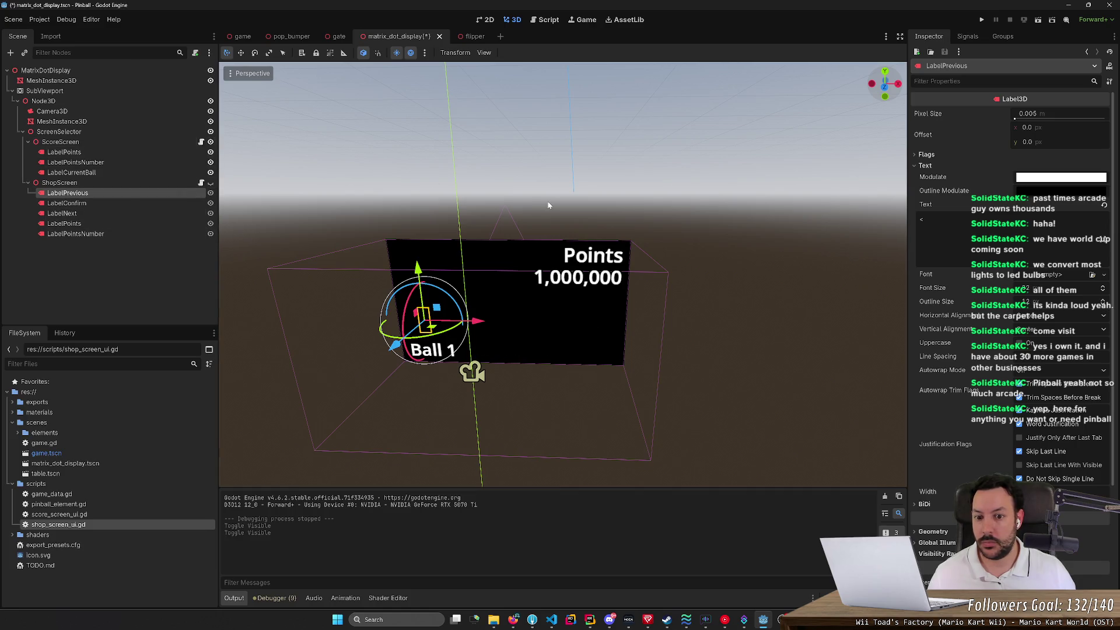
{"action": "key", "text": "ctrl+s"}
Step: Run the game and use the Left/Right flipper keys to send the ball toward the bumpers
{"action": "left_click", "coordinate": [983, 20]}
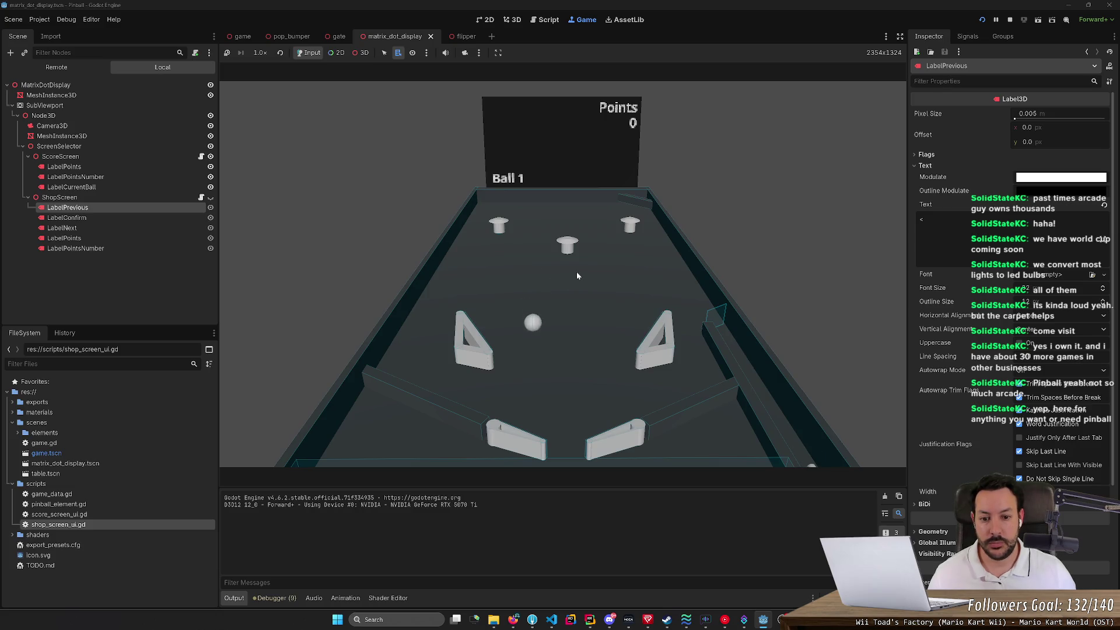
{"action": "key", "text": "Left"}
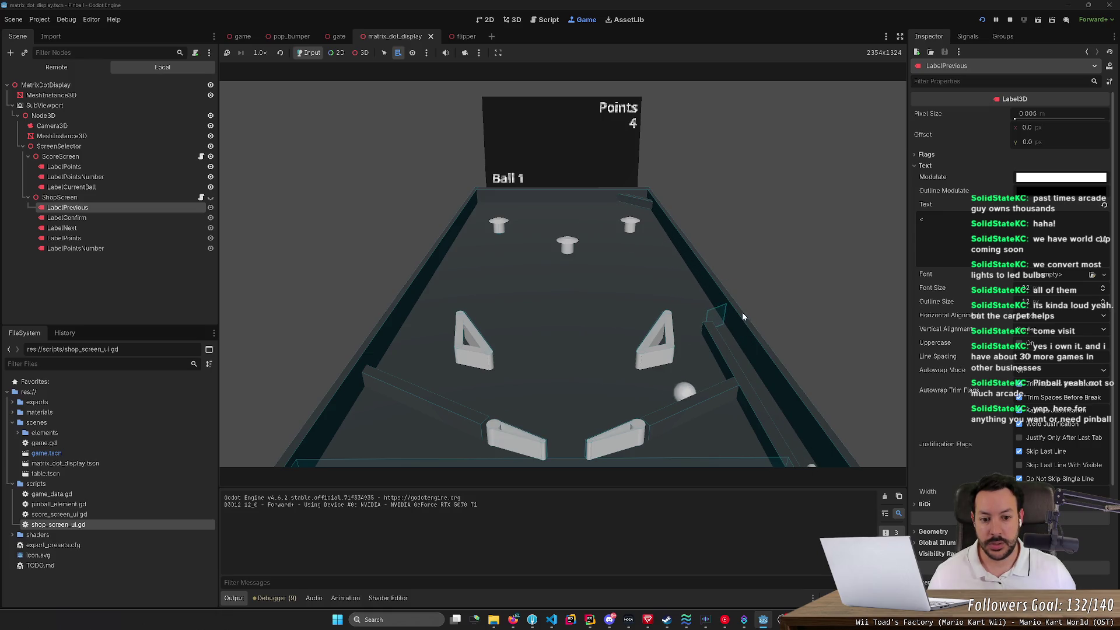
{"action": "key", "text": "Right"}
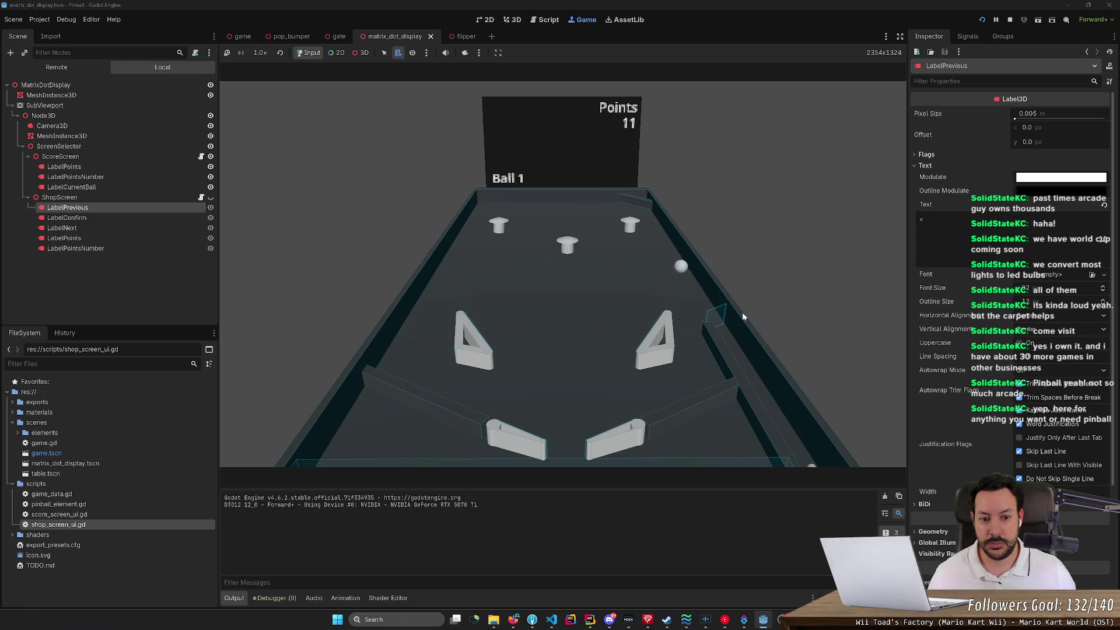
{"action": "key", "text": "Right"}
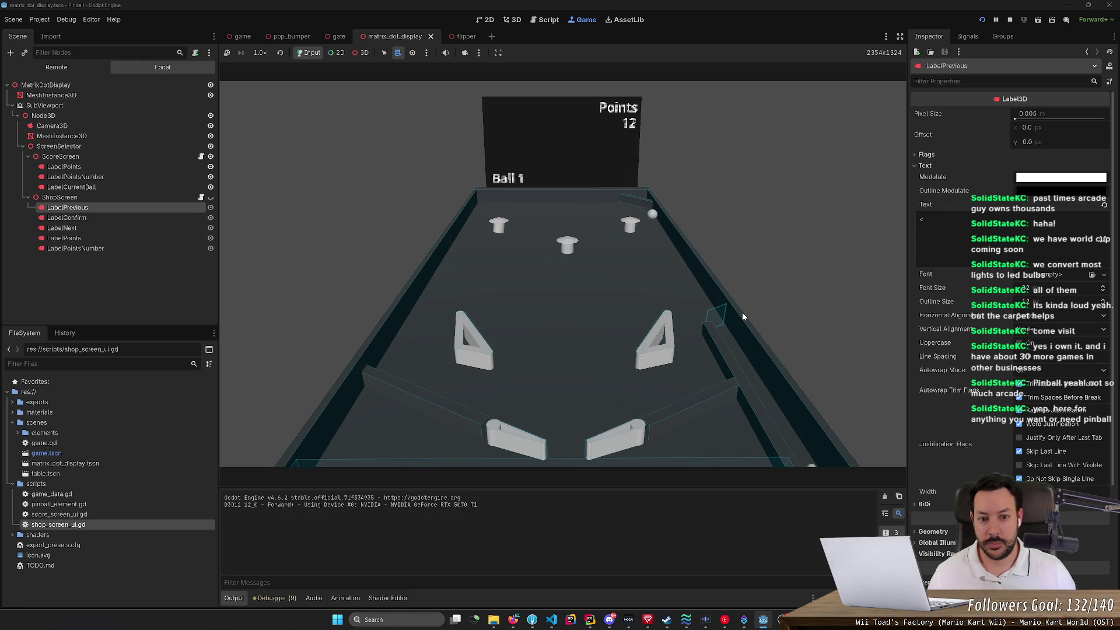
{"action": "key", "text": "Left"}
{"action": "key", "text": "Left"}
{"action": "key", "text": "Left"}
{"action": "key", "text": "Left"}
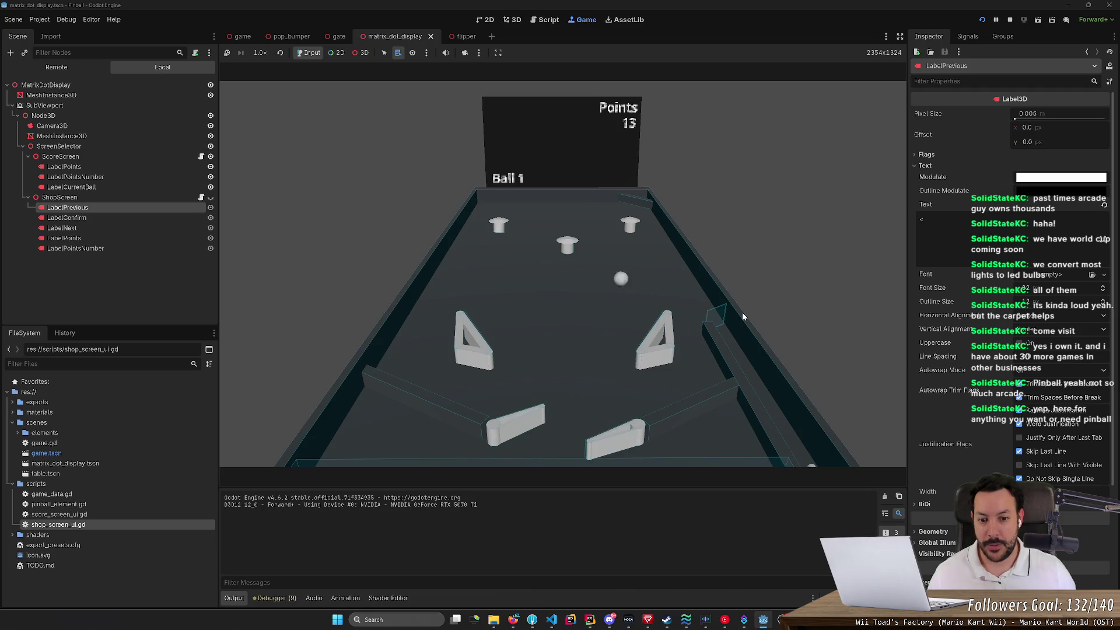
{"action": "key", "text": "Right"}
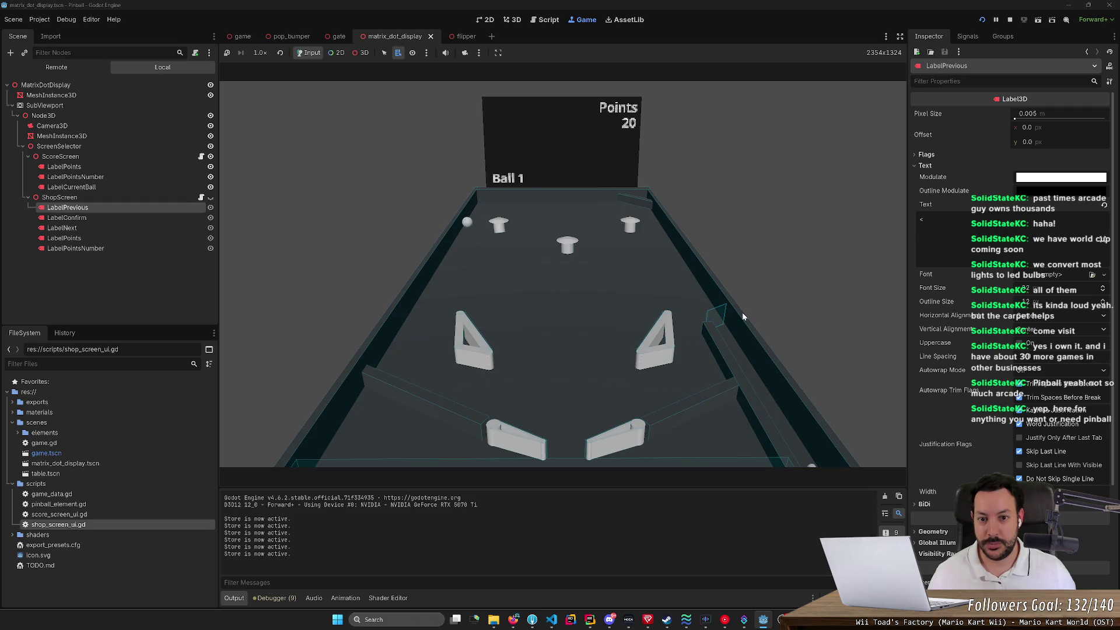
{"action": "key", "text": "Left"}
{"action": "key", "text": "Right"}
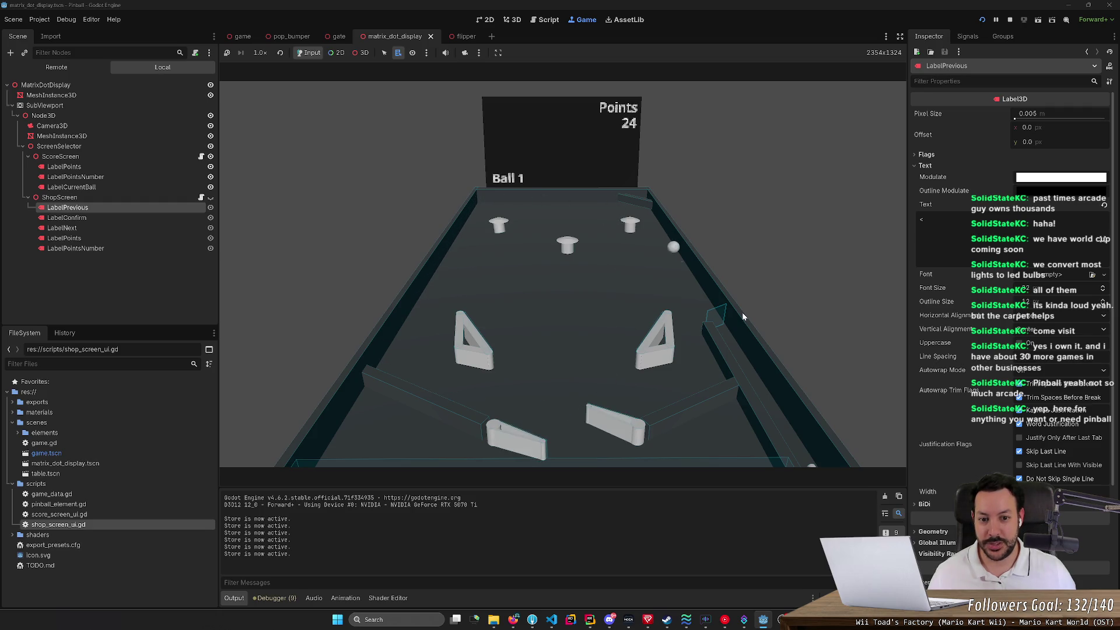
{"action": "key", "text": "Right"}
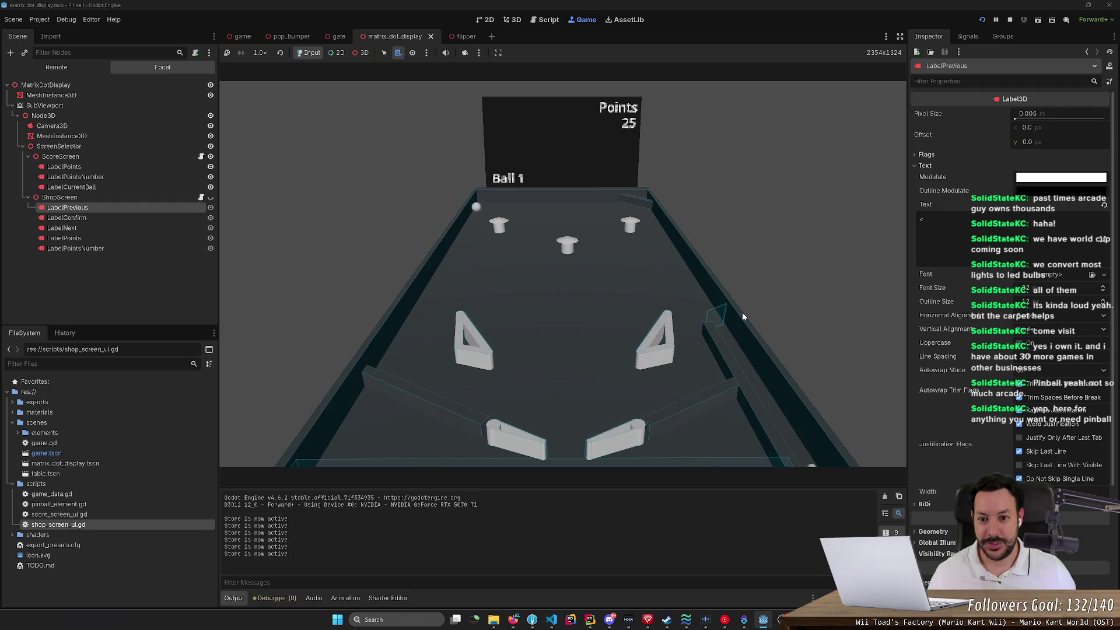
{"action": "key", "text": "Left"}
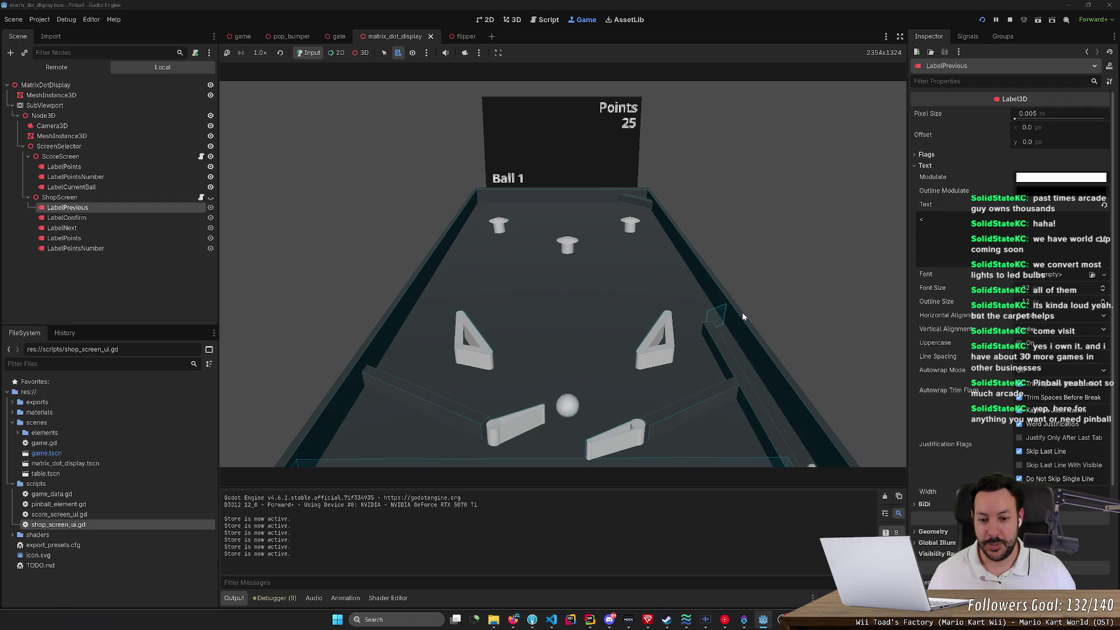
{"action": "key", "text": "Right"}
{"action": "key", "text": "Left"}
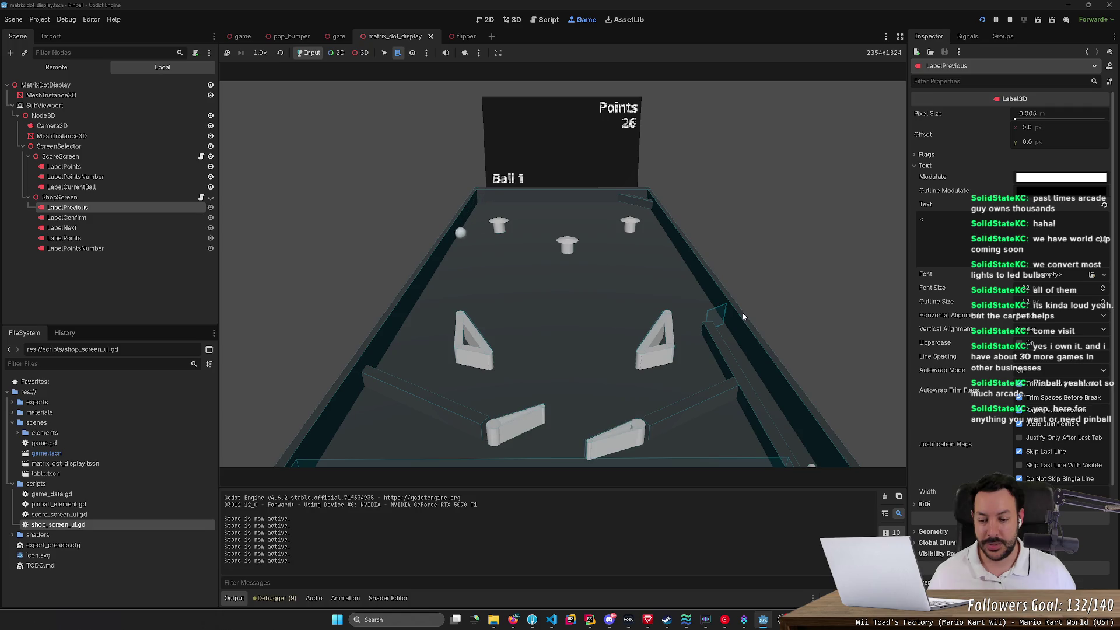
{"action": "key", "text": "Right"}
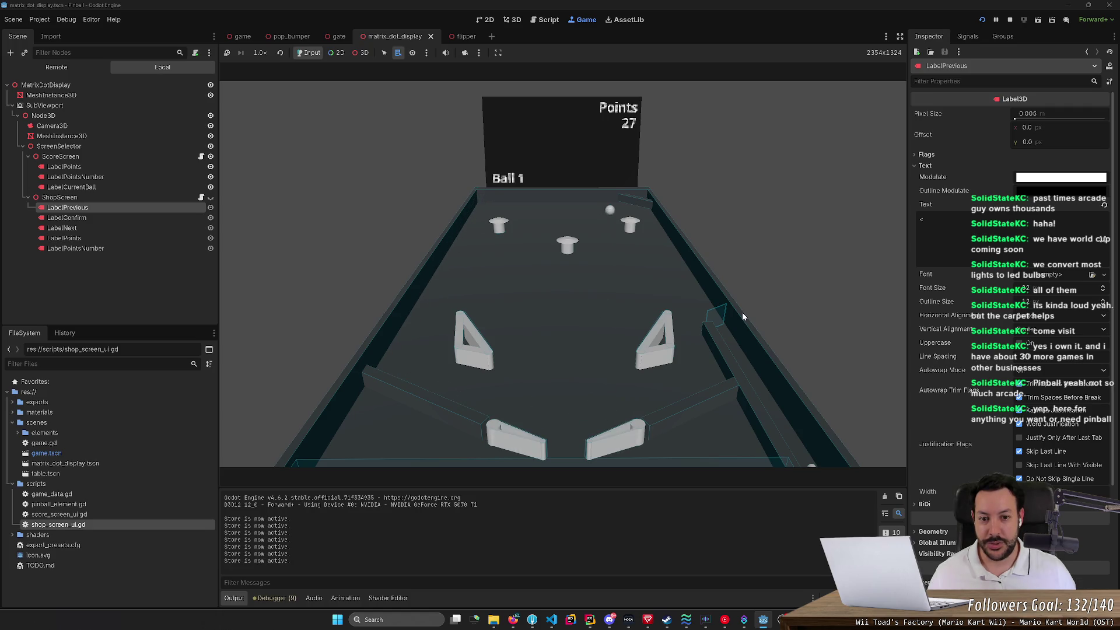
Step: Keep the ball in play with the flippers while the Points label counts up to 59
{"action": "key", "text": "Left"}
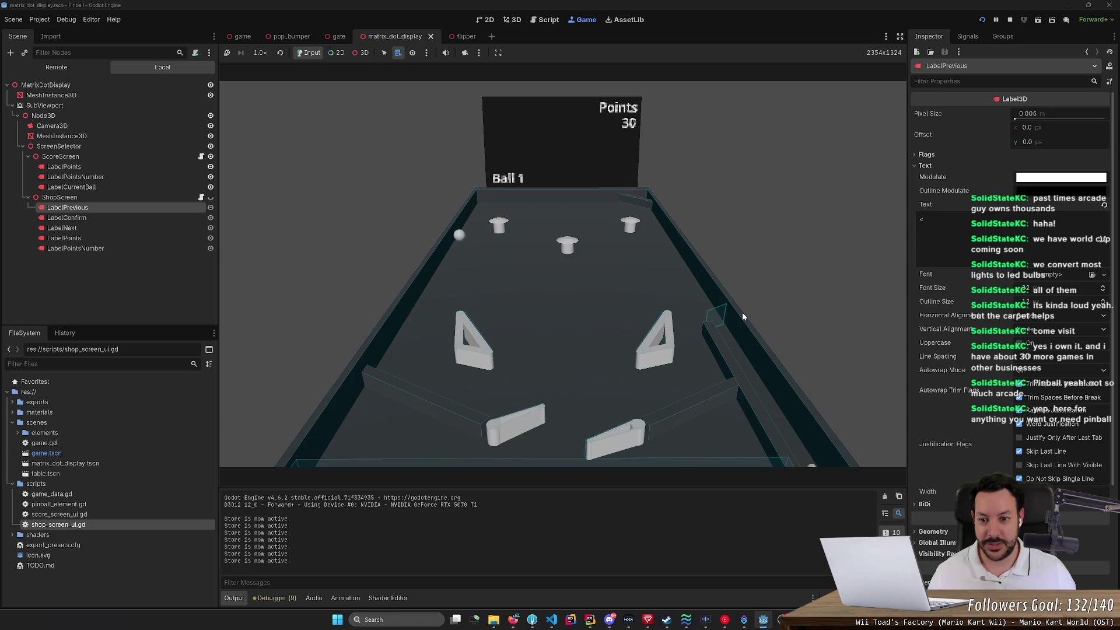
{"action": "key", "text": "Right"}
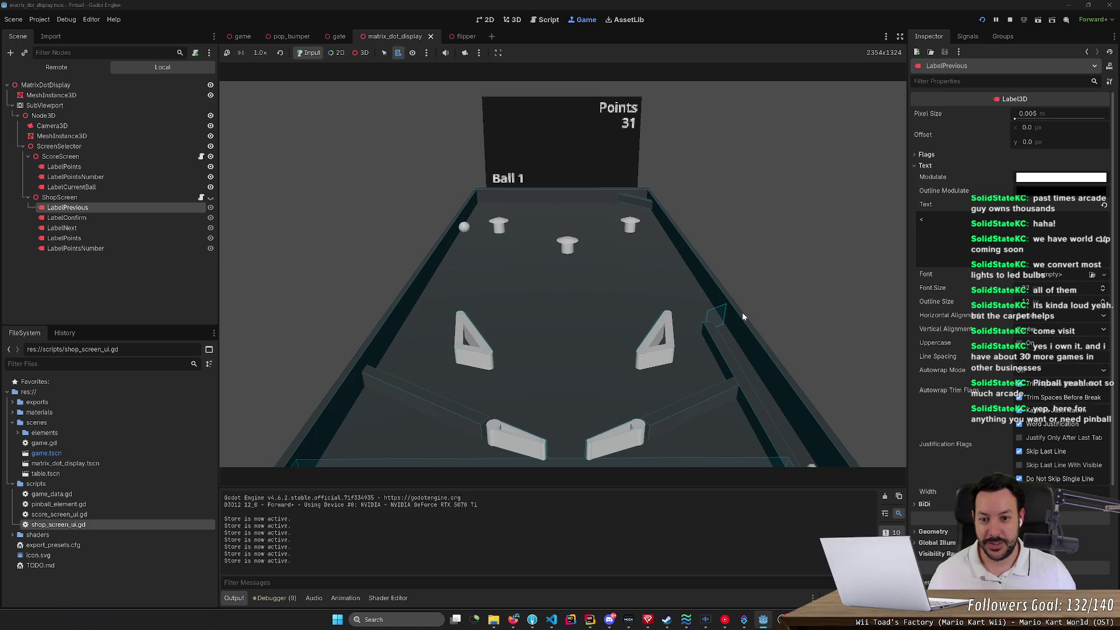
{"action": "key", "text": "Left"}
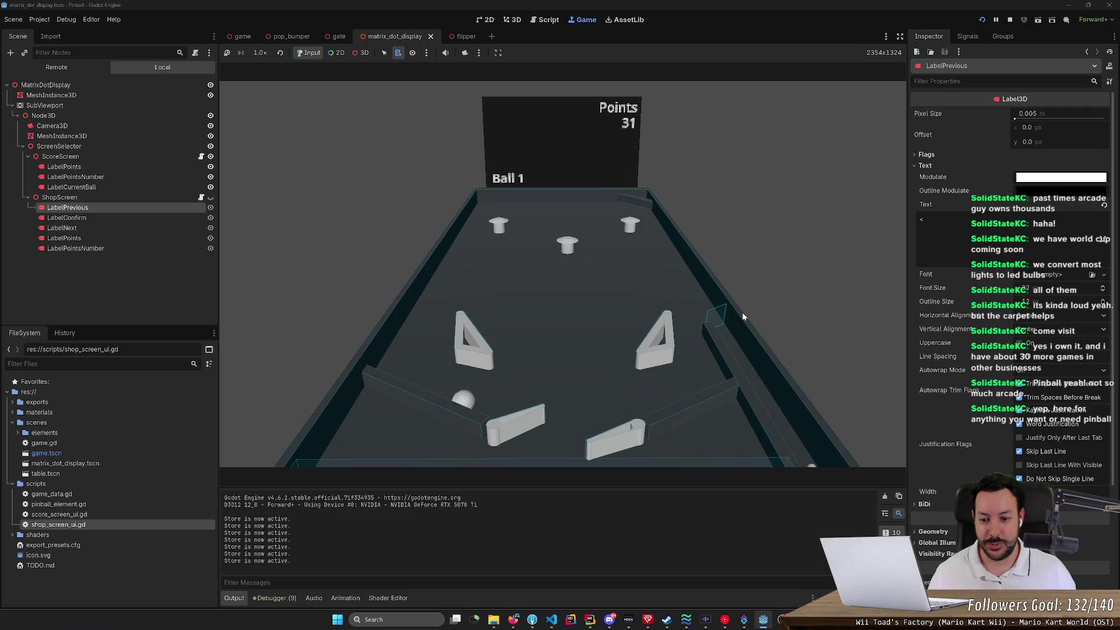
{"action": "key", "text": "Right"}
{"action": "key", "text": "Left"}
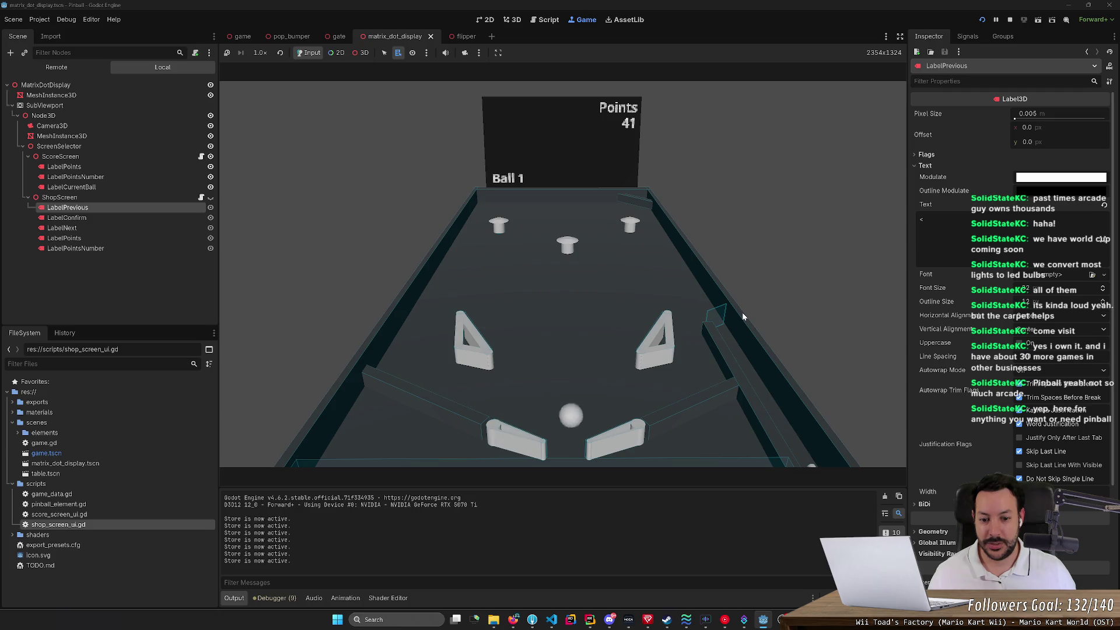
{"action": "key", "text": "Right"}
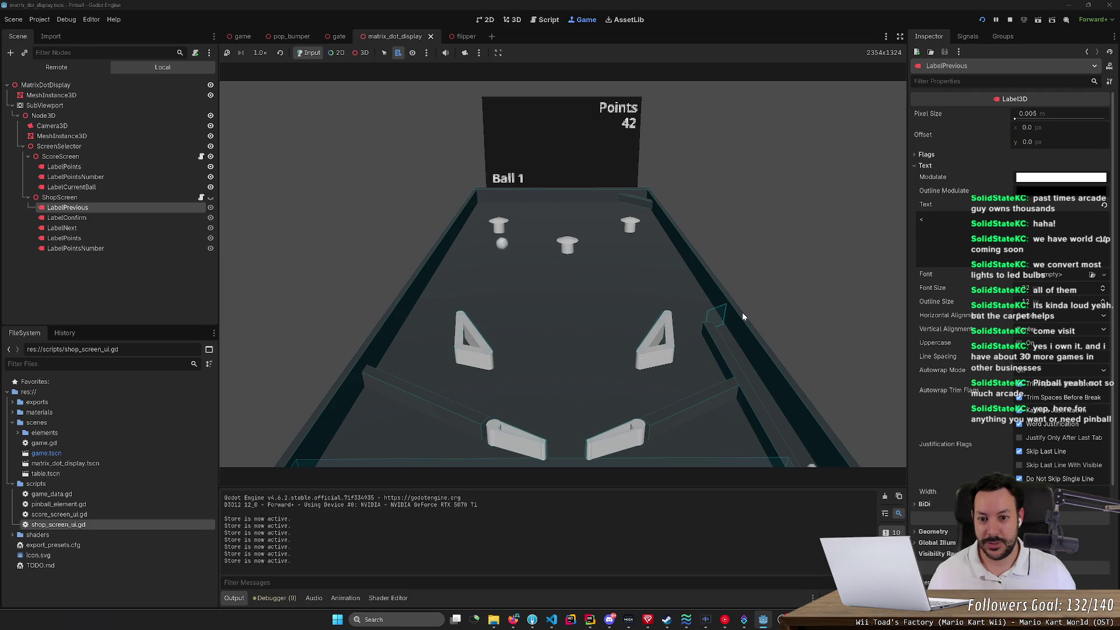
{"action": "key", "text": "Left"}
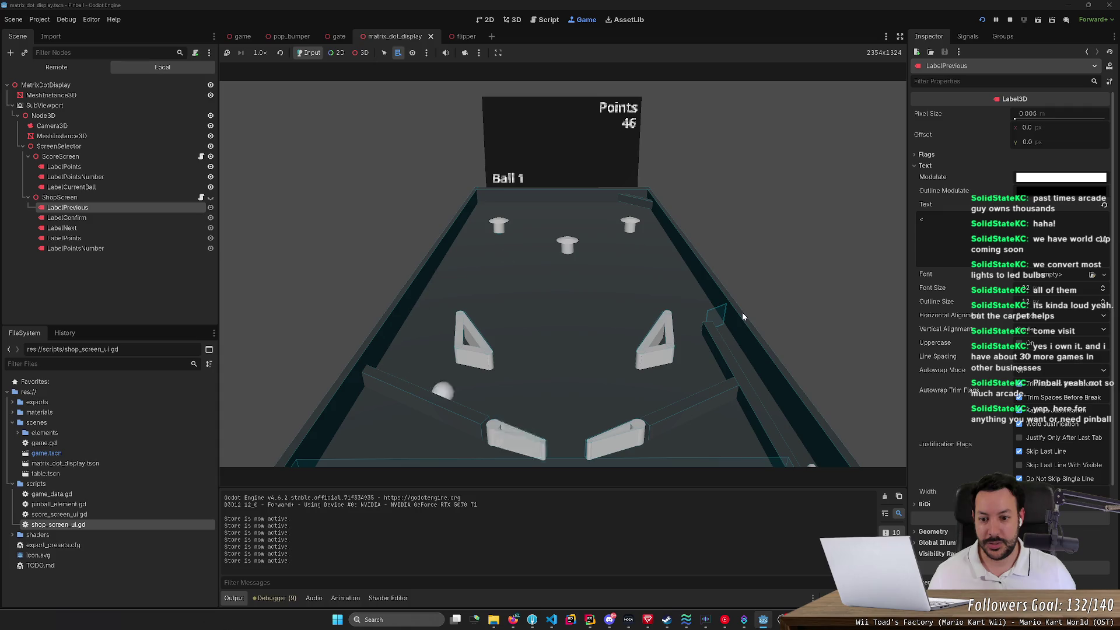
{"action": "key", "text": "Right"}
{"action": "key", "text": "Right"}
{"action": "key", "text": "Left"}
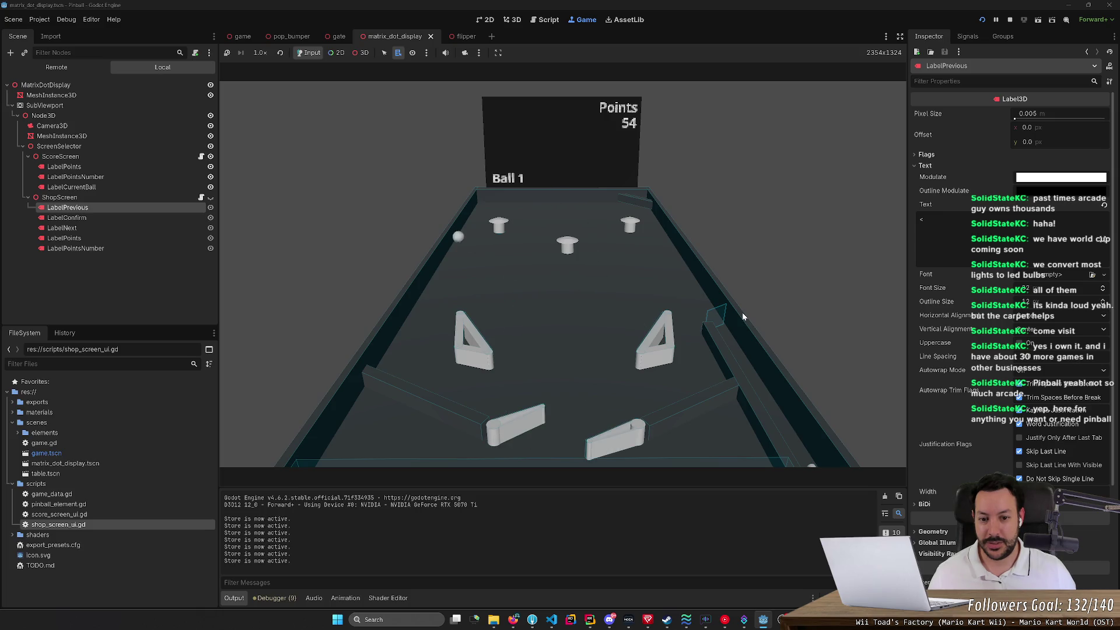
{"action": "key", "text": "Left"}
{"action": "key", "text": "Right"}
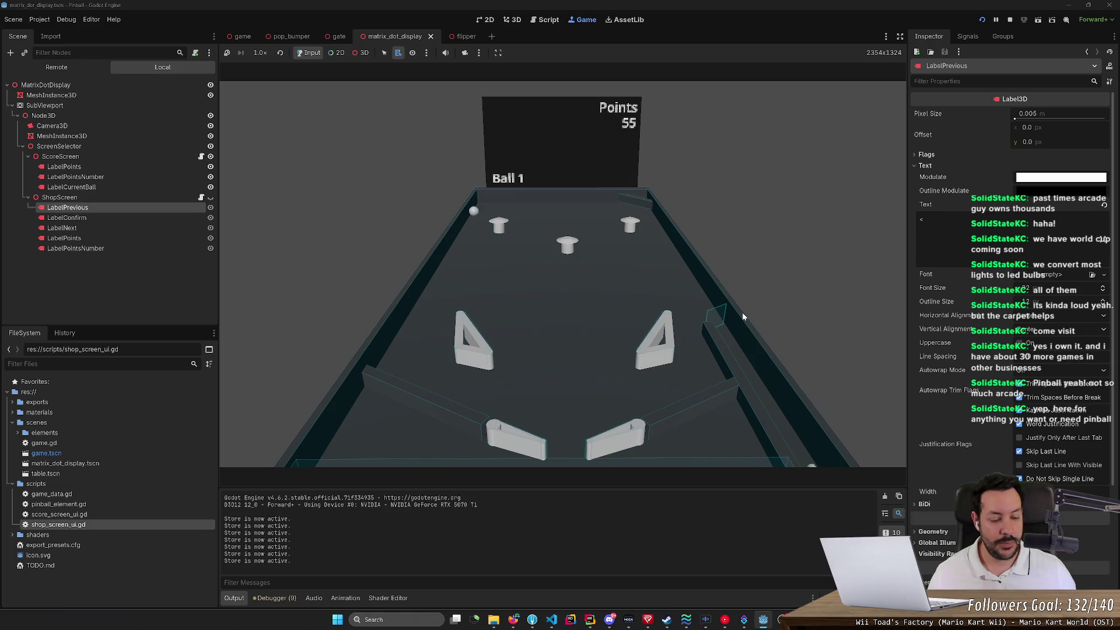
{"action": "key", "text": "Left"}
{"action": "key", "text": "Right"}
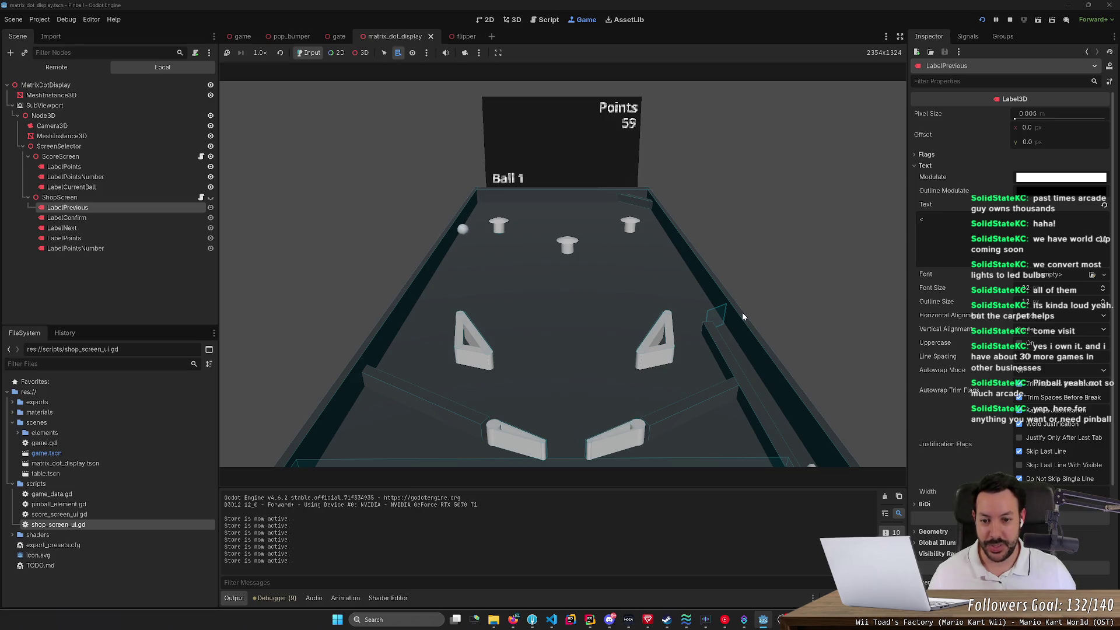
{"action": "key", "text": "Right"}
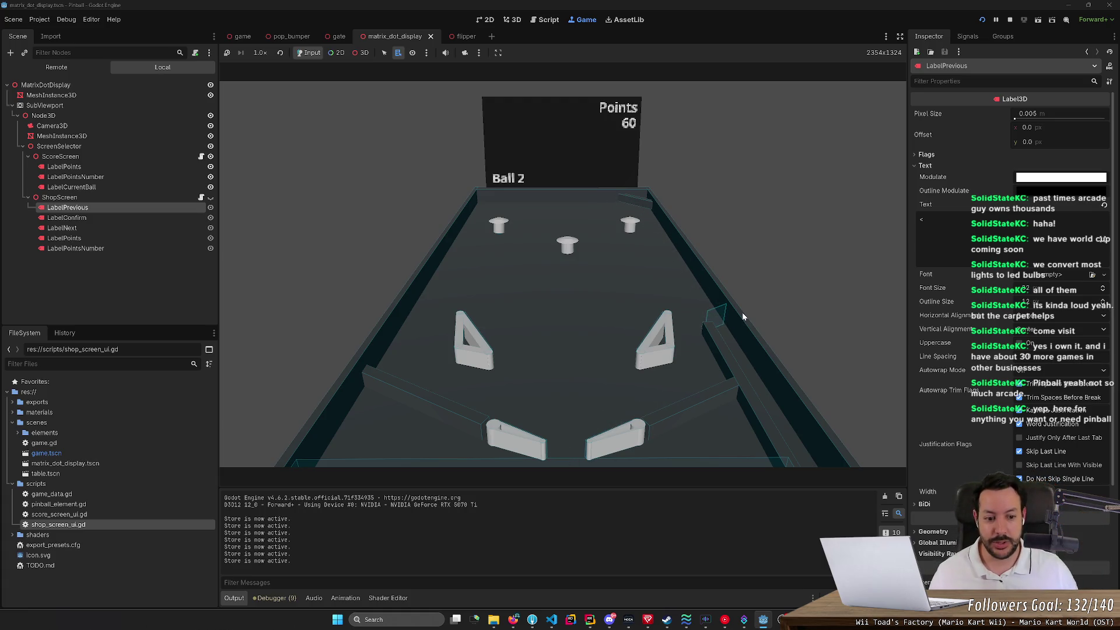
Step: Launch two more balls with space, let them drain, then stop the playtest
{"action": "key", "text": "space"}
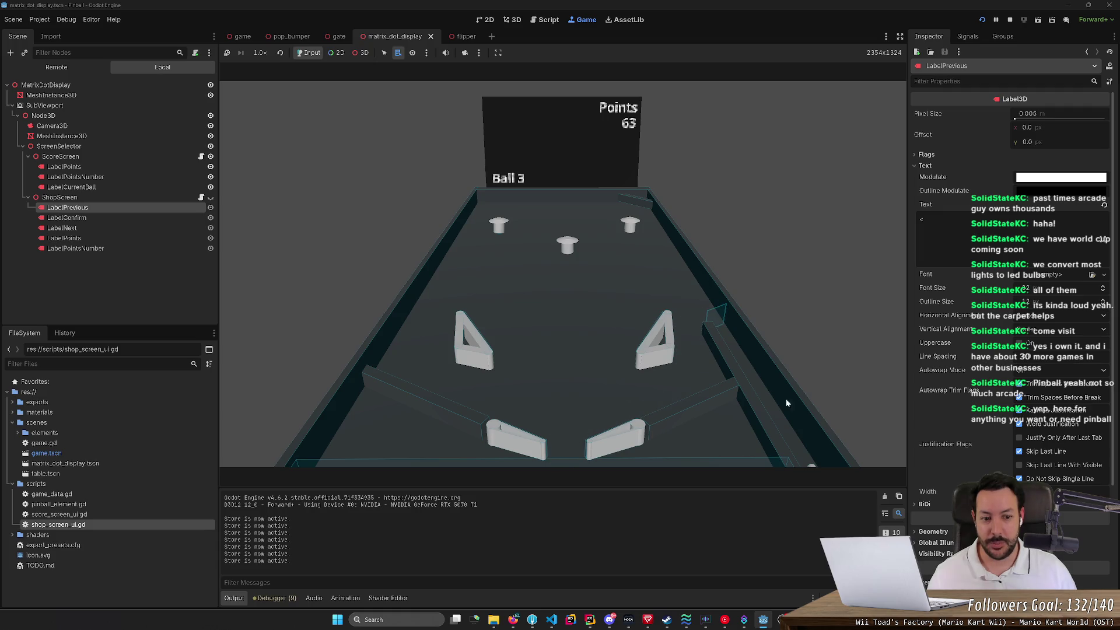
{"action": "key", "text": "space"}
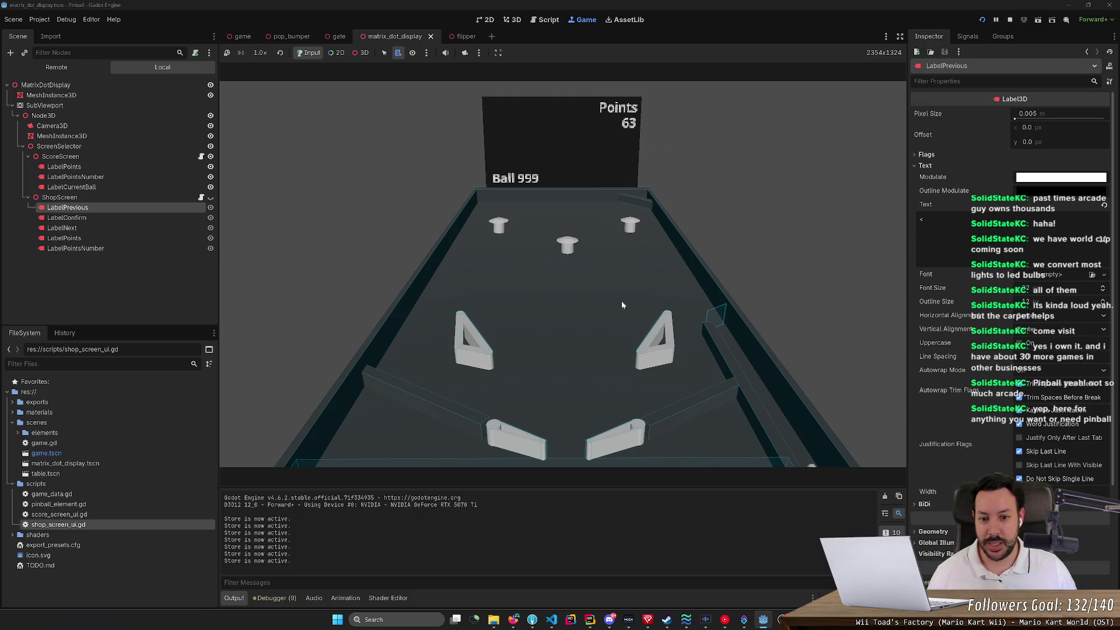
{"action": "left_click", "coordinate": [1011, 20]}
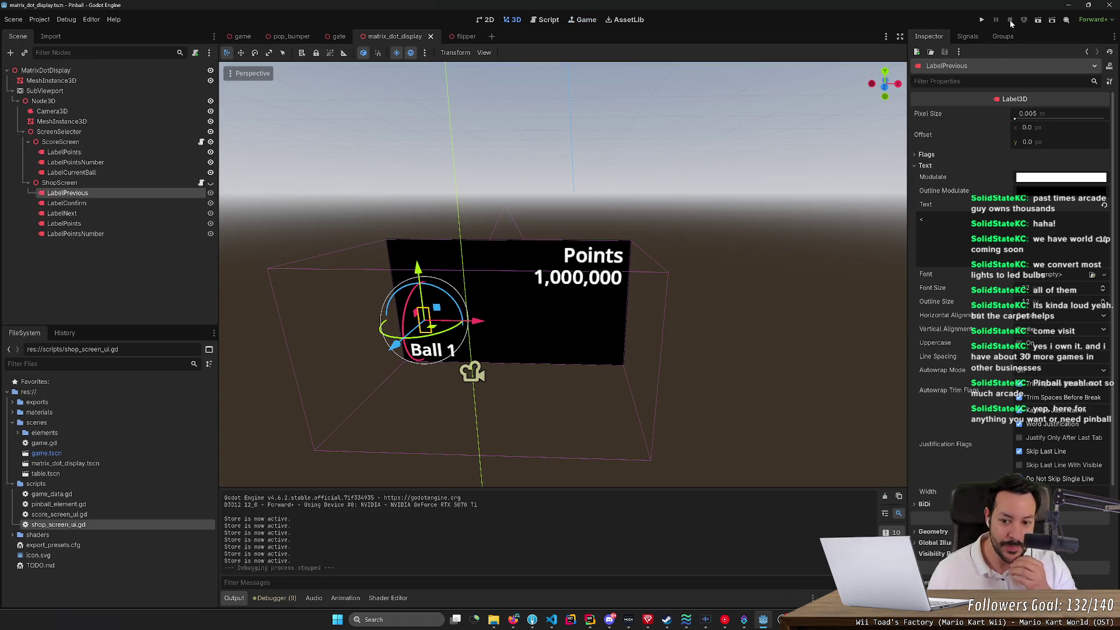